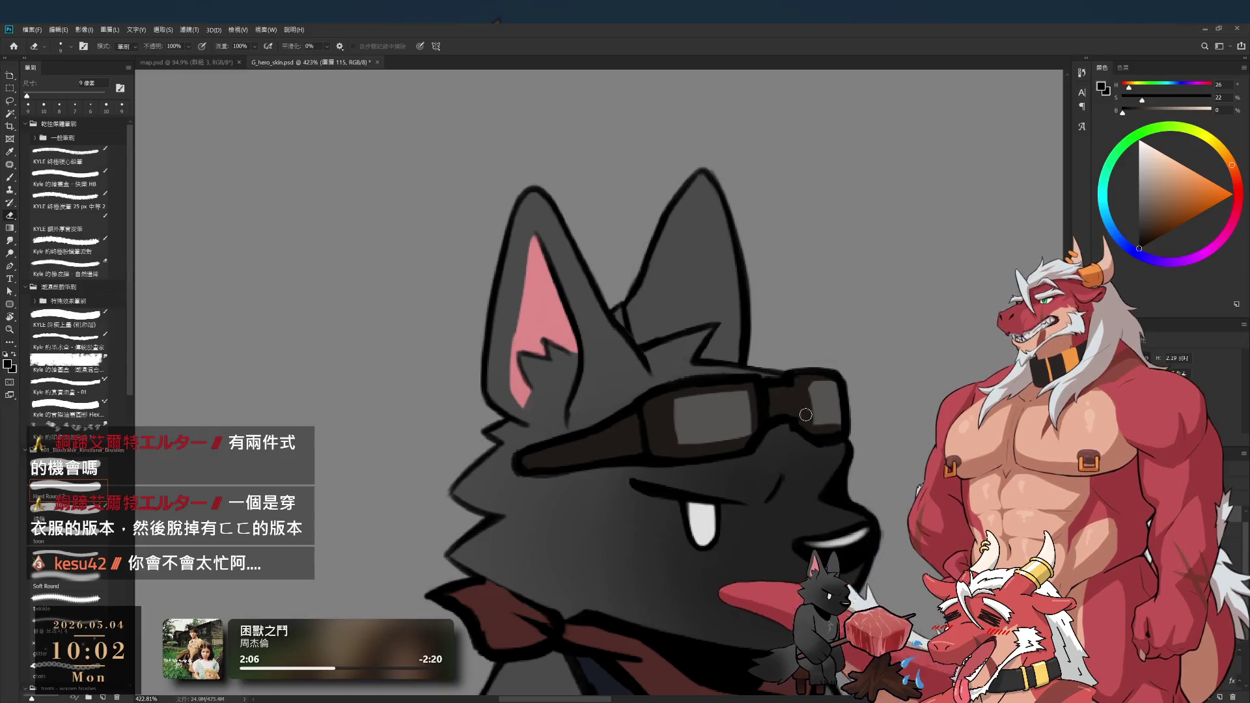
# - Touch up the goggle frame by alternating brush and eraser strokes
pyautogui.press('b')
pyautogui.press('e')
pyautogui.press('b')
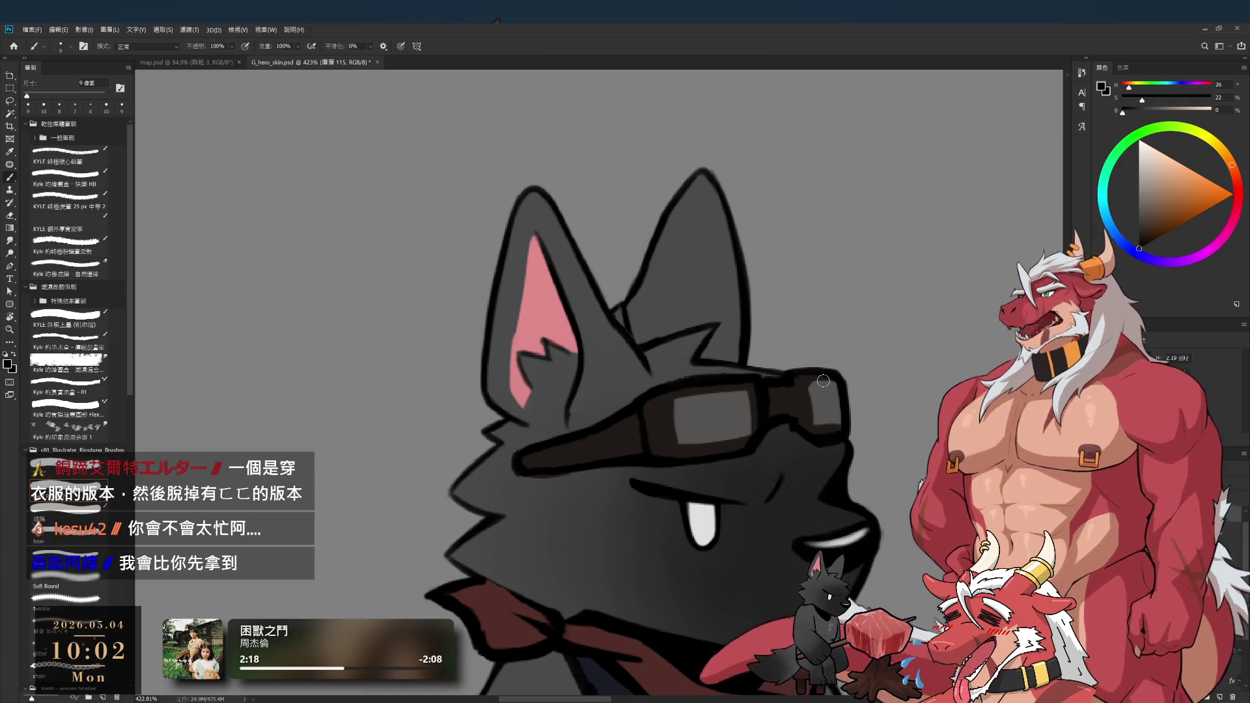
pyautogui.press('e')
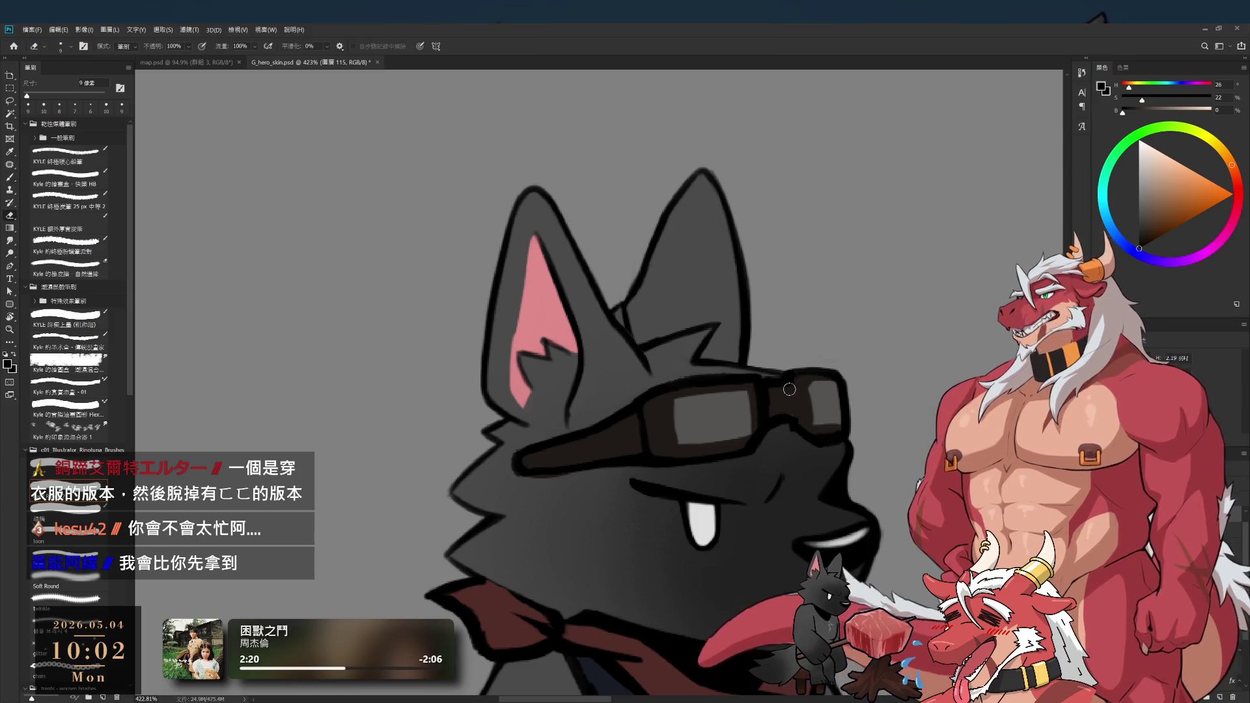
pyautogui.press('b')
pyautogui.press('e')
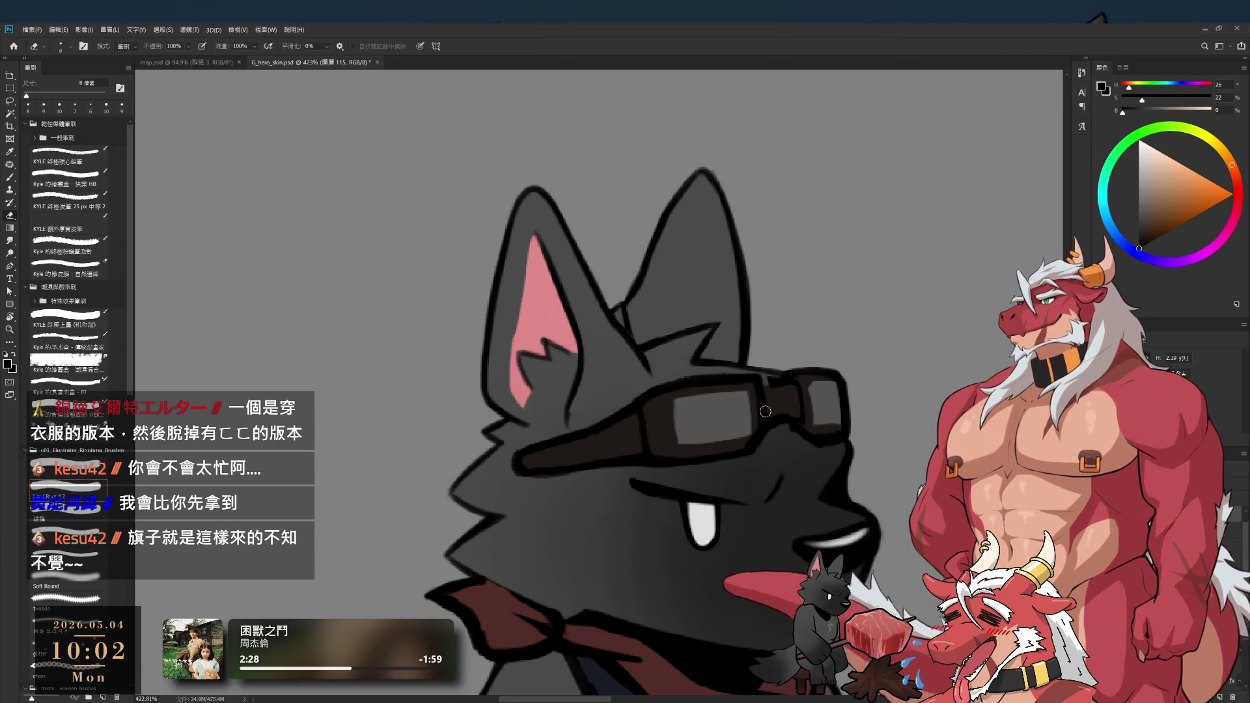
pyautogui.press('b')
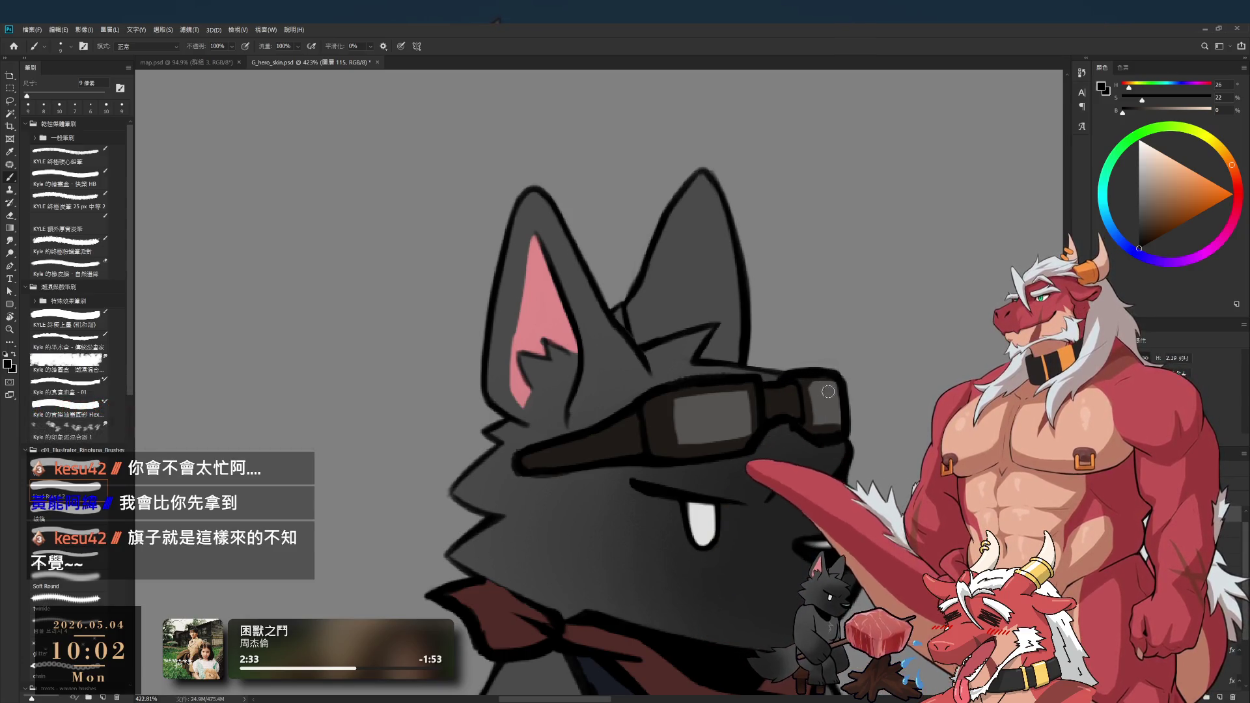
# - Sample the dark goggle-frame colour and shrink the brush to 7 px
pyautogui.keyDown('ctrl'); pyautogui.click(826, 428); pyautogui.keyUp('ctrl')
pyautogui.keyDown('alt'); pyautogui.click(808, 412); pyautogui.keyUp('alt')
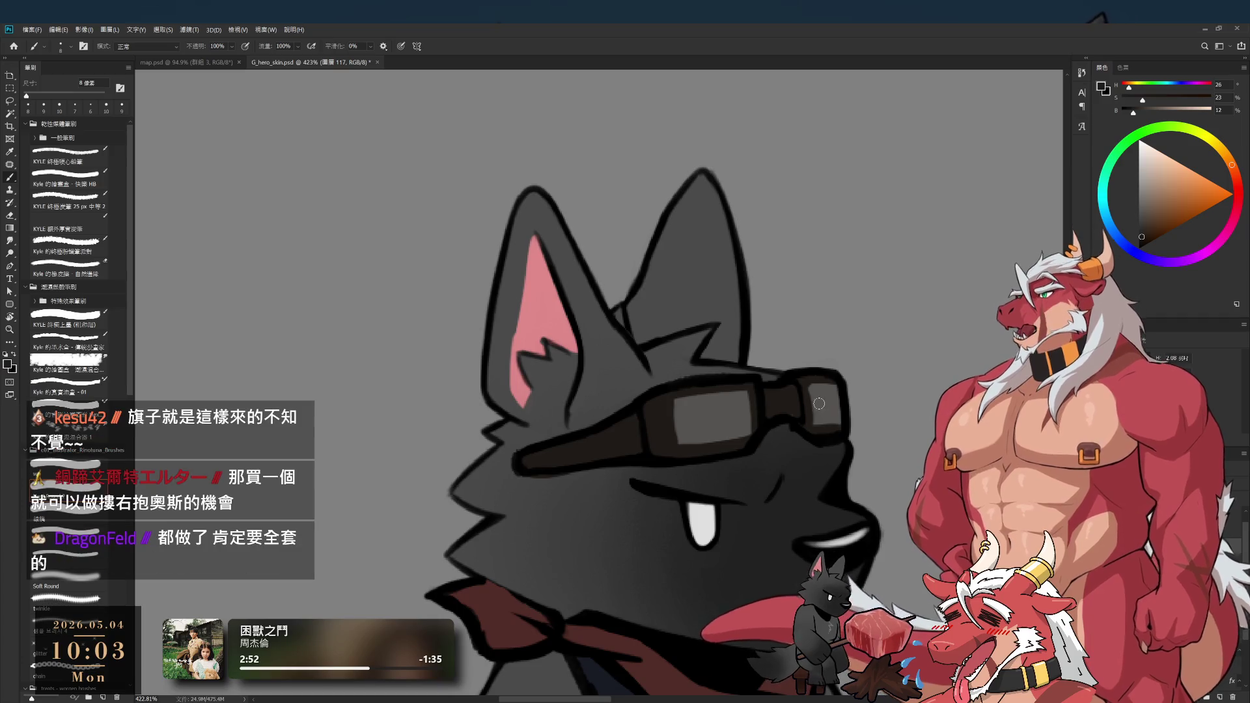
pyautogui.press('[')
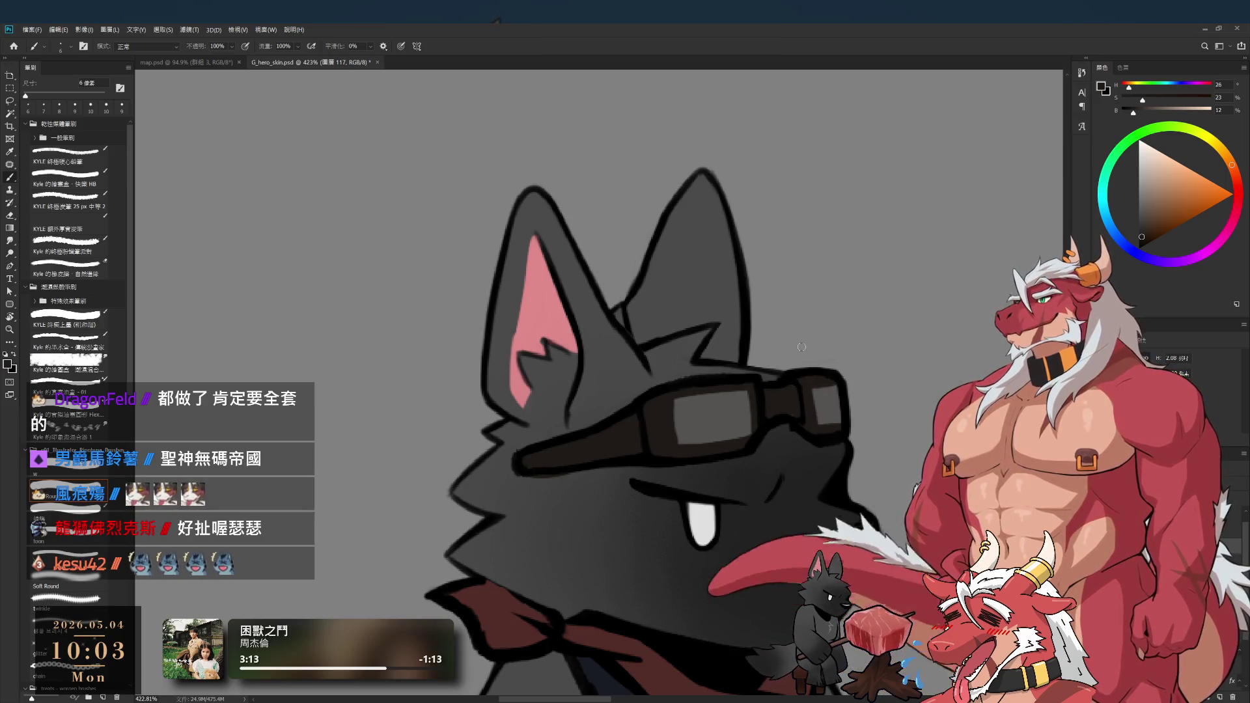
# - Undo and redo the goggles fill to compare, keeping the filled version
pyautogui.hotkey('ctrl', 'z')
pyautogui.hotkey('ctrl', 'shift', 'z')
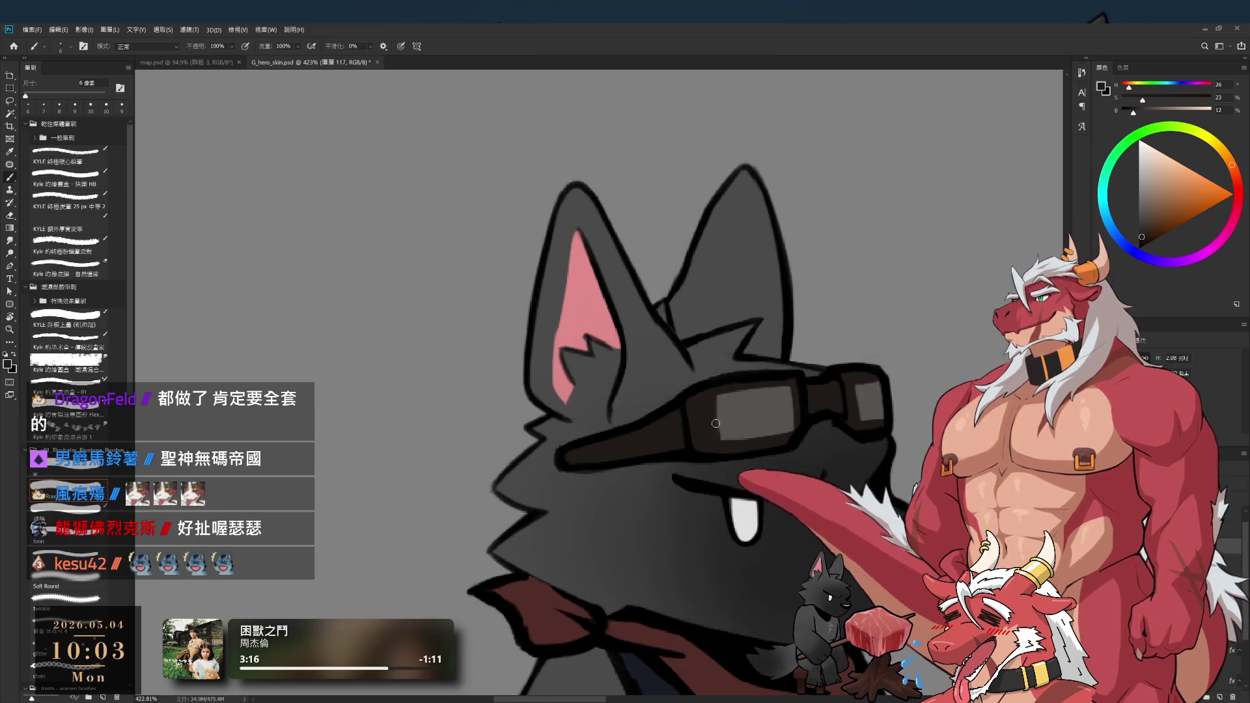
pyautogui.press(']')
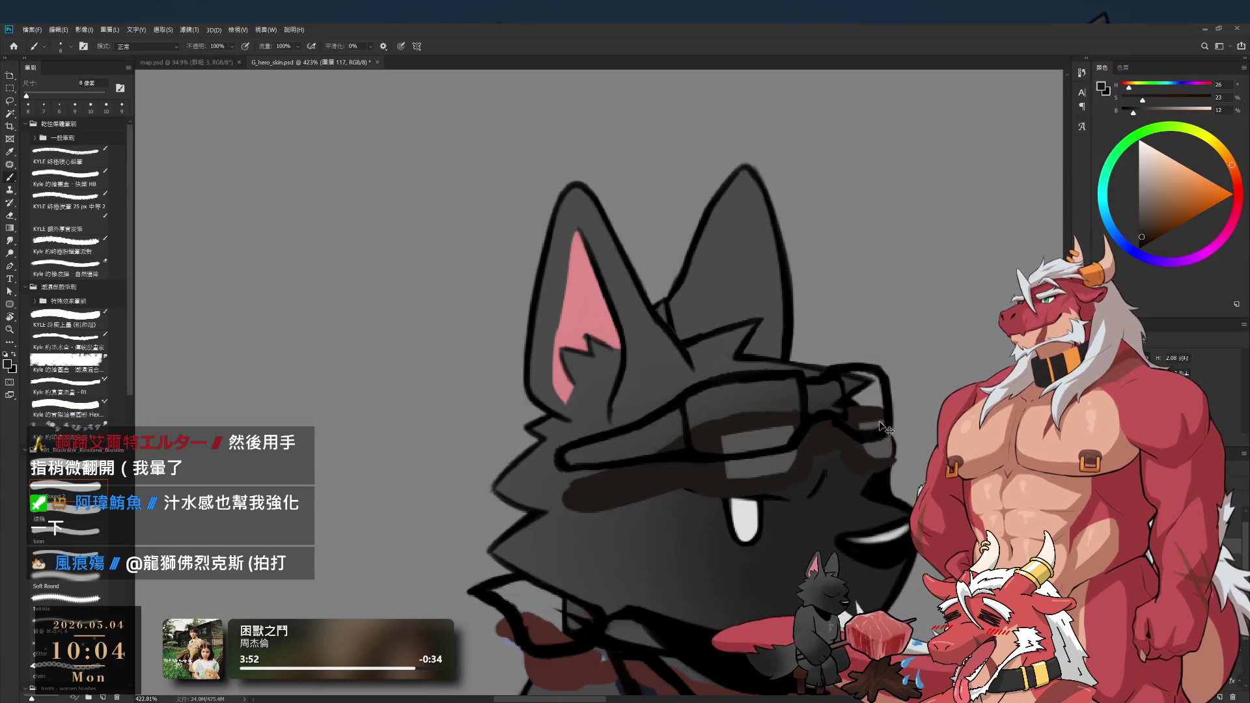
# - Sample the lens grey and the near-black outline, then zoom out to check the drawing
pyautogui.keyDown('alt'); pyautogui.click(868, 394); pyautogui.keyUp('alt')
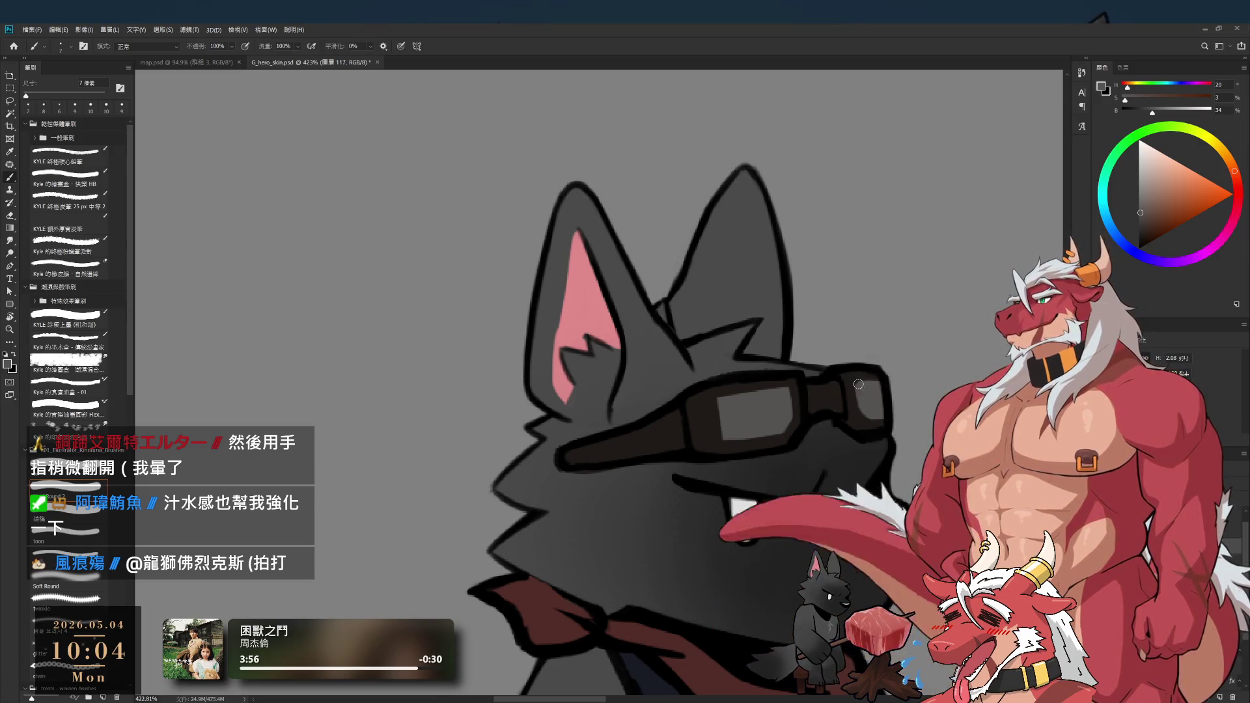
pyautogui.keyDown('alt'); pyautogui.click(878, 374); pyautogui.keyUp('alt')
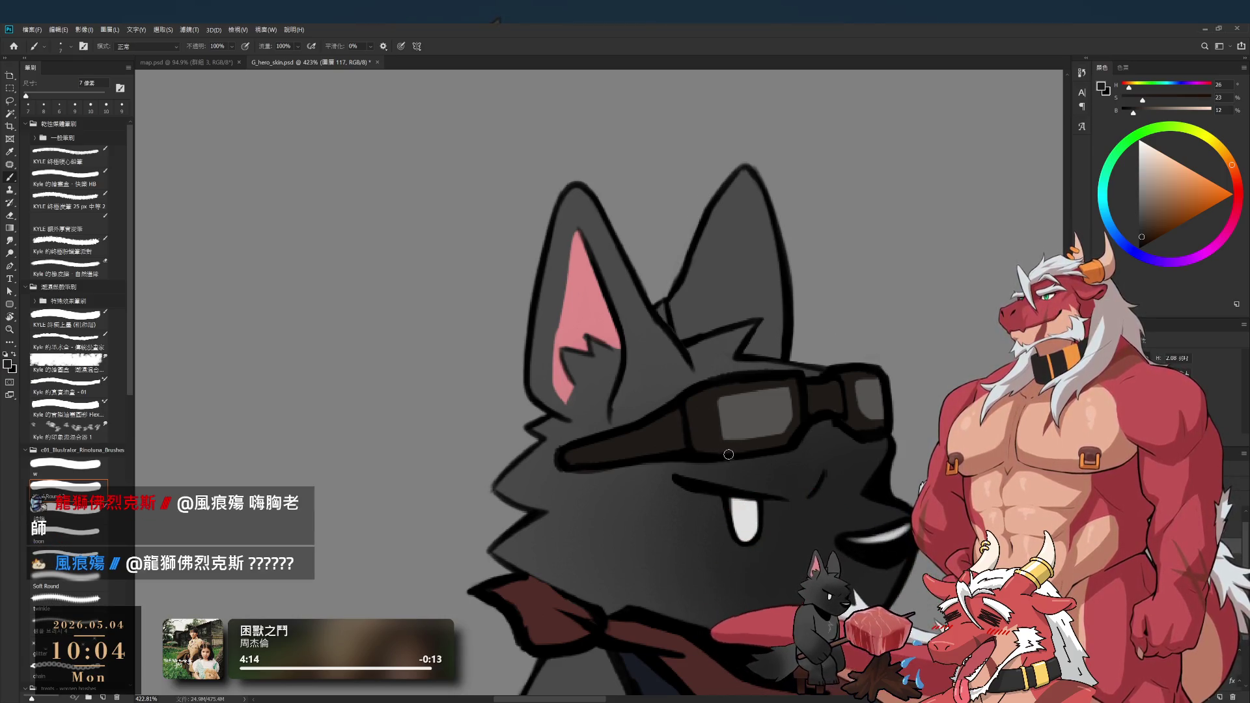
pyautogui.moveTo(768, 478)
pyautogui.mouseDown()
pyautogui.moveTo(702, 438)
pyautogui.moveTo(866, 368)
pyautogui.mouseUp()
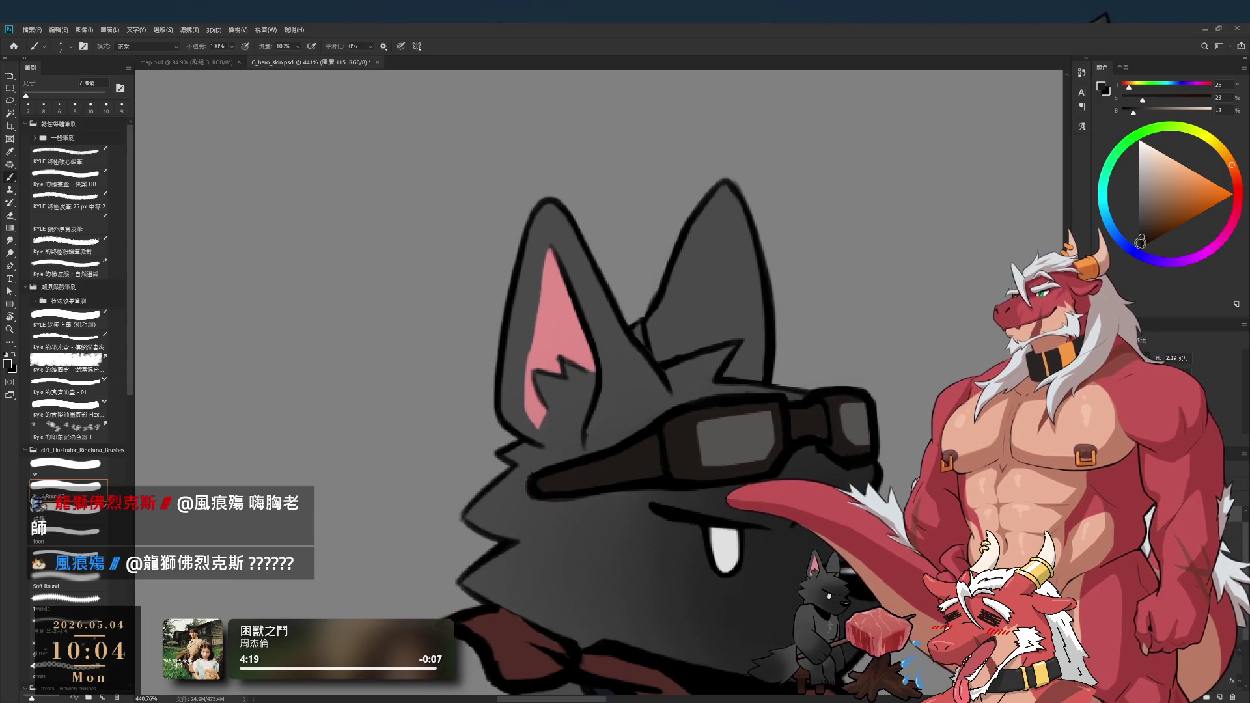
# - Rotate the view sideways, paint and erase along the goggle strap, then turn it upright
pyautogui.press('r')
pyautogui.moveTo(736, 221)
pyautogui.mouseDown()
pyautogui.moveTo(666, 428)
pyautogui.moveTo(558, 174)
pyautogui.moveTo(728, 336)
pyautogui.moveTo(667, 378)
pyautogui.mouseUp()
pyautogui.press('e')
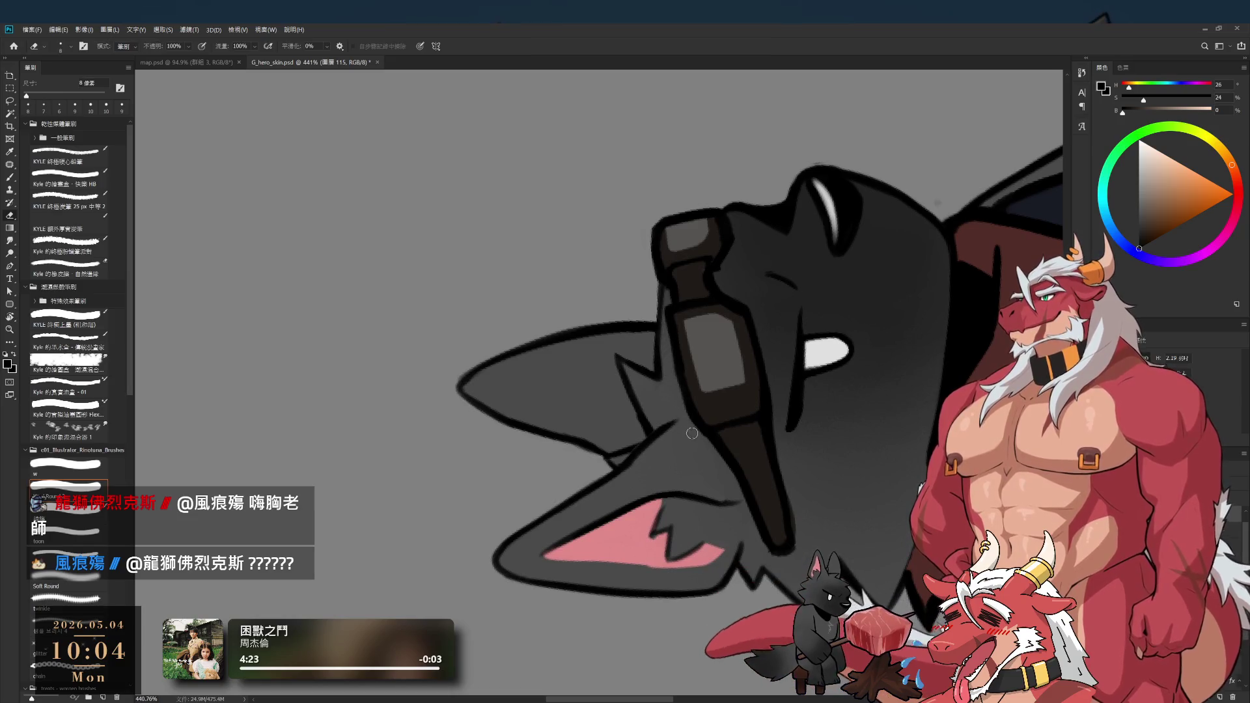
pyautogui.press('b')
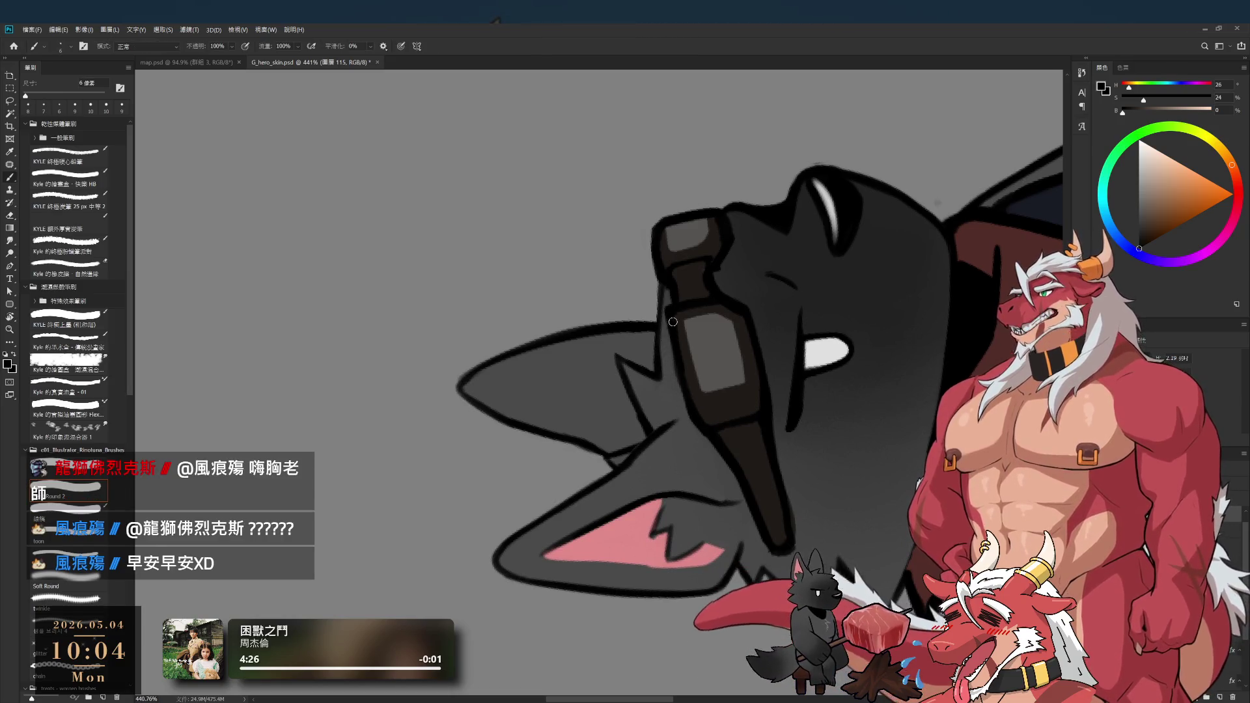
pyautogui.press('b')
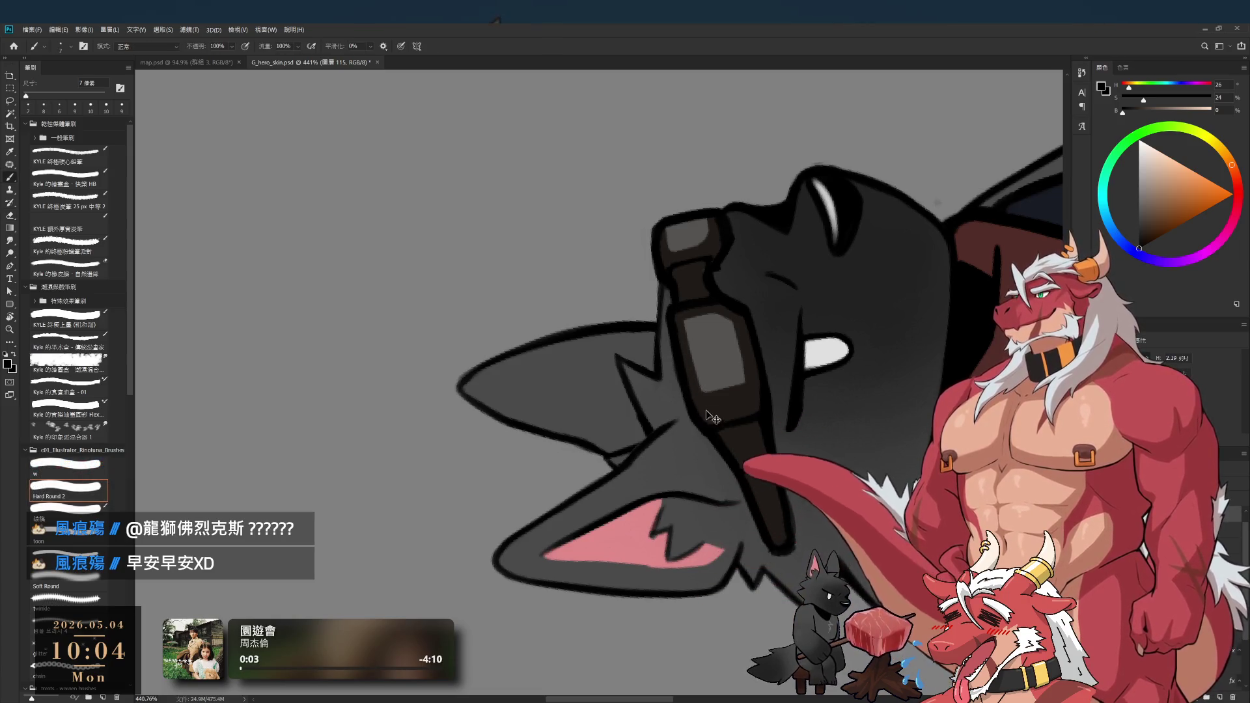
pyautogui.press('e')
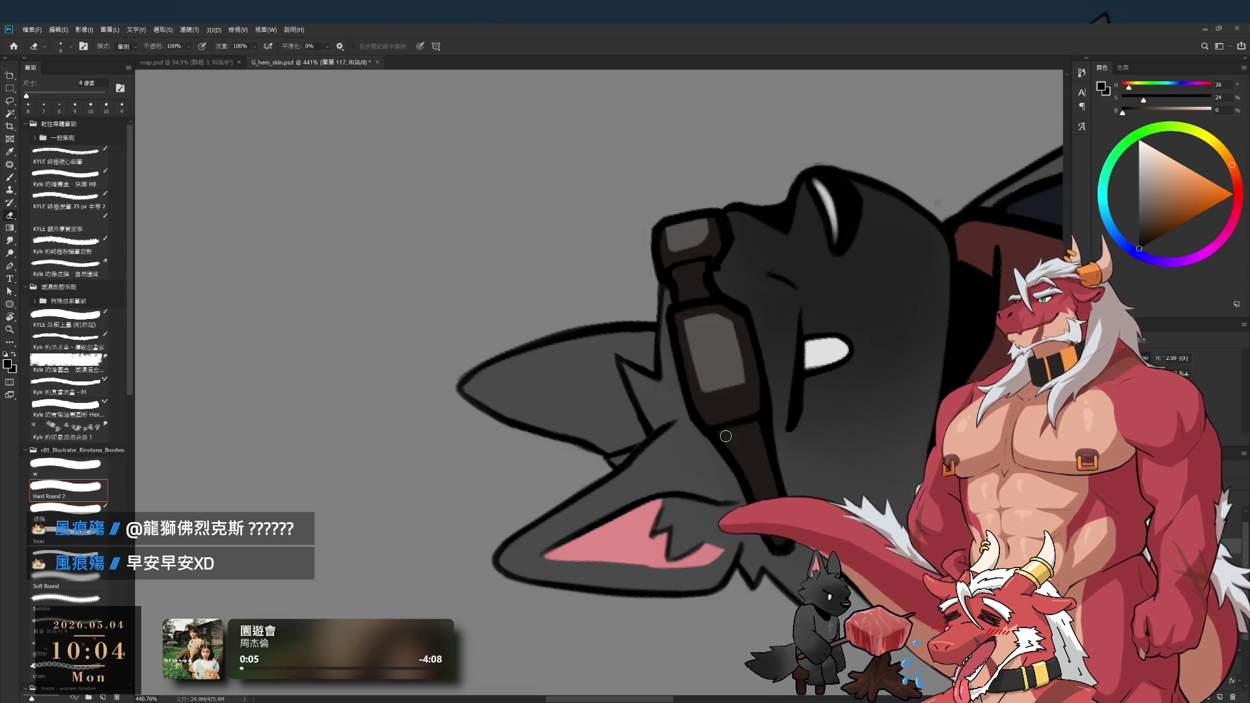
pyautogui.press('r')
pyautogui.moveTo(858, 443)
pyautogui.mouseDown()
pyautogui.moveTo(767, 512)
pyautogui.moveTo(877, 416)
pyautogui.mouseUp()
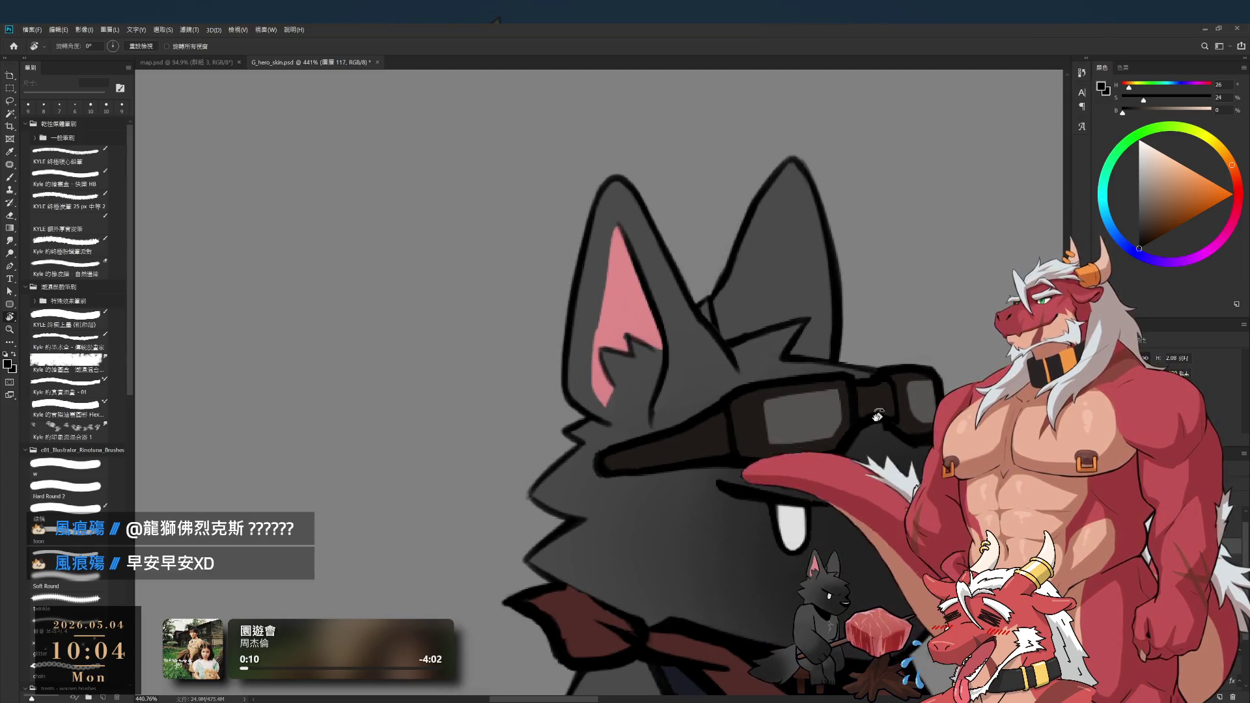
pyautogui.moveTo(715, 457); pyautogui.dragTo(844, 433)
# - Rotate the view again and touch up the strap on layers 117 and 115
pyautogui.press('e')
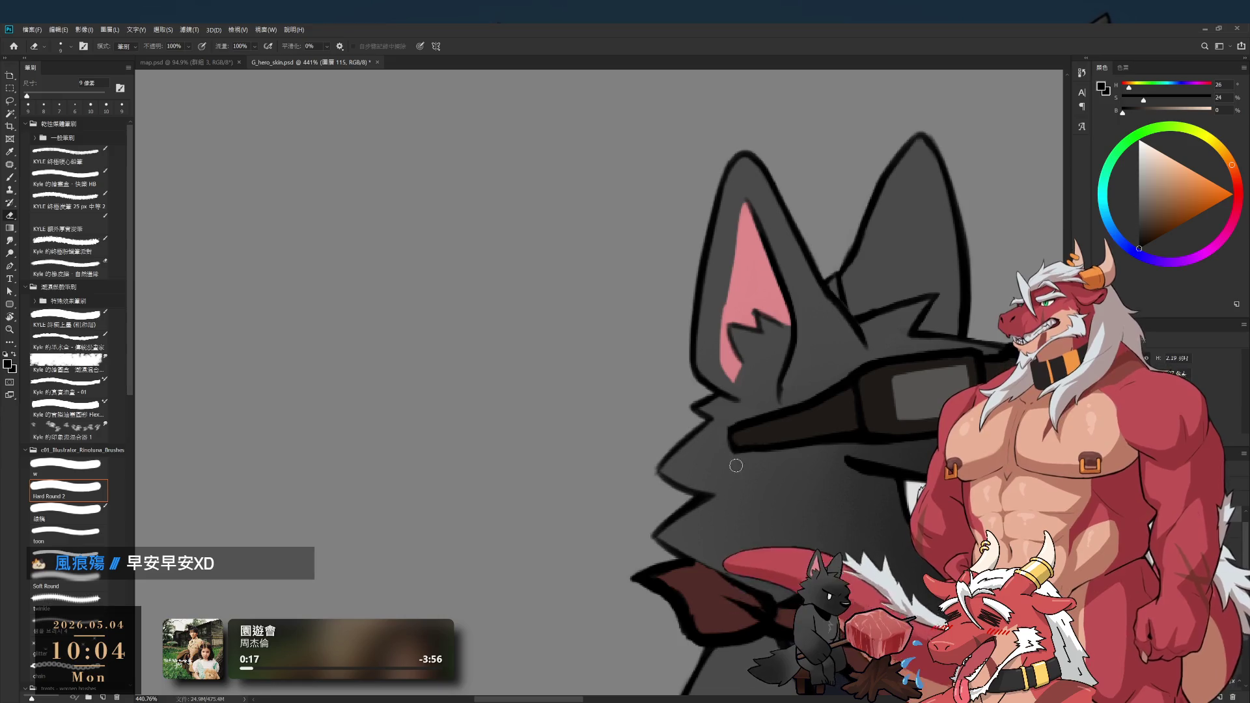
pyautogui.press('b')
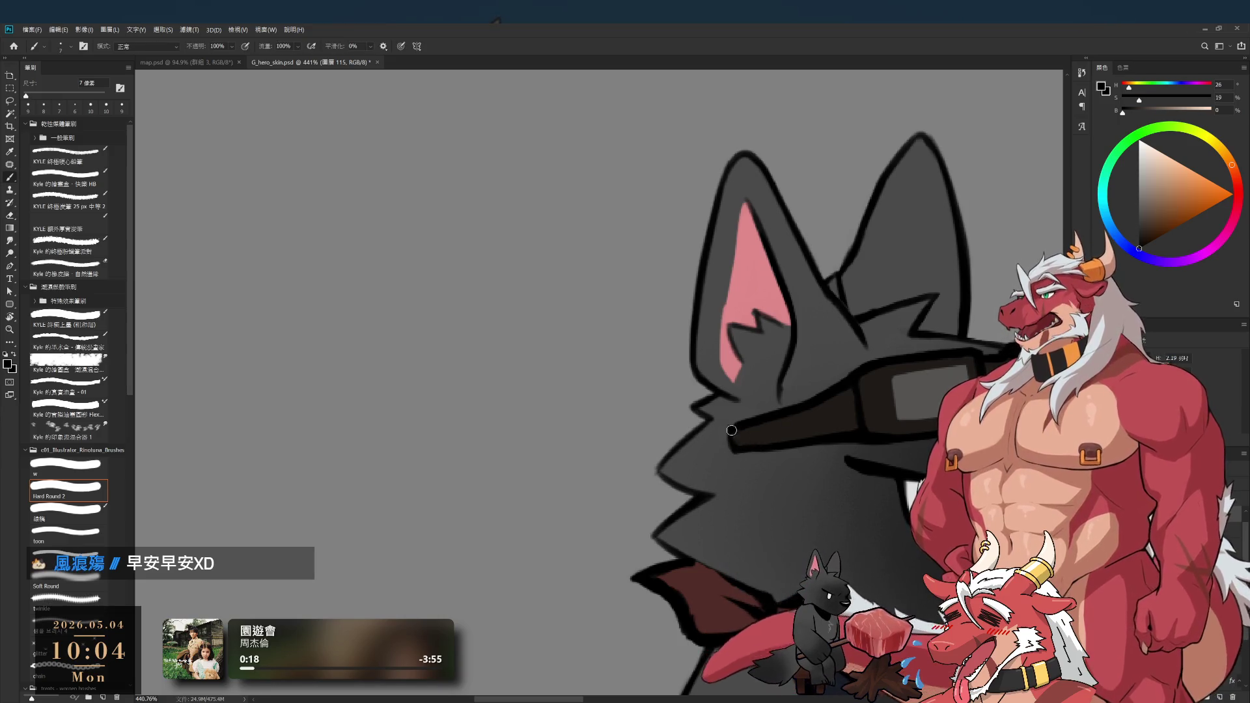
pyautogui.press('r')
pyautogui.moveTo(734, 445)
pyautogui.mouseDown()
pyautogui.moveTo(712, 145)
pyautogui.moveTo(782, 477)
pyautogui.moveTo(599, 382)
pyautogui.moveTo(827, 377)
pyautogui.moveTo(800, 468)
pyautogui.mouseUp()
pyautogui.press('e')
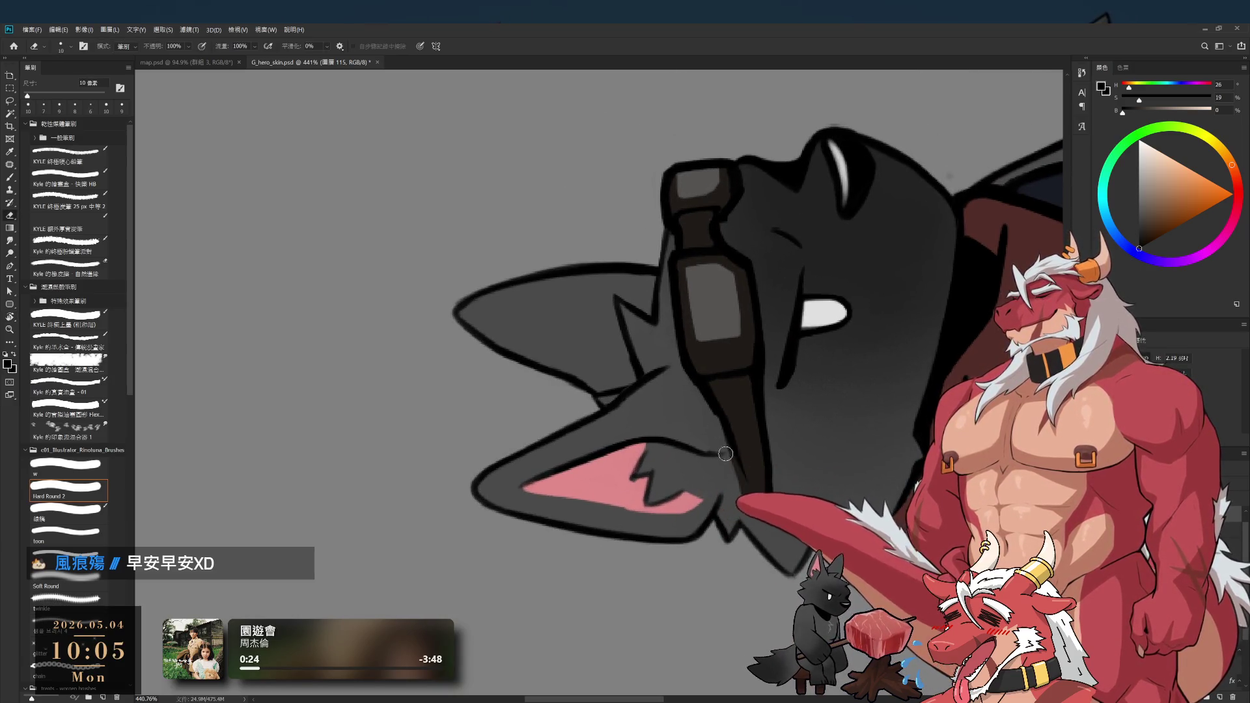
pyautogui.press('b')
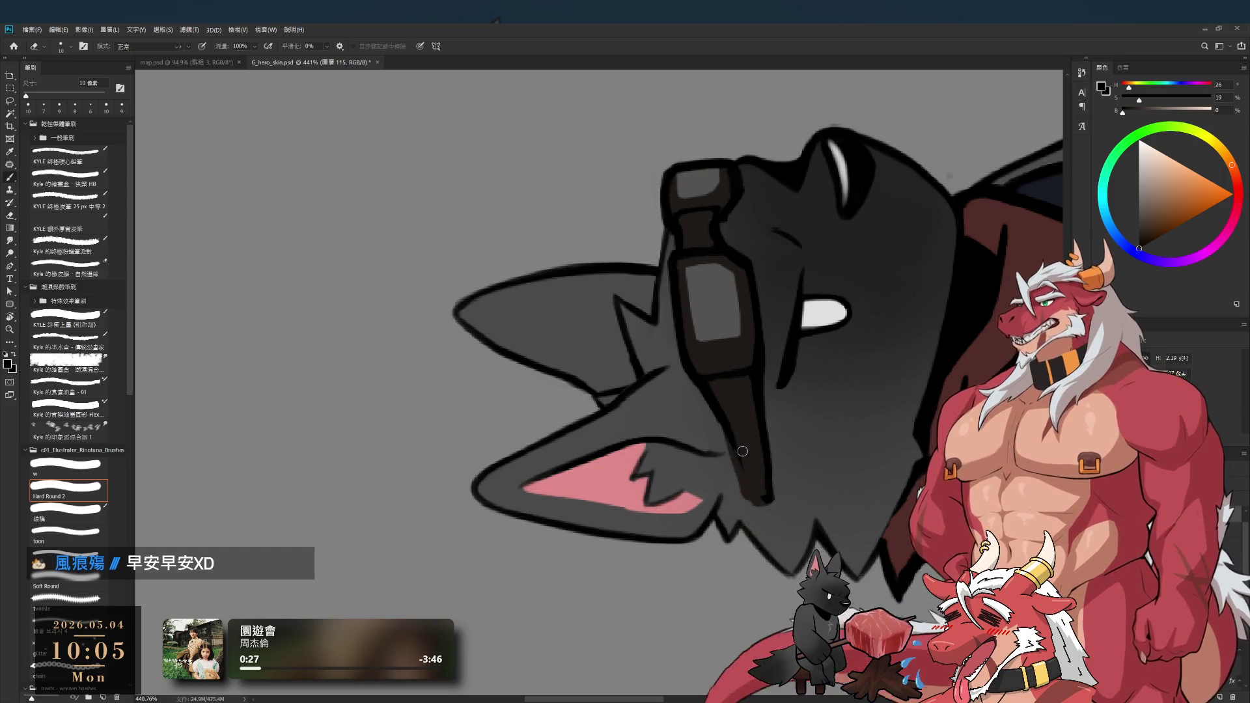
pyautogui.keyDown('ctrl'); pyautogui.click(765, 470); pyautogui.keyUp('ctrl')
pyautogui.press('e')
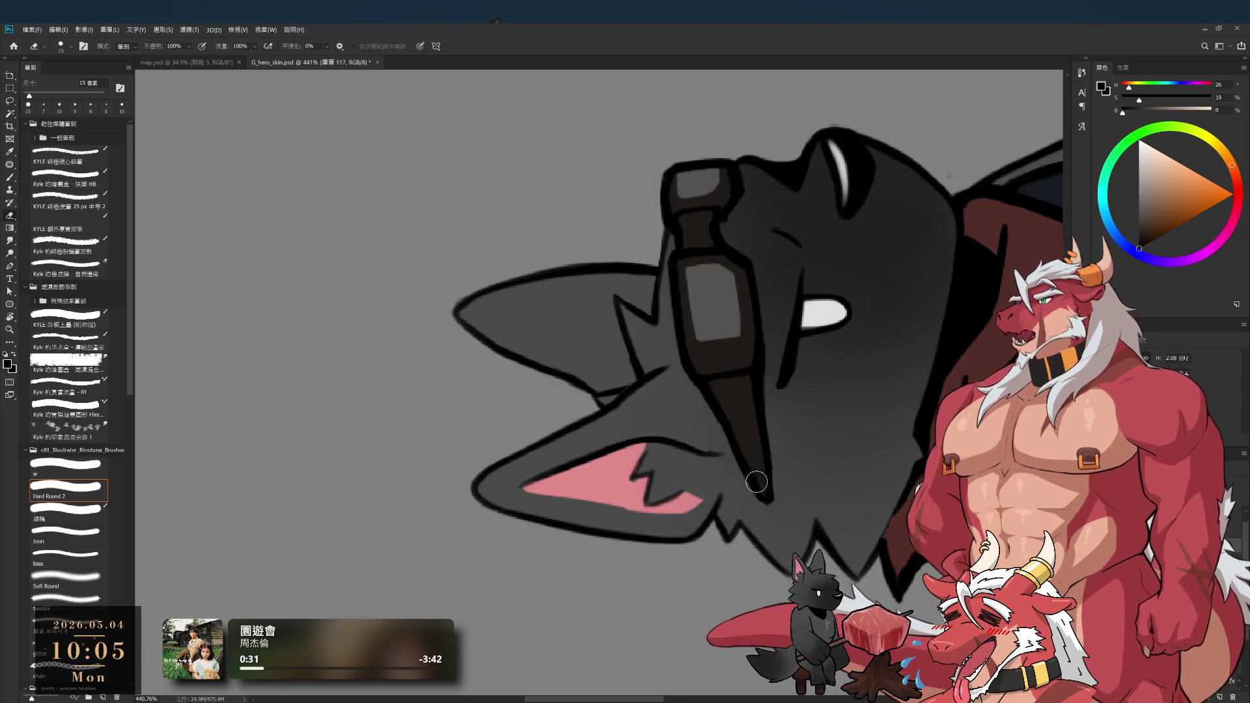
pyautogui.keyDown('ctrl'); pyautogui.click(755, 440); pyautogui.keyUp('ctrl')
# - Sample the strap's dark brown, refine its edge with a smaller eraser, and reset rotation to 0°
pyautogui.press('[')
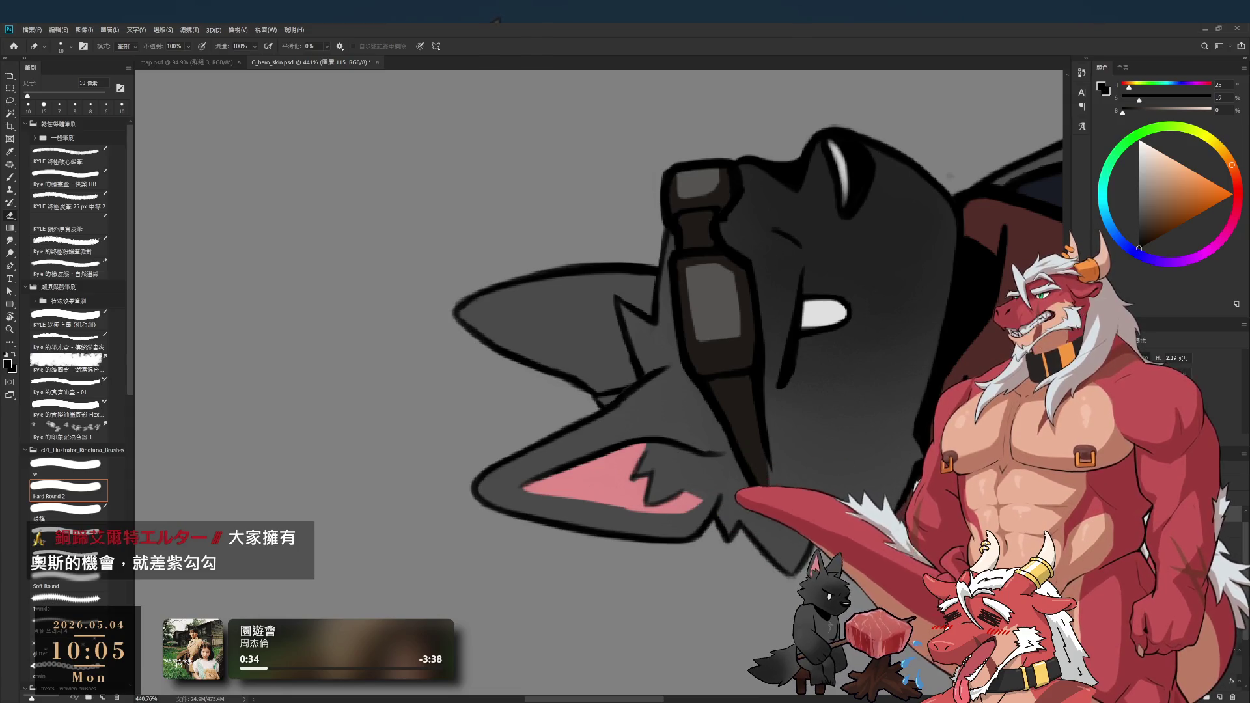
pyautogui.press('b')
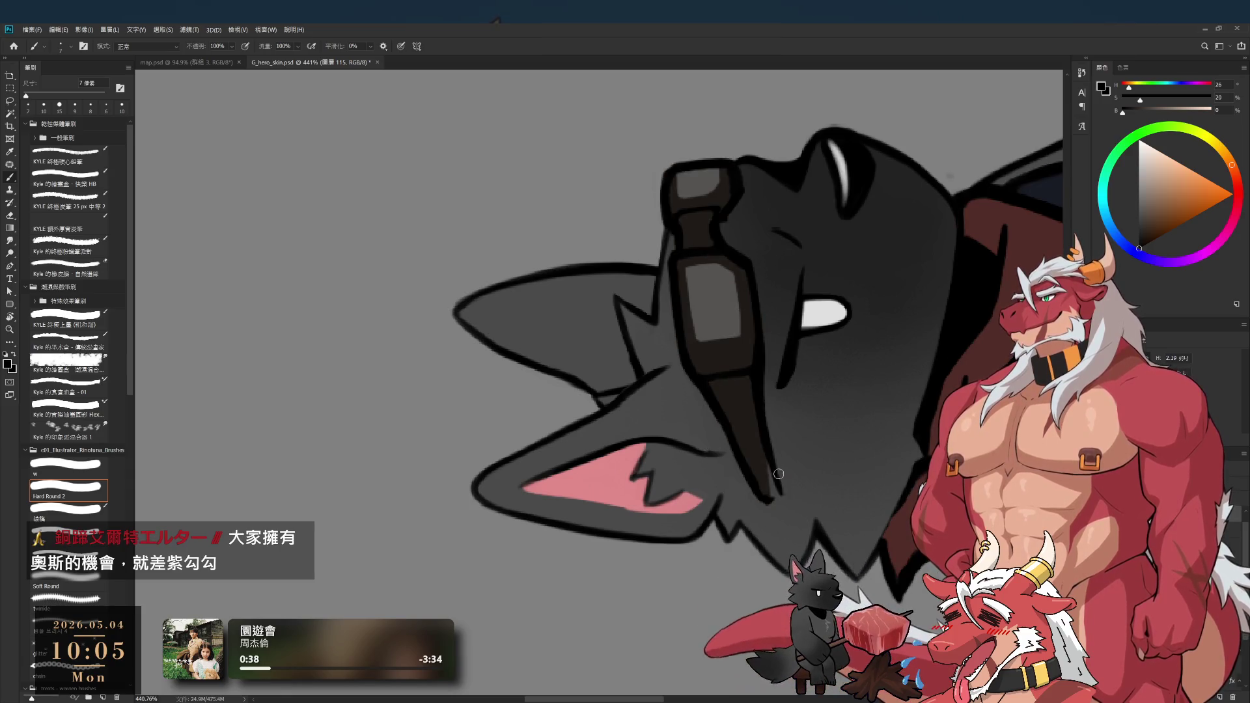
pyautogui.press('e')
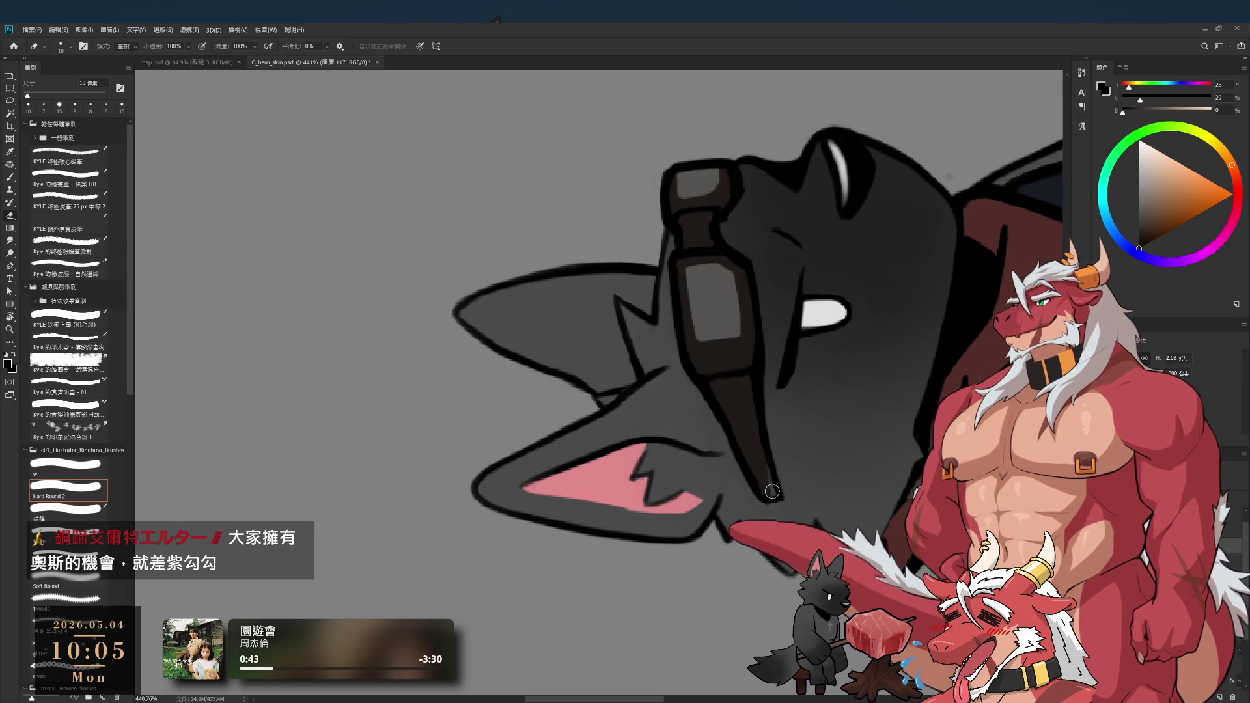
pyautogui.press('b')
pyautogui.keyDown('alt'); pyautogui.click(759, 456); pyautogui.keyUp('alt')
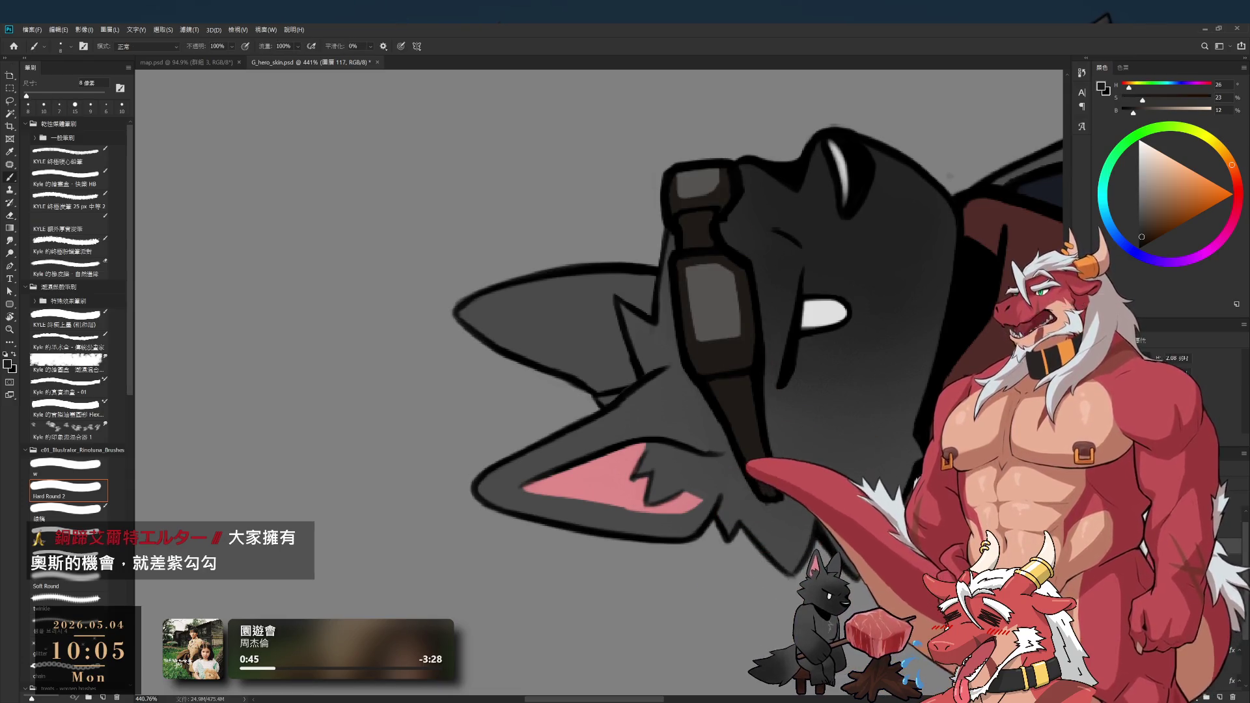
pyautogui.keyDown('ctrl'); pyautogui.click(767, 476); pyautogui.keyUp('ctrl')
pyautogui.press('e')
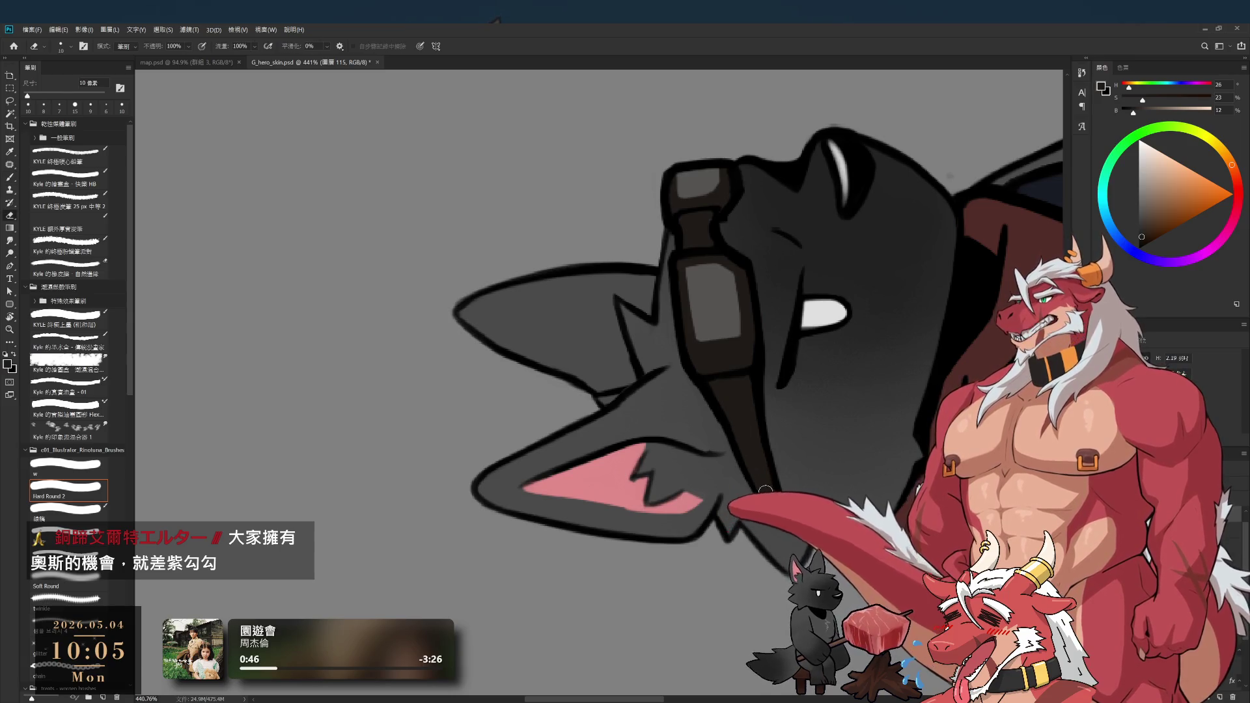
pyautogui.press('[')
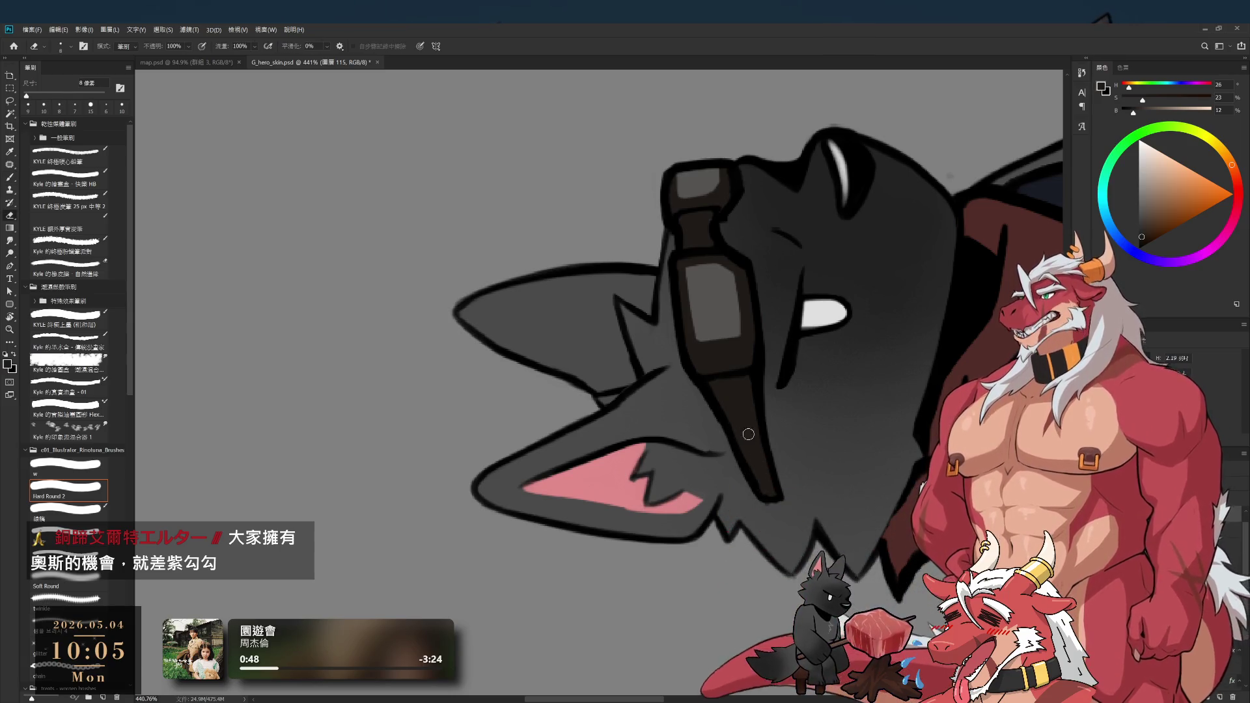
pyautogui.press('r')
pyautogui.moveTo(761, 493)
pyautogui.mouseDown()
pyautogui.moveTo(641, 563)
pyautogui.moveTo(839, 459)
pyautogui.mouseUp()
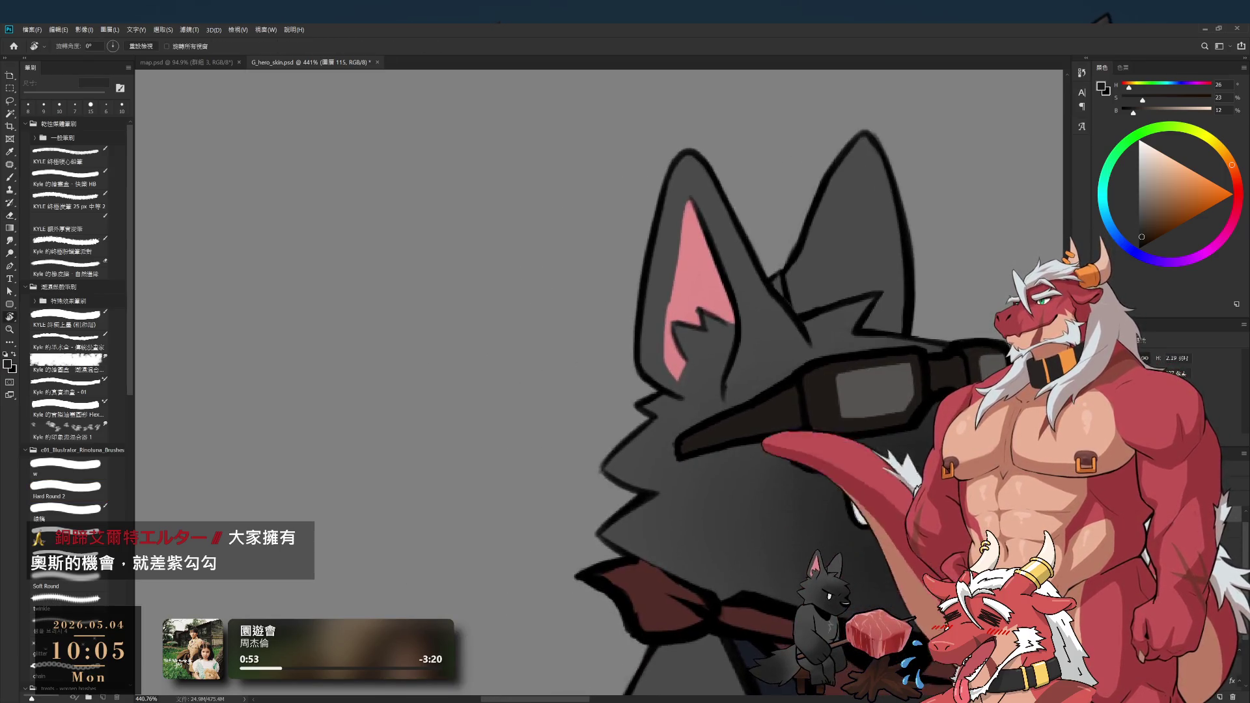
# - Pick a smaller eraser on layer 115 and zoom to about 857% on the goggles
pyautogui.press('b')
pyautogui.press('e')
pyautogui.press('[')
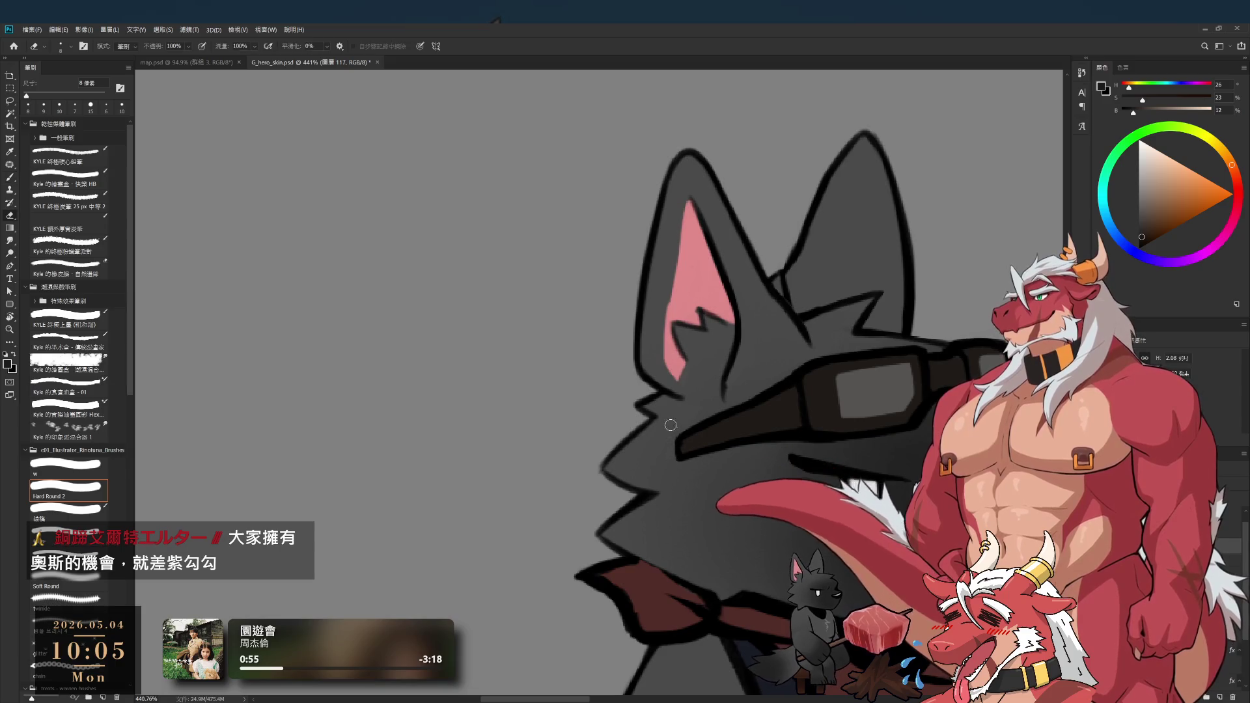
pyautogui.hotkey('alt', '[')
pyautogui.hotkey('alt', '[')
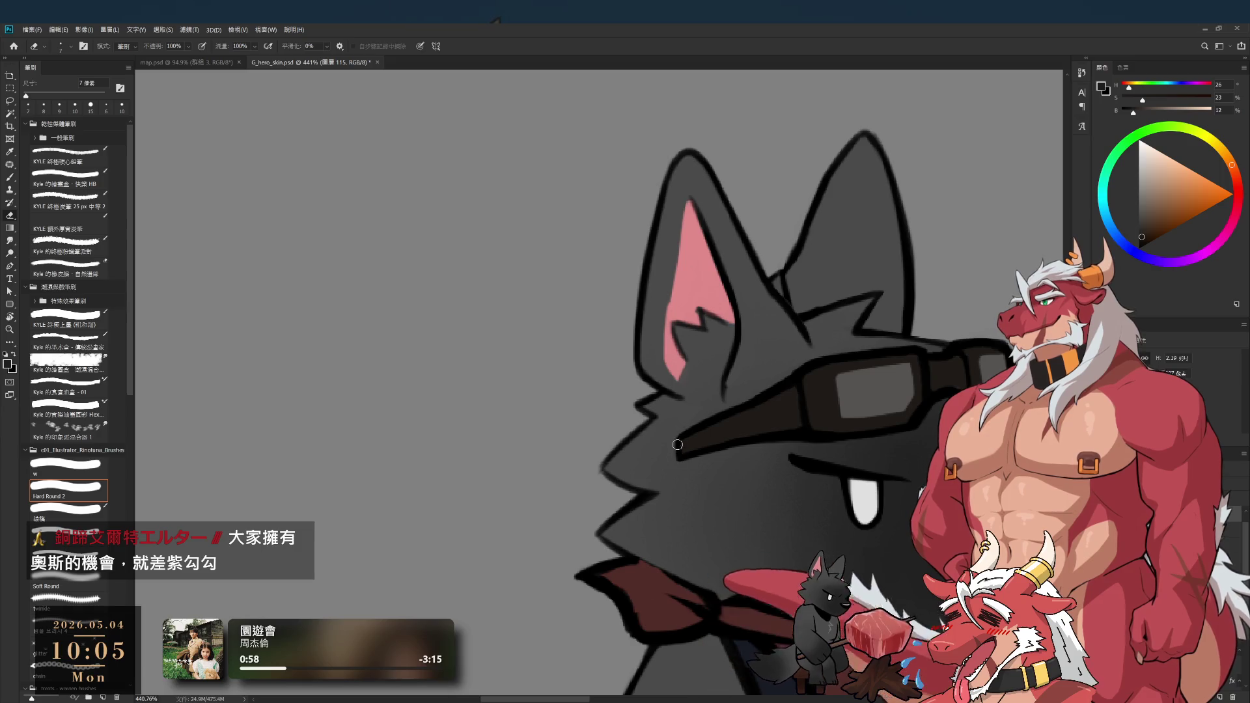
pyautogui.scroll(-5, 688, 456)
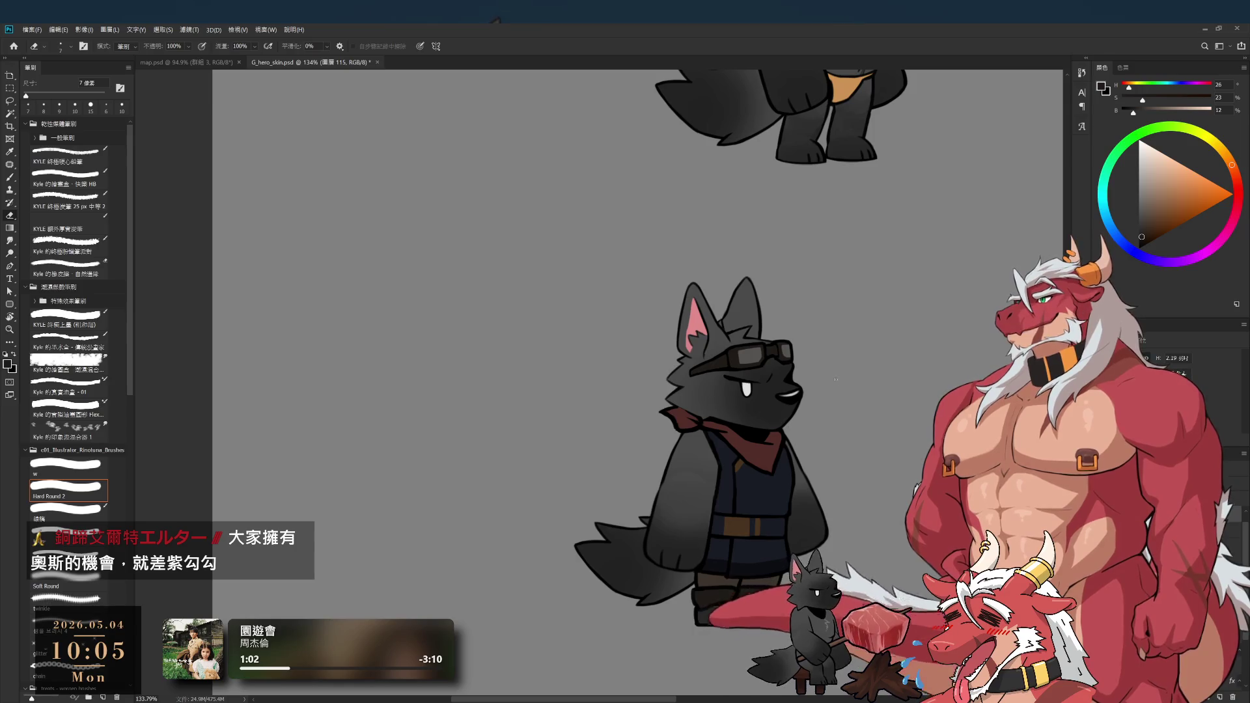
pyautogui.scroll(6, 834, 378)
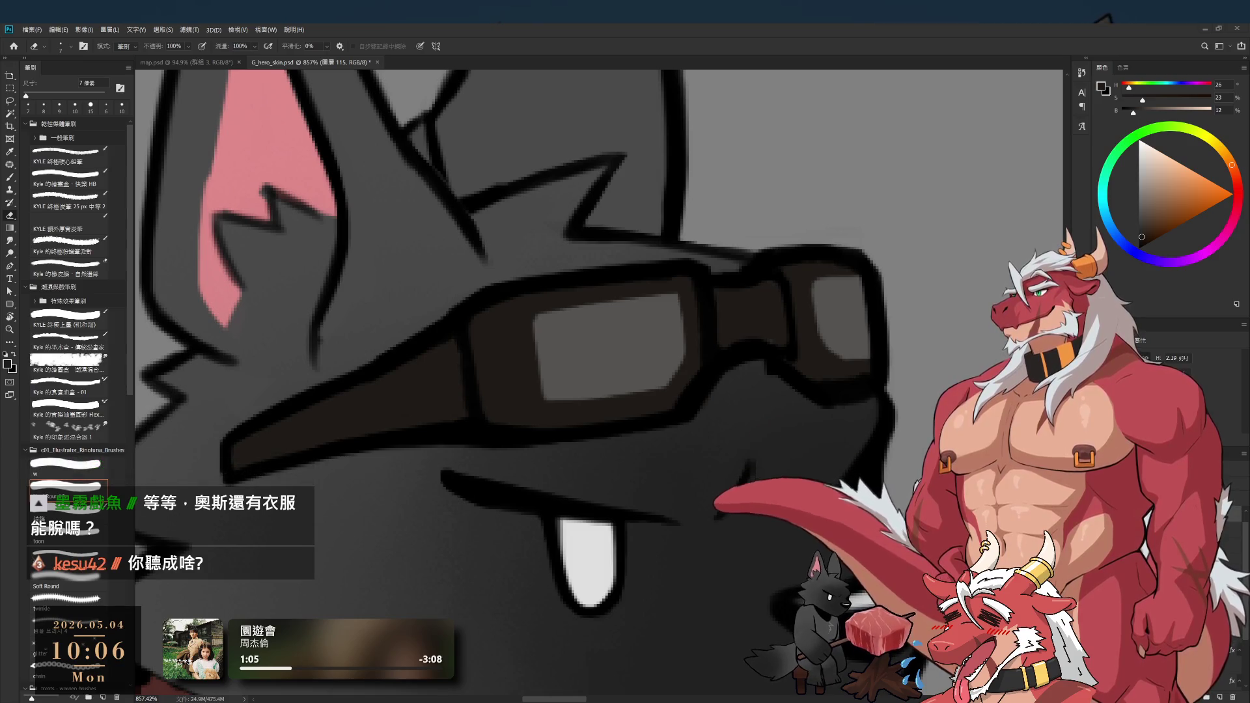
# - Tidy the goggles' outline, alternating brush and eraser and adjusting their size
pyautogui.scroll(-5, 798, 431)
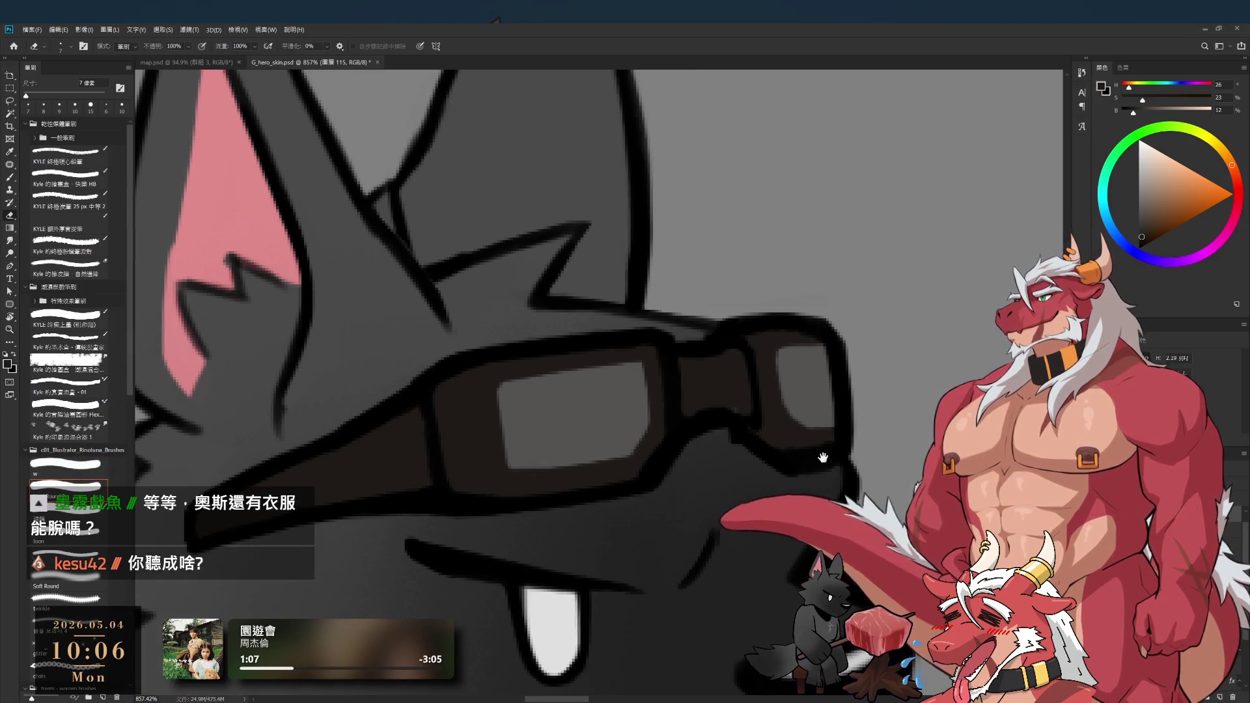
pyautogui.scroll(3, 778, 381)
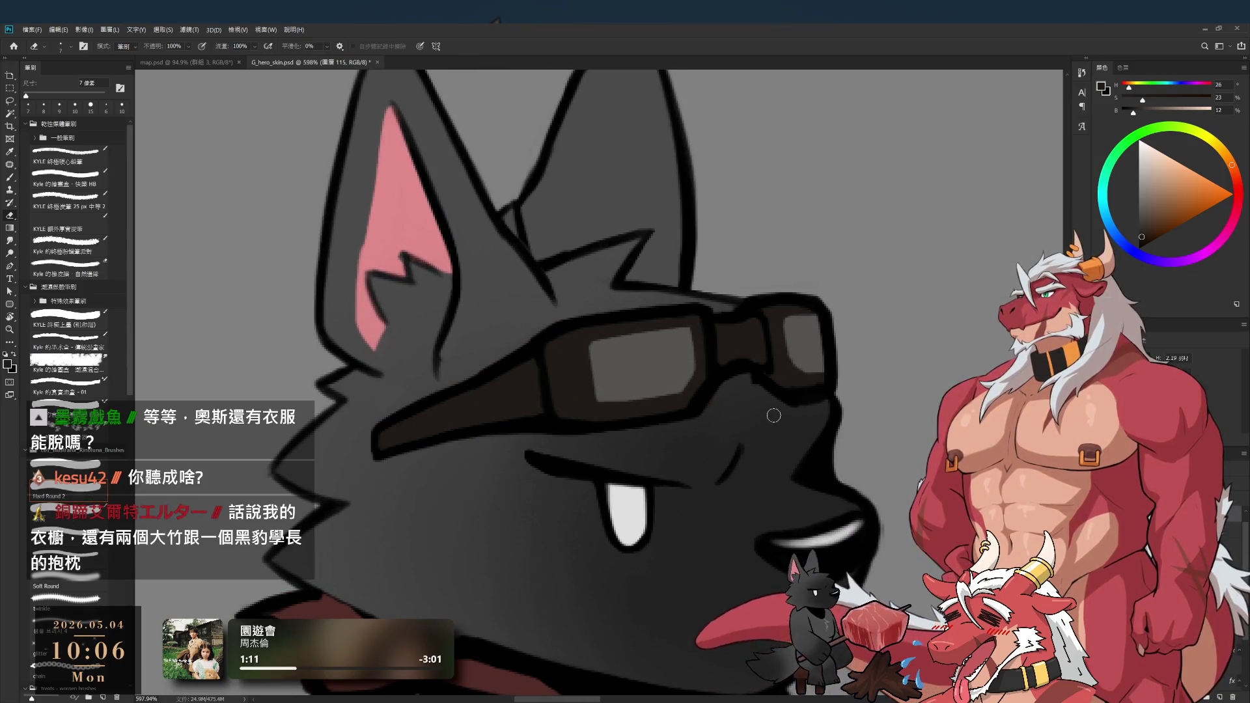
pyautogui.press(']')
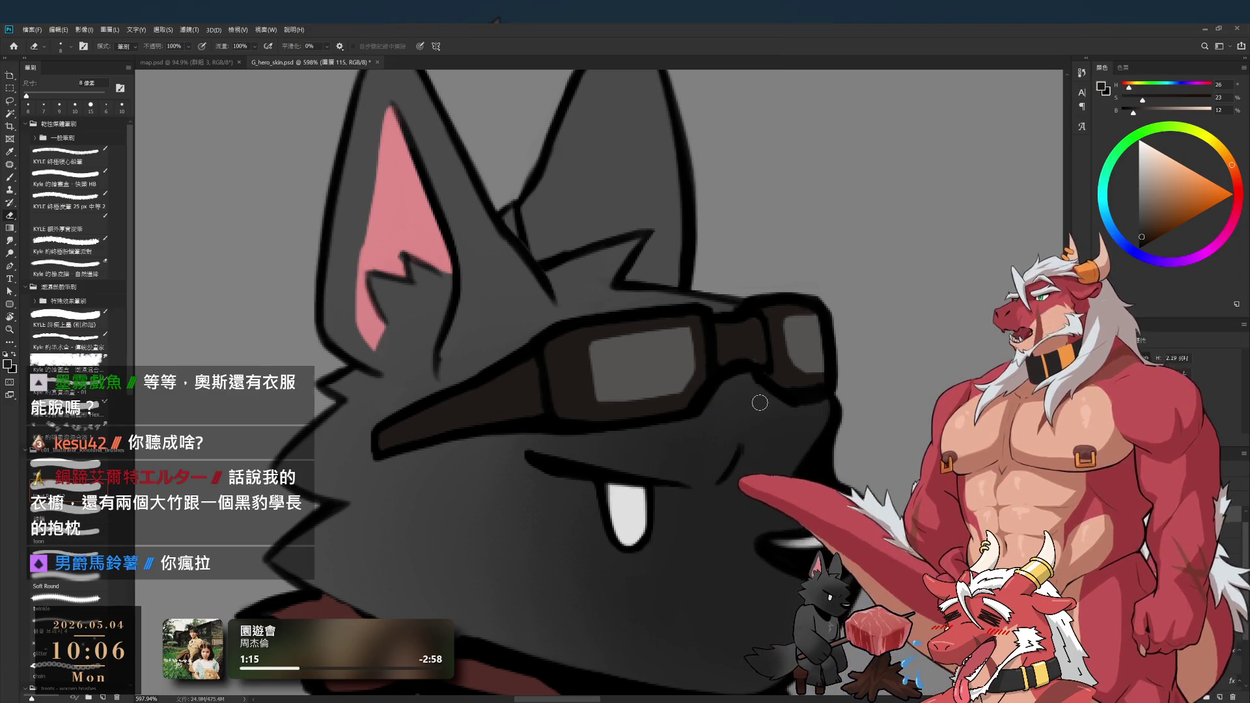
pyautogui.scroll(2, 751, 424)
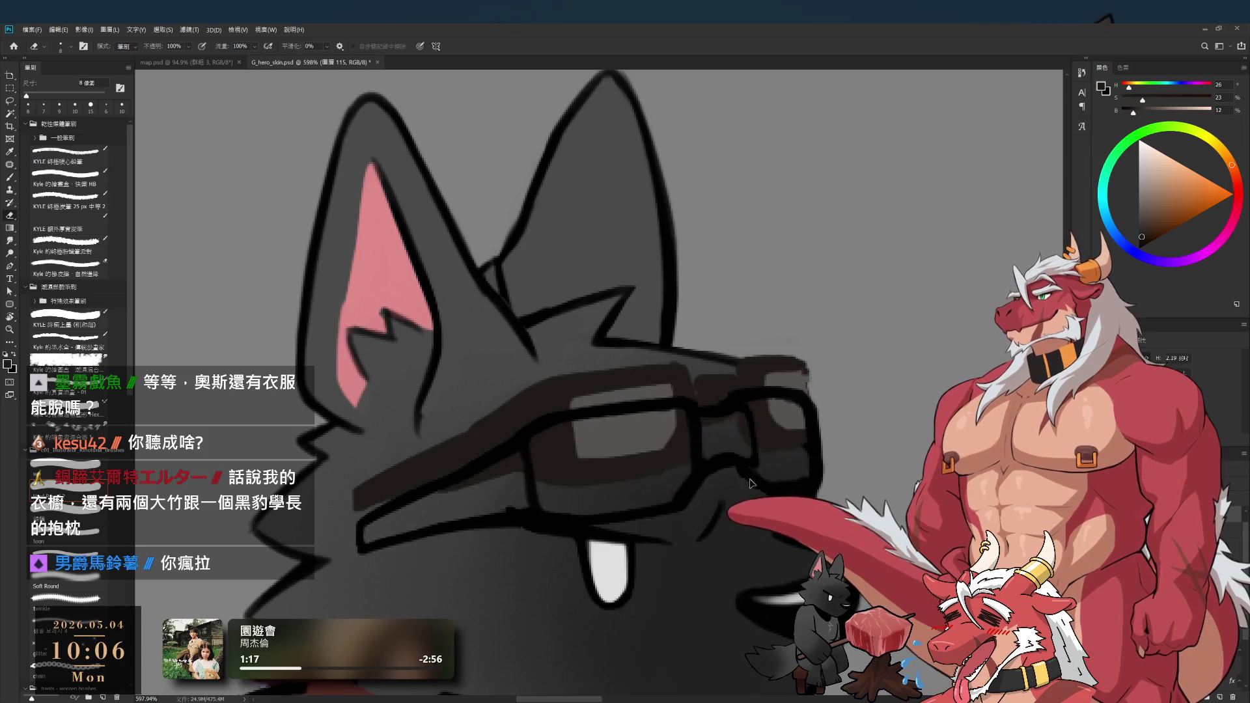
pyautogui.press('b')
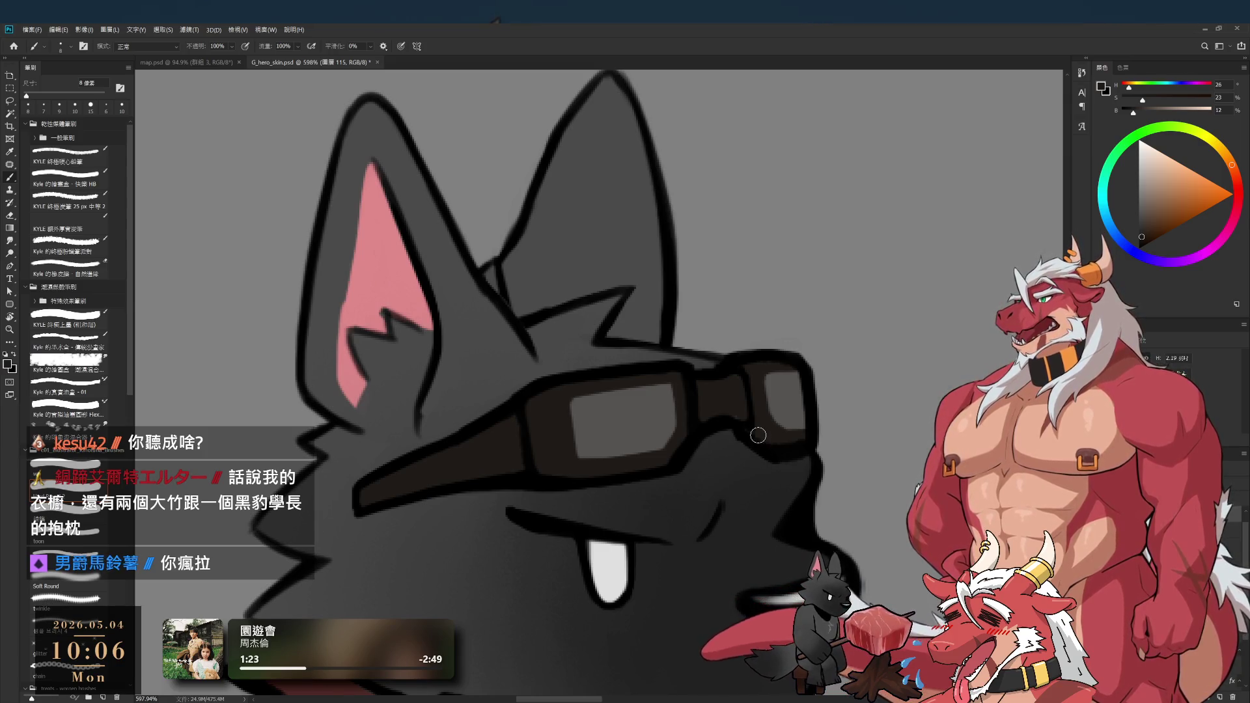
pyautogui.press('e')
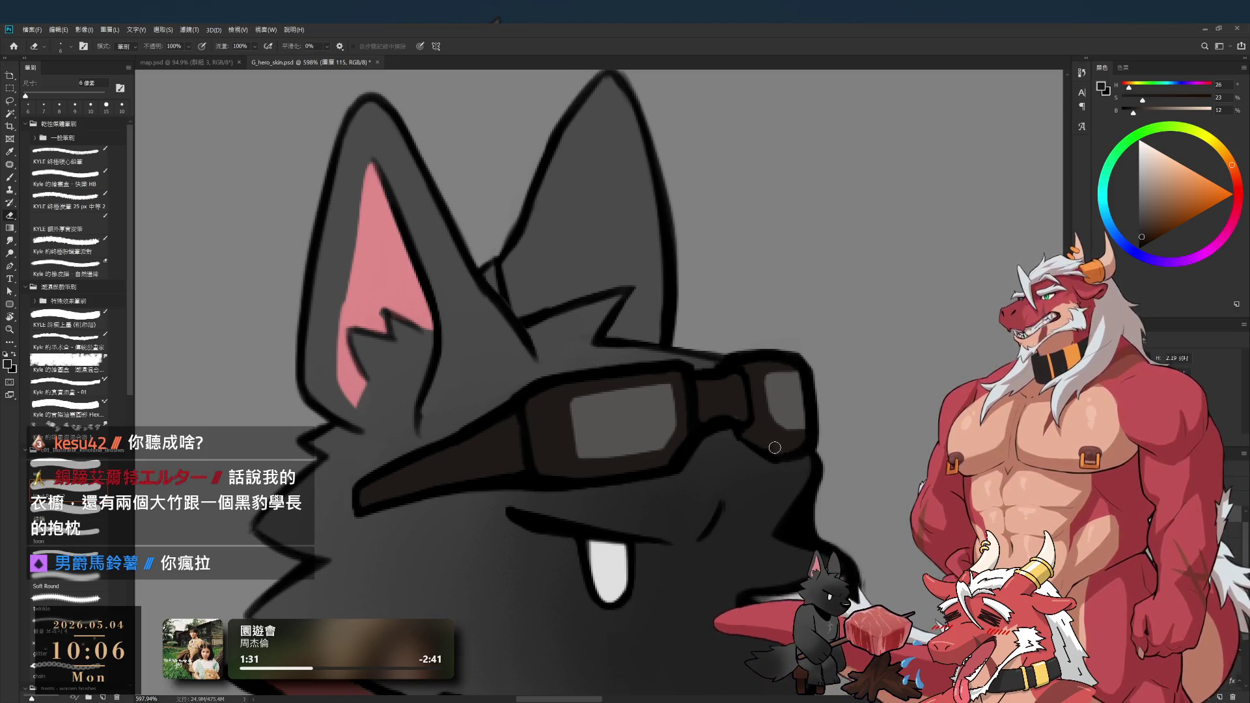
pyautogui.press('b')
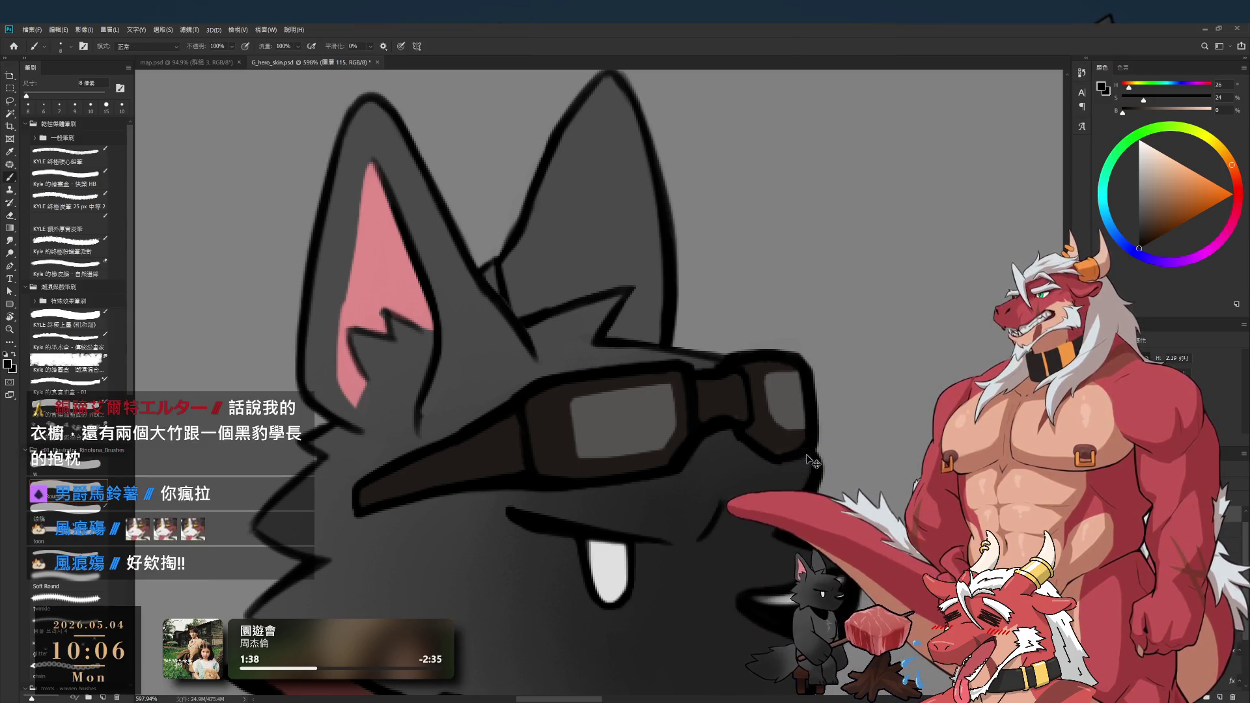
pyautogui.press('e')
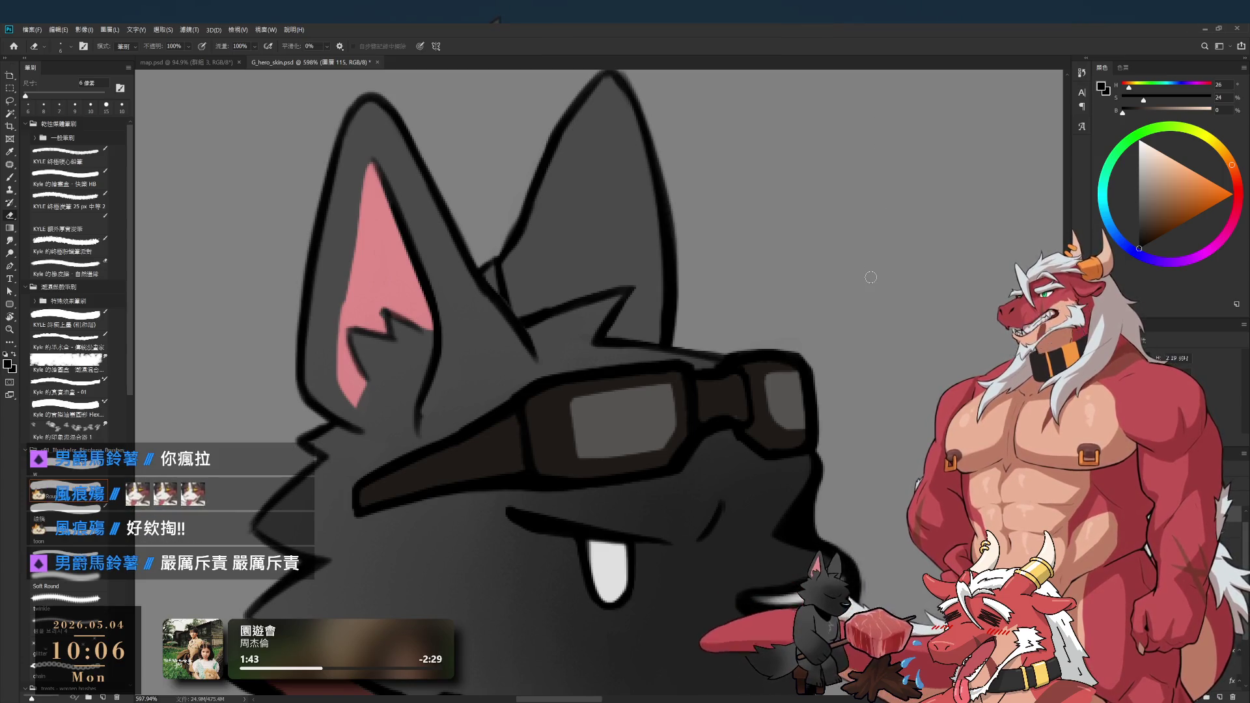
pyautogui.press(']')
pyautogui.press(']')
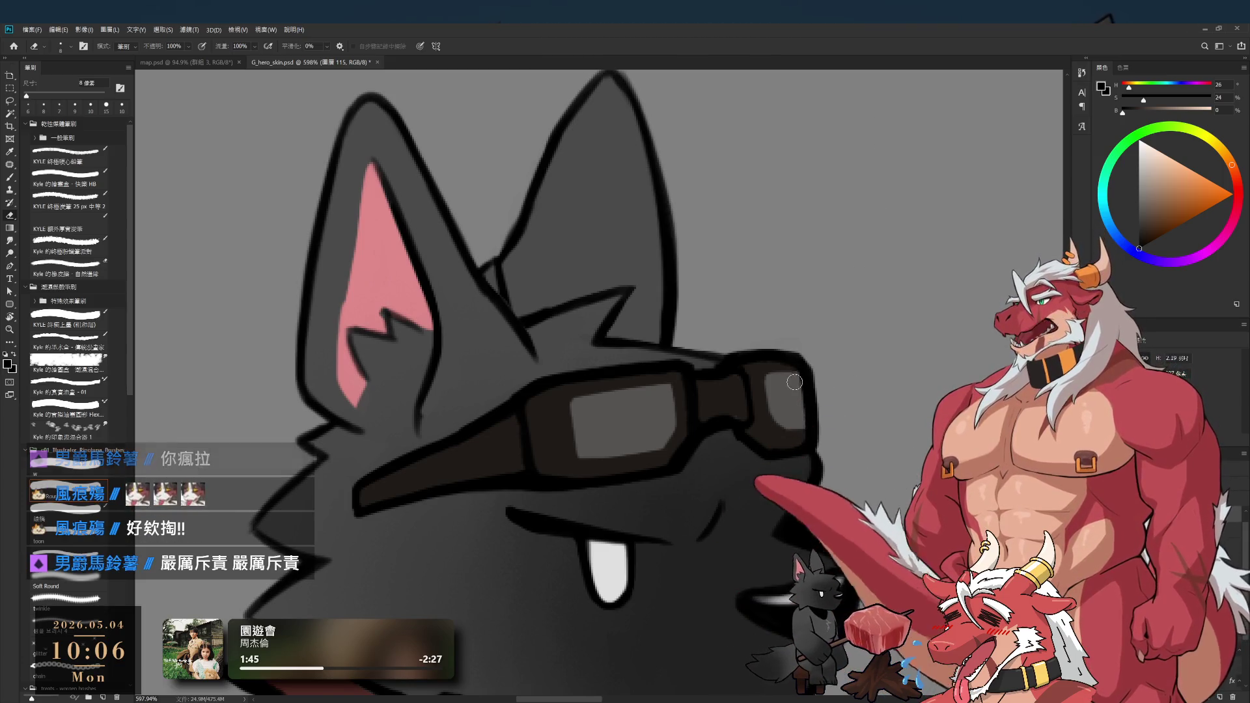
pyautogui.press(']')
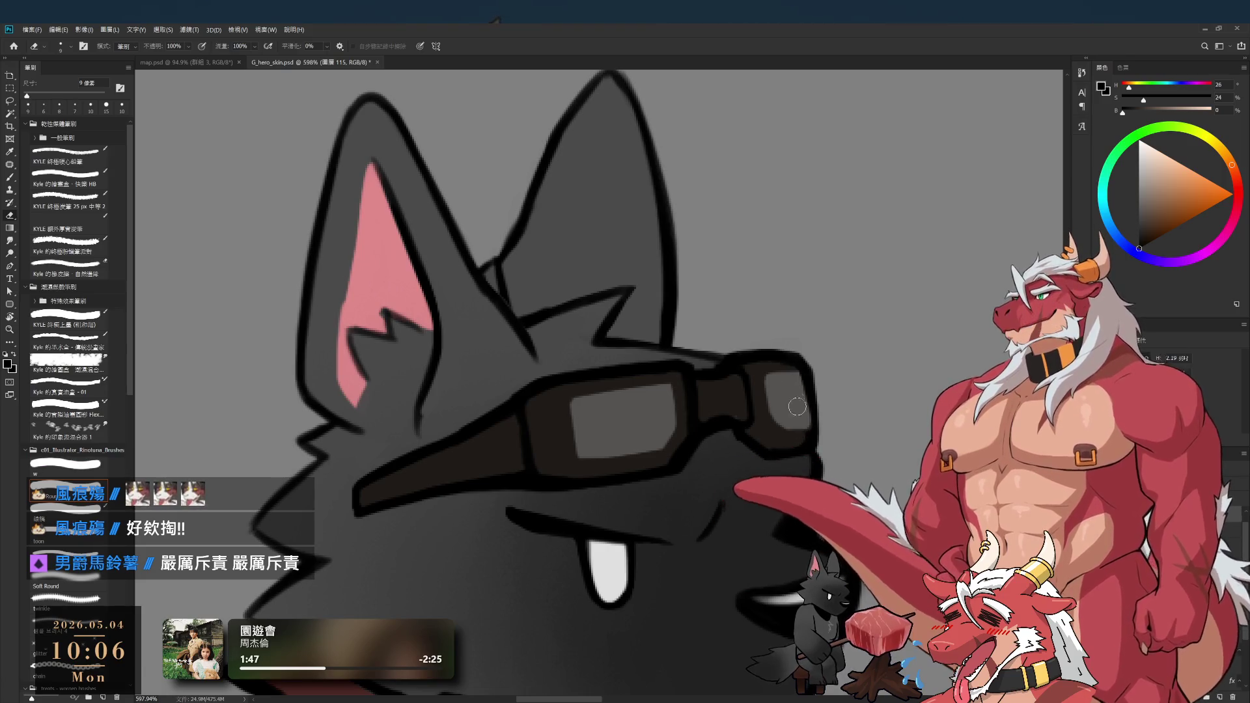
pyautogui.press('b')
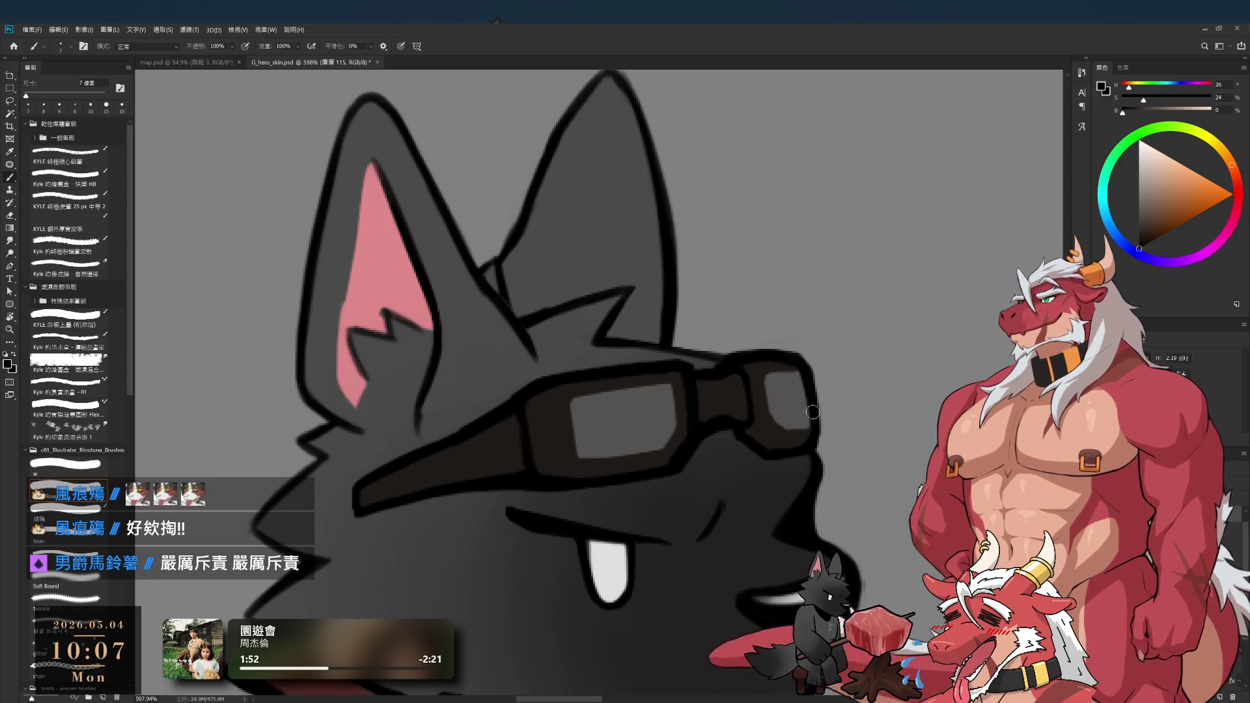
# - Switch to the other goggles layer and sample the grey lens and dark frame colours
pyautogui.hotkey('ctrl', 'e')
pyautogui.keyDown('alt'); pyautogui.click(782, 391); pyautogui.keyUp('alt')
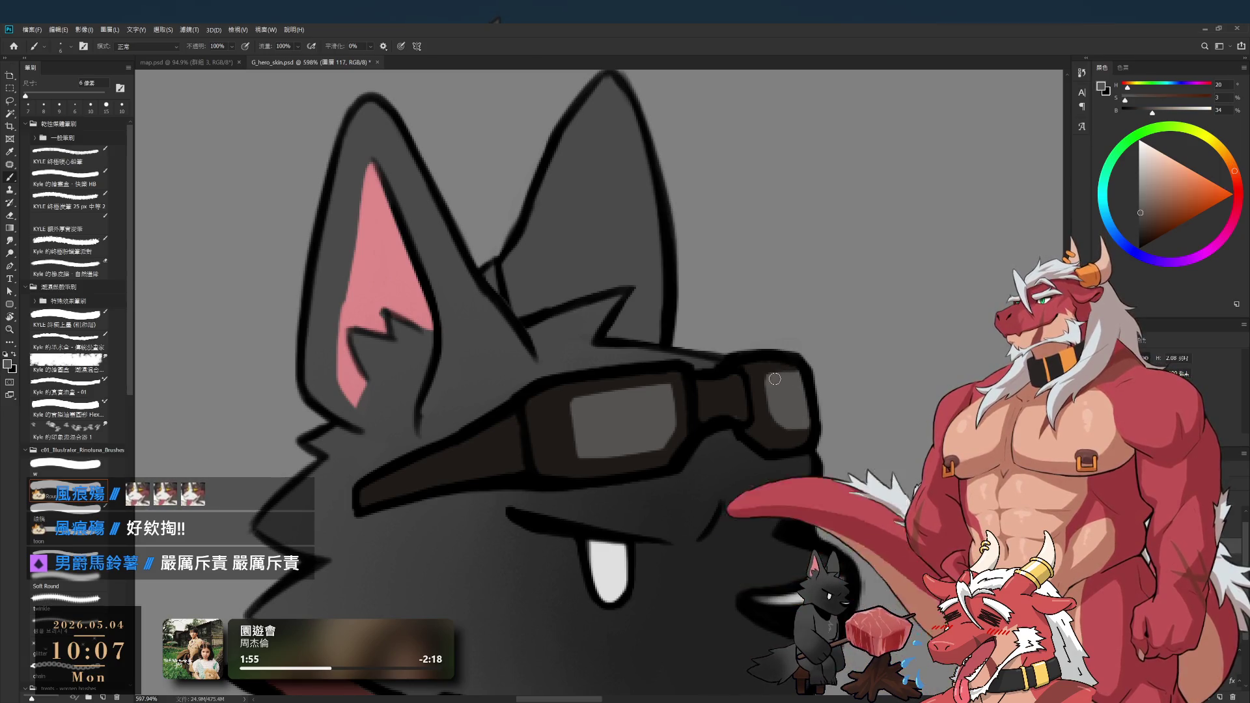
pyautogui.press('[')
pyautogui.hotkey('ctrl', 'z')
pyautogui.moveTo(796, 363)
pyautogui.mouseDown()
pyautogui.moveTo(721, 331)
pyautogui.moveTo(776, 362)
pyautogui.mouseUp()
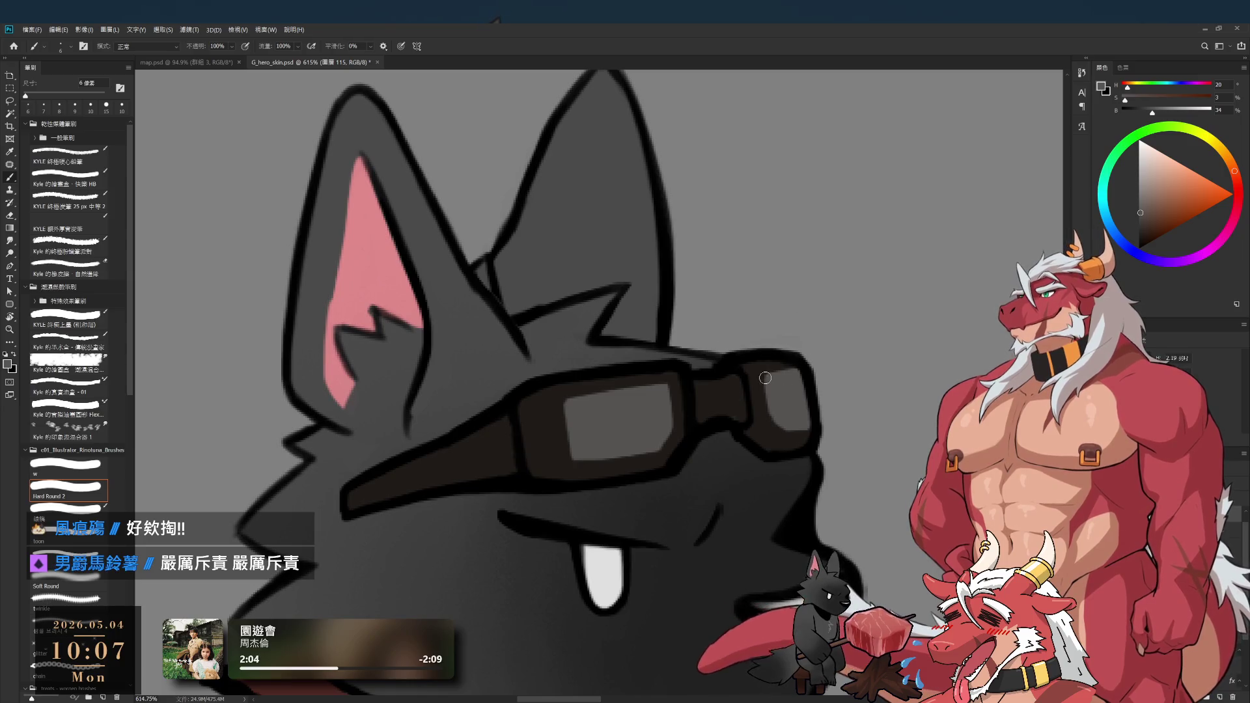
pyautogui.keyDown('alt'); pyautogui.click(757, 365); pyautogui.keyUp('alt')
pyautogui.moveTo(801, 365)
pyautogui.mouseDown()
pyautogui.moveTo(798, 399)
pyautogui.moveTo(802, 366)
pyautogui.mouseUp()
pyautogui.press('[')
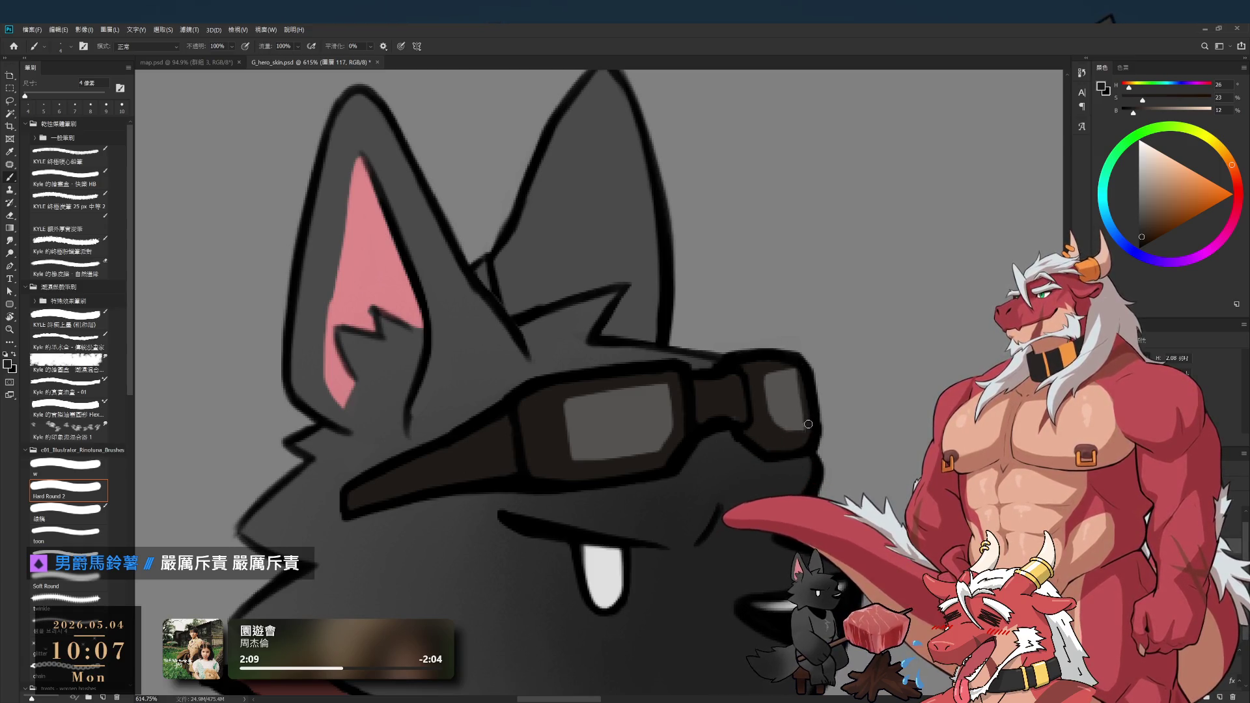
# - Thicken the right lens's dark frame, alternately sampling frame and lens colours
pyautogui.keyDown('alt'); pyautogui.click(772, 386); pyautogui.keyUp('alt')
pyautogui.press(']')
pyautogui.keyDown('alt'); pyautogui.click(759, 372); pyautogui.keyUp('alt')
pyautogui.moveTo(808, 424); pyautogui.dragTo(802, 391)
pyautogui.keyDown('alt'); pyautogui.click(794, 395); pyautogui.keyUp('alt')
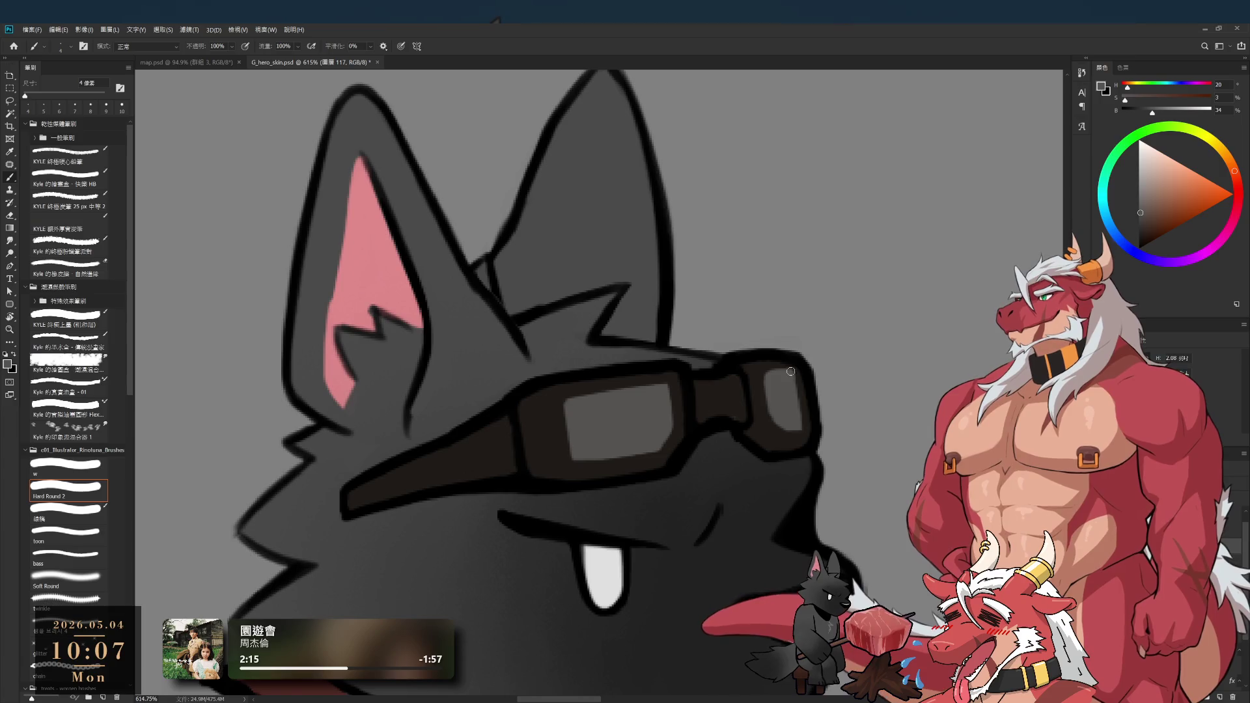
pyautogui.keyDown('alt'); pyautogui.click(802, 395); pyautogui.keyUp('alt')
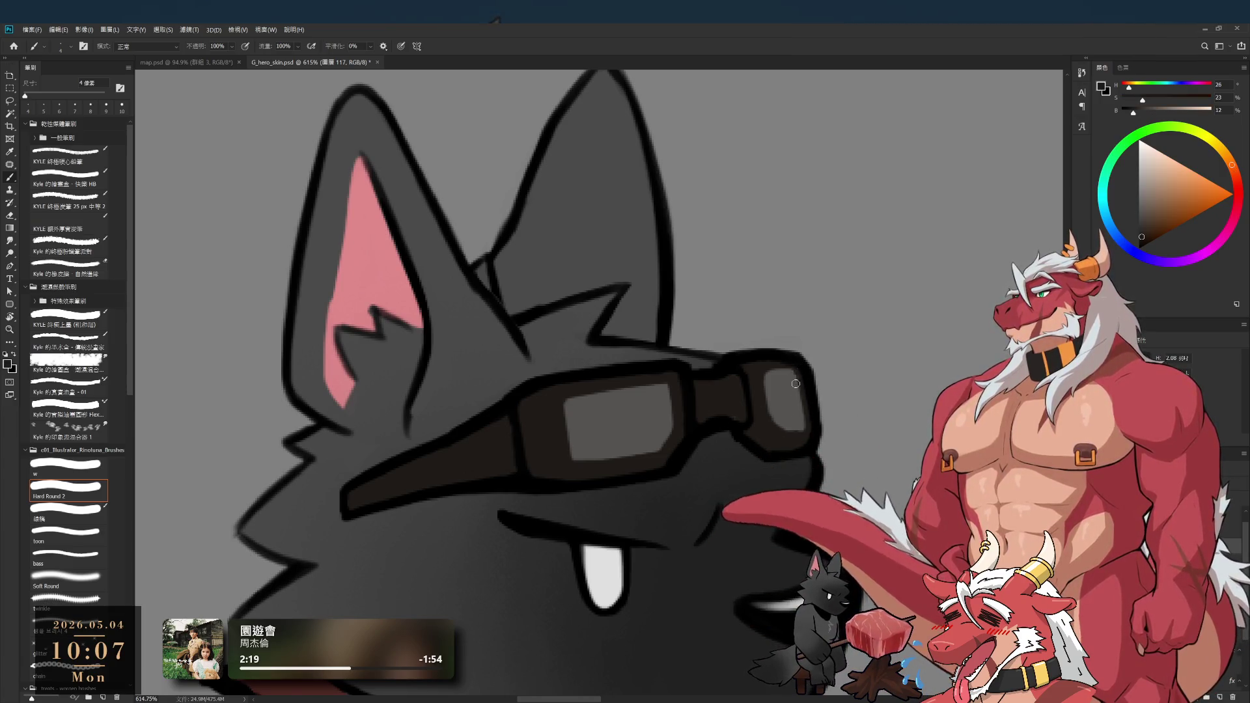
pyautogui.keyDown('alt'); pyautogui.click(789, 397); pyautogui.keyUp('alt')
pyautogui.press(']')
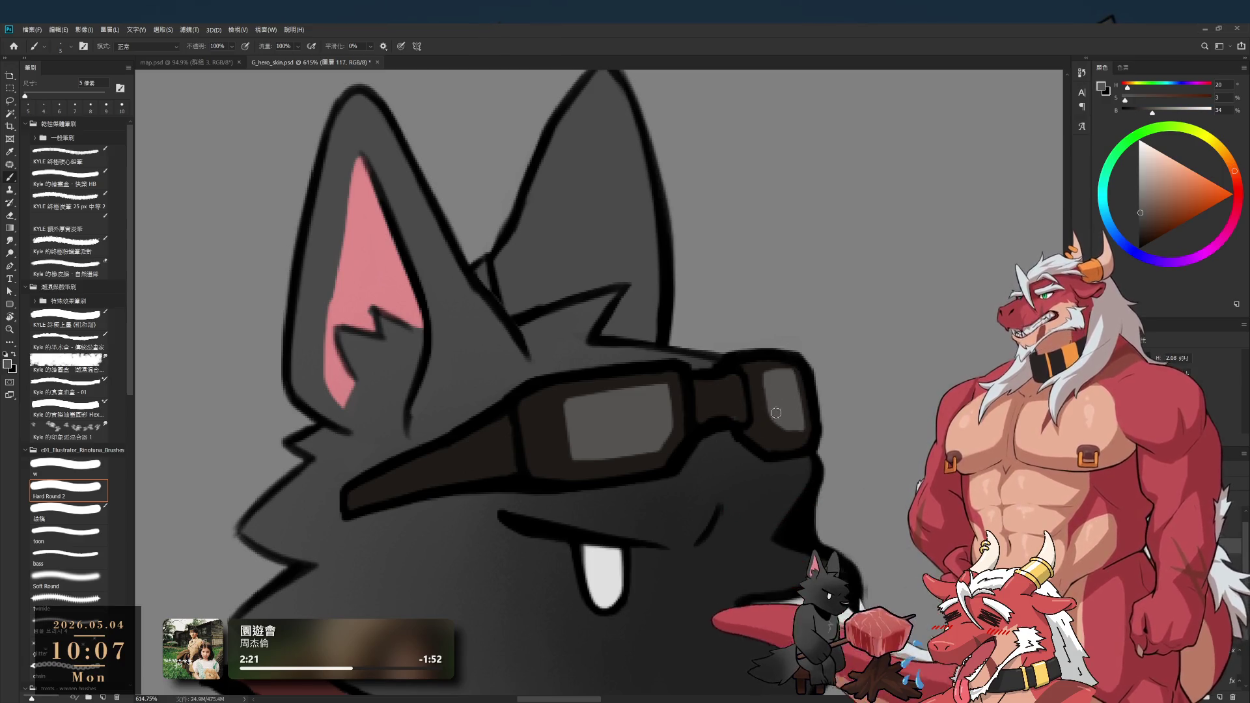
pyautogui.keyDown('alt'); pyautogui.click(784, 436); pyautogui.keyUp('alt')
pyautogui.keyDown('alt'); pyautogui.click(757, 379); pyautogui.keyUp('alt')
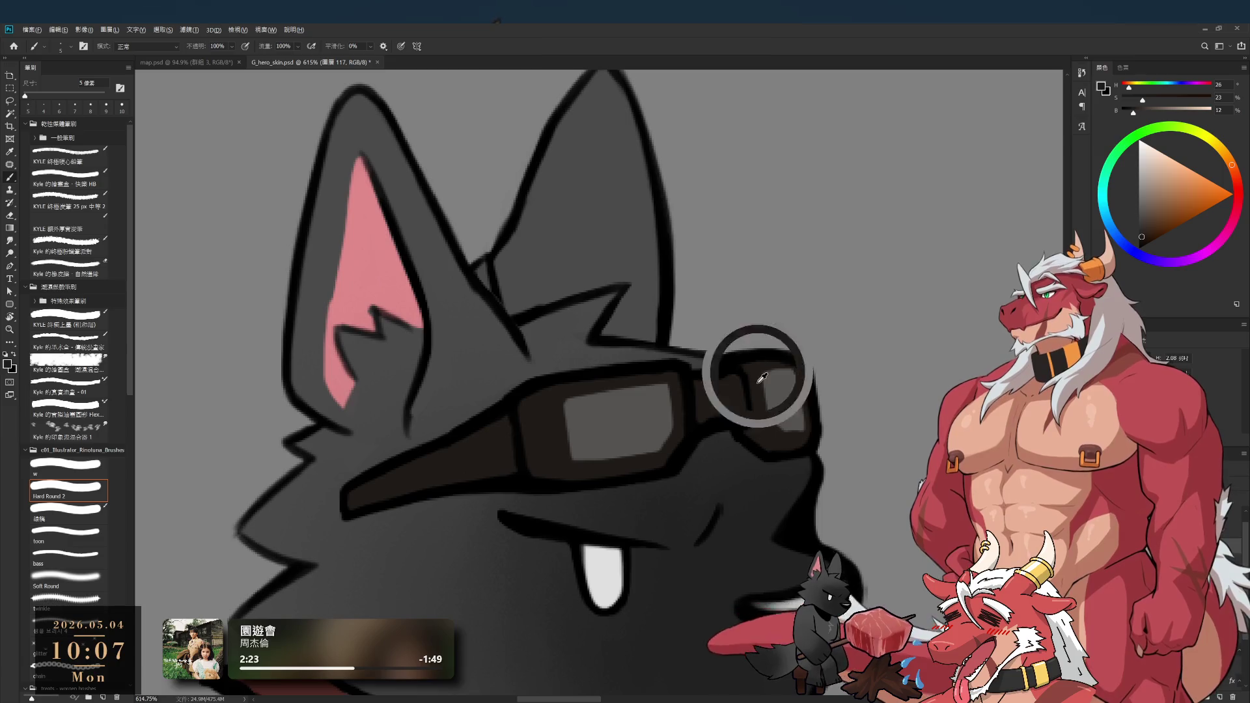
pyautogui.keyDown('alt'); pyautogui.click(770, 418); pyautogui.keyUp('alt')
pyautogui.press('[')
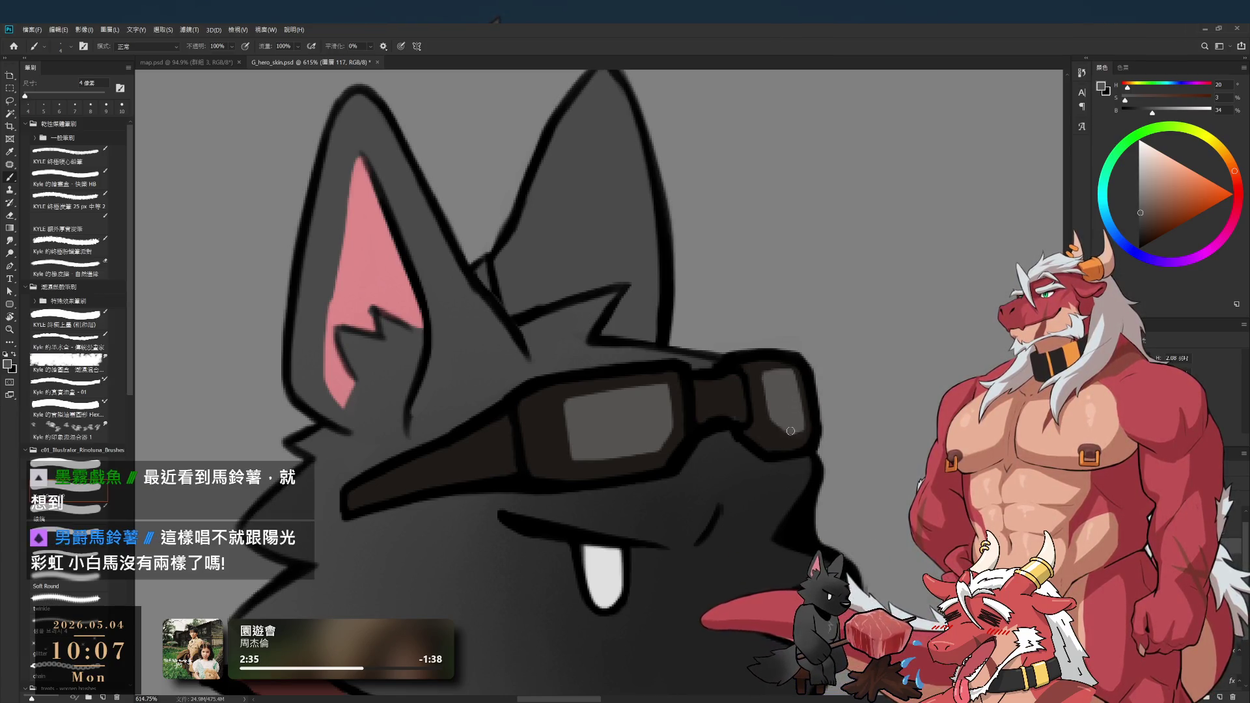
# - Zoom out to check the whole figures, then pan down to the wolf's feet at about 250%
pyautogui.scroll(-5, 788, 406)
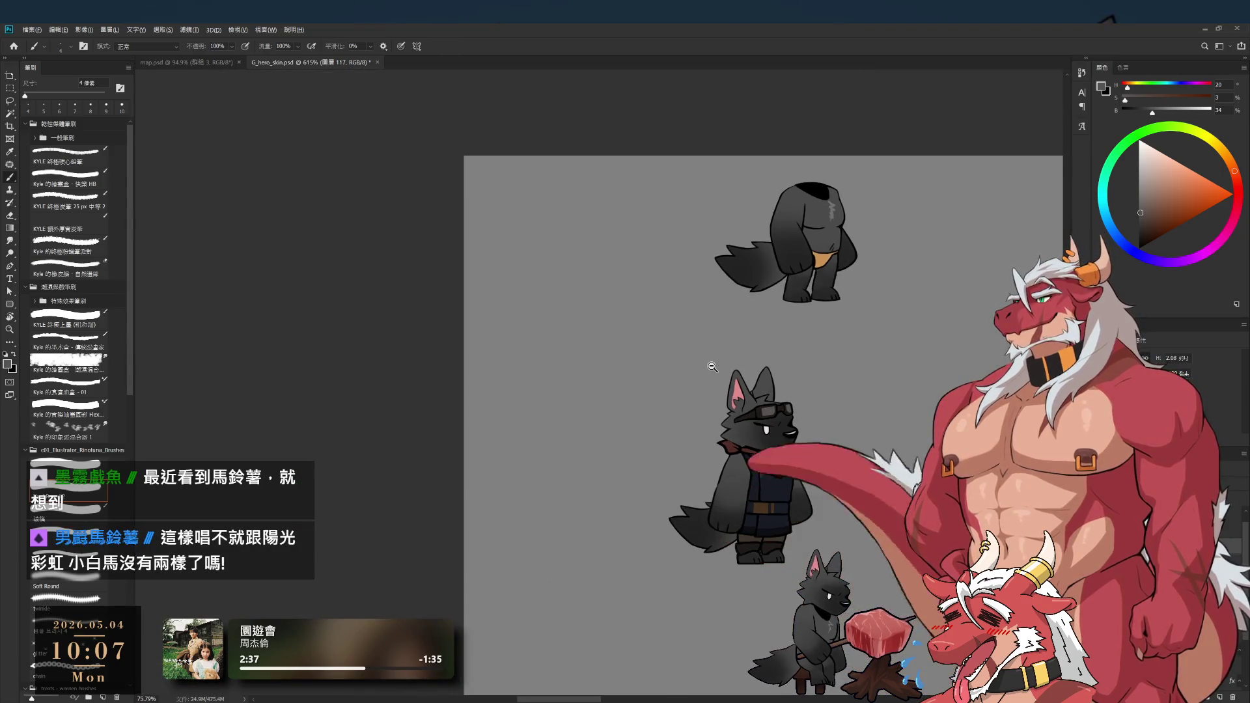
pyautogui.scroll(3, 707, 363)
pyautogui.scroll(-2, 770, 384)
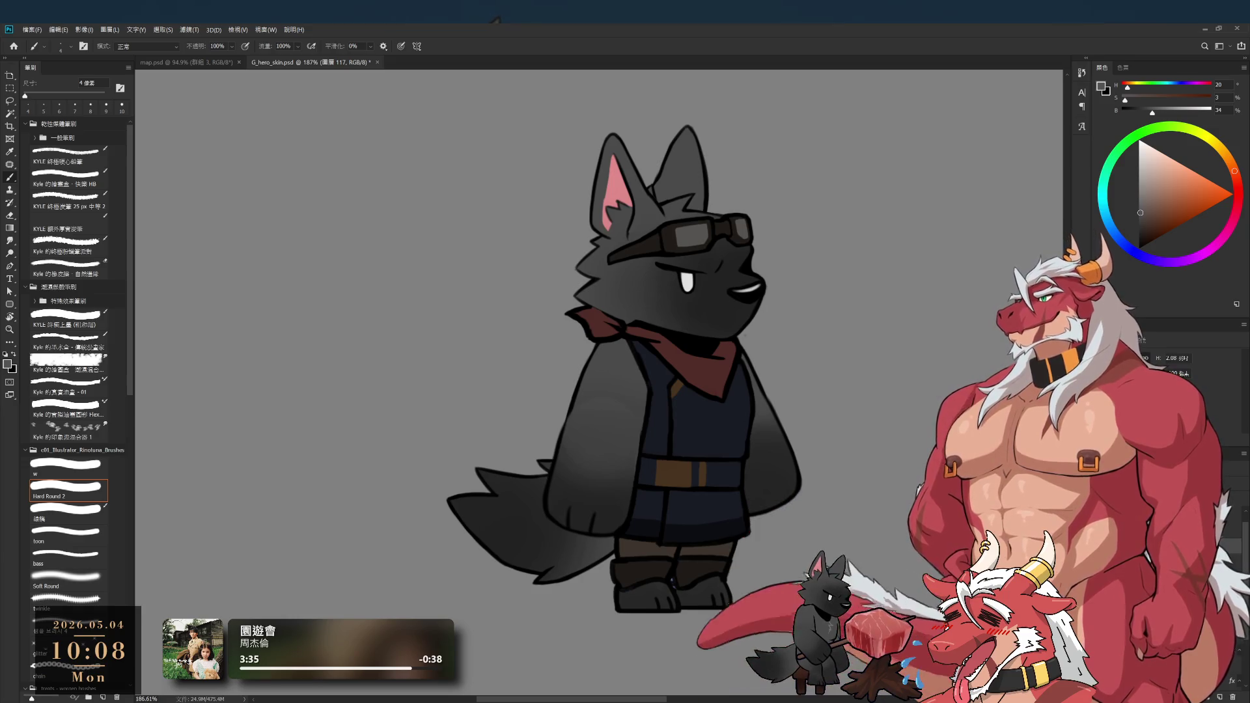
pyautogui.moveTo(733, 570); pyautogui.dragTo(694, 515)
pyautogui.moveTo(621, 553); pyautogui.dragTo(670, 490)
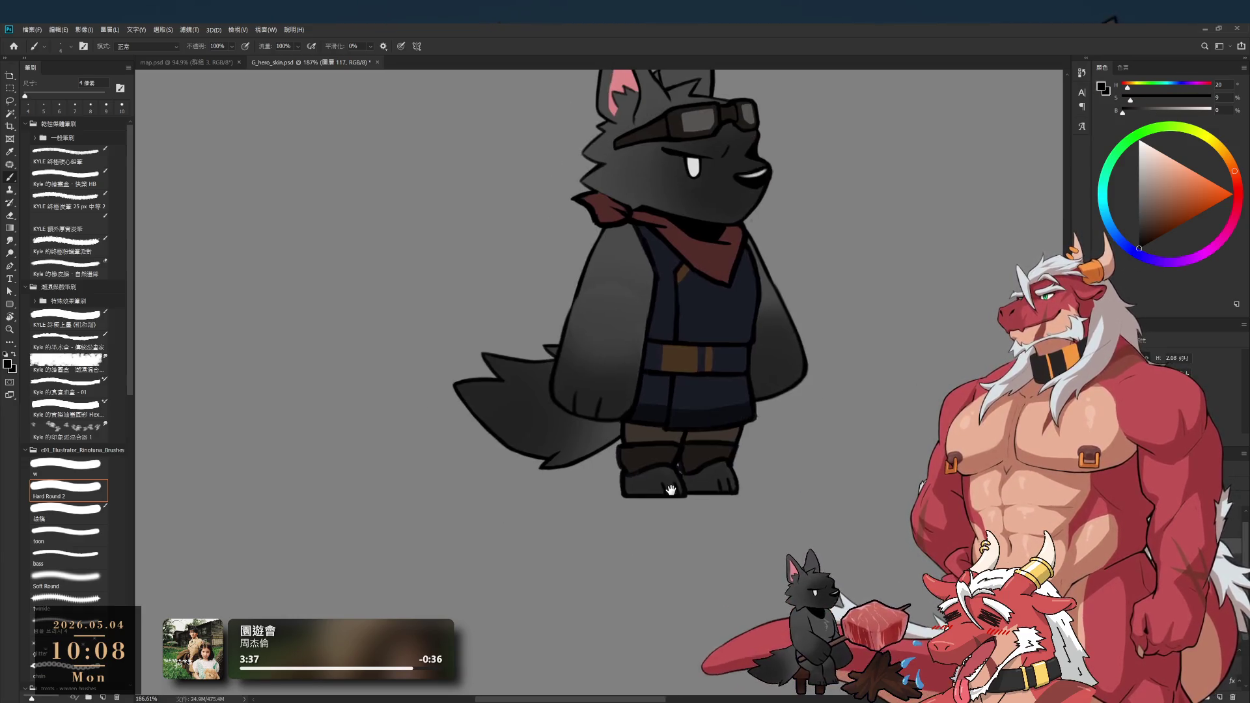
pyautogui.scroll(3, 670, 490)
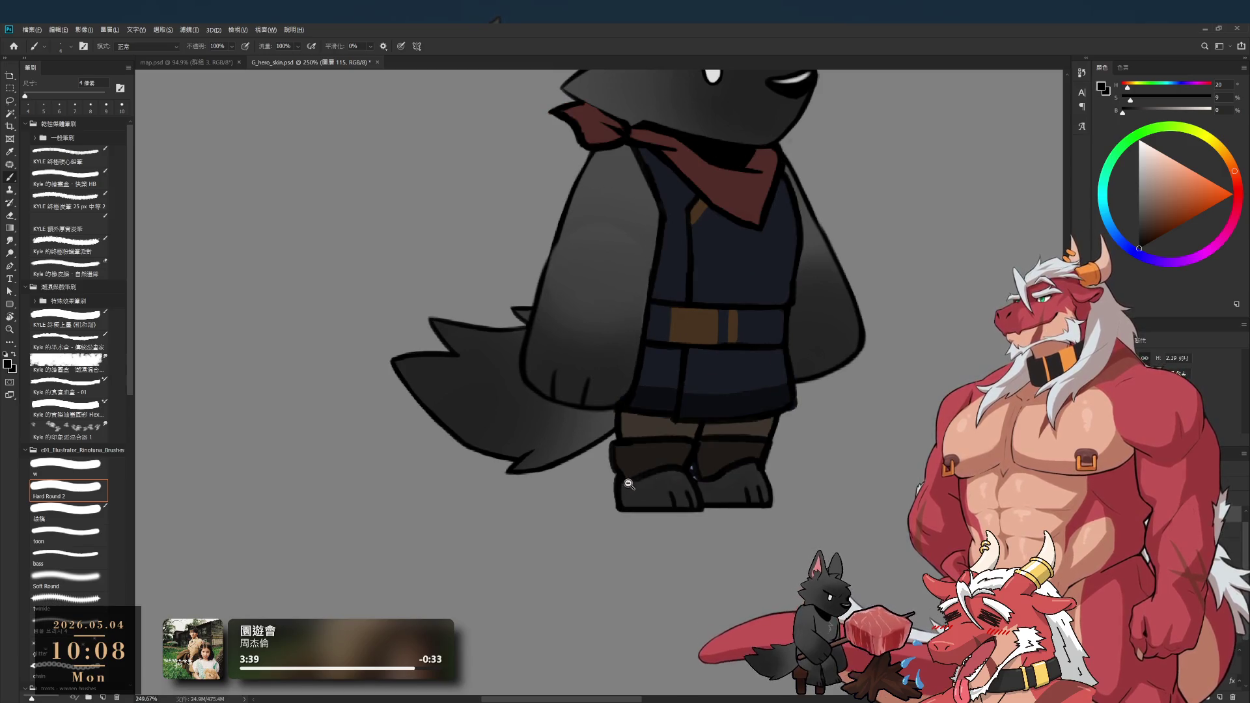
# - Enlarge the brush, then draw and erase a stray toe line on the boot
pyautogui.scroll(2, 626, 485)
pyautogui.press(']')
pyautogui.press(']')
pyautogui.press(']')
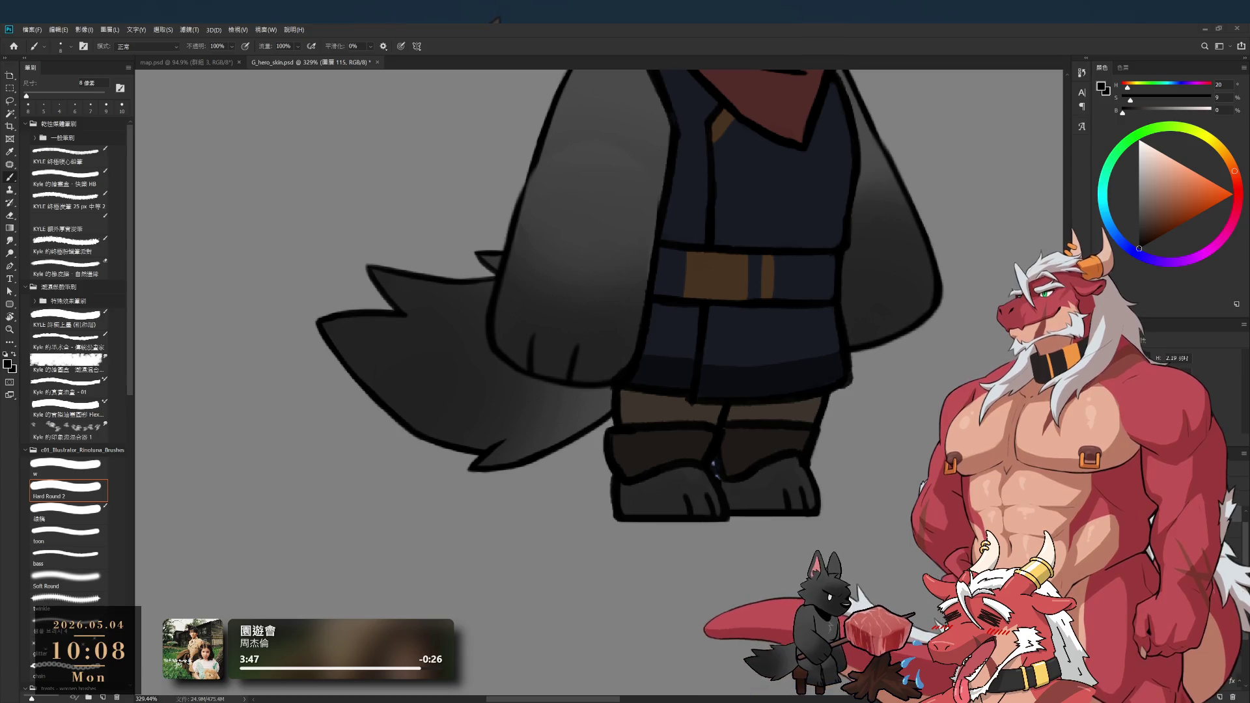
pyautogui.scroll(5, 720, 511)
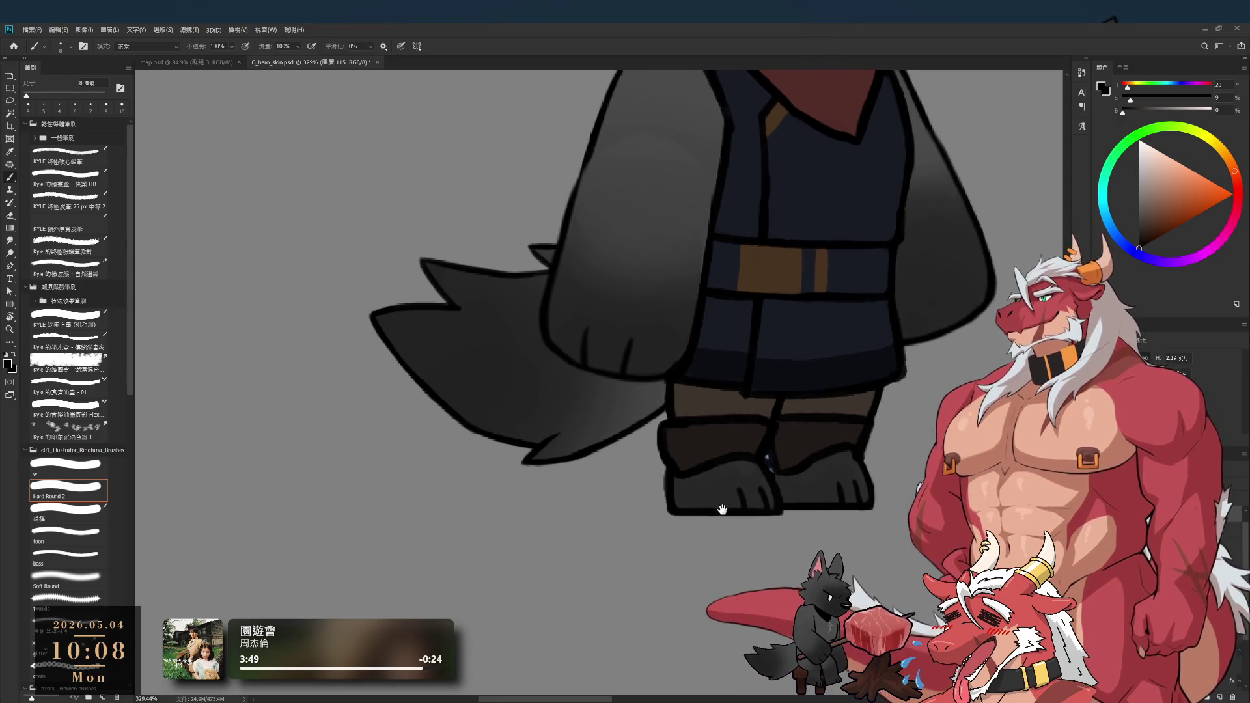
pyautogui.moveTo(703, 488); pyautogui.dragTo(719, 527)
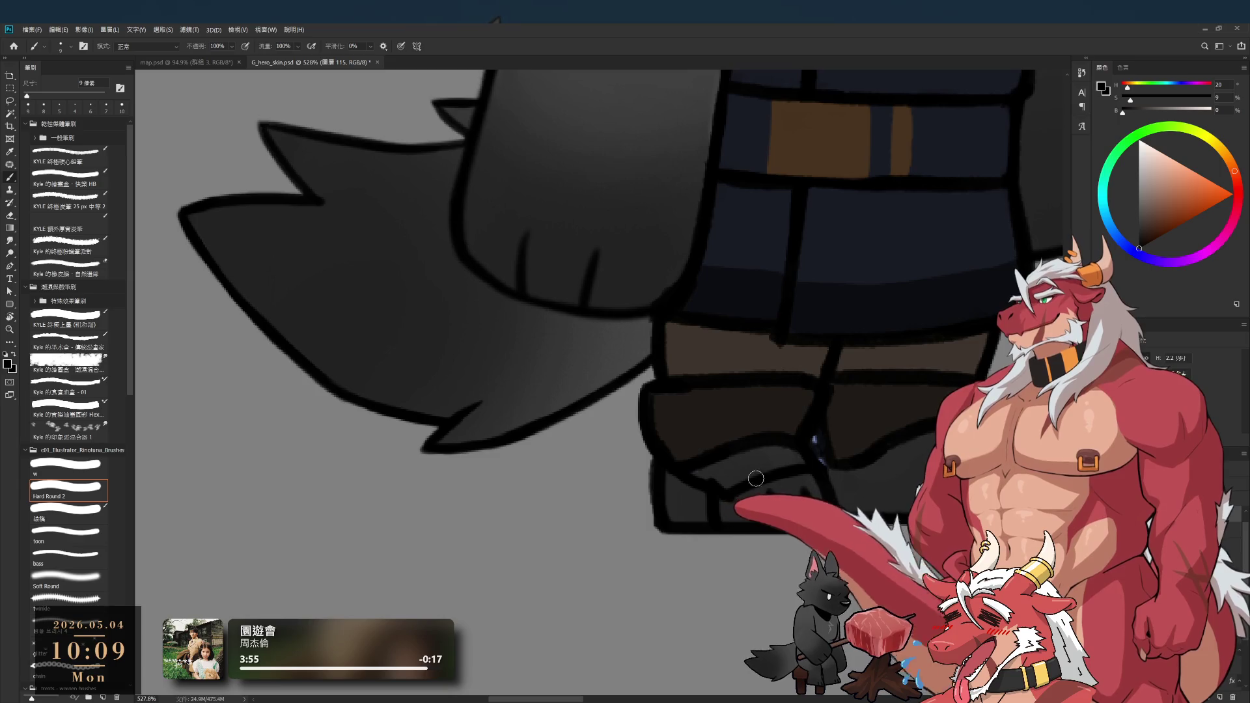
pyautogui.press('e')
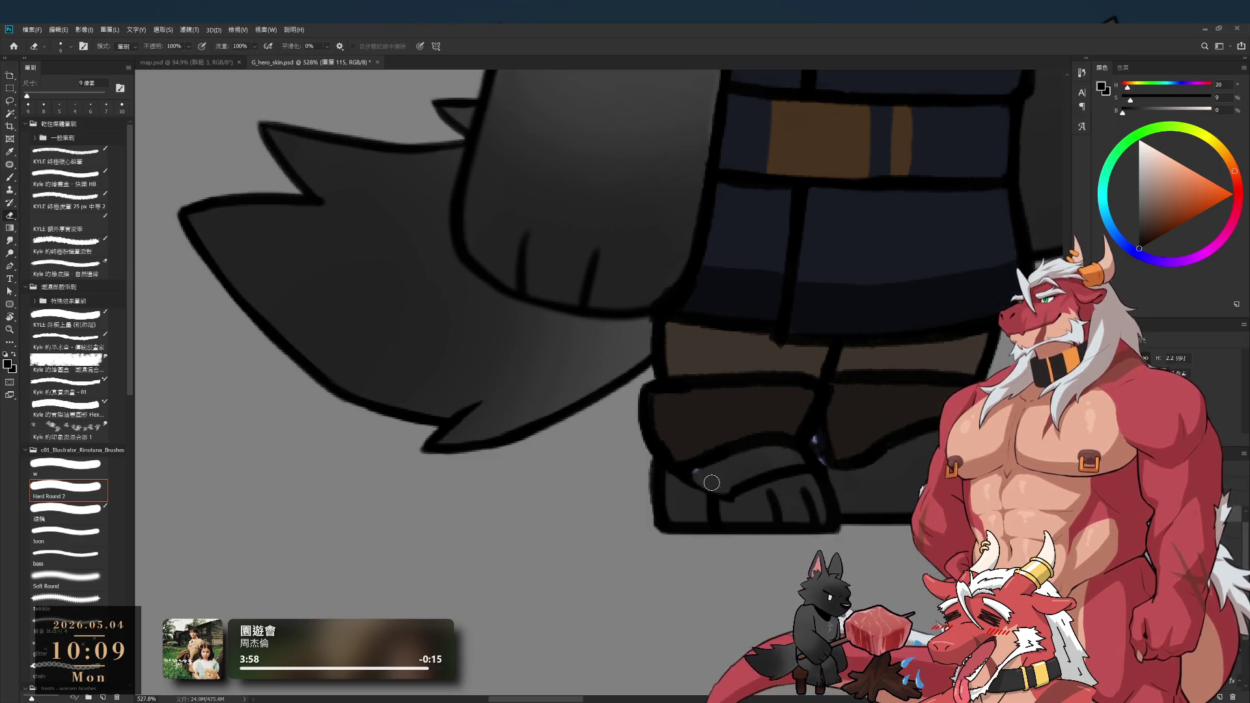
pyautogui.moveTo(701, 489)
pyautogui.mouseDown()
pyautogui.moveTo(705, 519)
pyautogui.moveTo(717, 506)
pyautogui.mouseUp()
pyautogui.press('b')
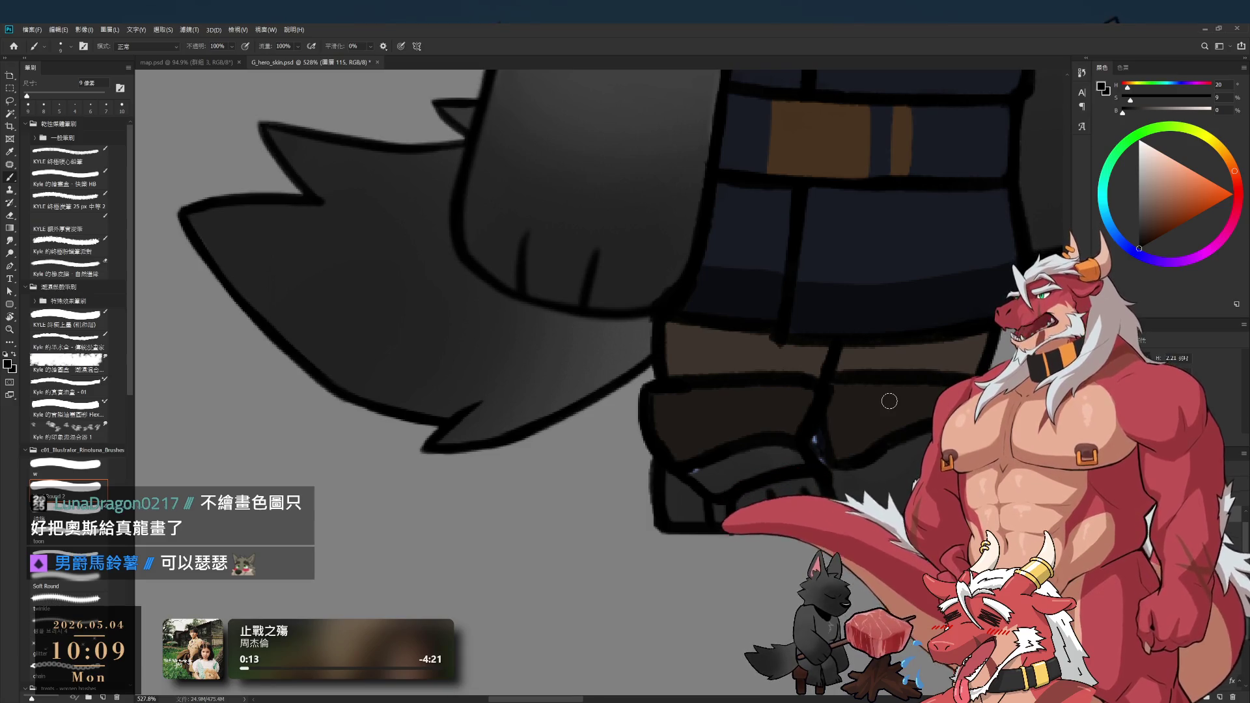
# - Sample the boots' dark brown and paint it over the right and left boots
pyautogui.moveTo(903, 498); pyautogui.dragTo(822, 472)
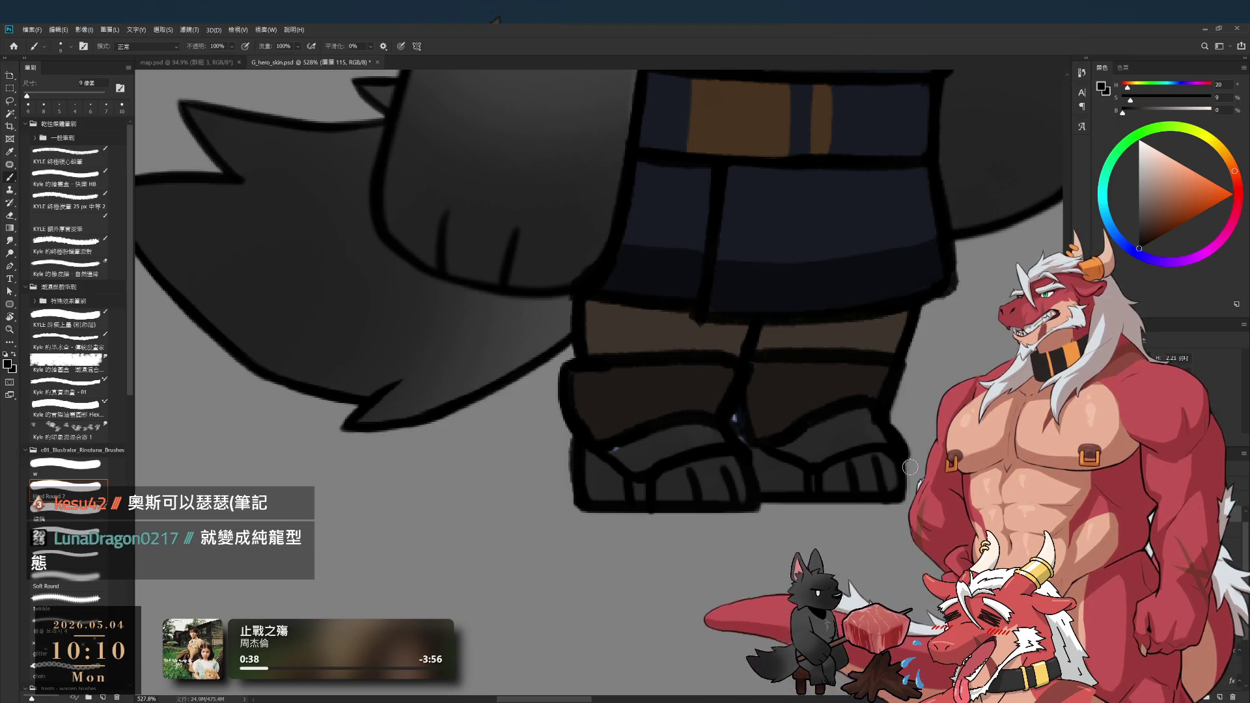
pyautogui.press('e')
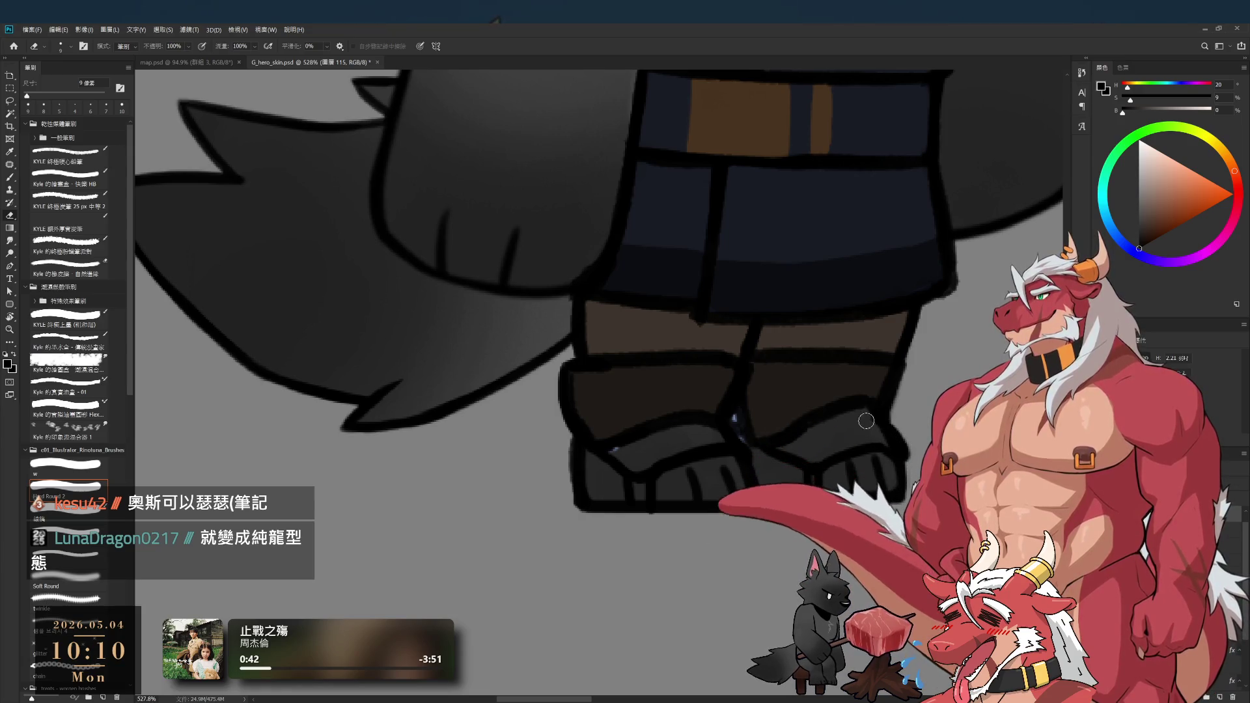
pyautogui.press('b')
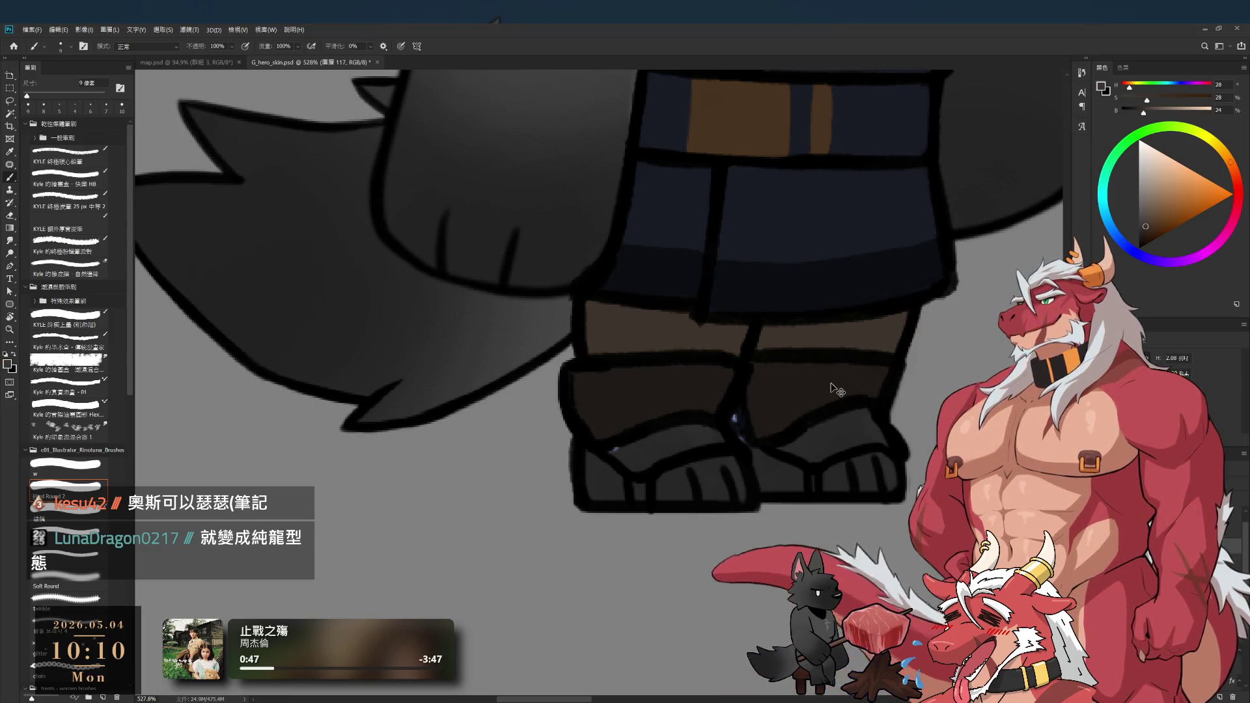
pyautogui.keyDown('alt'); pyautogui.click(855, 365); pyautogui.keyUp('alt')
pyautogui.moveTo(785, 443)
pyautogui.mouseDown()
pyautogui.moveTo(840, 418)
pyautogui.moveTo(821, 452)
pyautogui.moveTo(851, 419)
pyautogui.moveTo(865, 452)
pyautogui.mouseUp()
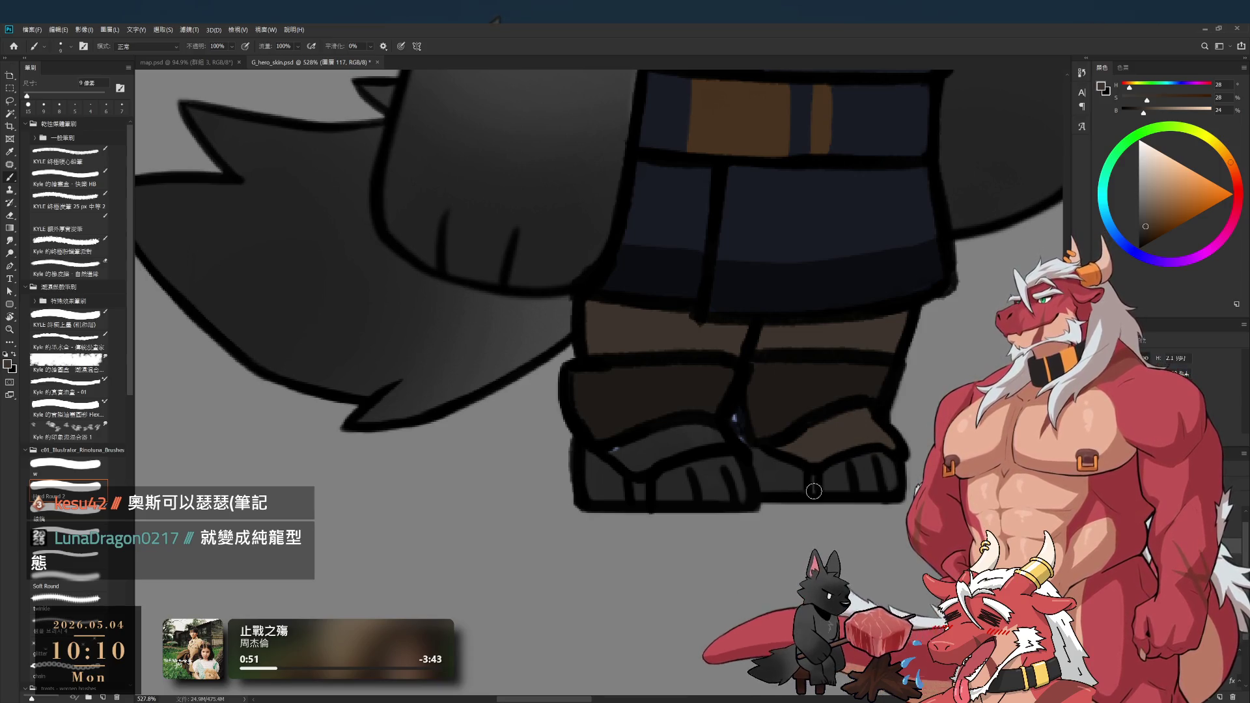
pyautogui.moveTo(690, 512); pyautogui.dragTo(700, 518)
pyautogui.press(']')
pyautogui.moveTo(631, 439)
pyautogui.mouseDown()
pyautogui.moveTo(631, 460)
pyautogui.moveTo(675, 449)
pyautogui.moveTo(634, 490)
pyautogui.mouseUp()
pyautogui.press(']')
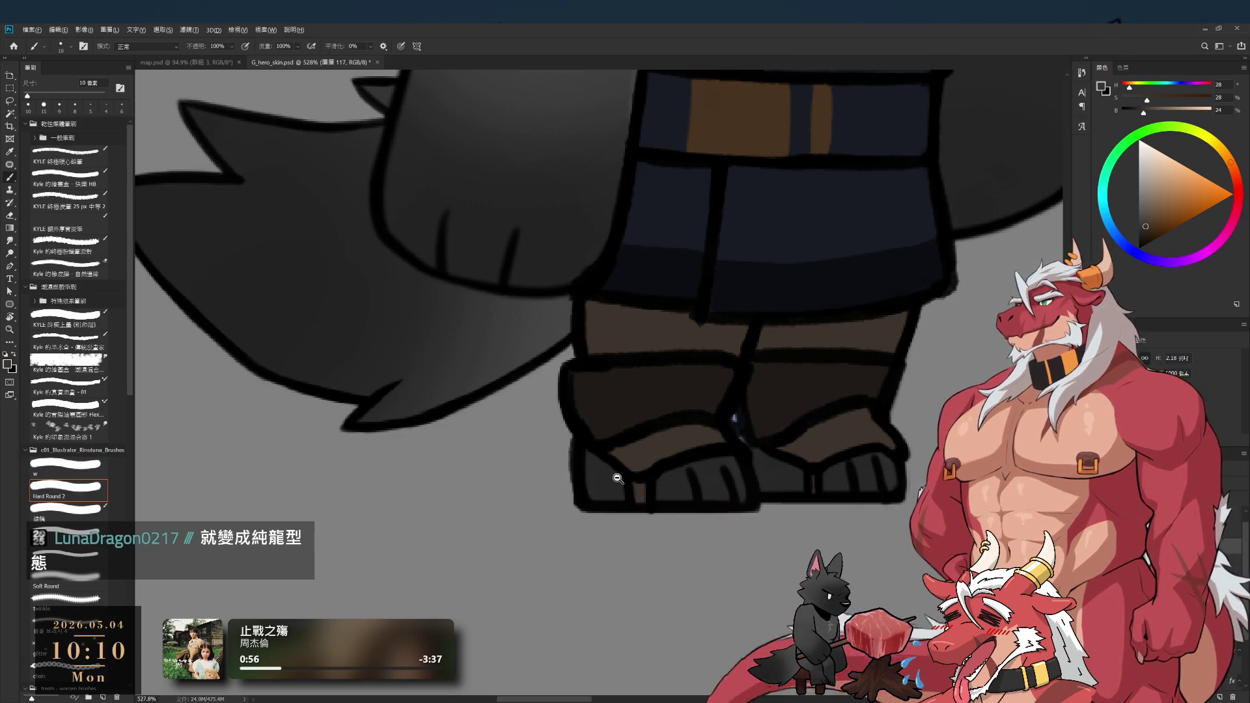
pyautogui.scroll(-7, 617, 478)
pyautogui.scroll(9, 716, 469)
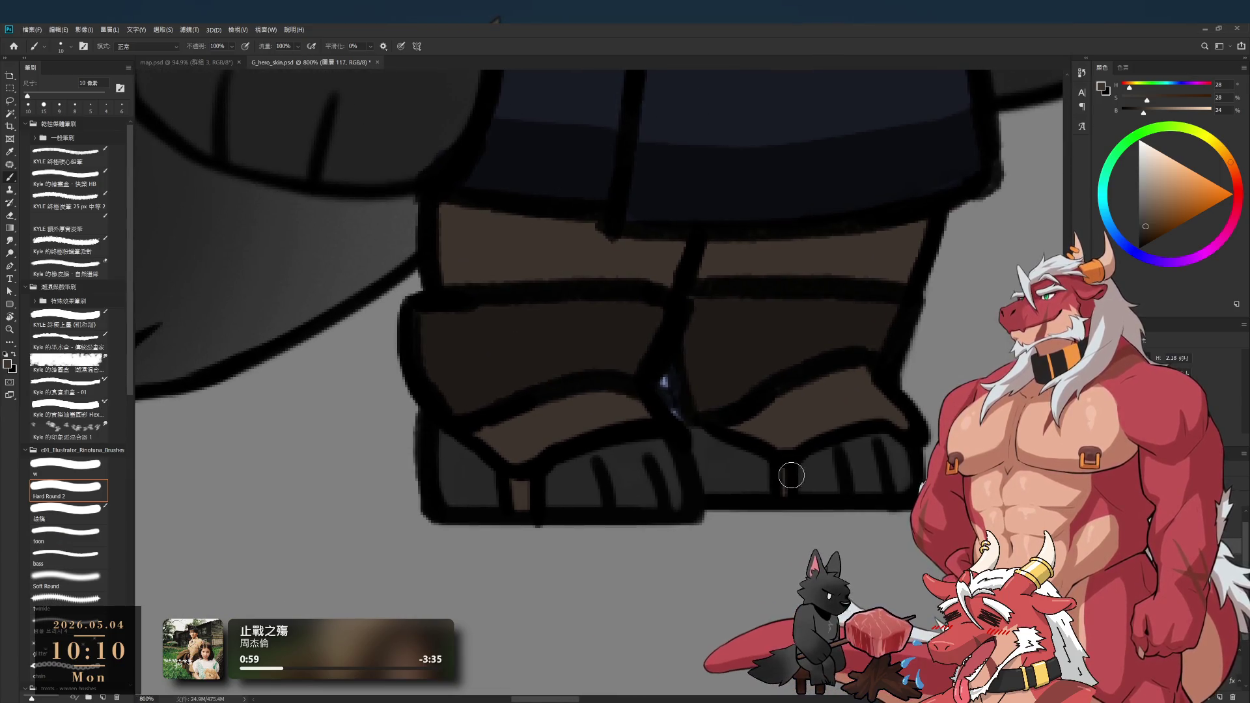
pyautogui.press('e')
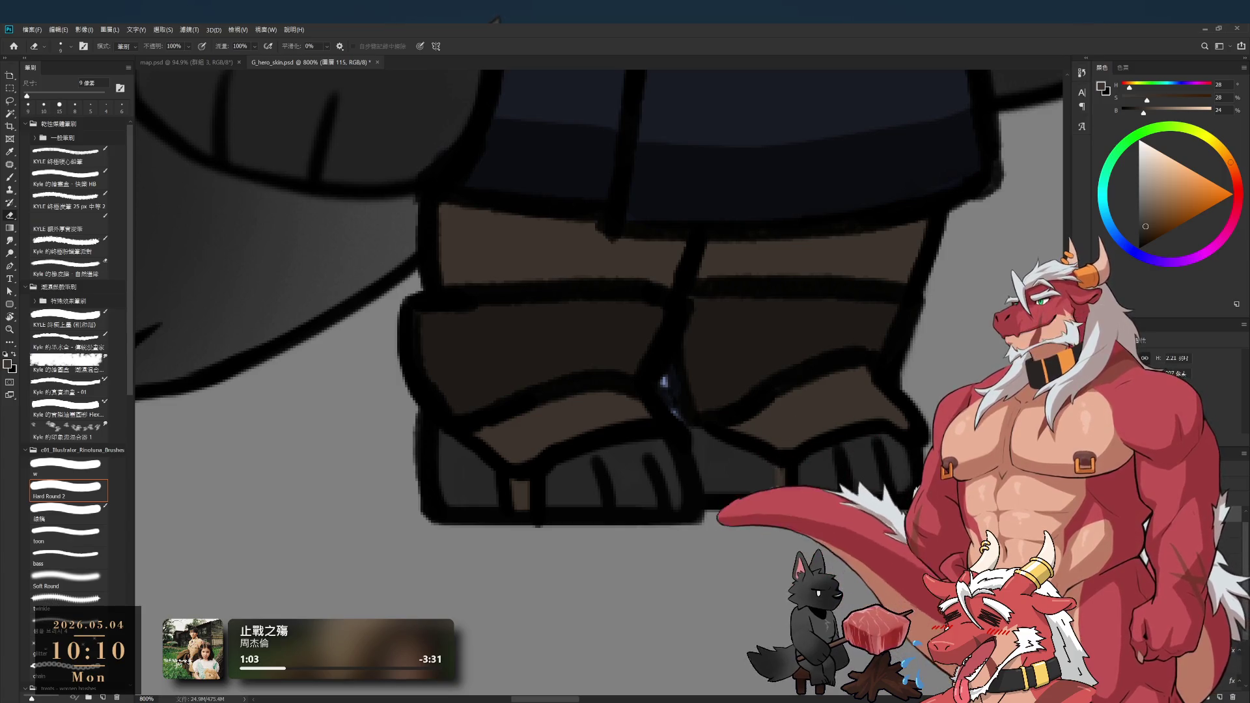
pyautogui.press('b')
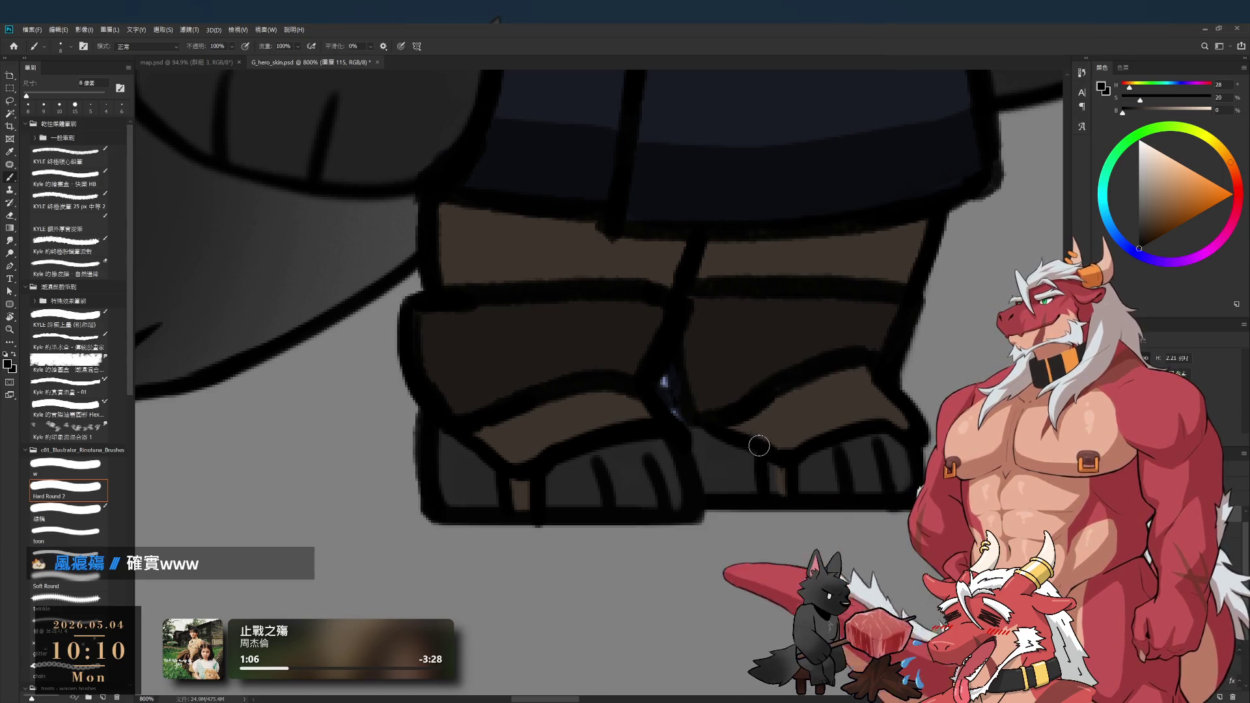
pyautogui.keyDown('alt'); pyautogui.click(808, 415); pyautogui.keyUp('alt')
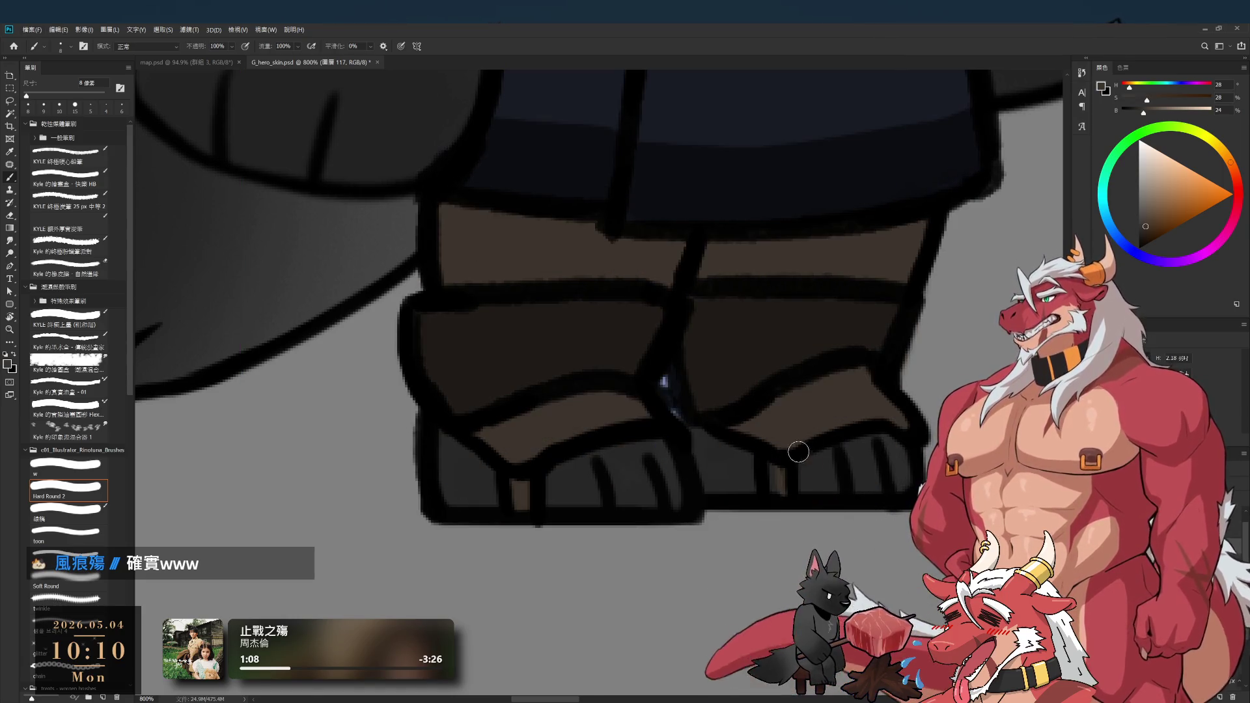
pyautogui.press(']')
pyautogui.scroll(-10, 700, 440)
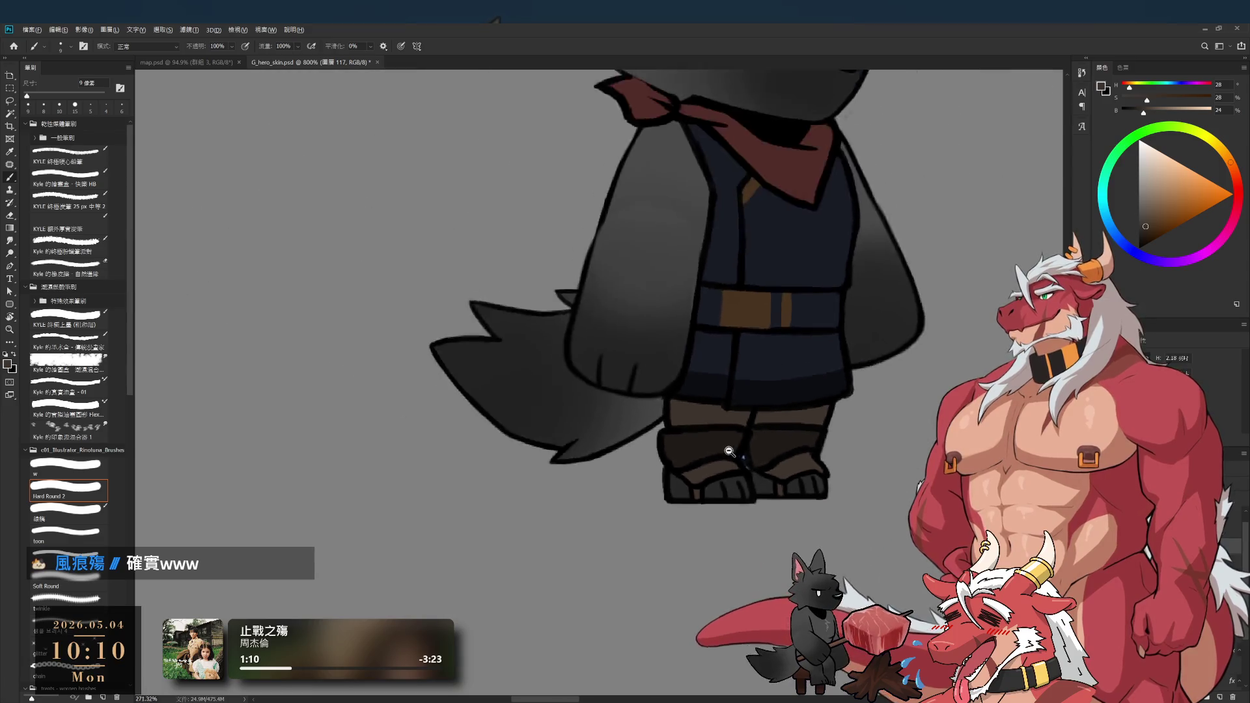
# - Sample a darker brown and paint a shading stroke along the left boot's edge
pyautogui.scroll(6, 700, 439)
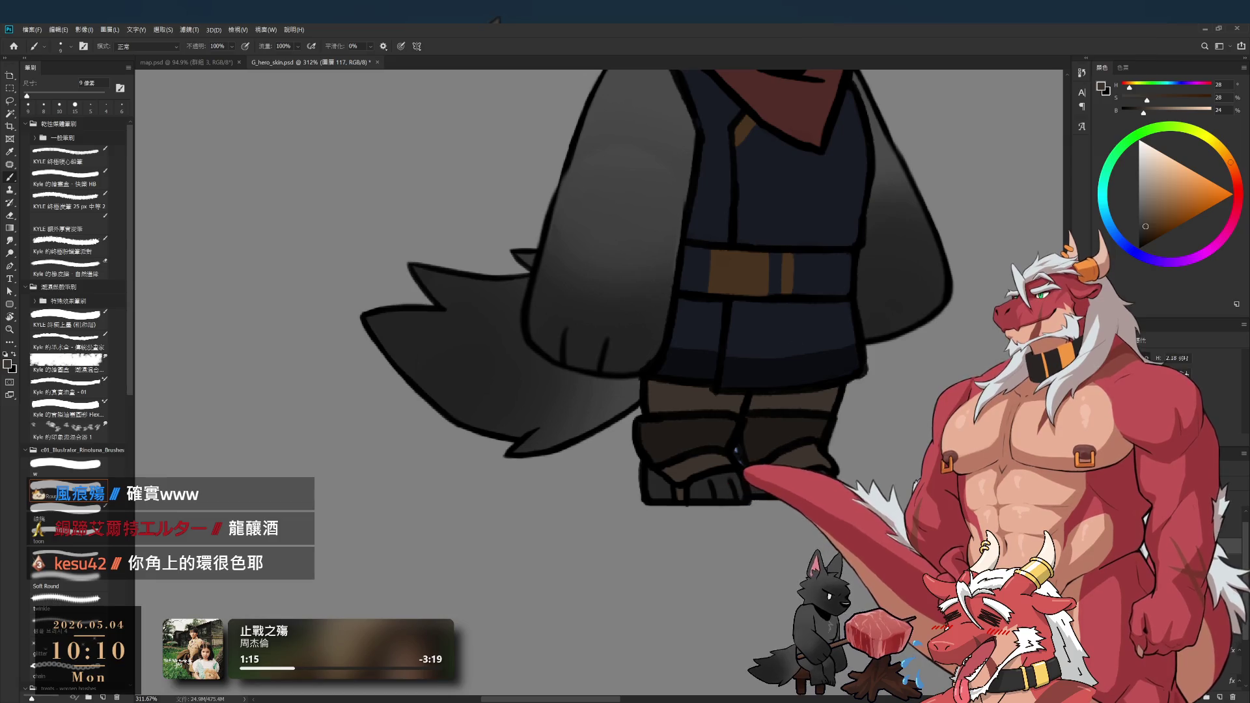
pyautogui.moveTo(781, 461); pyautogui.dragTo(690, 507)
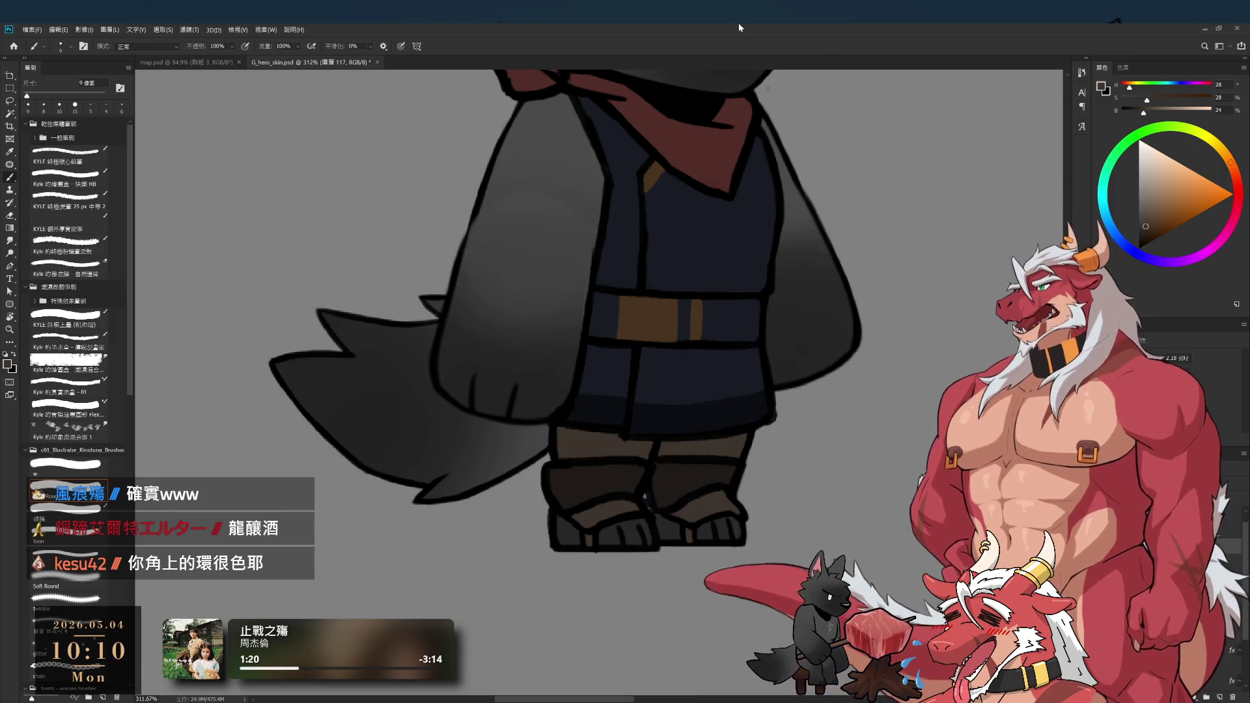
pyautogui.scroll(3, 748, 517)
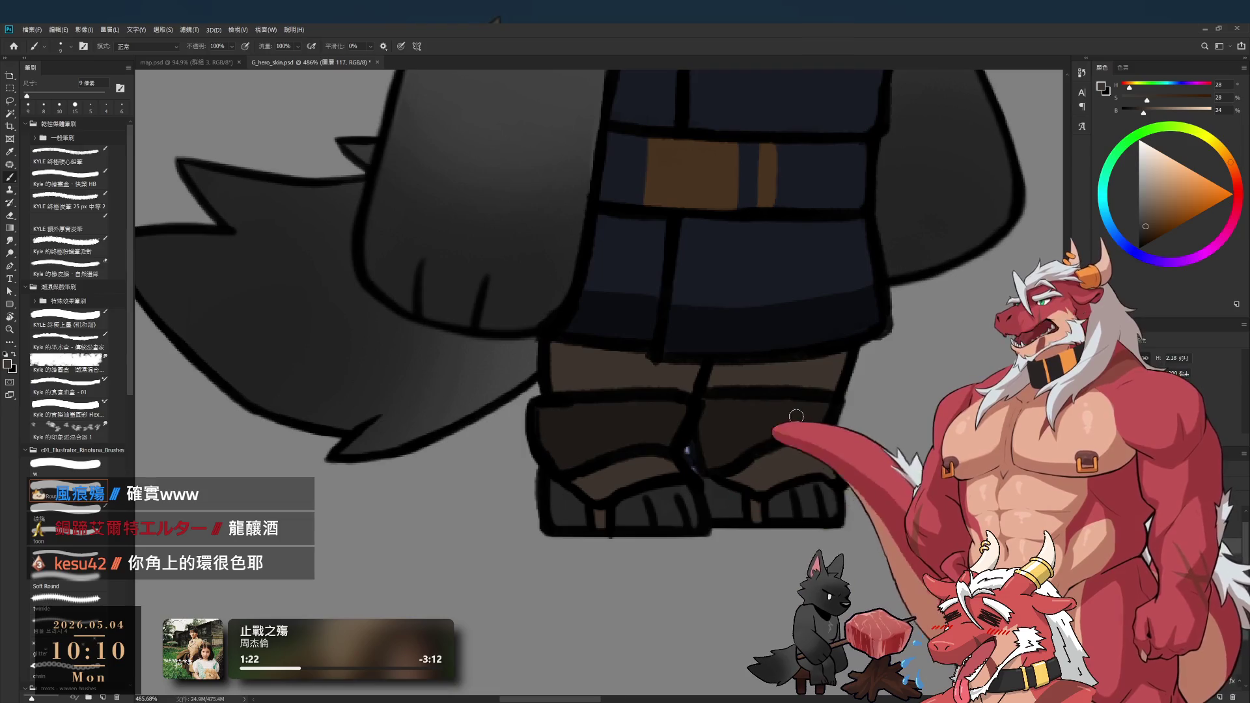
pyautogui.keyDown('alt'); pyautogui.click(755, 423); pyautogui.keyUp('alt')
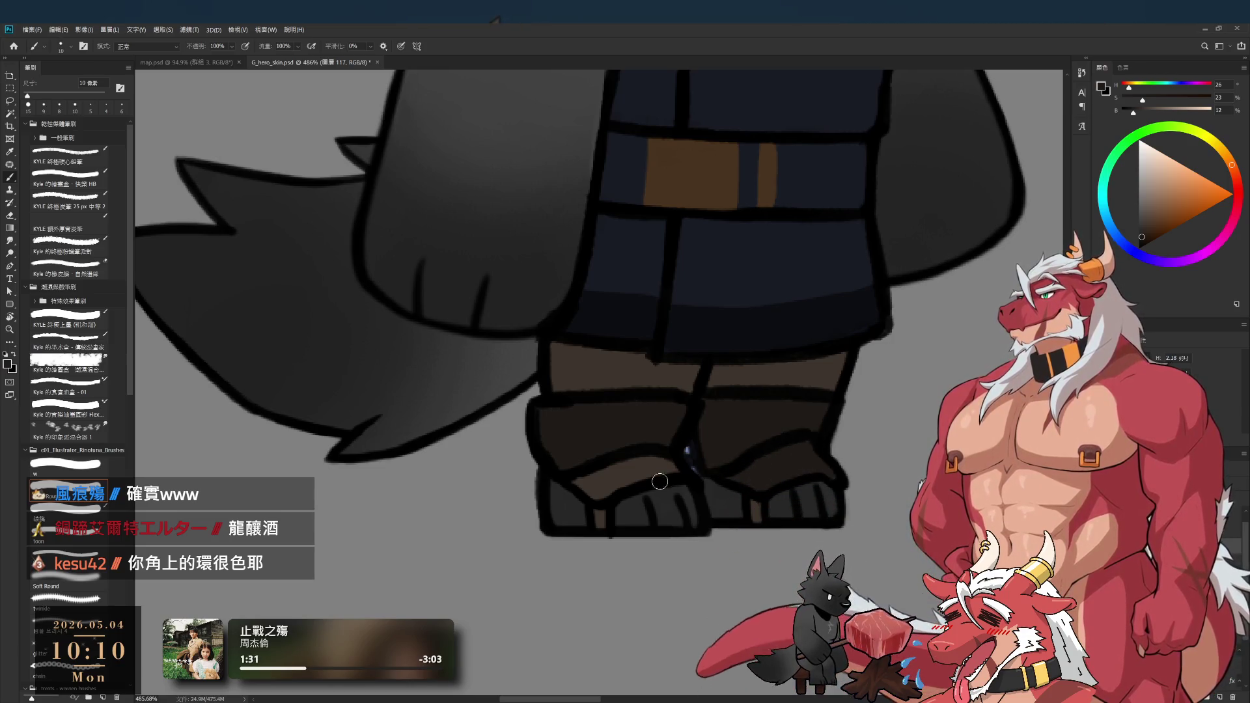
pyautogui.moveTo(601, 495); pyautogui.dragTo(581, 479)
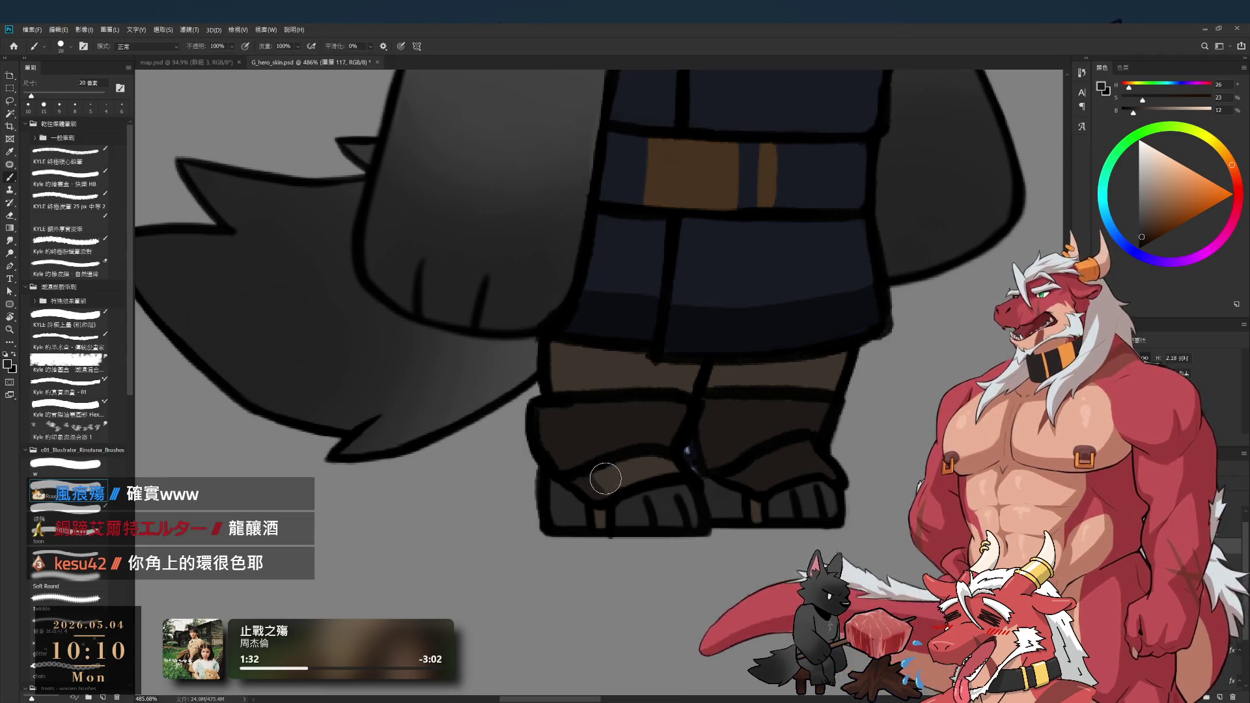
pyautogui.press(']')
pyautogui.press(']')
pyautogui.press(']')
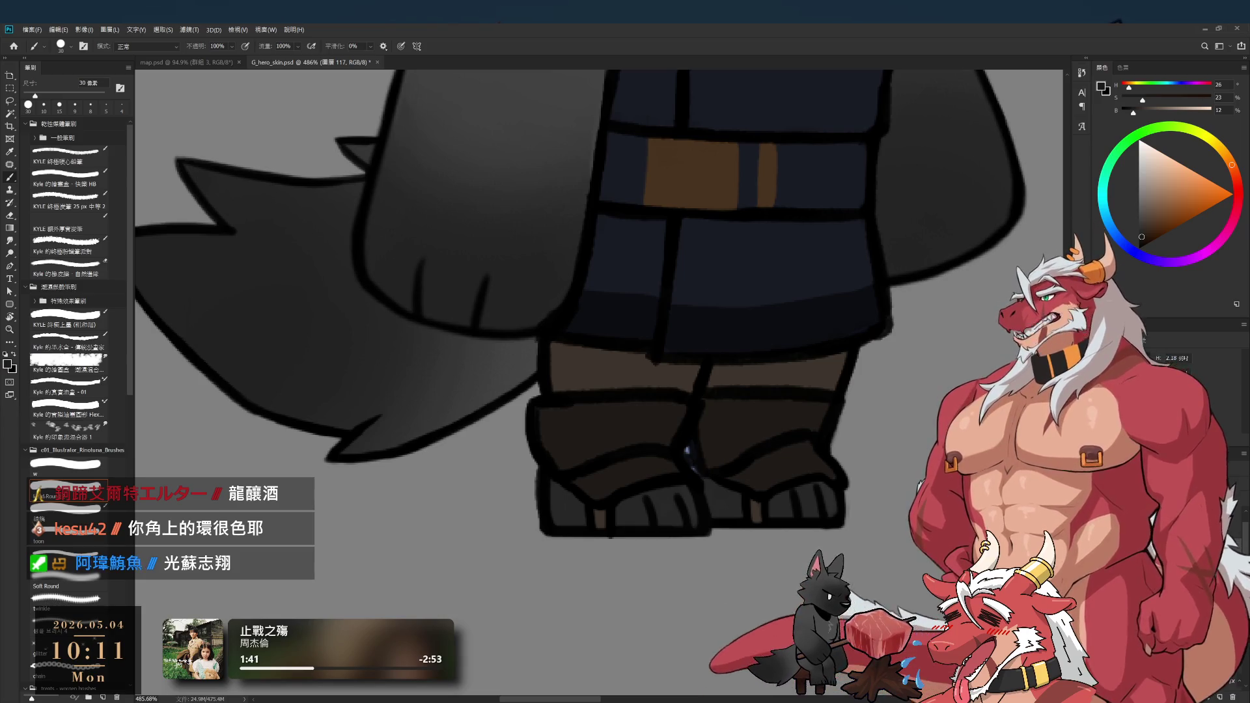
# - Select layer 115 and tilt the canvas view about 45°
pyautogui.scroll(-2, 792, 306)
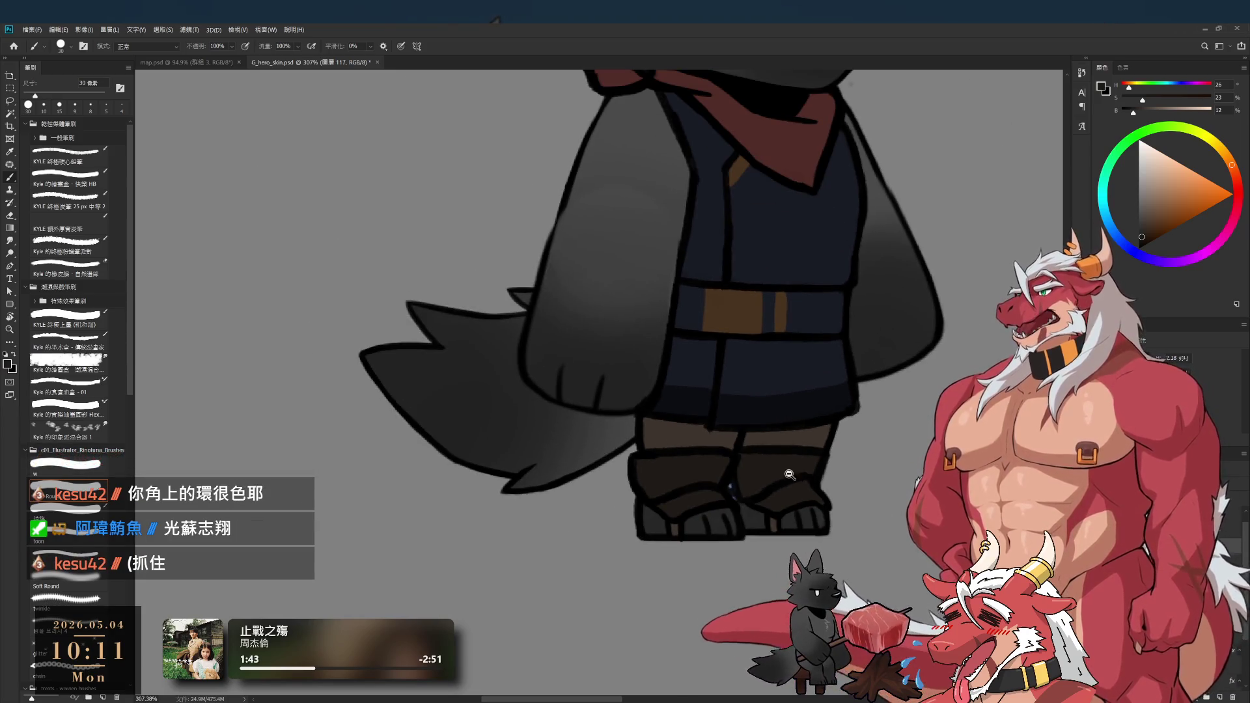
pyautogui.scroll(2, 793, 464)
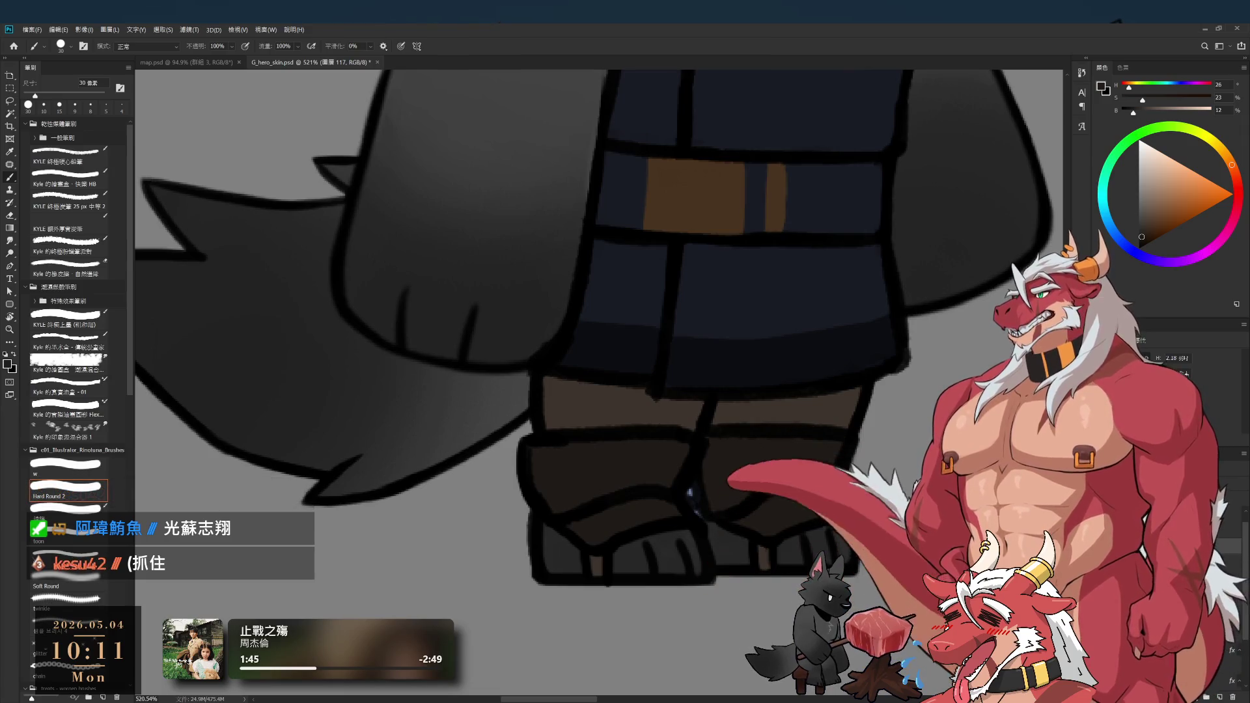
pyautogui.scroll(-3, 721, 403)
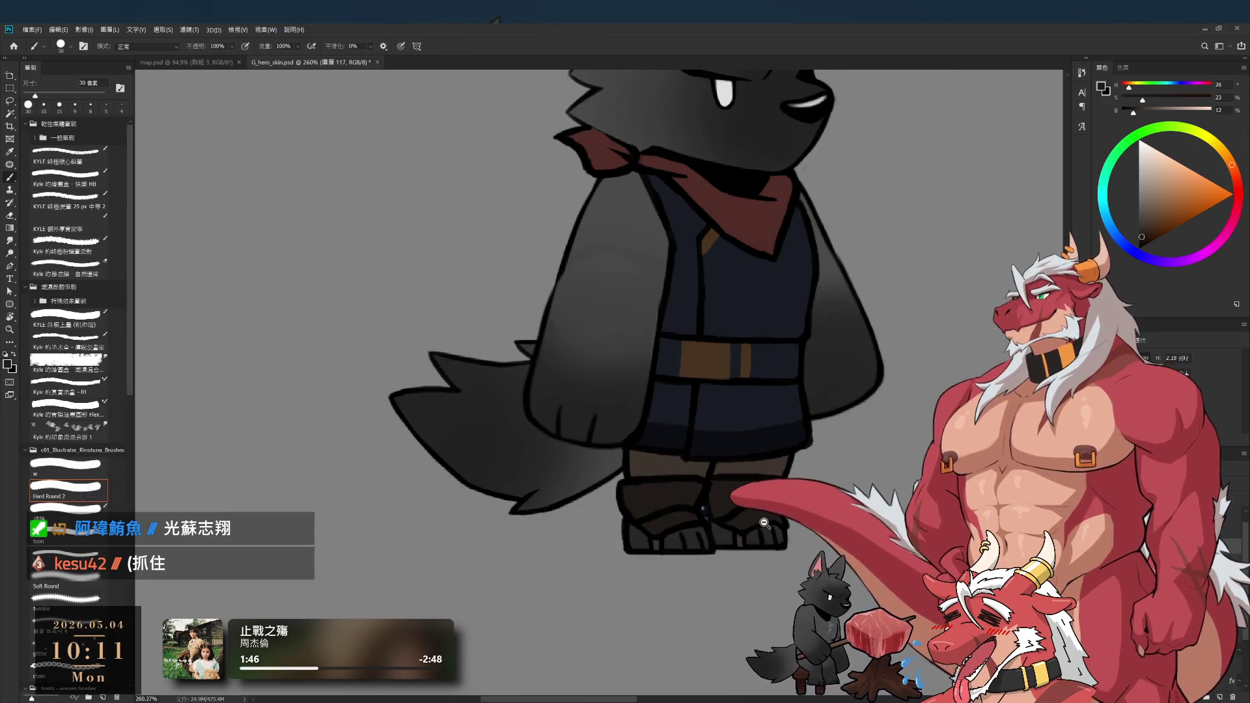
pyautogui.scroll(2, 703, 509)
pyautogui.scroll(-1, 685, 511)
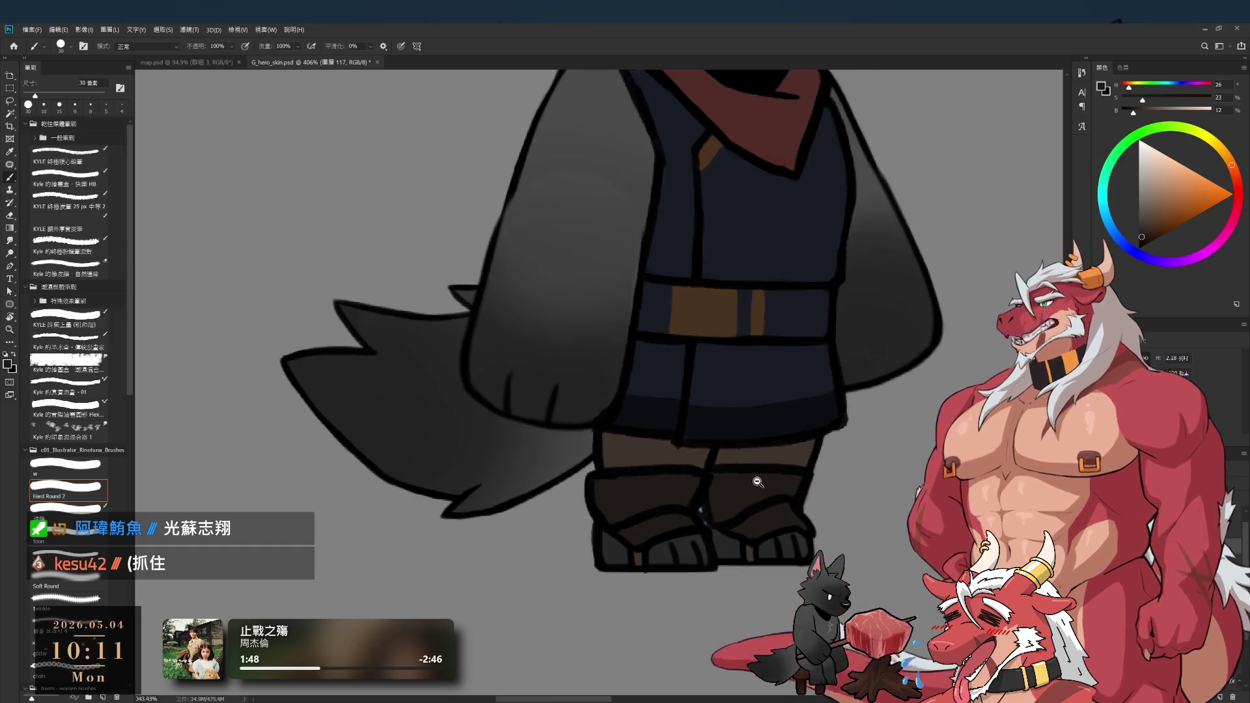
pyautogui.scroll(2, 782, 495)
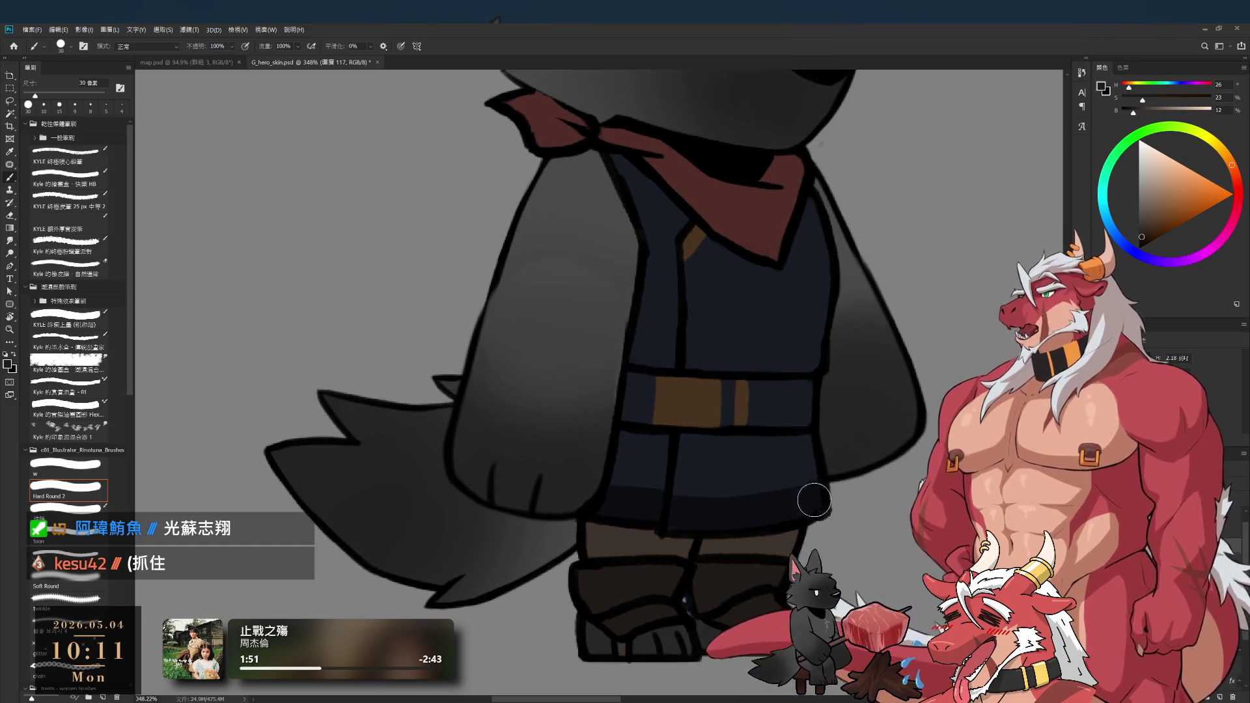
pyautogui.keyDown('ctrl'); pyautogui.click(833, 513); pyautogui.keyUp('ctrl')
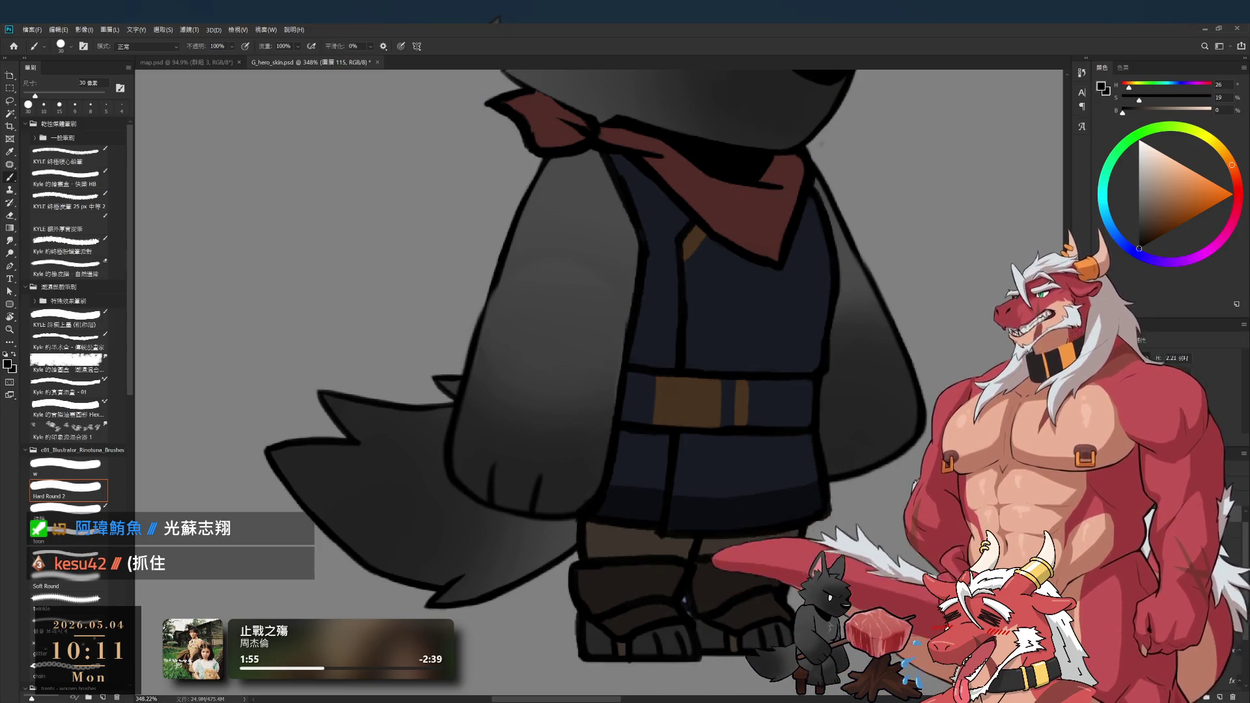
pyautogui.press('r')
pyautogui.moveTo(832, 522)
pyautogui.mouseDown()
pyautogui.moveTo(785, 556)
pyautogui.moveTo(829, 456)
pyautogui.moveTo(853, 469)
pyautogui.moveTo(847, 491)
pyautogui.moveTo(868, 497)
pyautogui.mouseUp()
pyautogui.scroll(2, 746, 459)
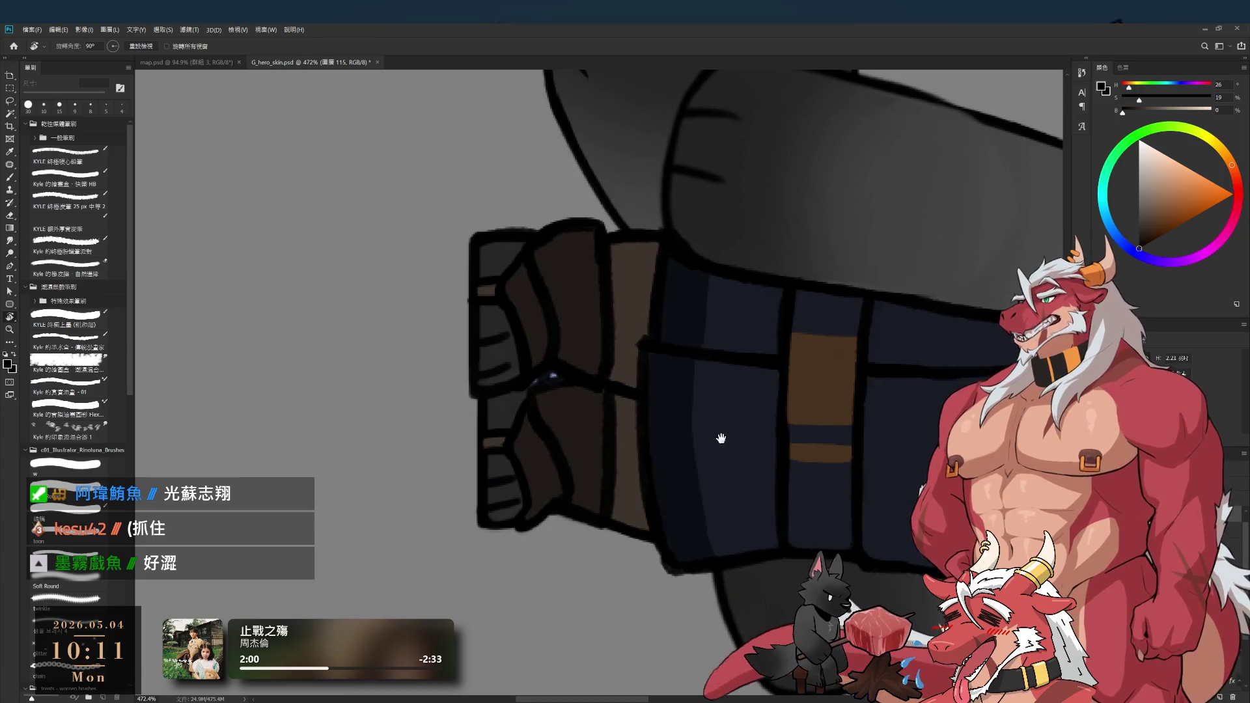
# - Set a 15 px brush and sample the jacket's navy on layer 117
pyautogui.moveTo(721, 422); pyautogui.dragTo(802, 396)
pyautogui.press('e')
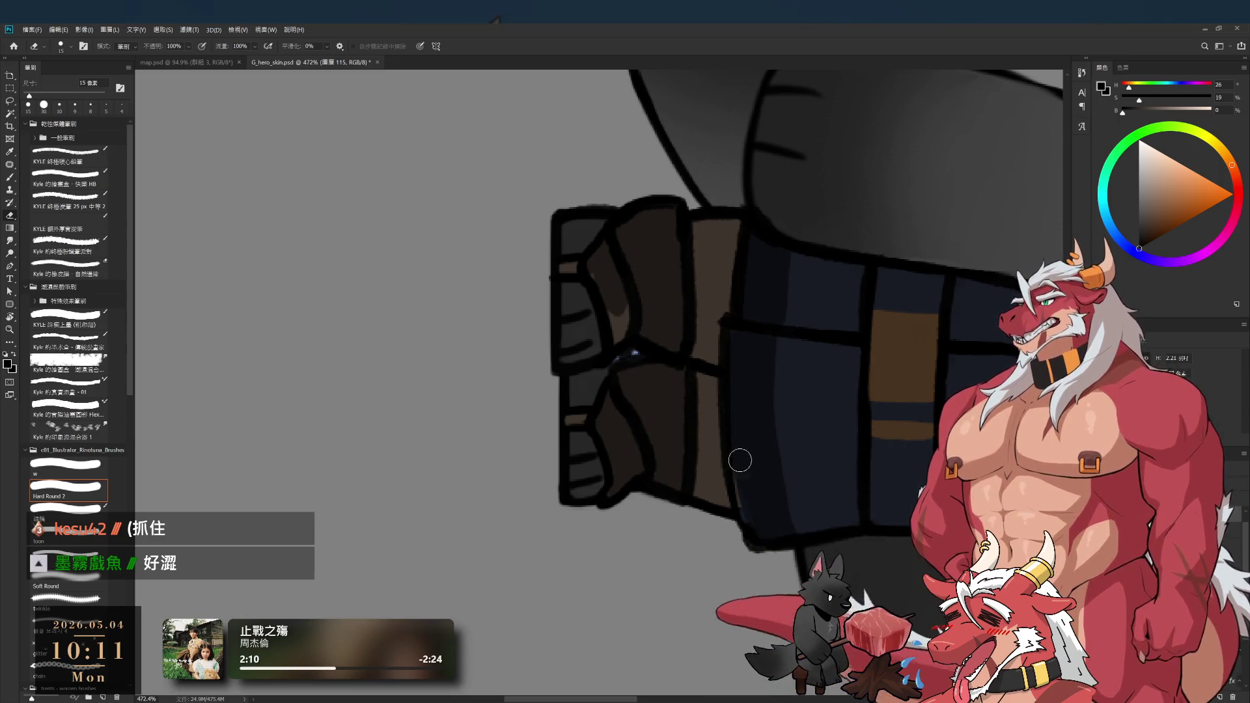
pyautogui.press('b')
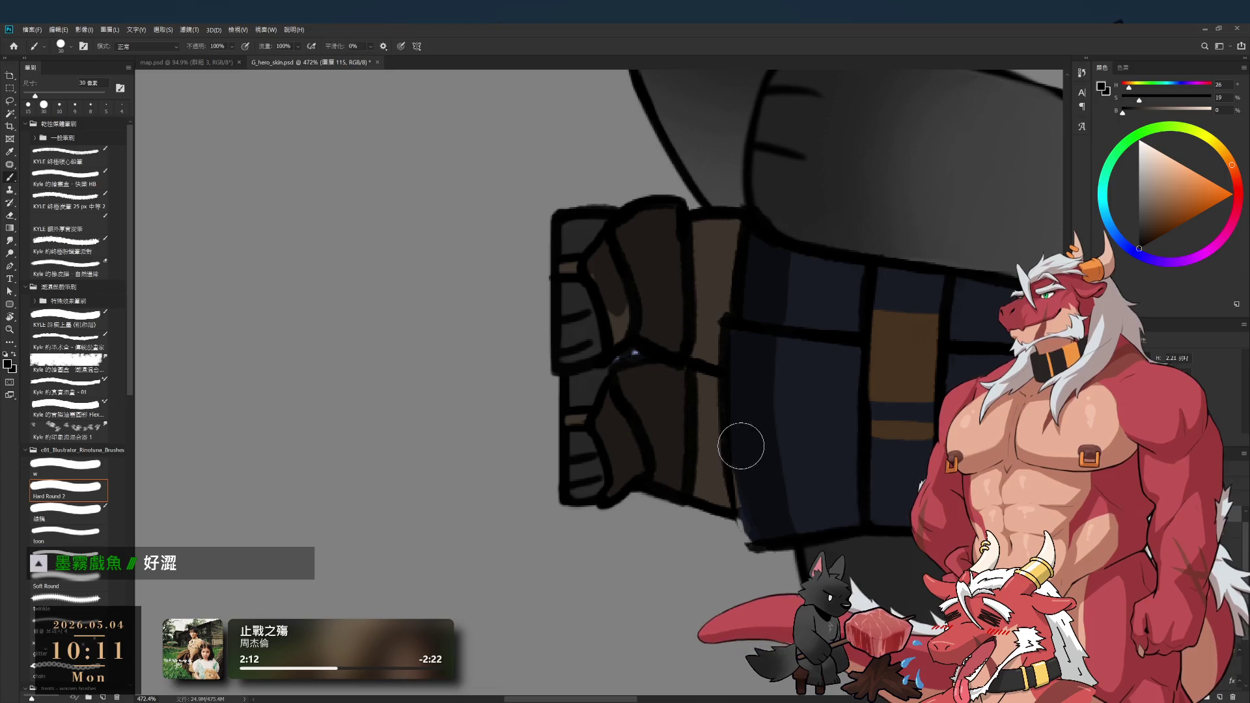
pyautogui.press('[')
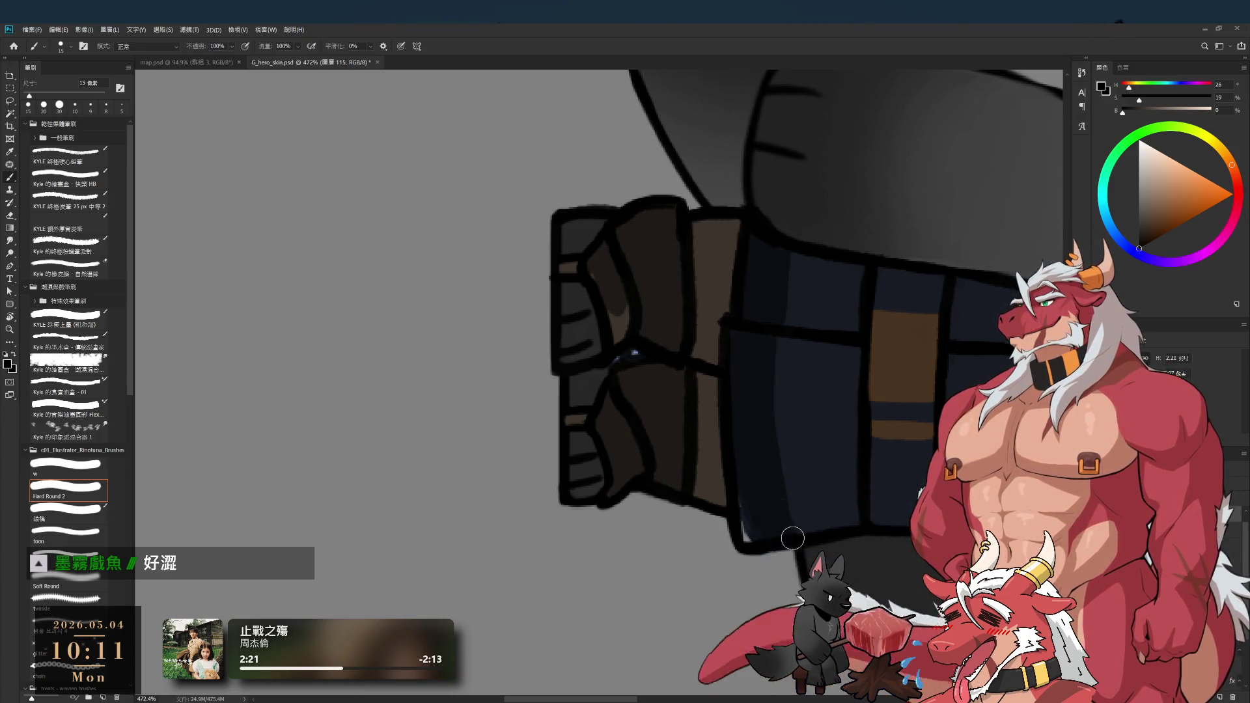
pyautogui.keyDown('ctrl'); pyautogui.click(773, 524); pyautogui.keyUp('ctrl')
pyautogui.keyDown('alt'); pyautogui.click(749, 483); pyautogui.keyUp('alt')
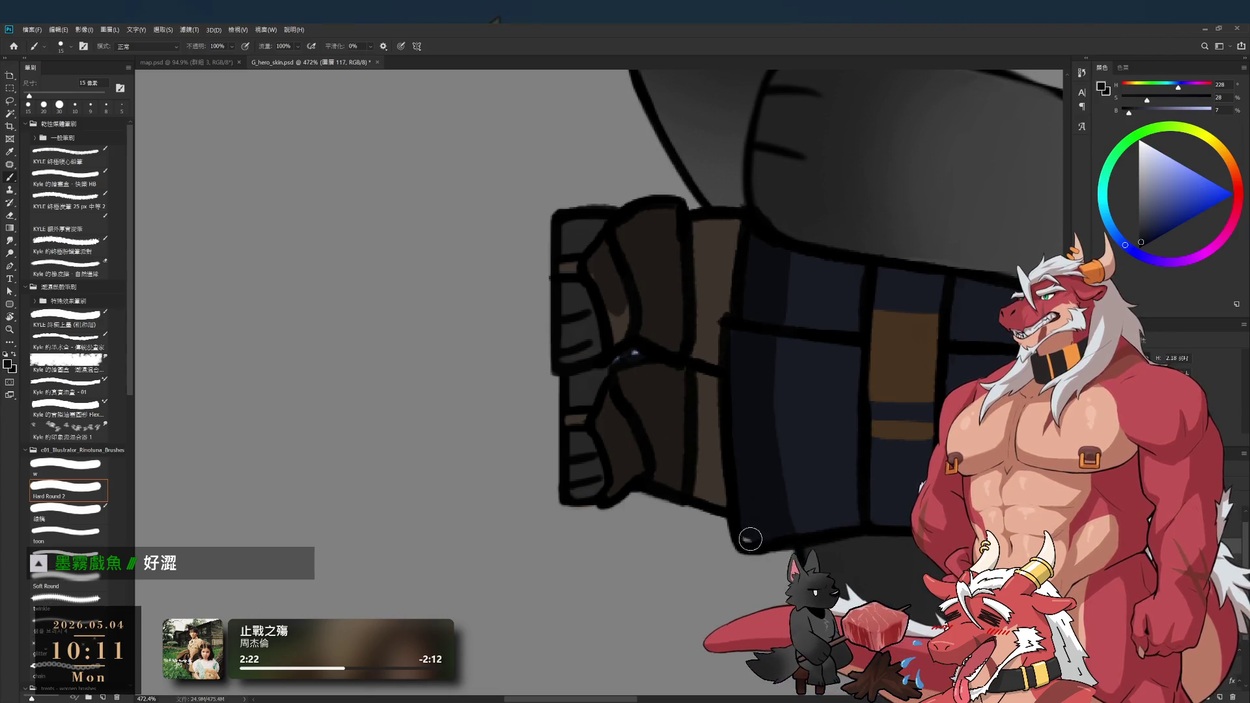
pyautogui.moveTo(757, 429); pyautogui.dragTo(750, 517)
pyautogui.keyDown('alt'); pyautogui.click(776, 564); pyautogui.keyUp('alt')
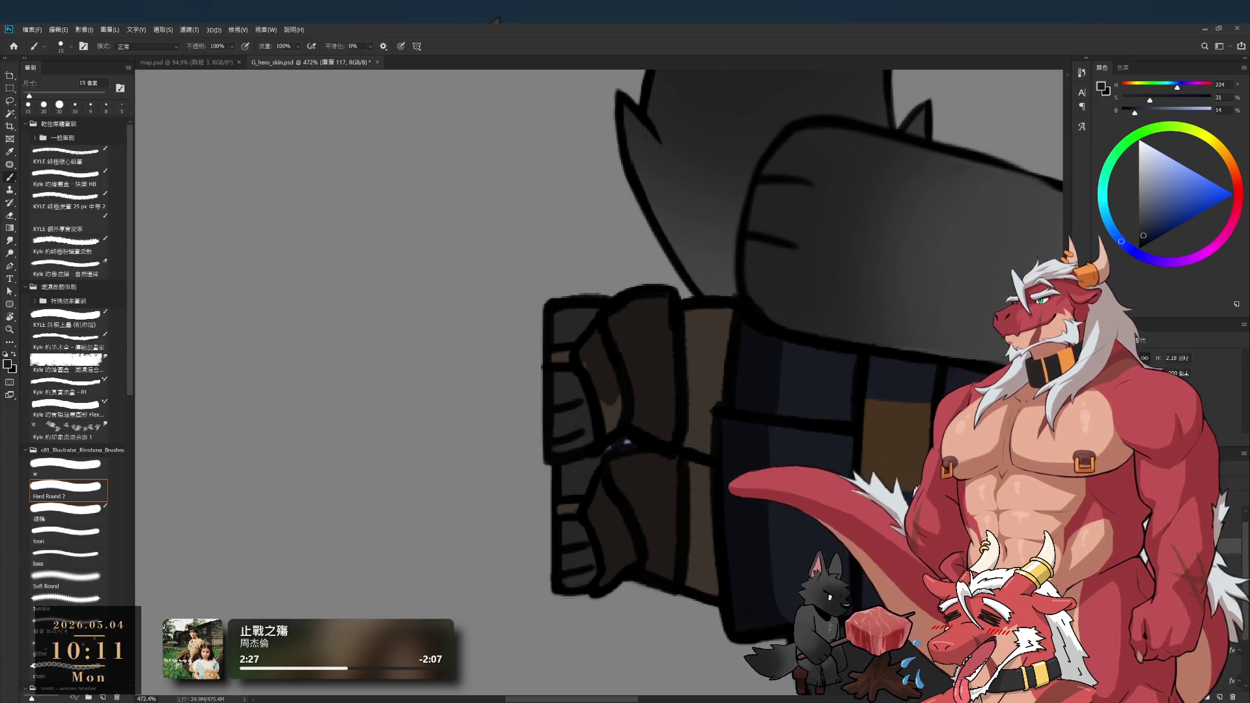
# - Rotate the view to about 101°, paint the jacket hem, then reset rotation to 0°
pyautogui.press('r')
pyautogui.moveTo(792, 587)
pyautogui.mouseDown()
pyautogui.moveTo(705, 237)
pyautogui.moveTo(816, 319)
pyautogui.mouseUp()
pyautogui.press('b')
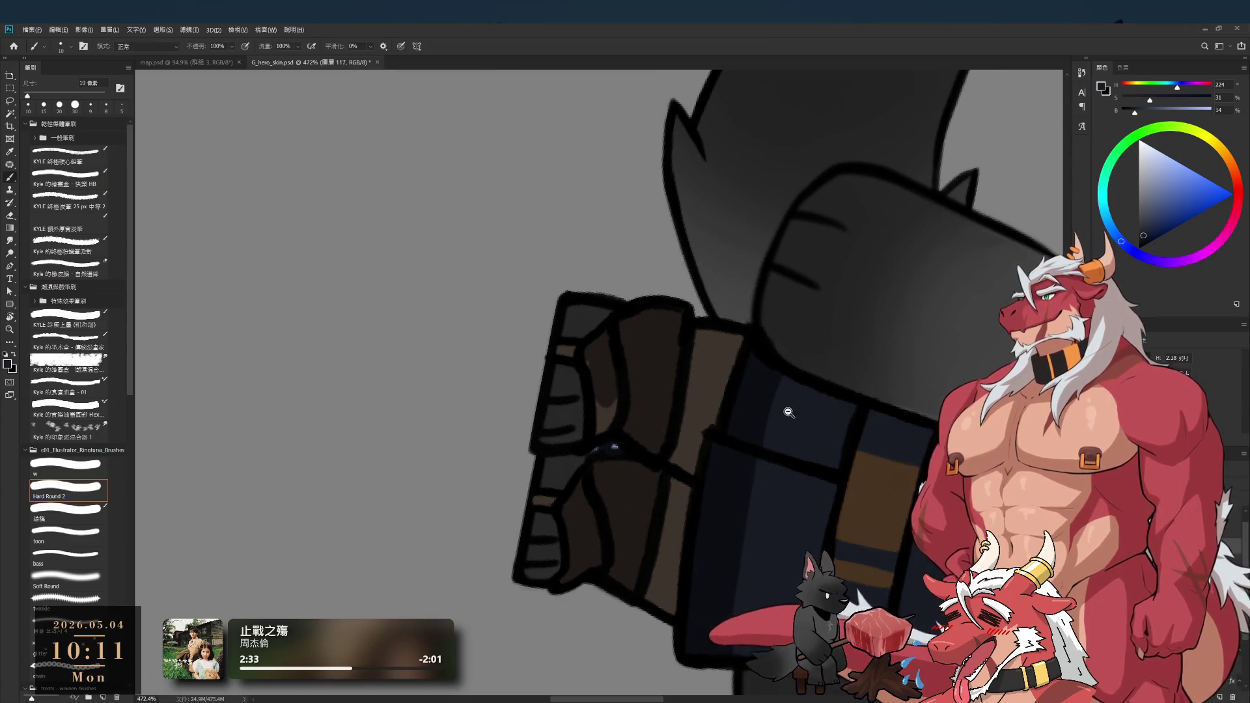
pyautogui.scroll(2, 792, 417)
pyautogui.scroll(-3, 770, 399)
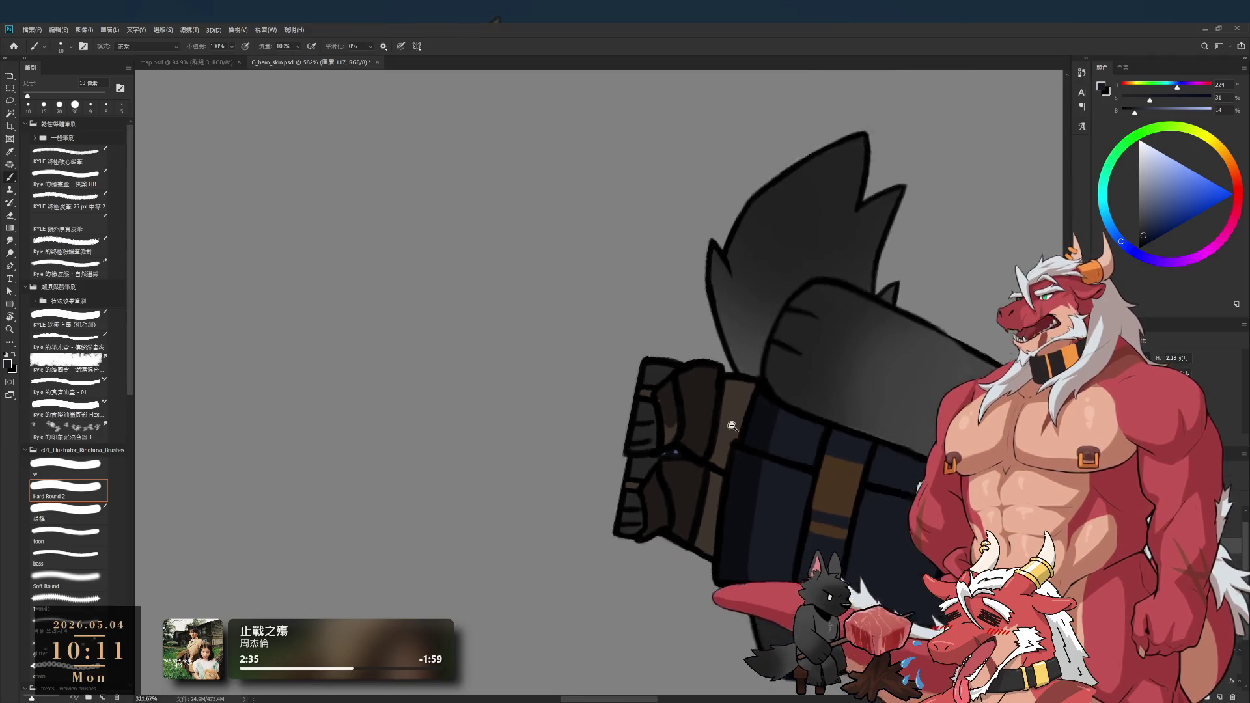
pyautogui.press('r')
pyautogui.moveTo(940, 386)
pyautogui.mouseDown()
pyautogui.moveTo(608, 201)
pyautogui.moveTo(539, 218)
pyautogui.moveTo(827, 347)
pyautogui.mouseUp()
pyautogui.scroll(2, 749, 326)
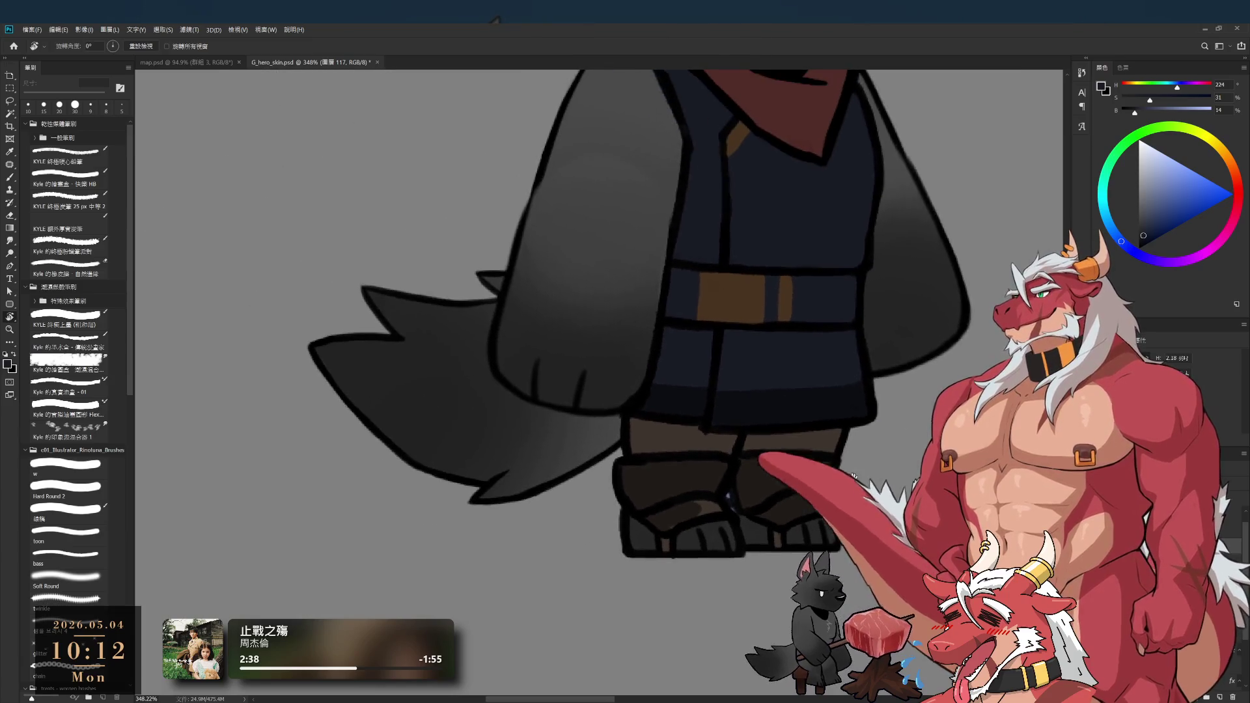
# - Sample the boots' dark brown, then darken the painting colour to near-black
pyautogui.scroll(4, 709, 509)
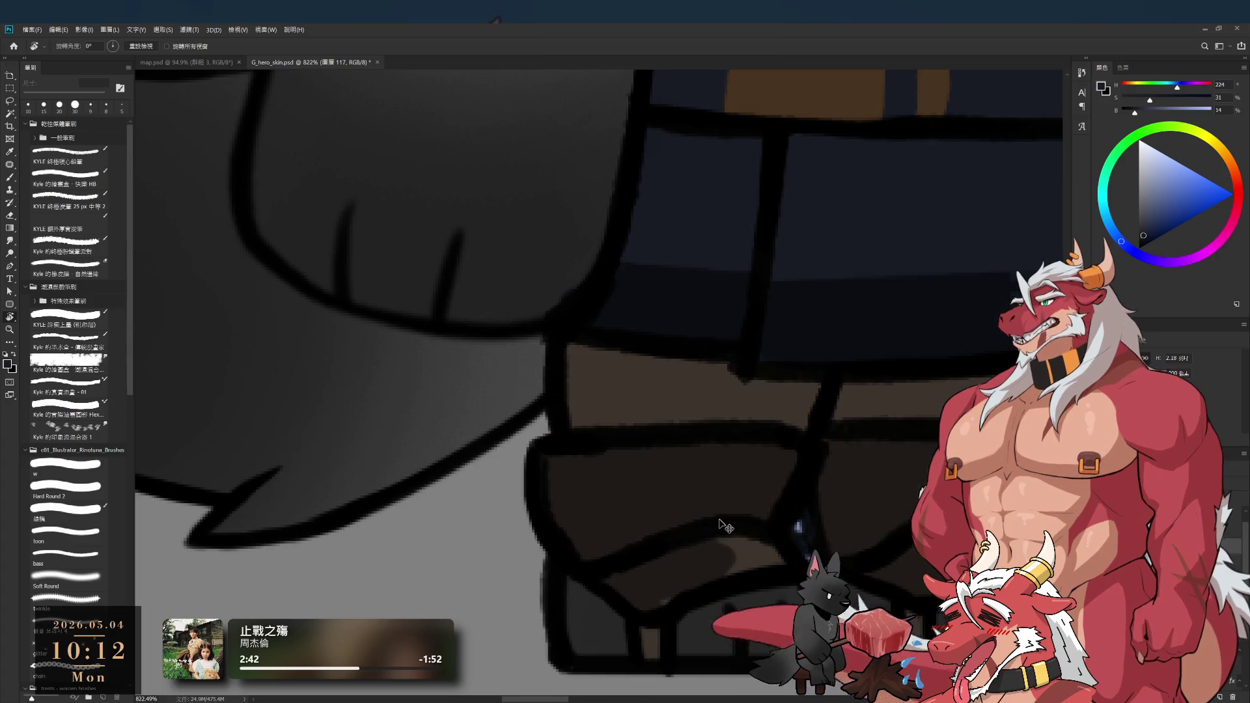
pyautogui.press('b')
pyautogui.keyDown('alt'); pyautogui.click(737, 467); pyautogui.keyUp('alt')
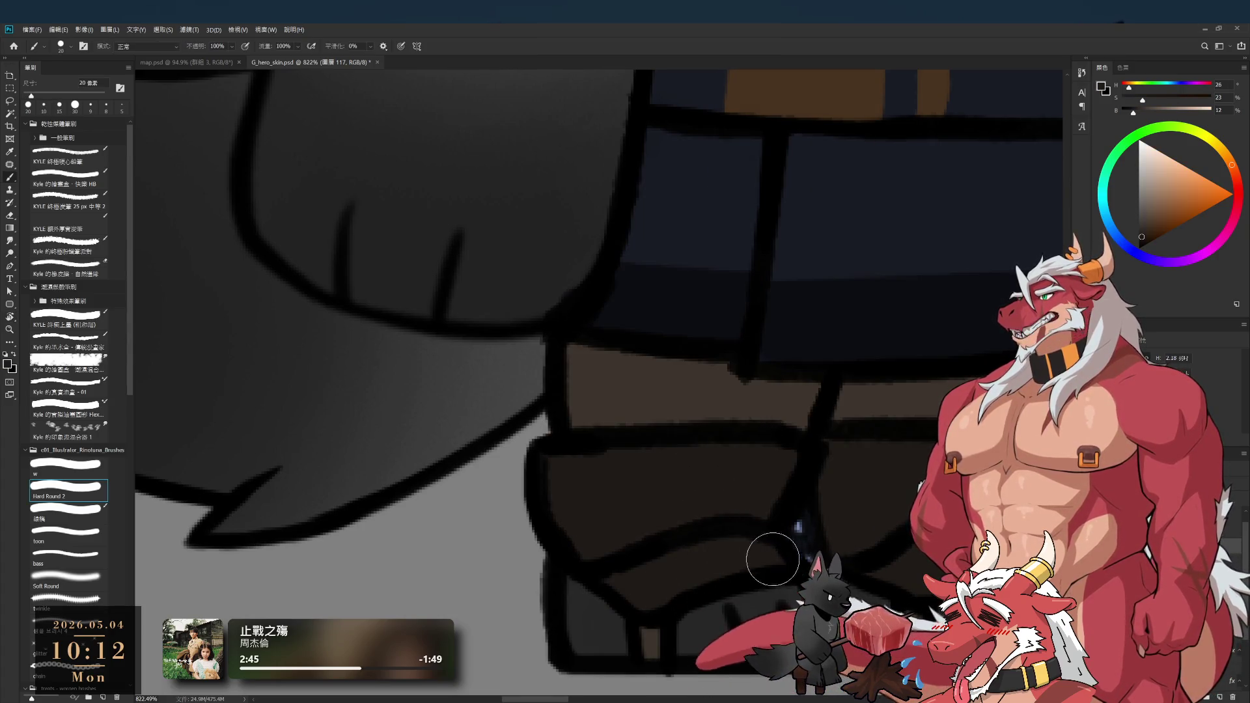
pyautogui.scroll(-5, 772, 549)
pyautogui.scroll(3, 772, 549)
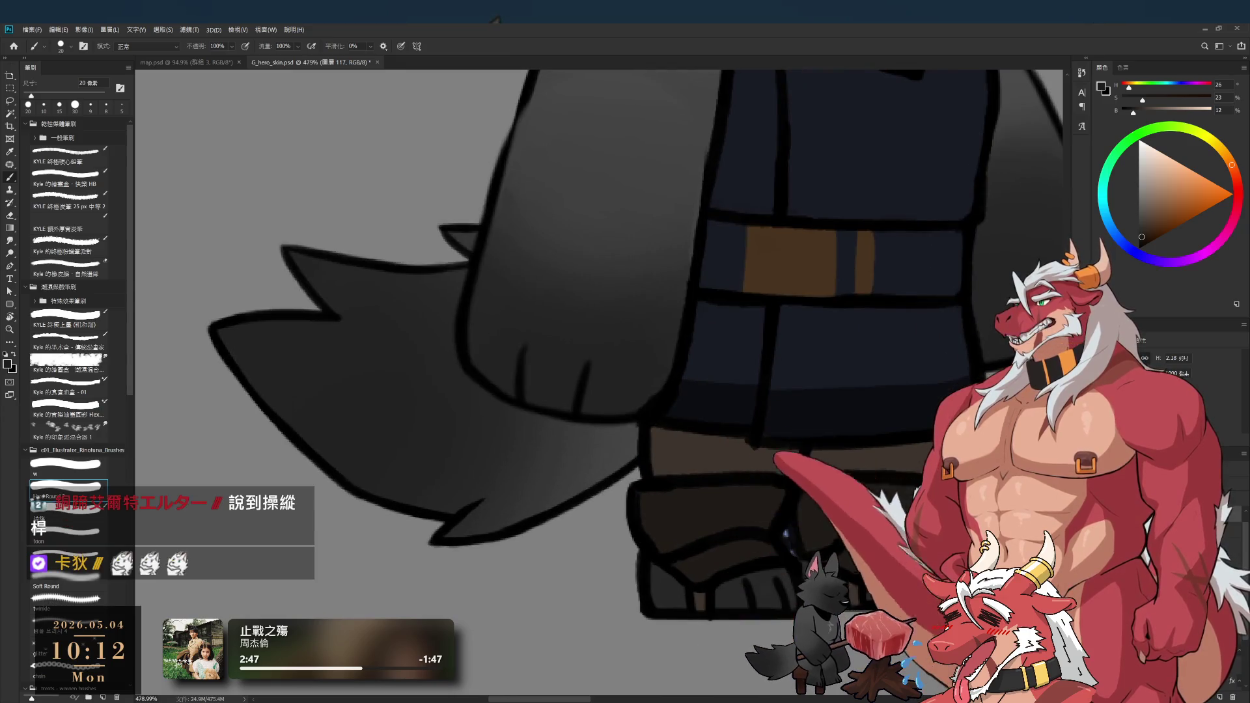
pyautogui.click(1139, 248)
pyautogui.moveTo(832, 476); pyautogui.dragTo(786, 371)
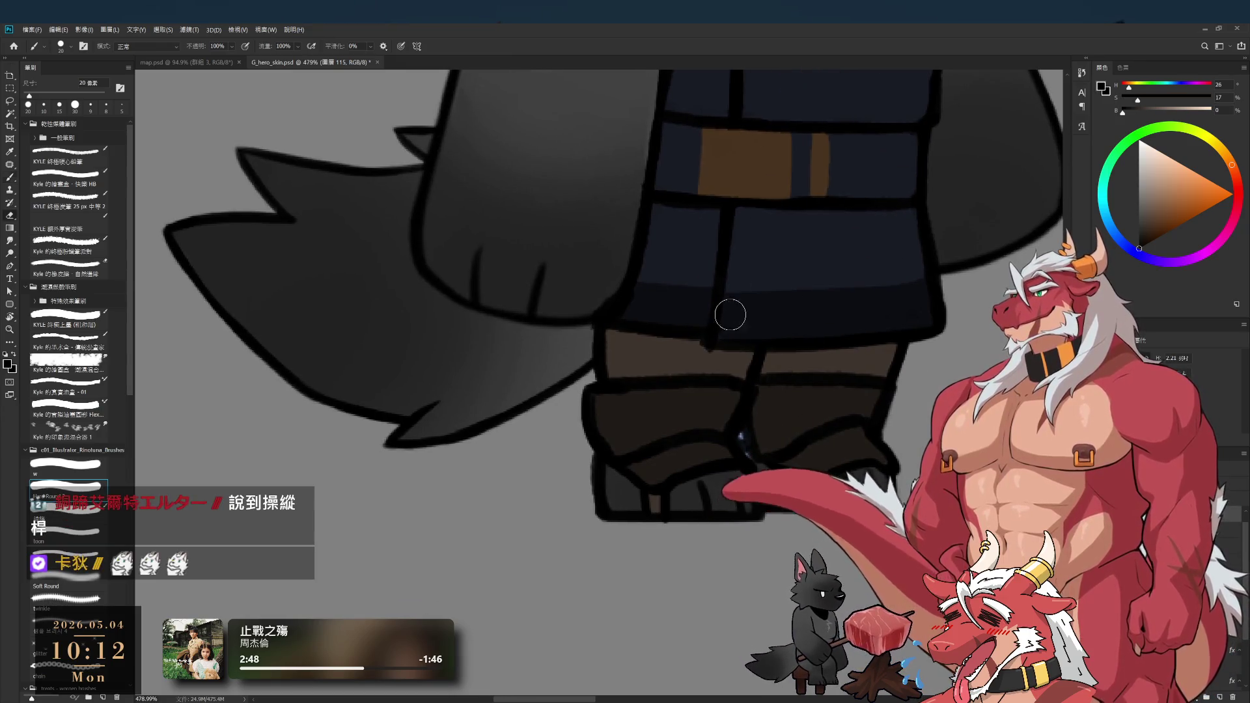
# - Erase the stray streak on the left boot edge and the light mark between the boots with a 10 px eraser
pyautogui.press('e')
pyautogui.press('[')
pyautogui.moveTo(661, 451); pyautogui.dragTo(624, 459)
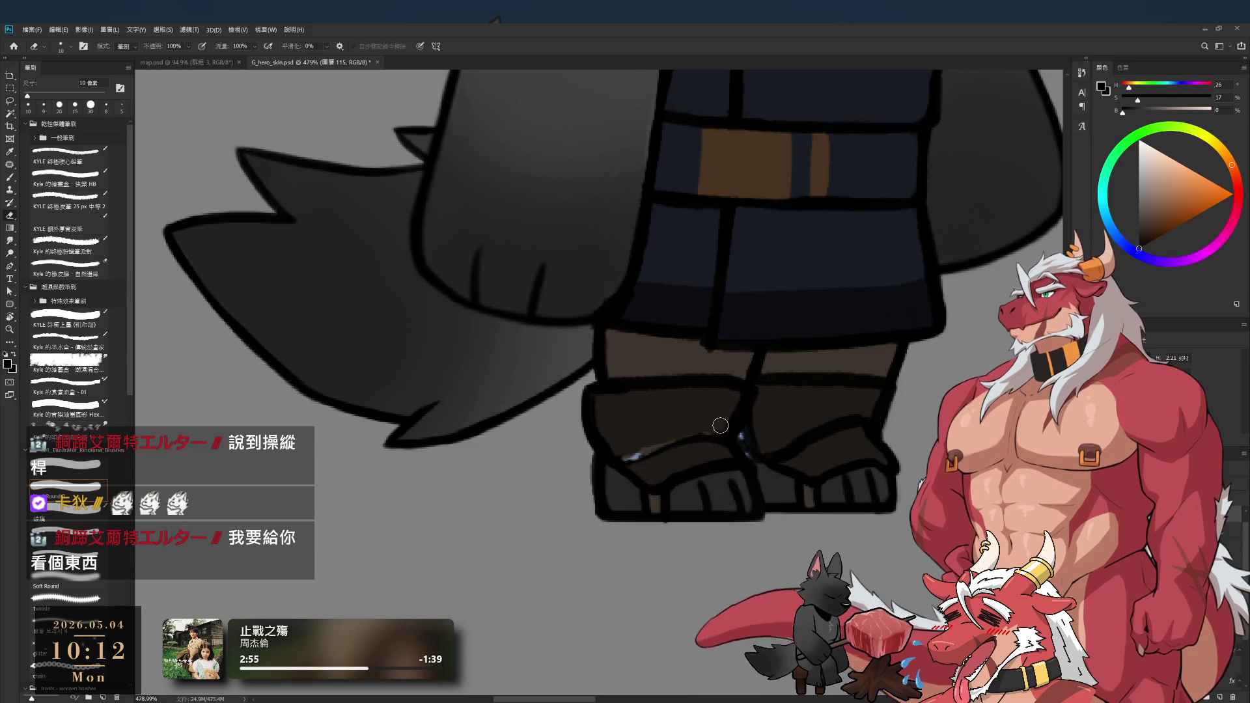
pyautogui.moveTo(858, 453); pyautogui.dragTo(823, 424)
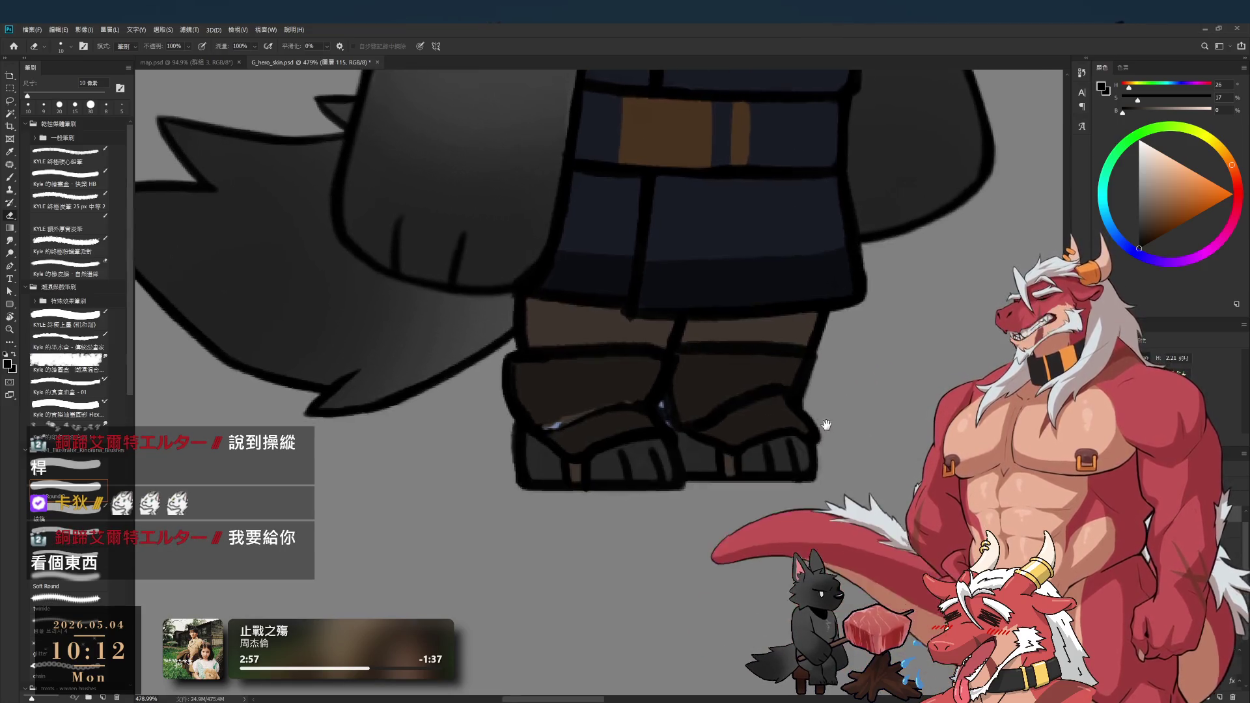
pyautogui.scroll(3, 722, 409)
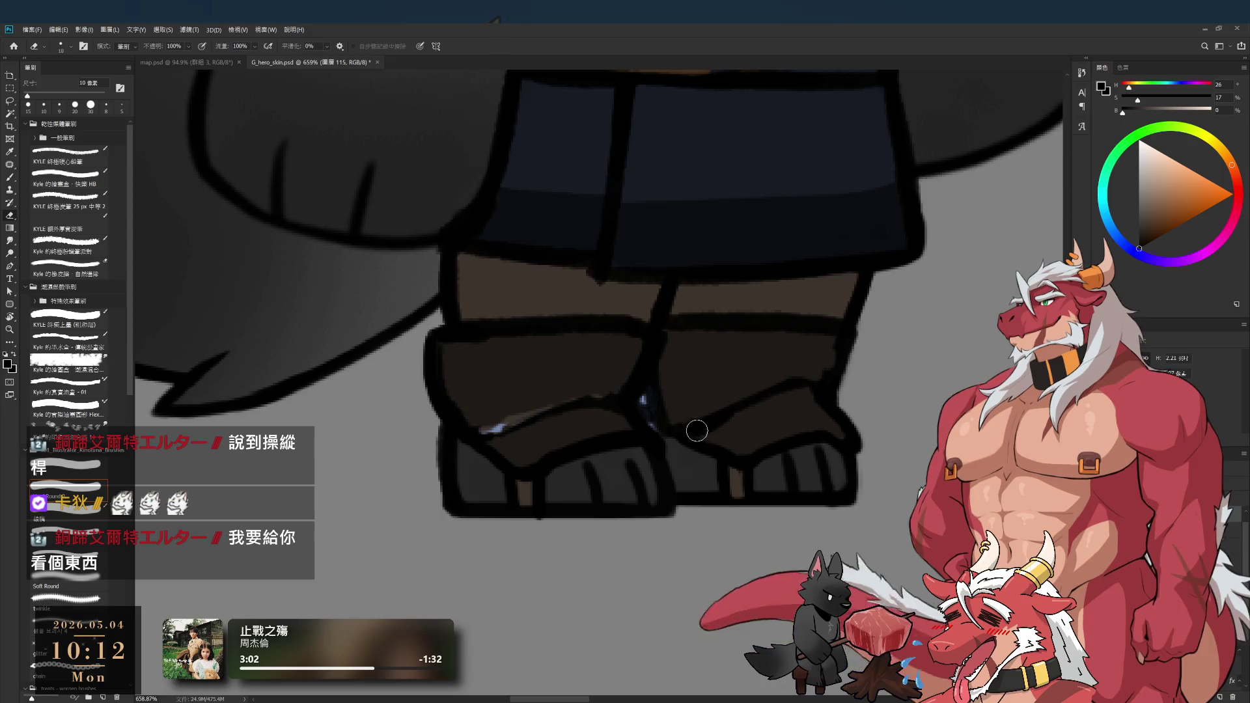
pyautogui.press('[')
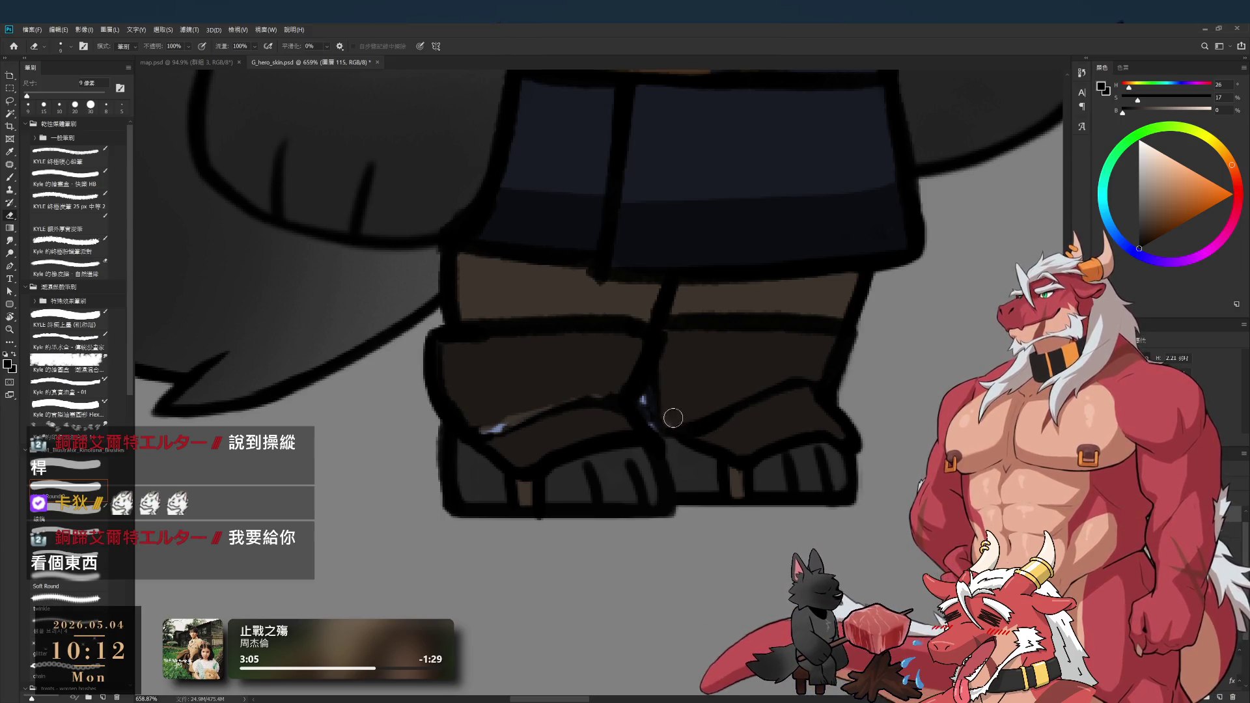
pyautogui.press('b')
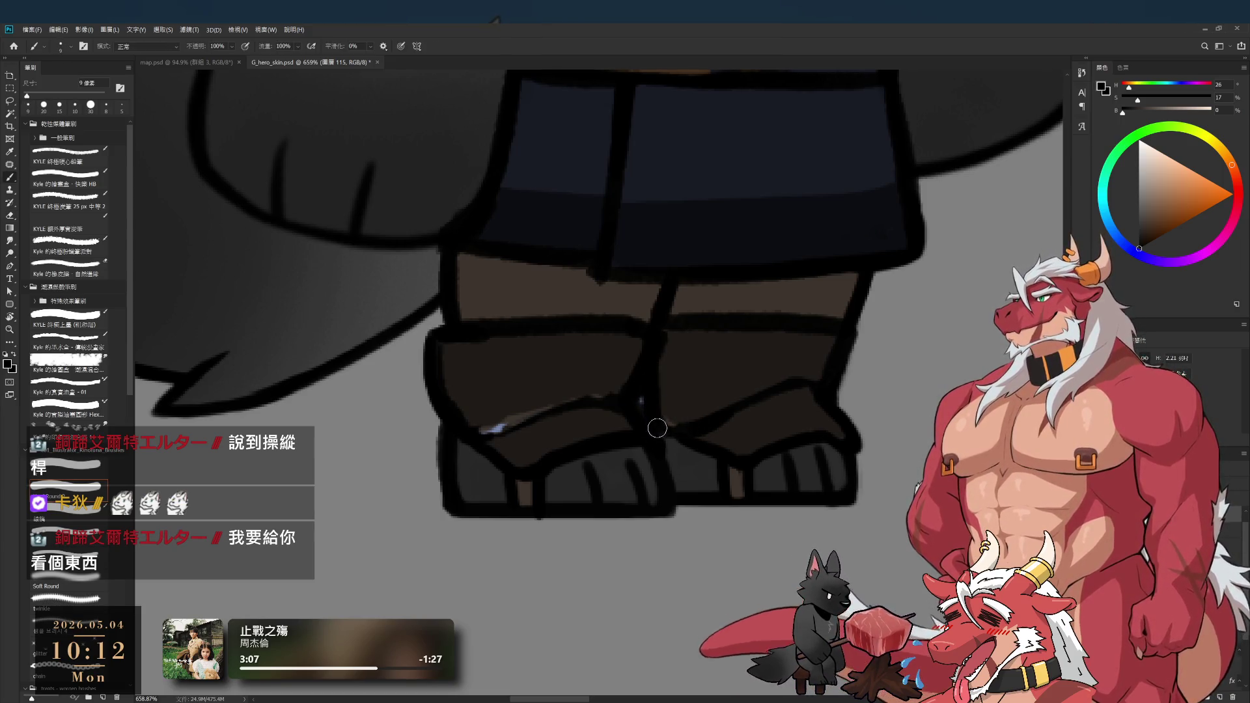
pyautogui.press('e')
pyautogui.moveTo(645, 400); pyautogui.dragTo(641, 418)
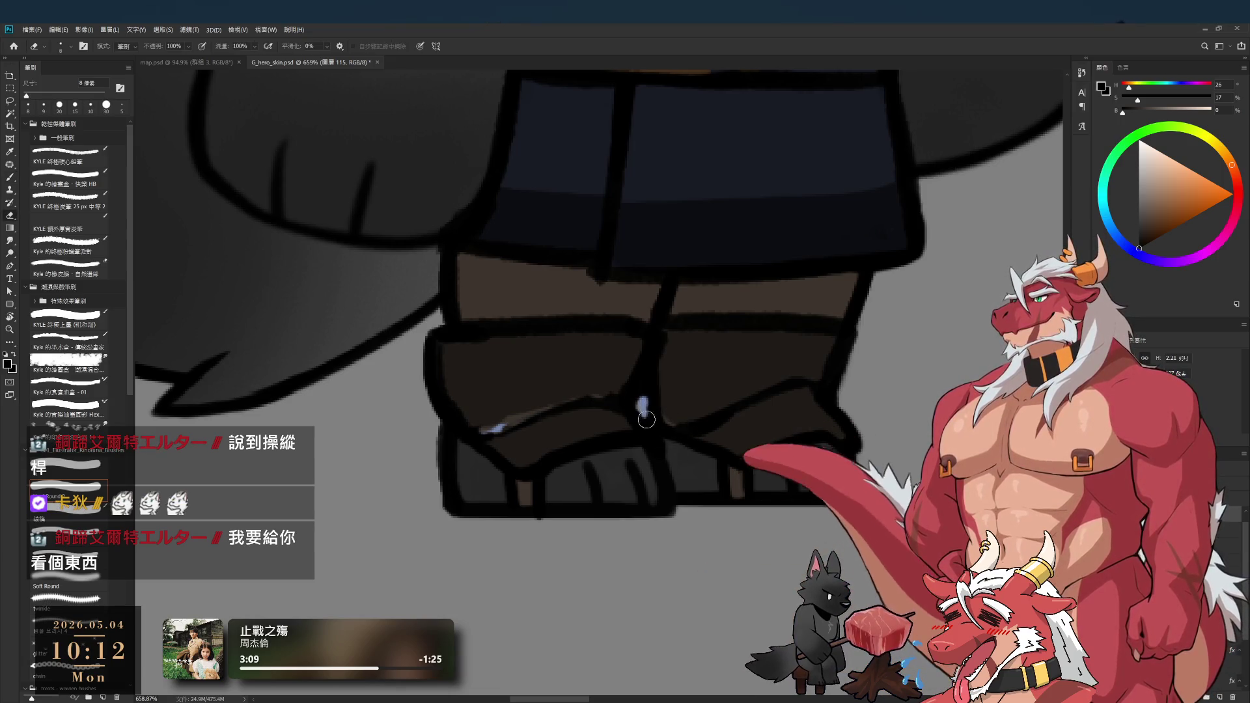
# - Recentre the view on the boots while switching between brush and eraser
pyautogui.press('b')
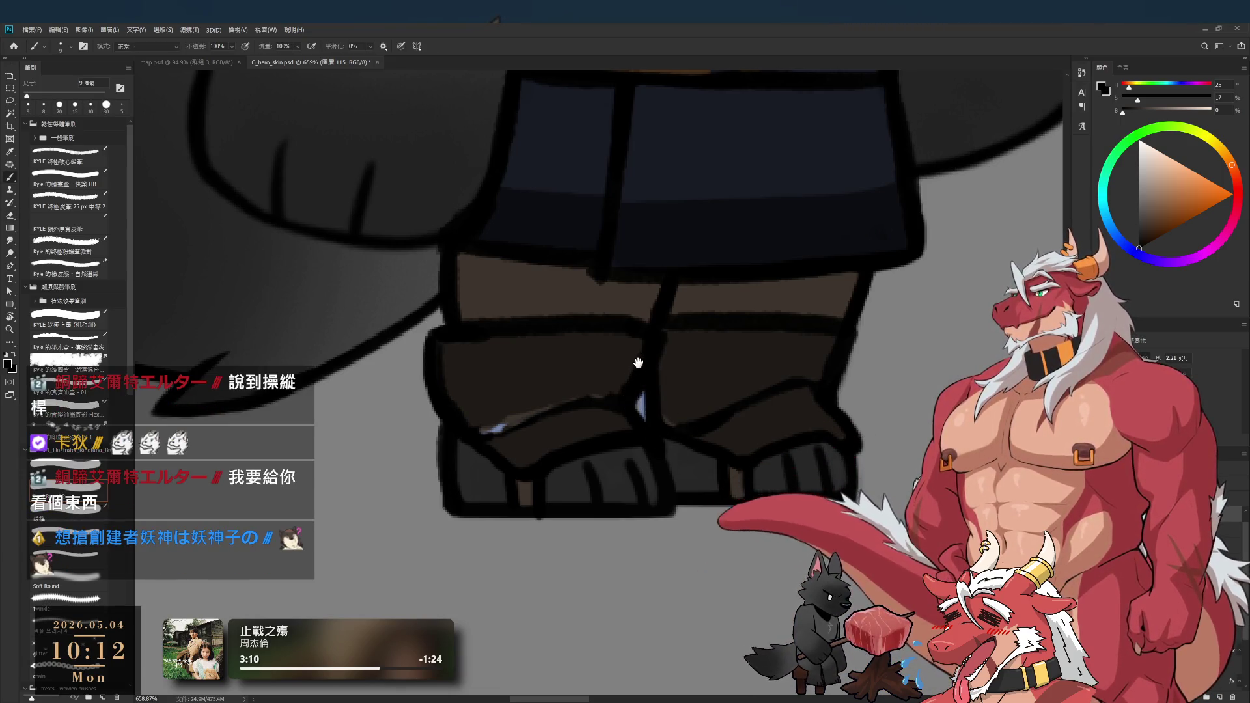
pyautogui.moveTo(640, 366); pyautogui.dragTo(638, 443)
pyautogui.press('e')
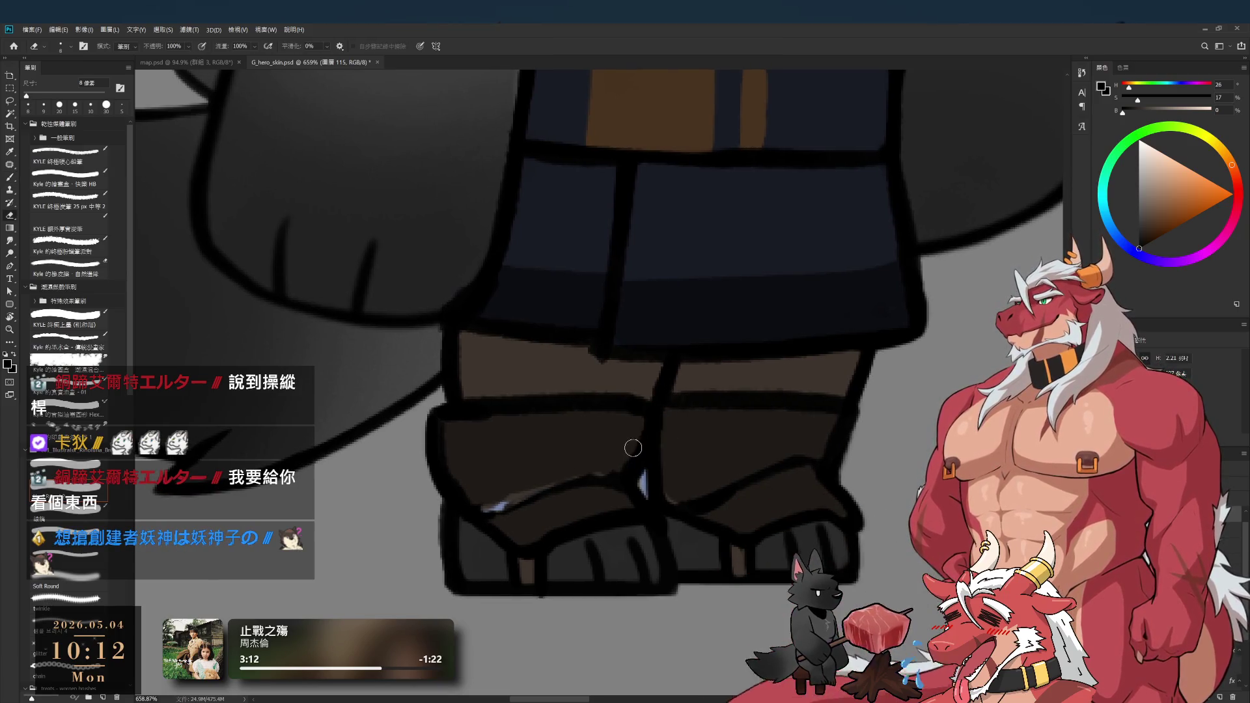
pyautogui.press('b')
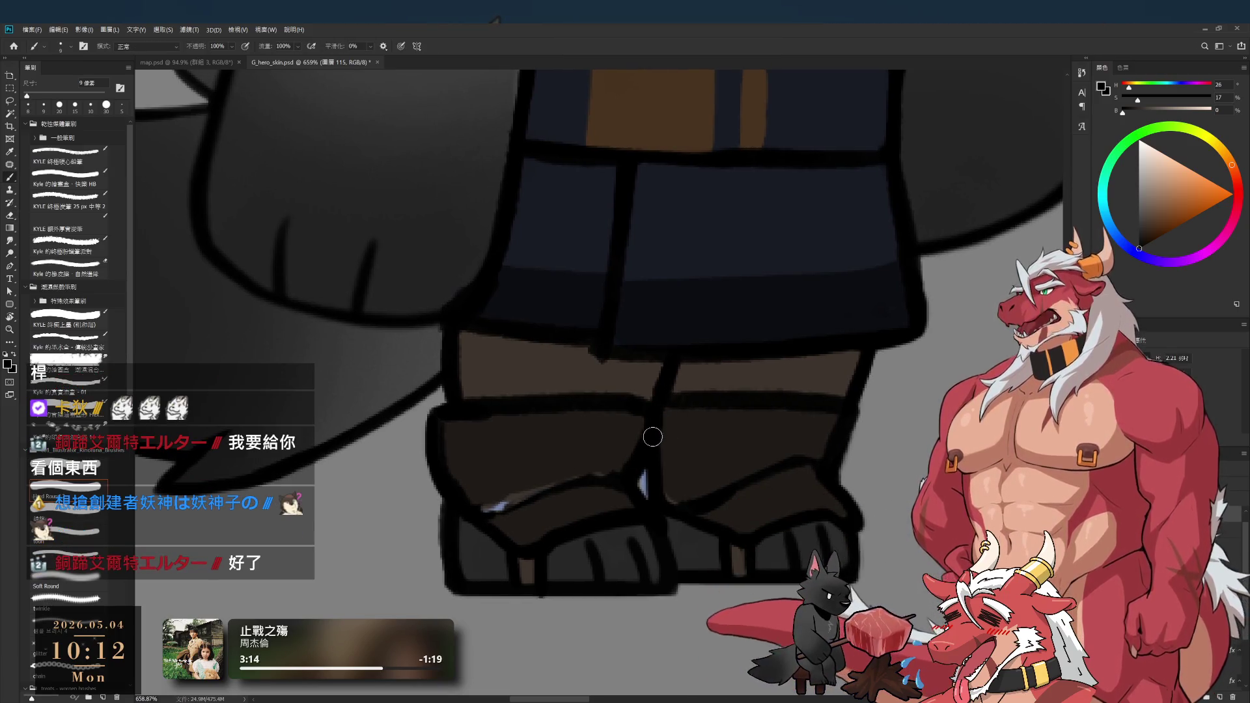
pyautogui.moveTo(600, 525); pyautogui.dragTo(690, 469)
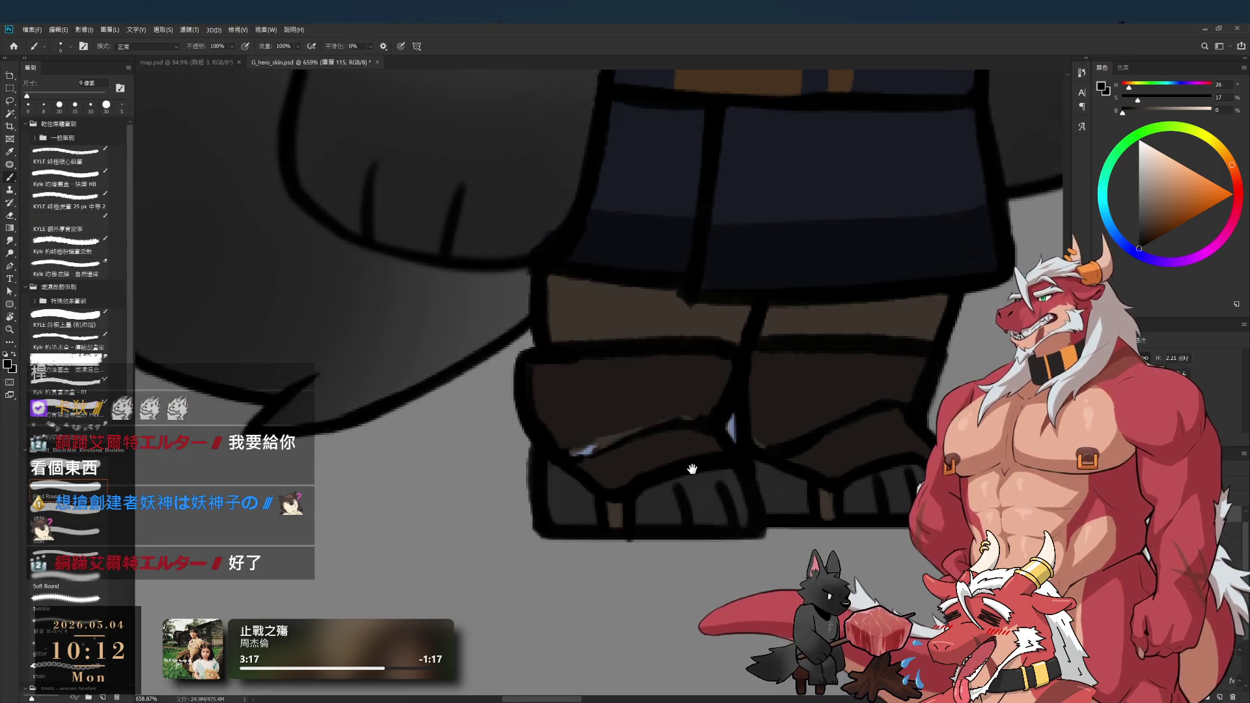
pyautogui.moveTo(786, 391); pyautogui.dragTo(708, 425)
pyautogui.moveTo(766, 467); pyautogui.dragTo(721, 491)
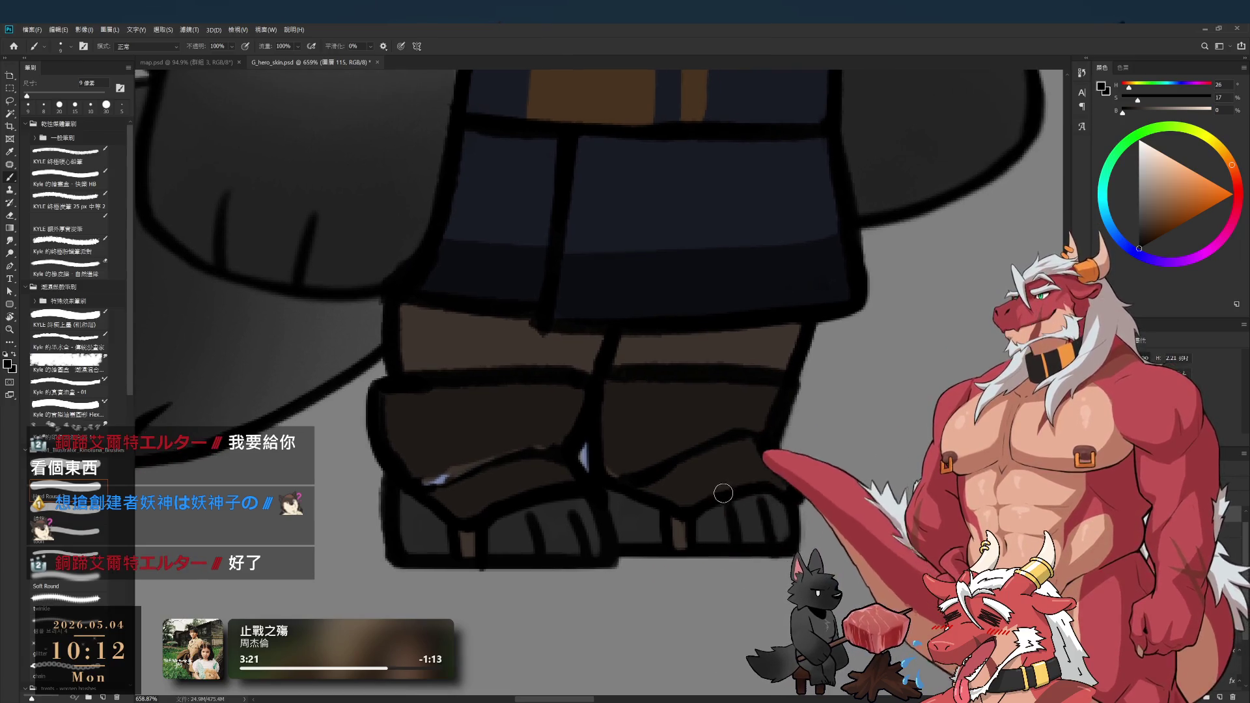
# - Continue cleaning stray marks along the boot edges toward the cuffs
pyautogui.press('e')
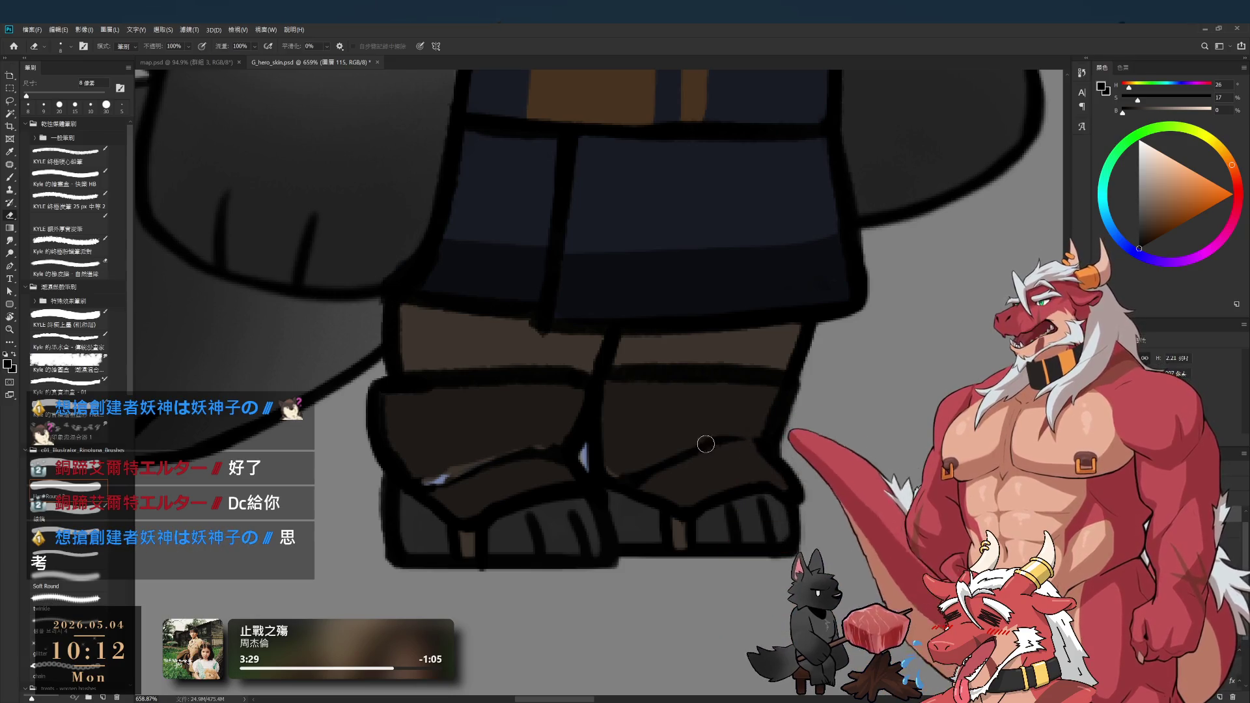
pyautogui.press('b')
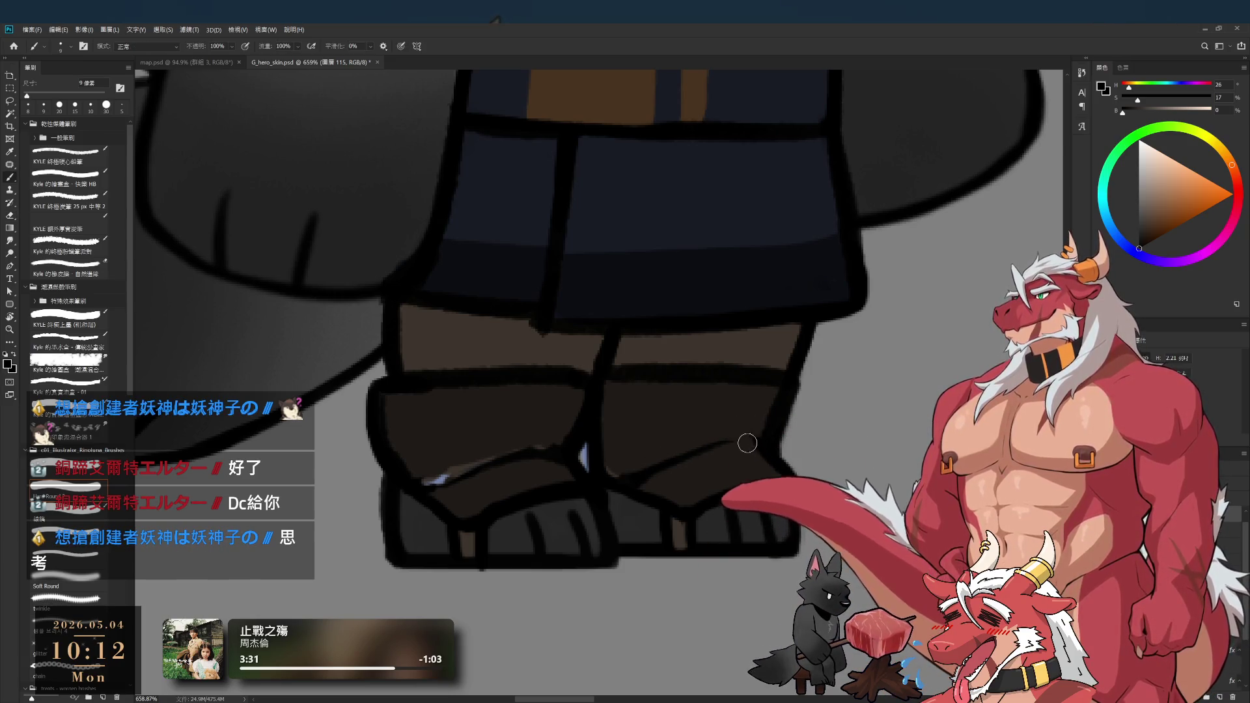
pyautogui.press('e')
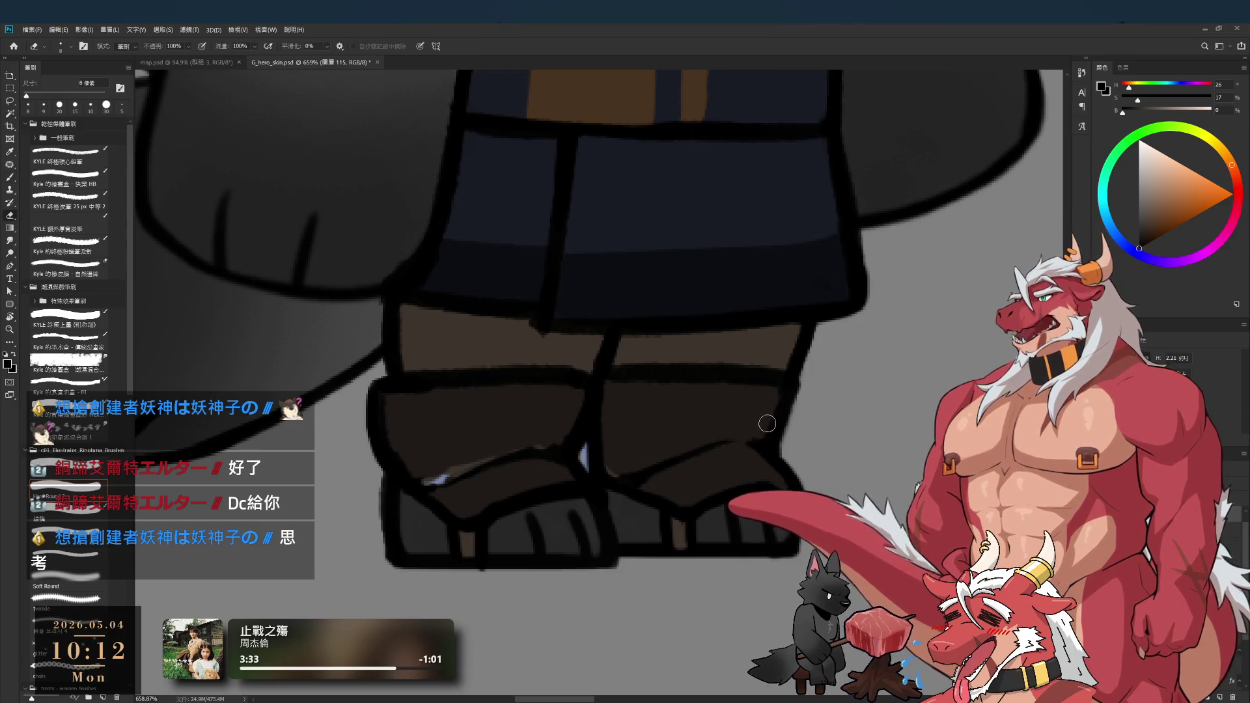
pyautogui.press('b')
pyautogui.moveTo(710, 415); pyautogui.dragTo(785, 414)
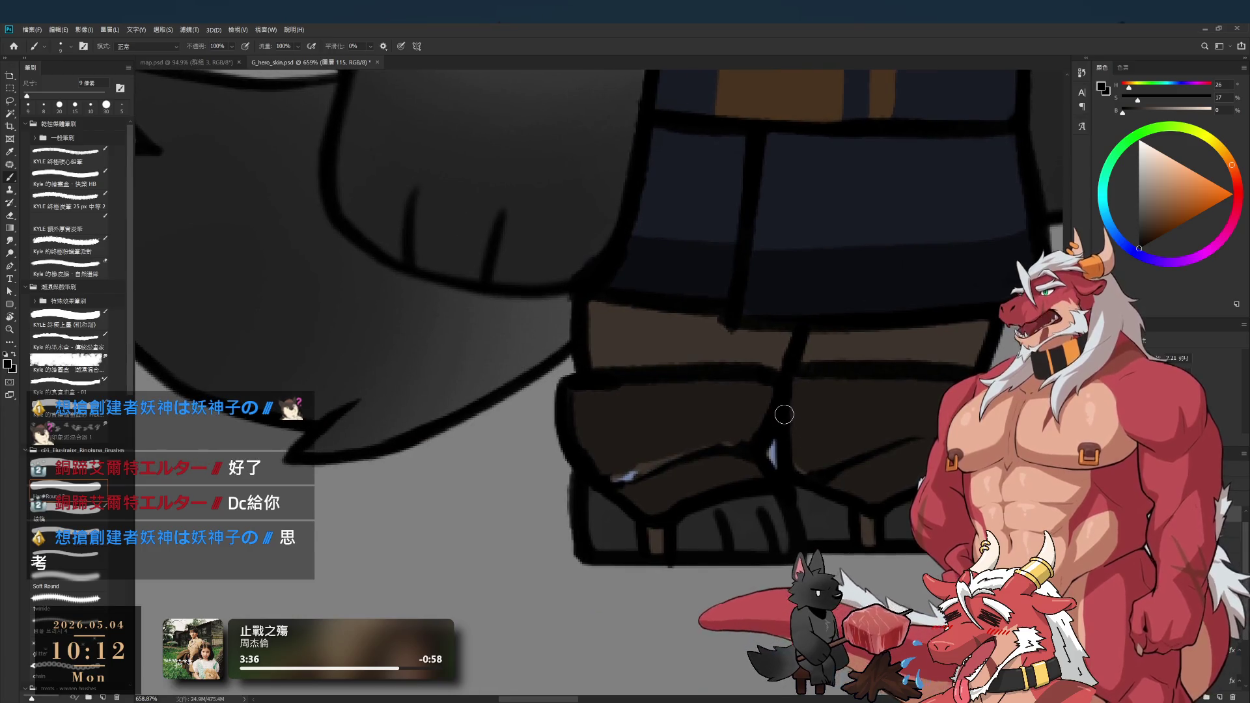
pyautogui.press('e')
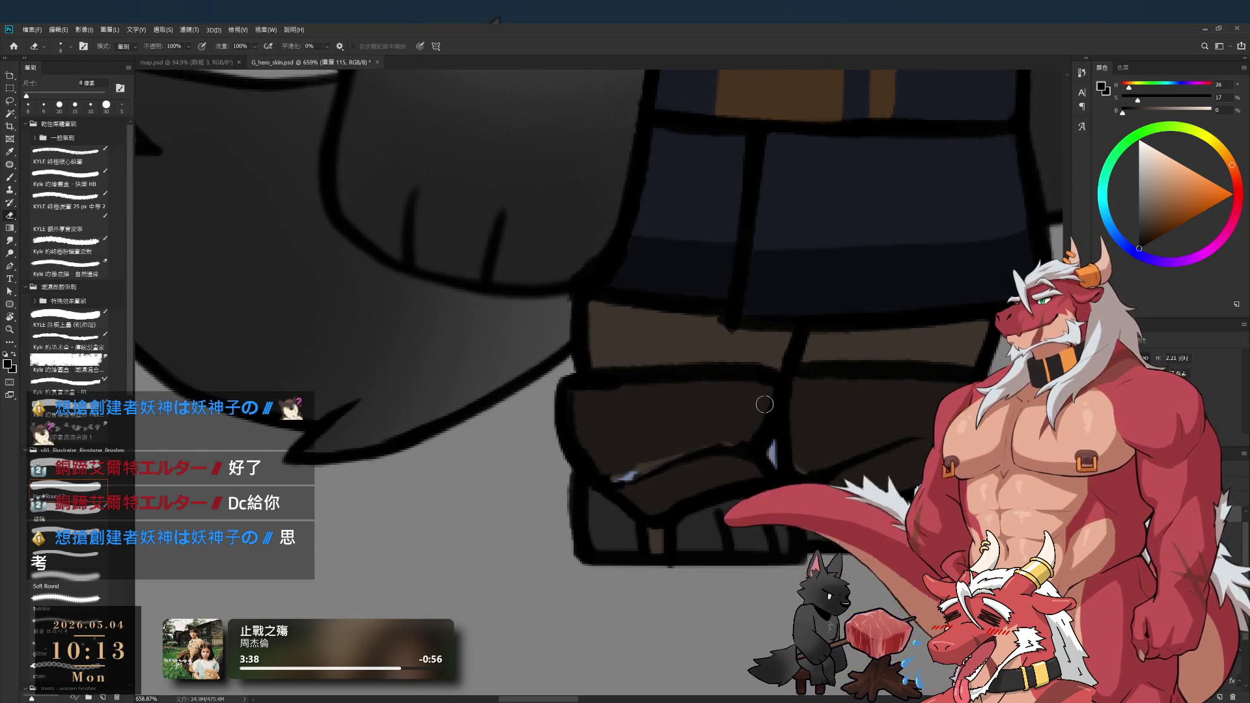
pyautogui.press('b')
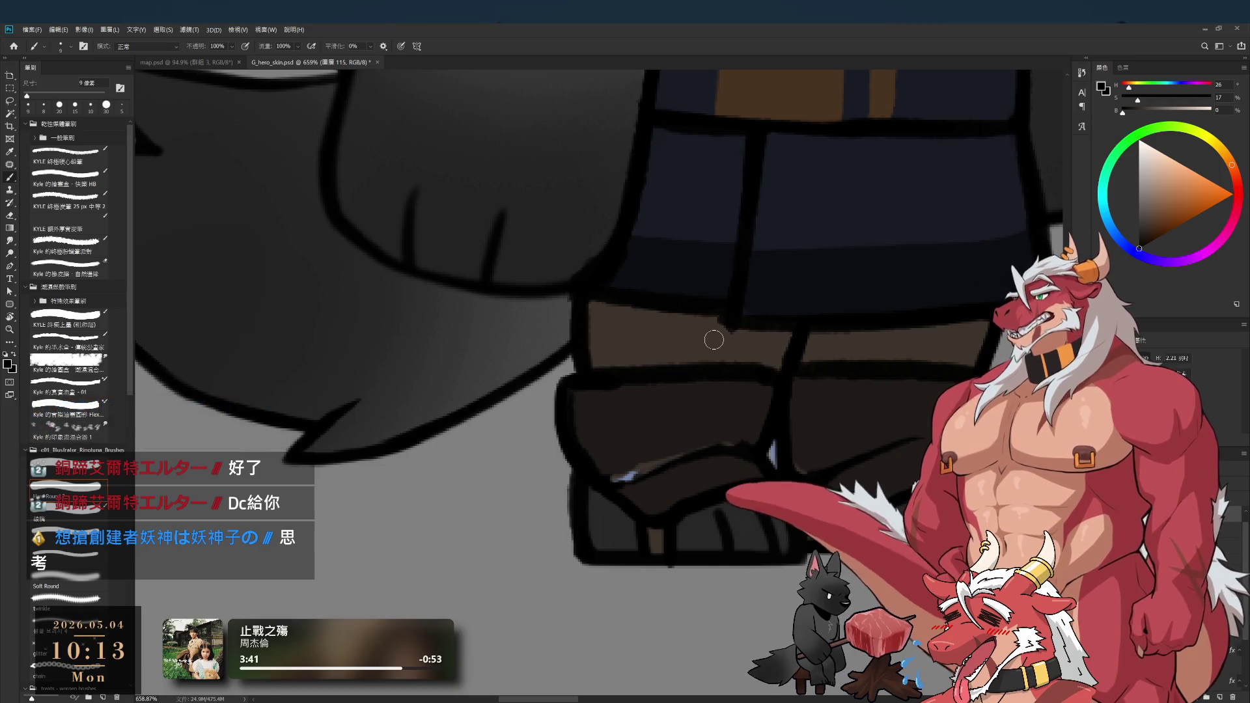
pyautogui.moveTo(632, 428); pyautogui.dragTo(670, 491)
# - Paint a thicker black line down the left edge of the boot's brown cuff
pyautogui.press('e')
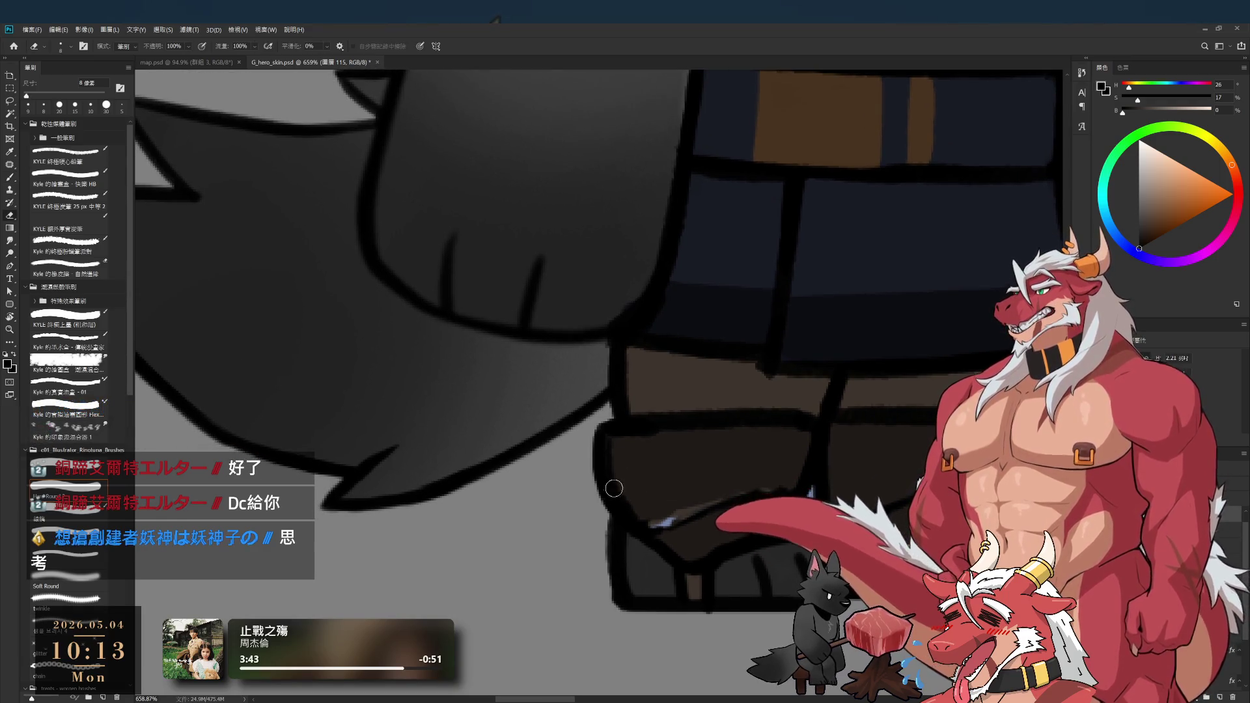
pyautogui.press('b')
pyautogui.moveTo(602, 417); pyautogui.dragTo(613, 514)
pyautogui.press('e')
pyautogui.press('b')
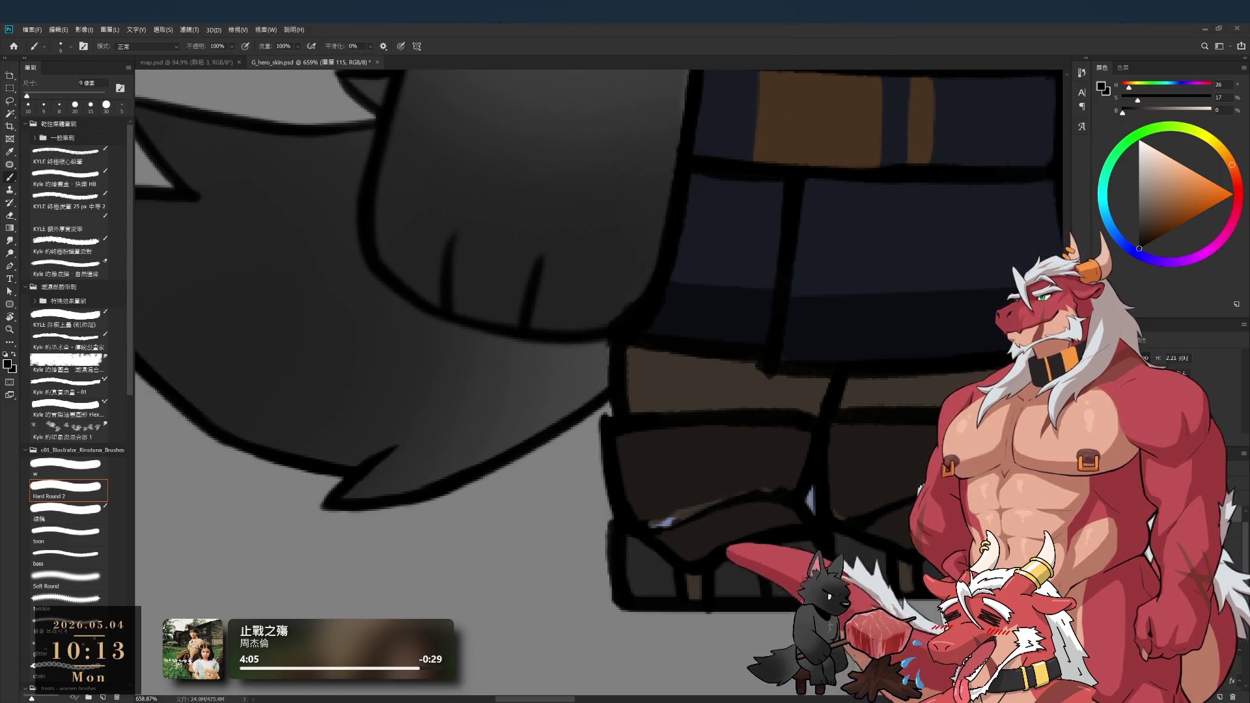
# - Centre the feet and cover the shoe's light highlight with sampled dark brown
pyautogui.scroll(-3, 598, 303)
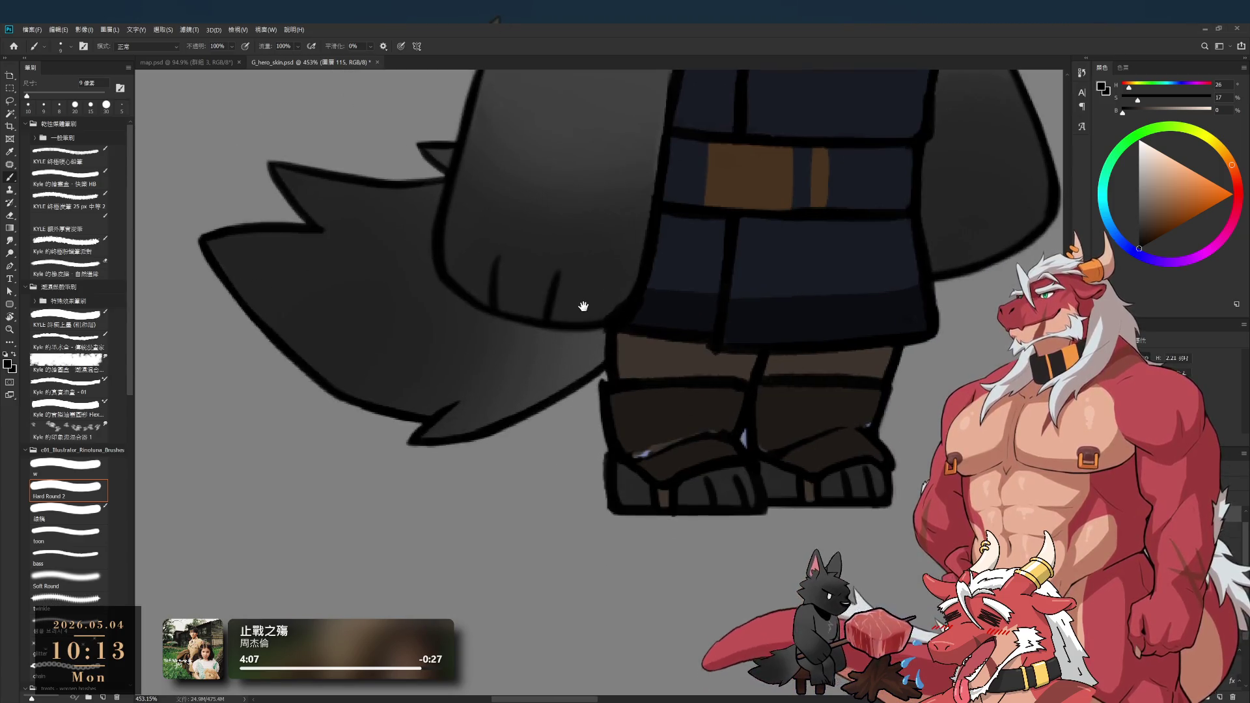
pyautogui.moveTo(785, 401); pyautogui.dragTo(688, 461)
pyautogui.scroll(2, 597, 497)
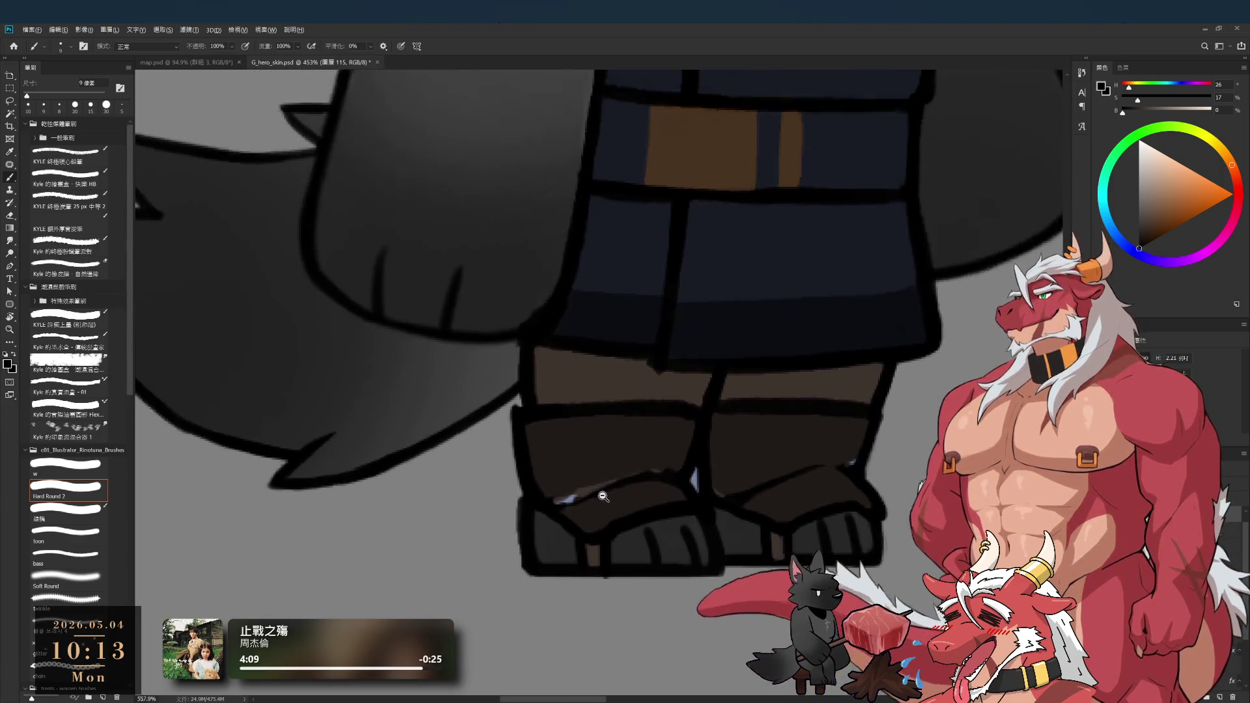
pyautogui.press('e')
pyautogui.press('[')
pyautogui.press('[')
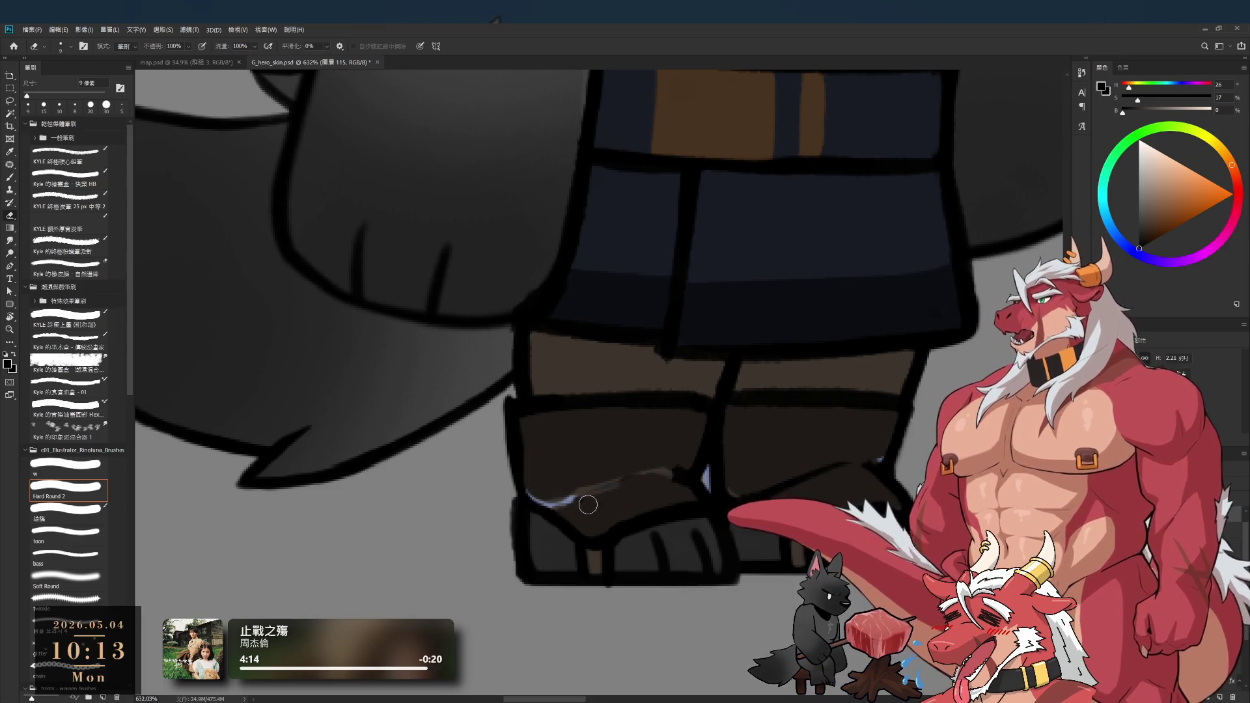
pyautogui.press('b')
pyautogui.keyDown('alt'); pyautogui.click(589, 461); pyautogui.keyUp('alt')
pyautogui.moveTo(531, 493)
pyautogui.mouseDown()
pyautogui.moveTo(550, 475)
pyautogui.moveTo(672, 472)
pyautogui.mouseUp()
pyautogui.press(']')
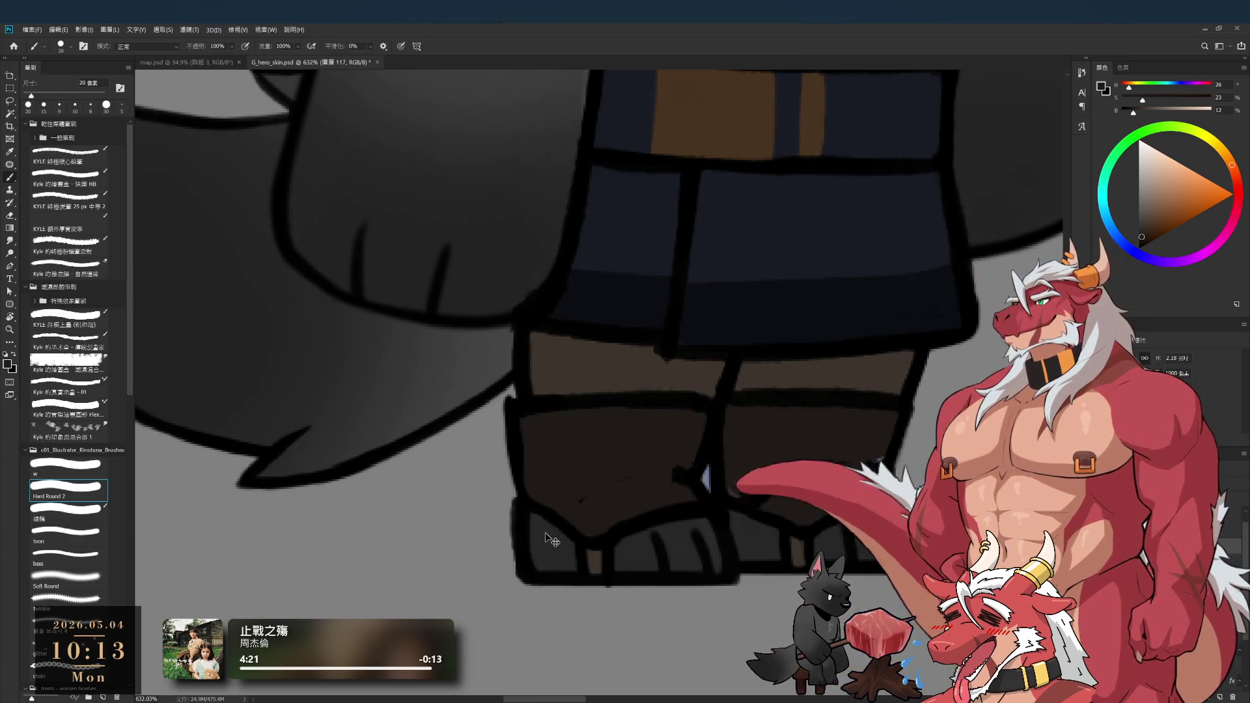
# - On layer 115, draw a black crease line across the brown shoe with a 10 px brush
pyautogui.keyDown('ctrl'); pyautogui.click(547, 540); pyautogui.keyUp('ctrl')
pyautogui.press('e')
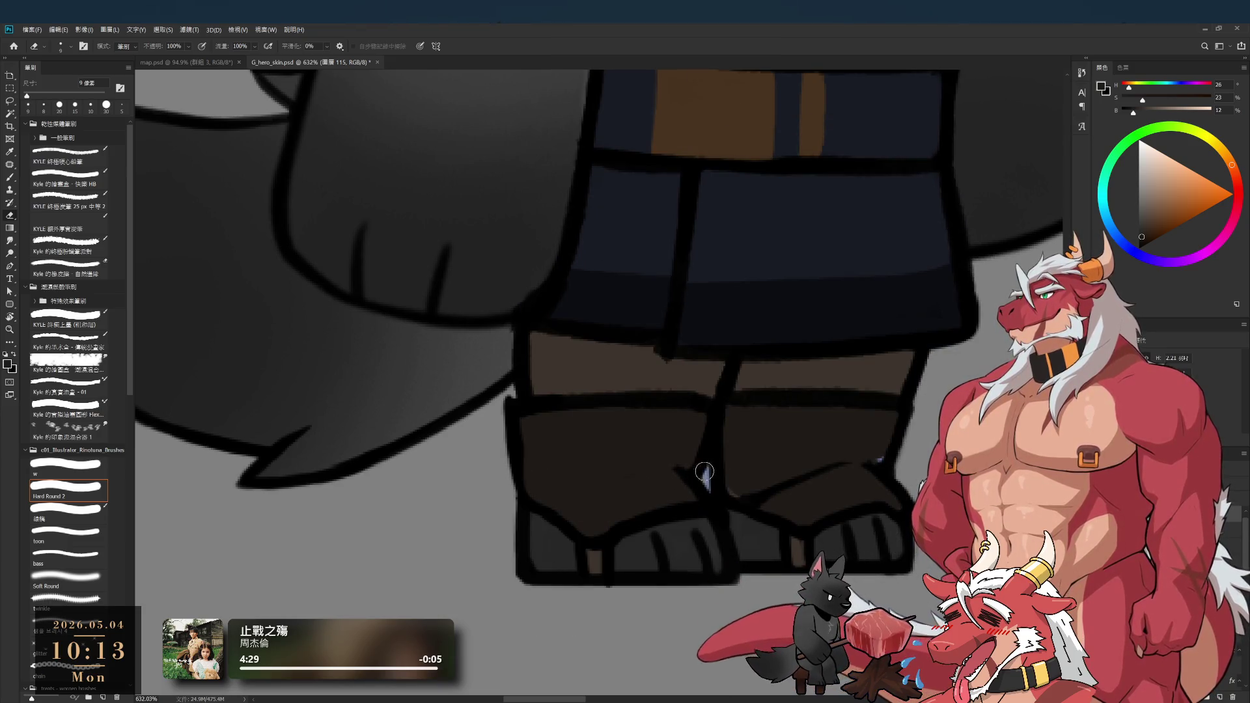
pyautogui.press('b')
pyautogui.press('d')
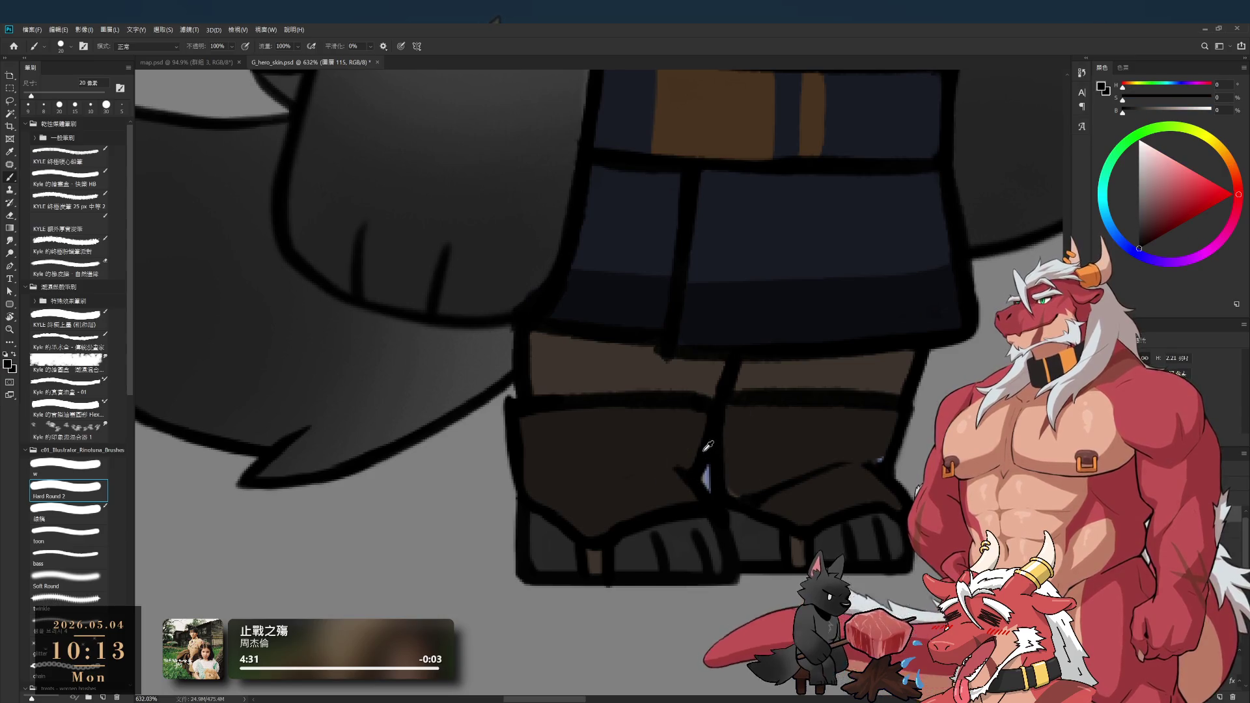
pyautogui.press('[')
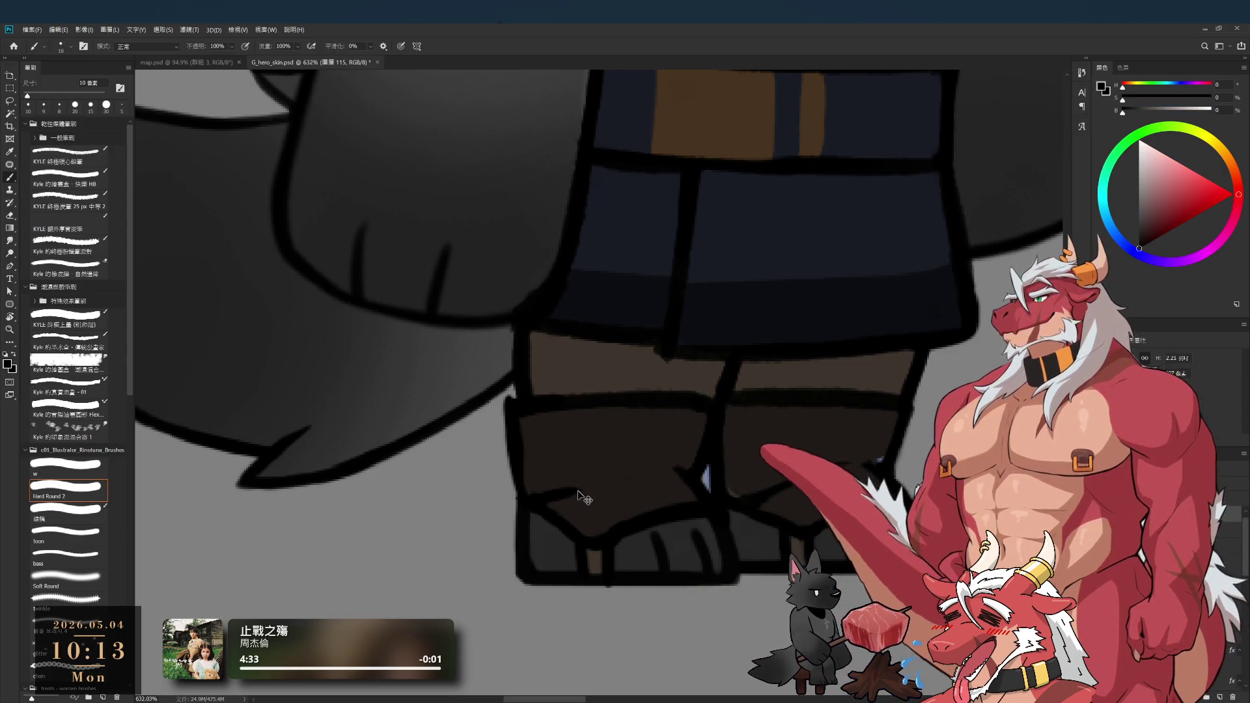
pyautogui.moveTo(538, 502); pyautogui.dragTo(631, 474)
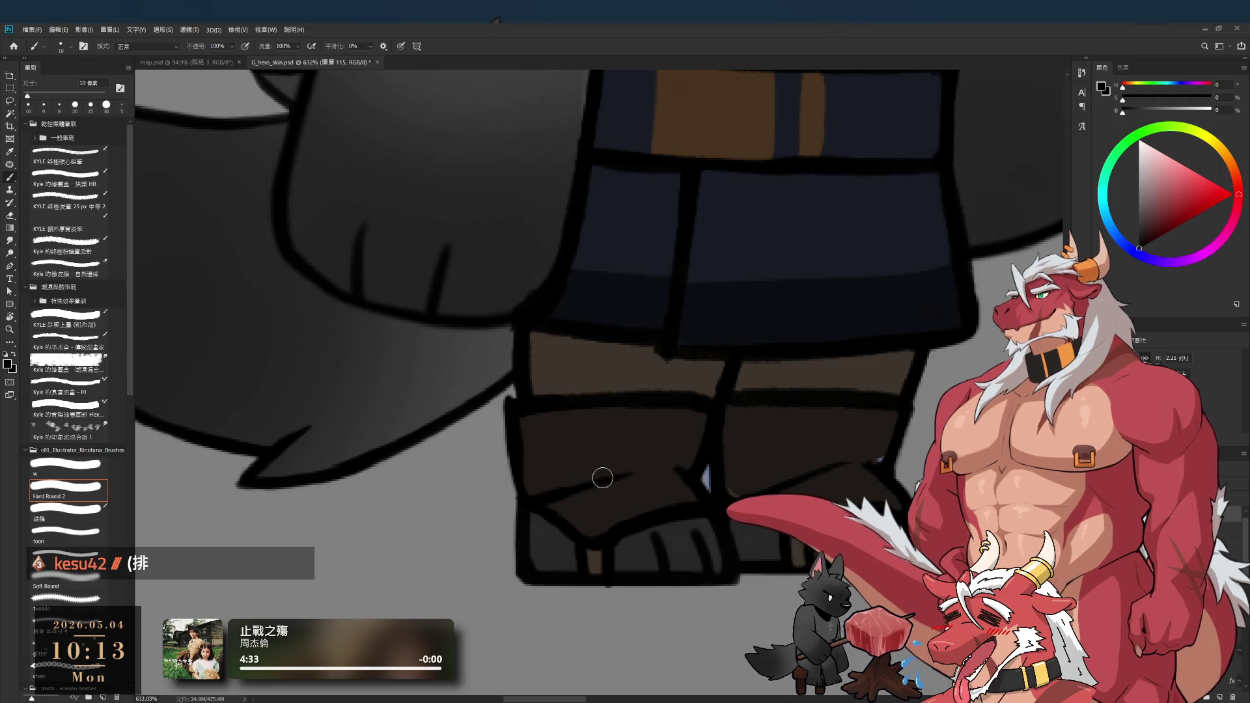
# - Alternate eraser and brush to tidy the boot outlines
pyautogui.press('e')
pyautogui.press('b')
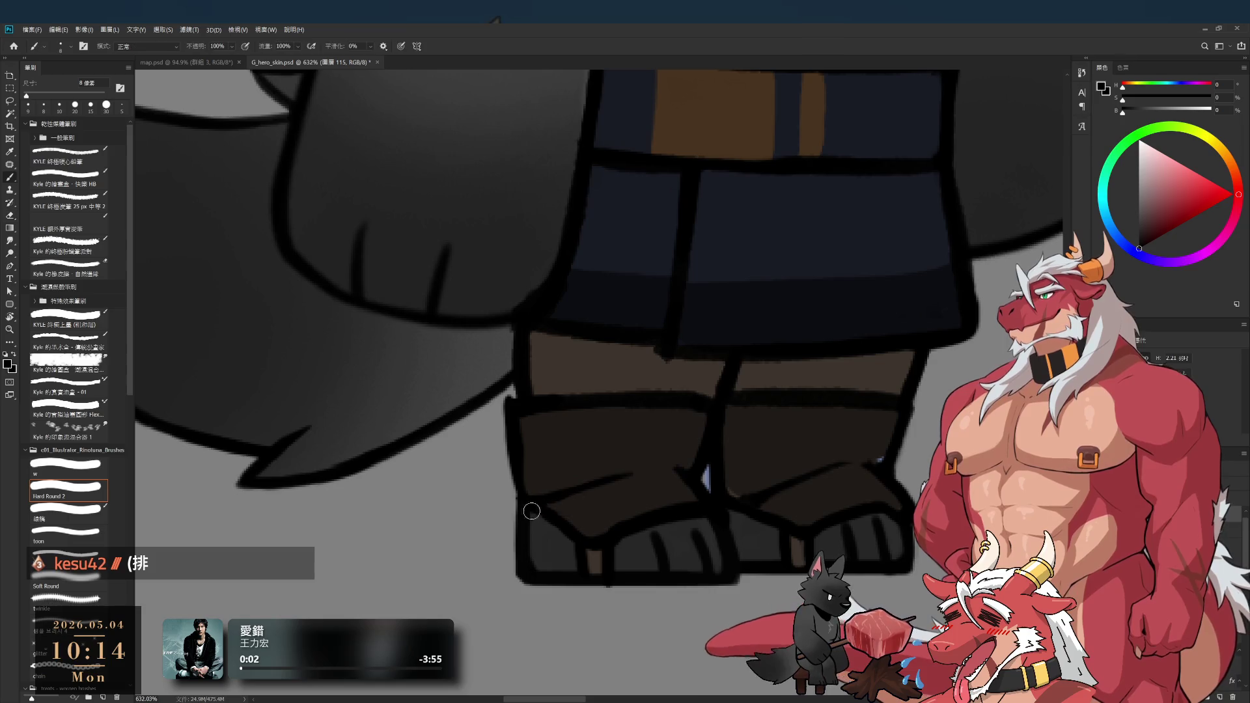
pyautogui.scroll(-3, 653, 470)
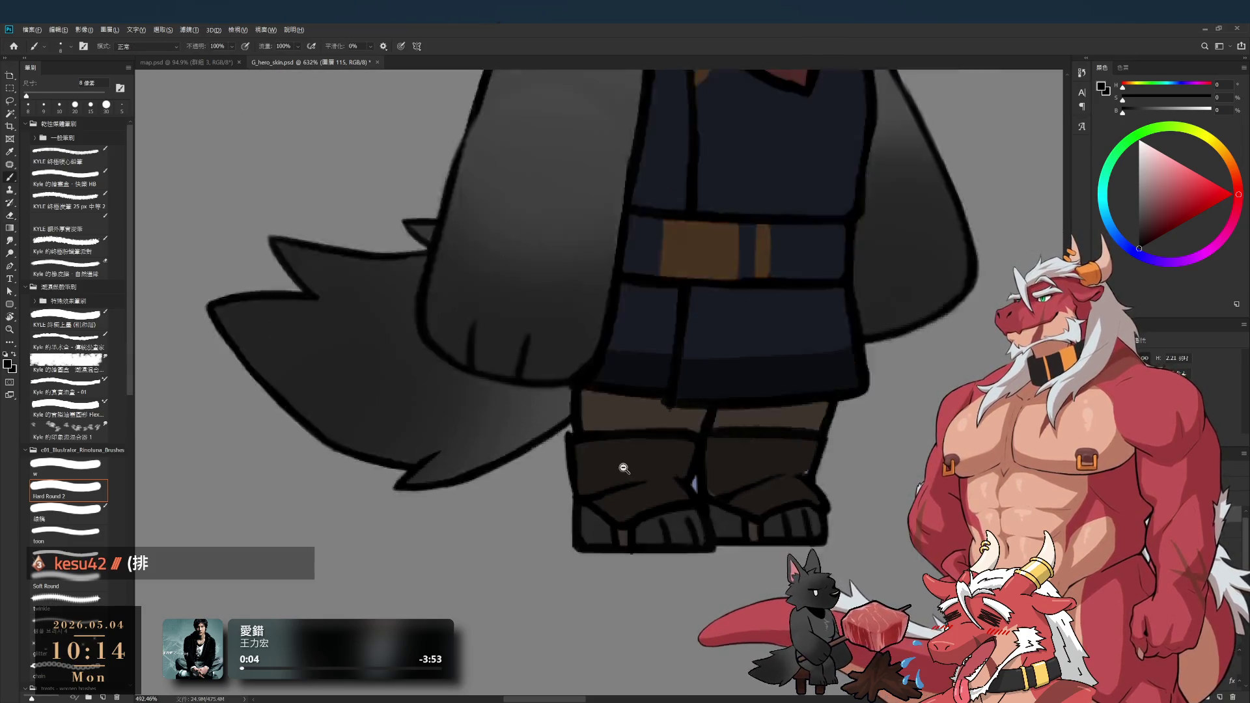
pyautogui.scroll(4, 668, 472)
pyautogui.press('e')
pyautogui.press('b')
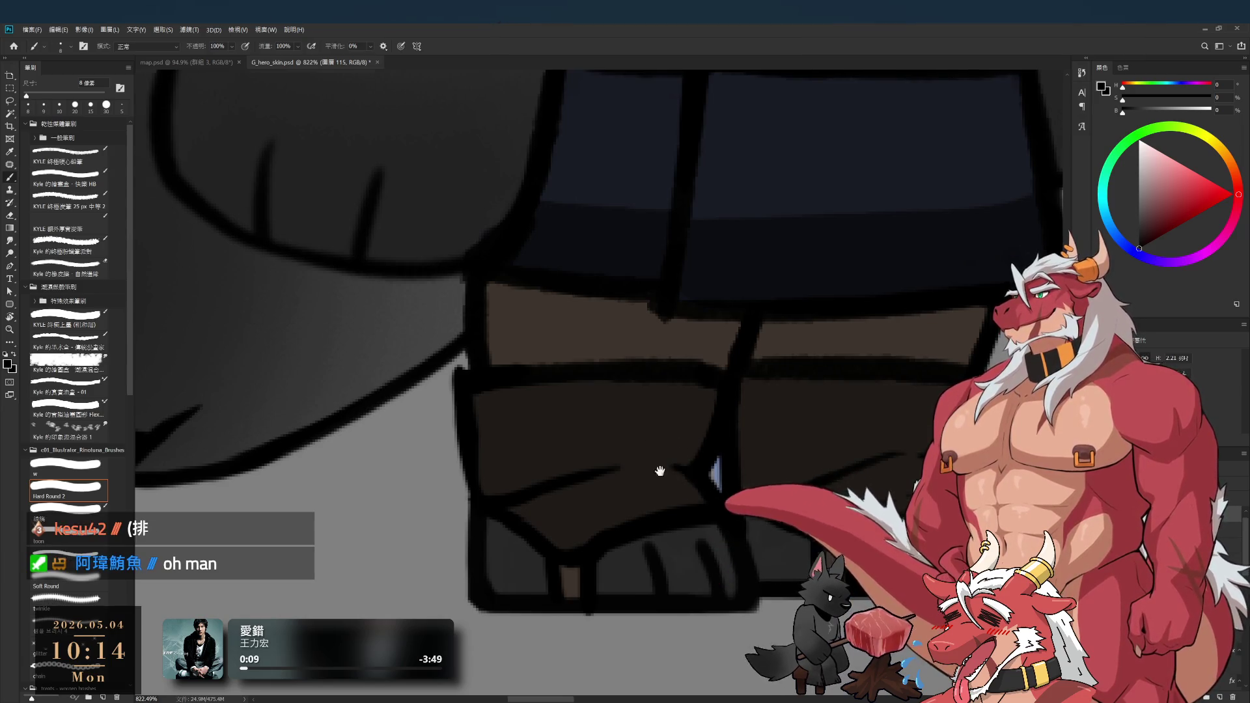
pyautogui.moveTo(645, 419); pyautogui.dragTo(664, 478)
pyautogui.press('e')
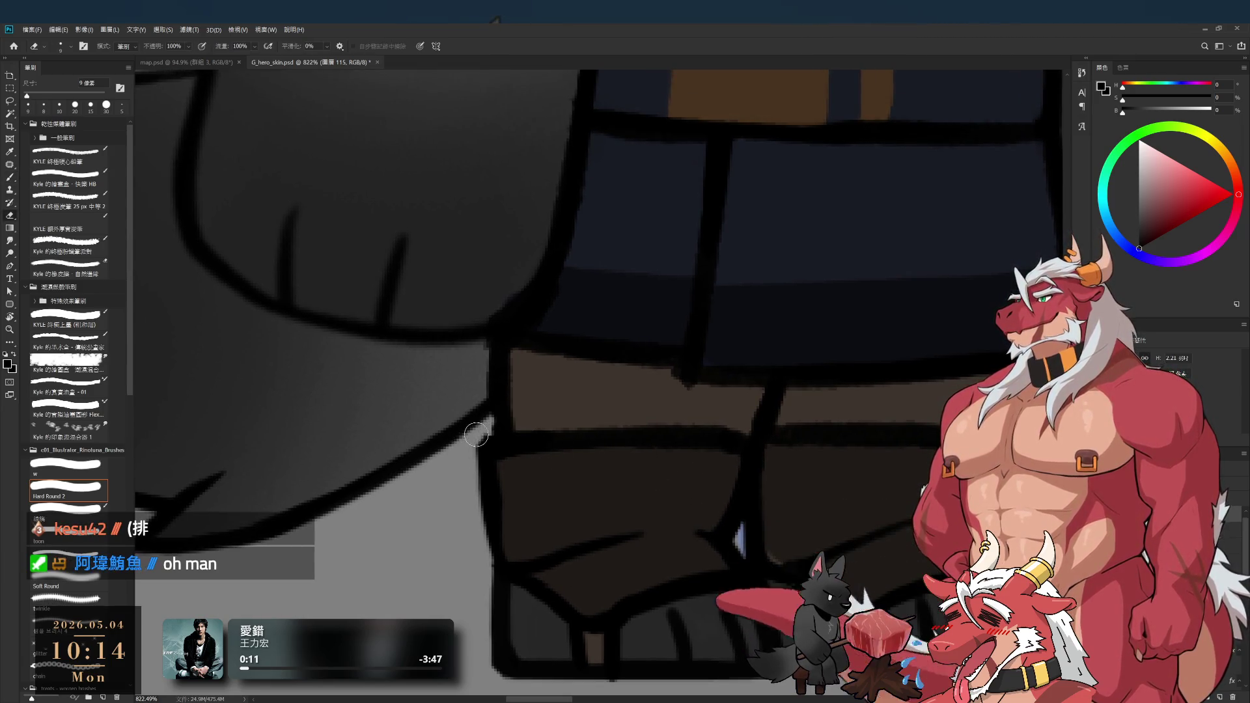
pyautogui.press('b')
# - Adjust the zoom and view so the boots are fully visible
pyautogui.scroll(-3, 534, 463)
pyautogui.scroll(3, 531, 432)
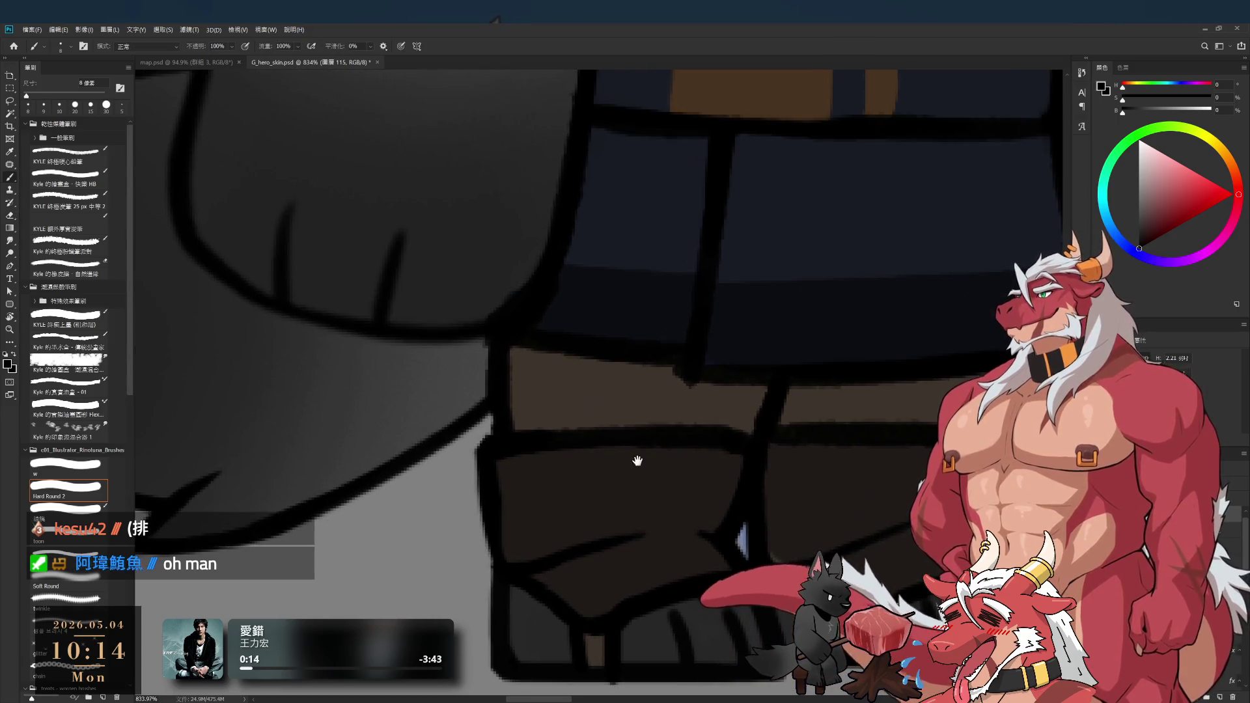
pyautogui.scroll(-5, 636, 451)
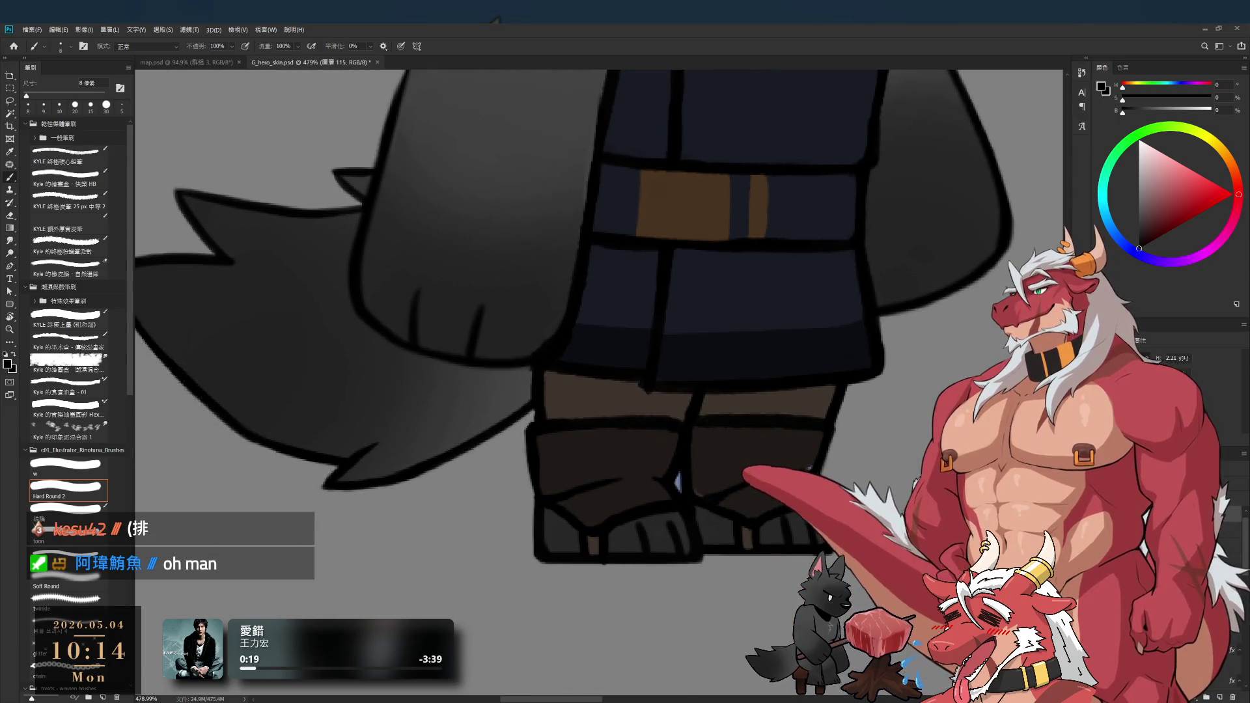
pyautogui.moveTo(726, 479); pyautogui.dragTo(727, 526)
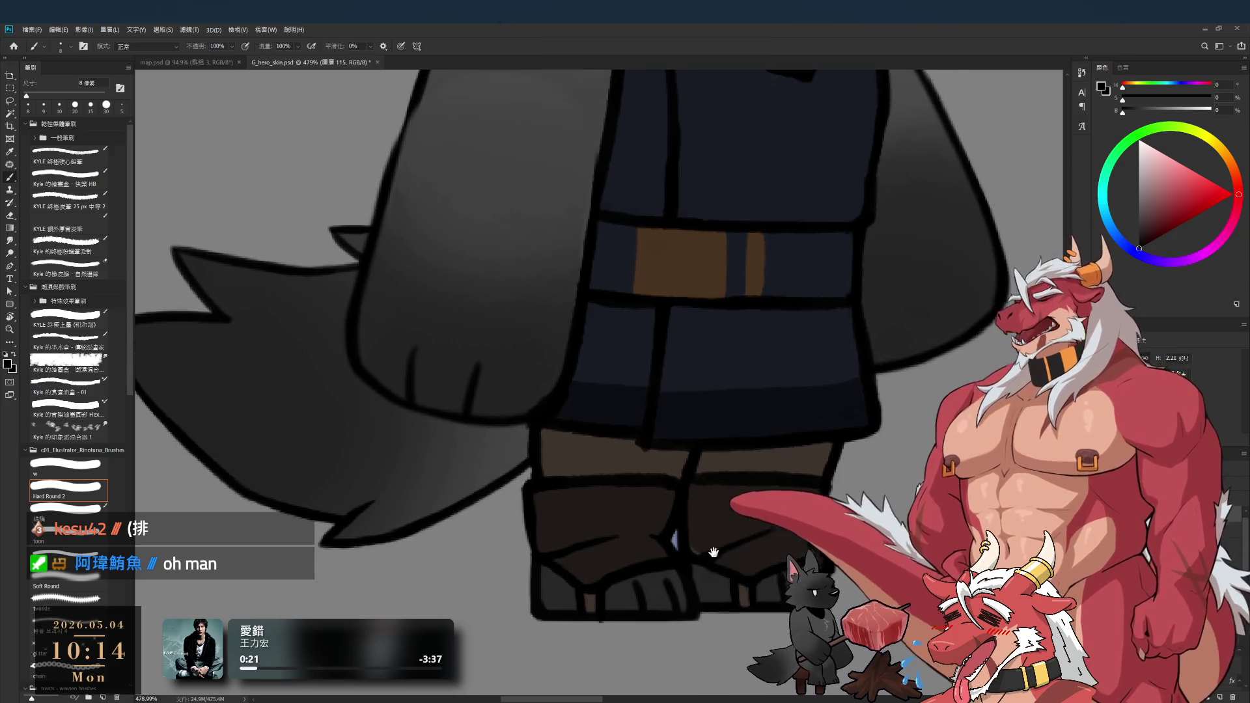
pyautogui.scroll(-3, 738, 515)
pyautogui.scroll(3, 713, 507)
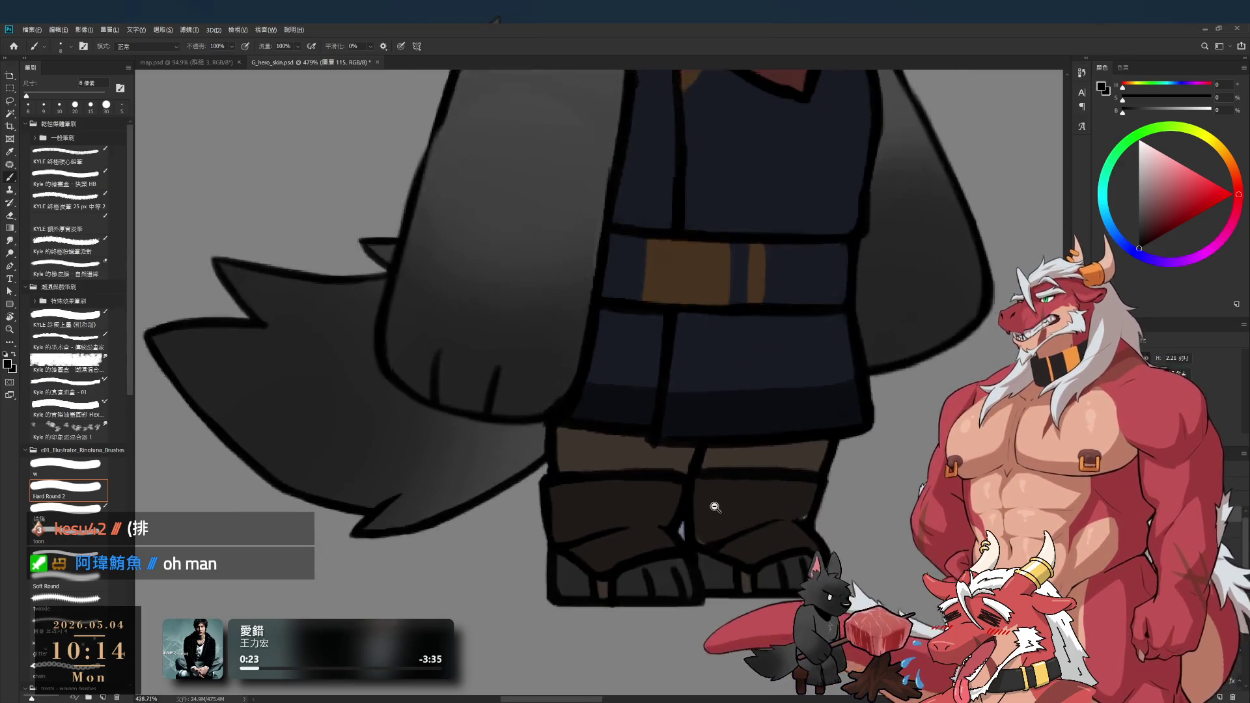
# - Rotate the canvas view and paint a darker outline between the boots
pyautogui.press('r')
pyautogui.moveTo(864, 471)
pyautogui.mouseDown()
pyautogui.moveTo(754, 209)
pyautogui.moveTo(658, 185)
pyautogui.moveTo(659, 106)
pyautogui.mouseUp()
pyautogui.moveTo(713, 381); pyautogui.dragTo(781, 500)
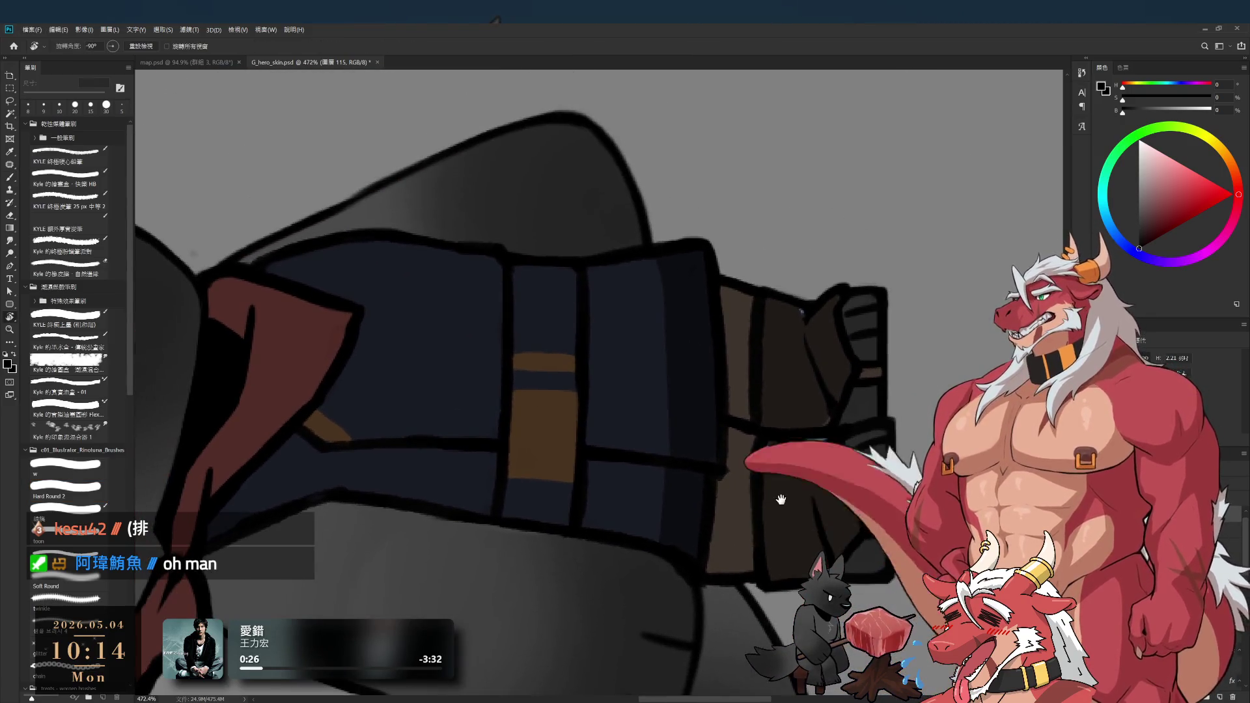
pyautogui.press('e')
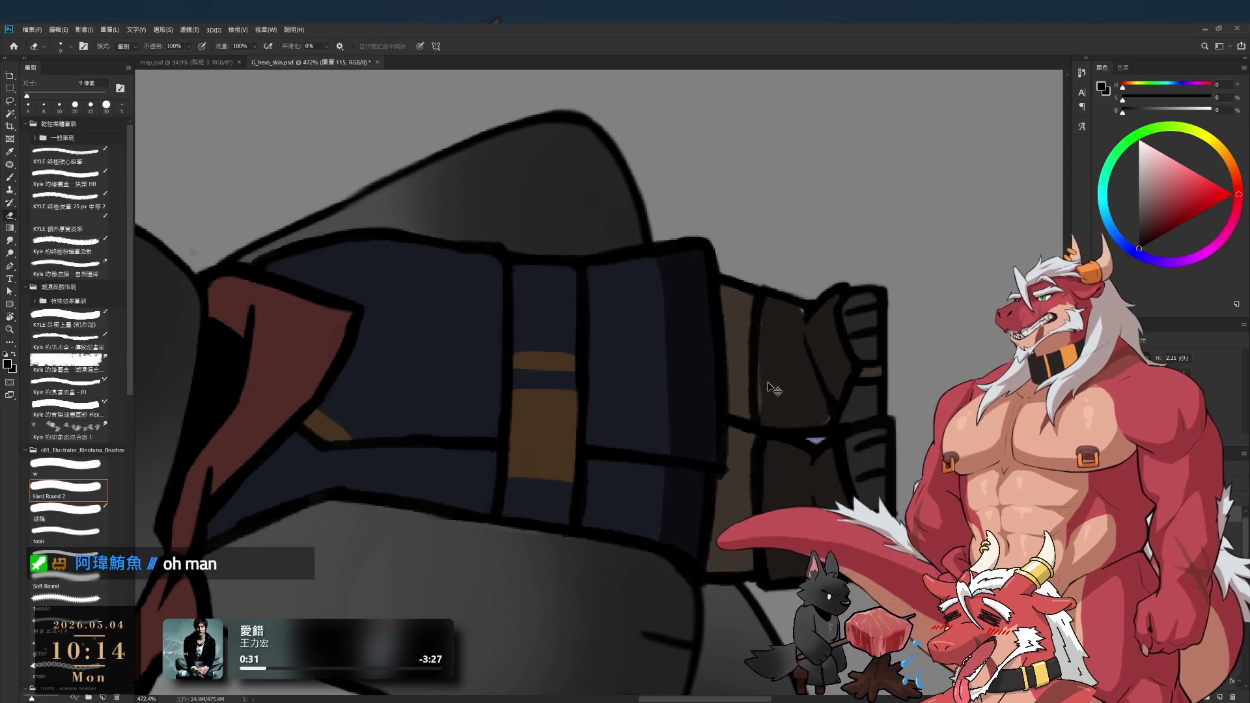
pyautogui.press('b')
pyautogui.moveTo(756, 378); pyautogui.dragTo(755, 431)
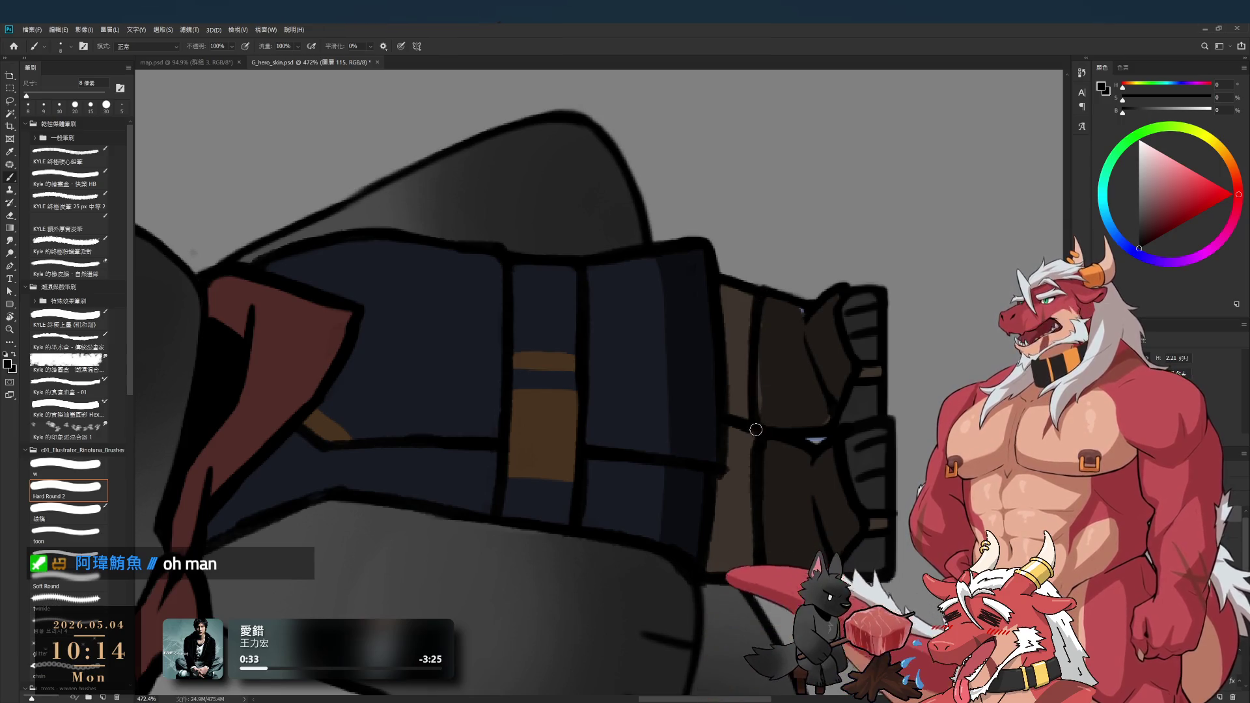
# - Pick the leg layer, sample its dark brown, and level the view to show the whole wolf
pyautogui.keyDown('ctrl'); pyautogui.click(777, 371); pyautogui.keyUp('ctrl')
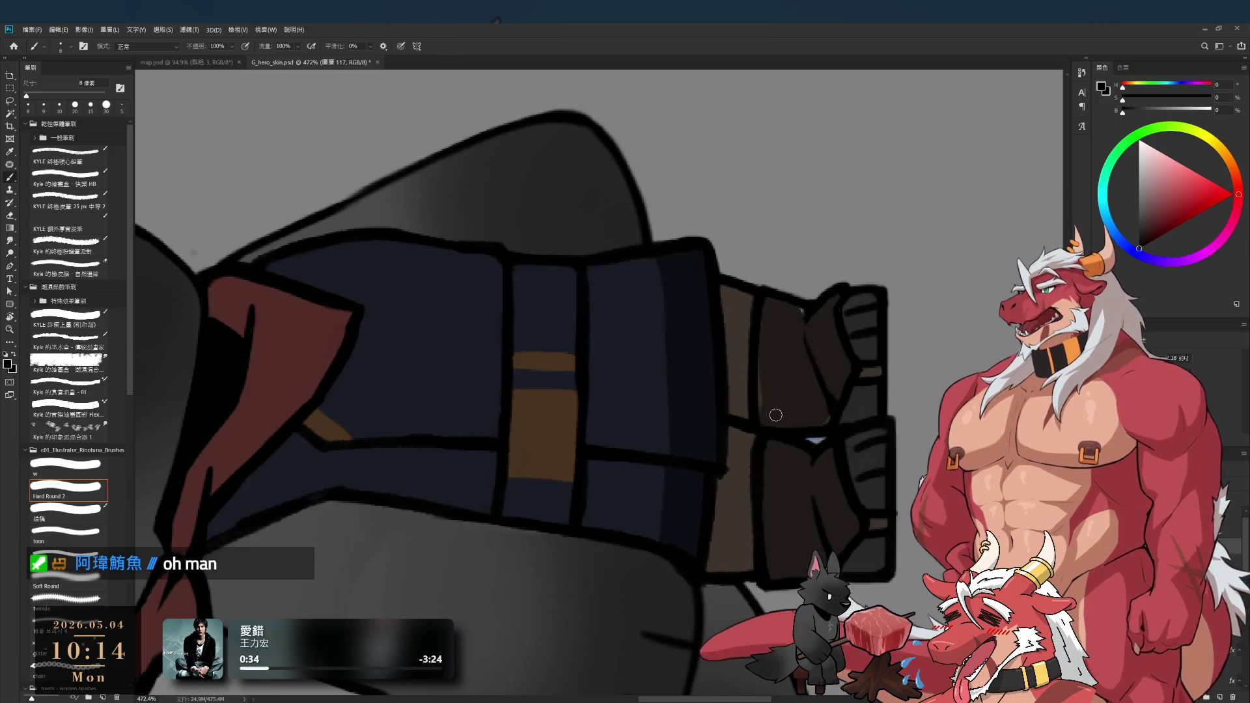
pyautogui.keyDown('alt'); pyautogui.click(776, 367); pyautogui.keyUp('alt')
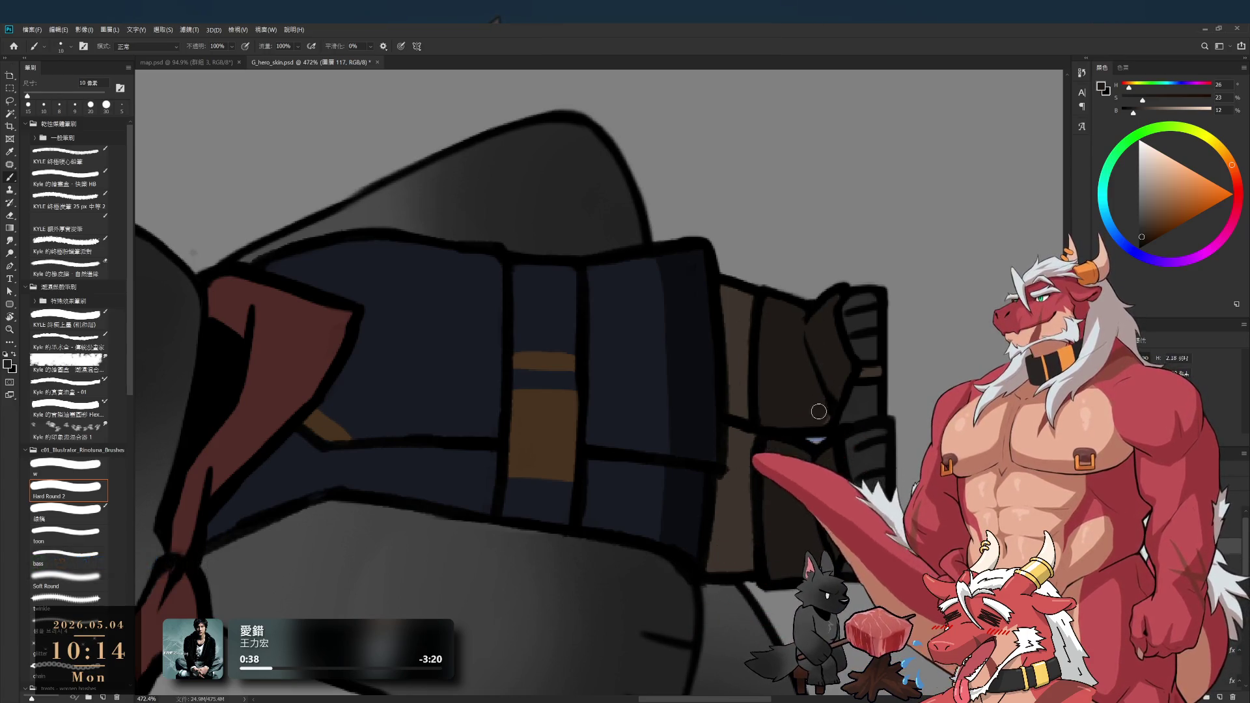
pyautogui.press('r')
pyautogui.scroll(-5, 855, 377)
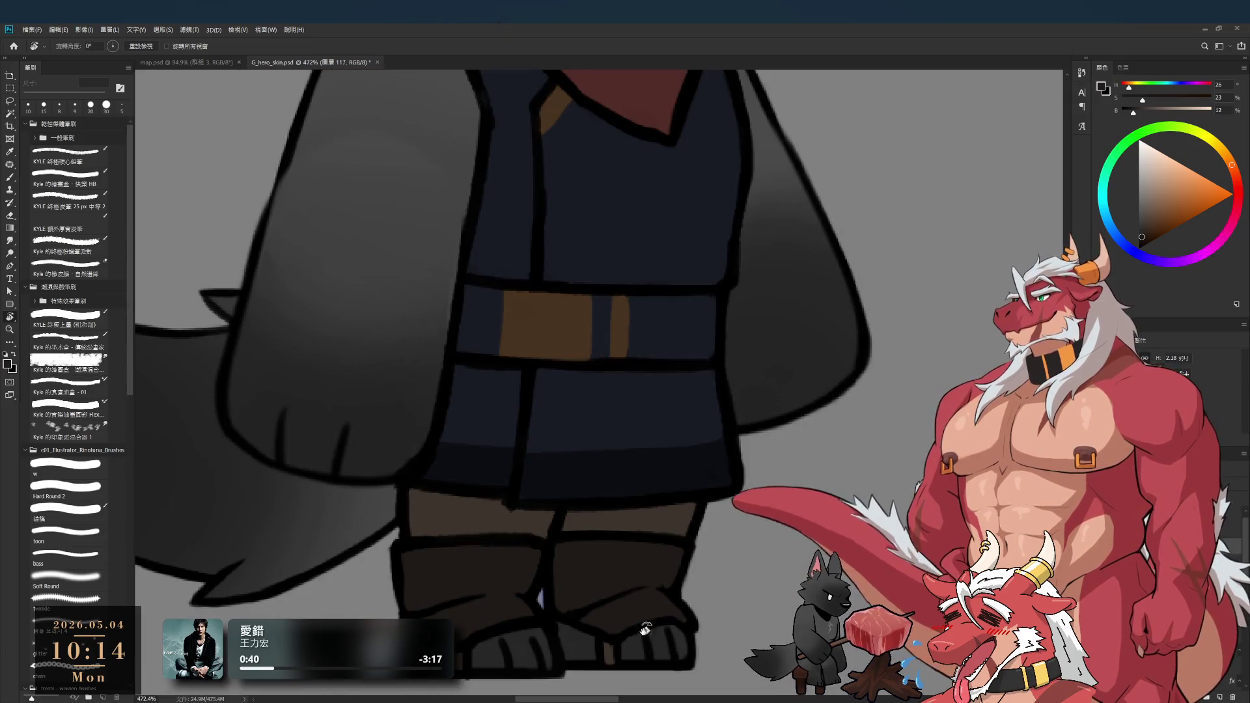
pyautogui.scroll(-3, 736, 384)
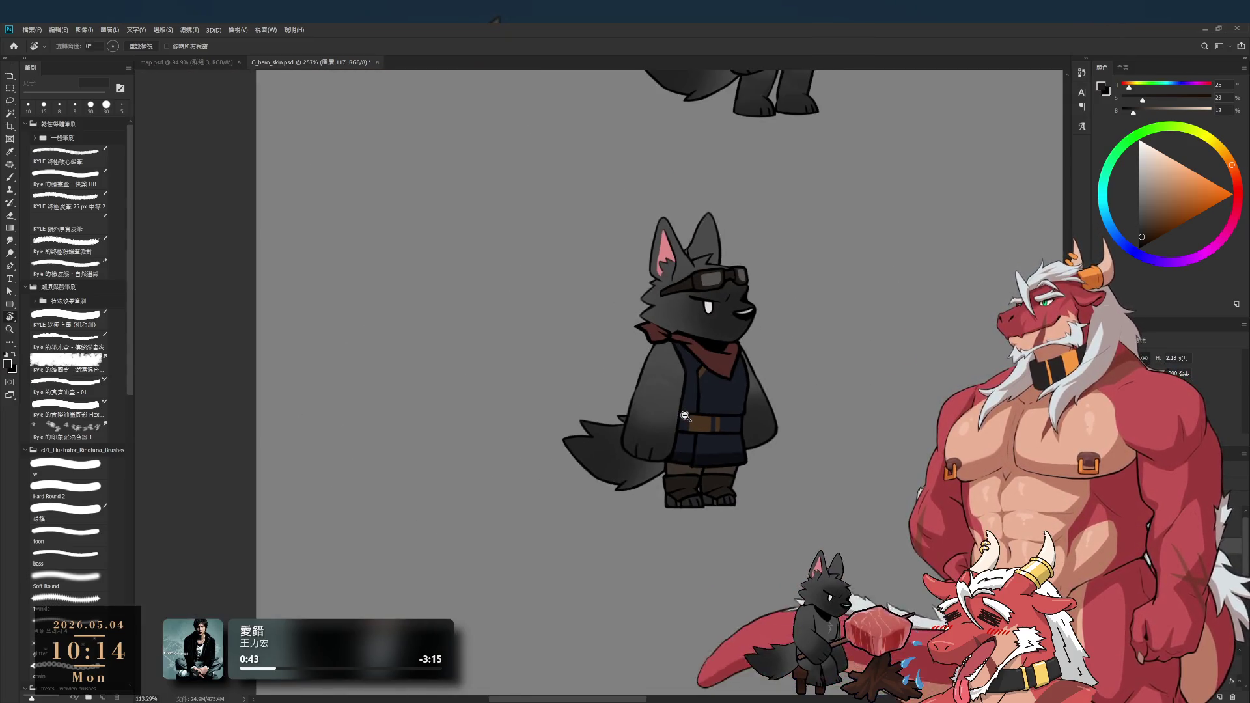
pyautogui.scroll(2, 736, 384)
pyautogui.moveTo(736, 407); pyautogui.dragTo(735, 481)
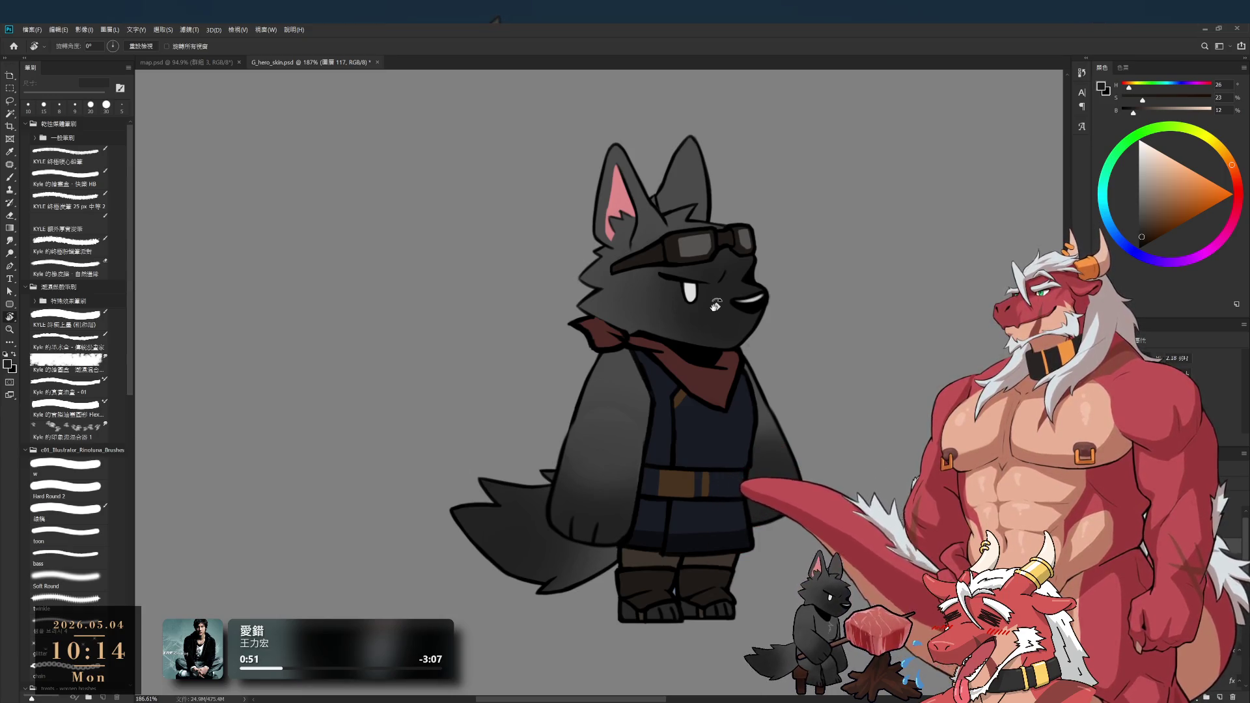
pyautogui.moveTo(743, 543); pyautogui.dragTo(759, 488)
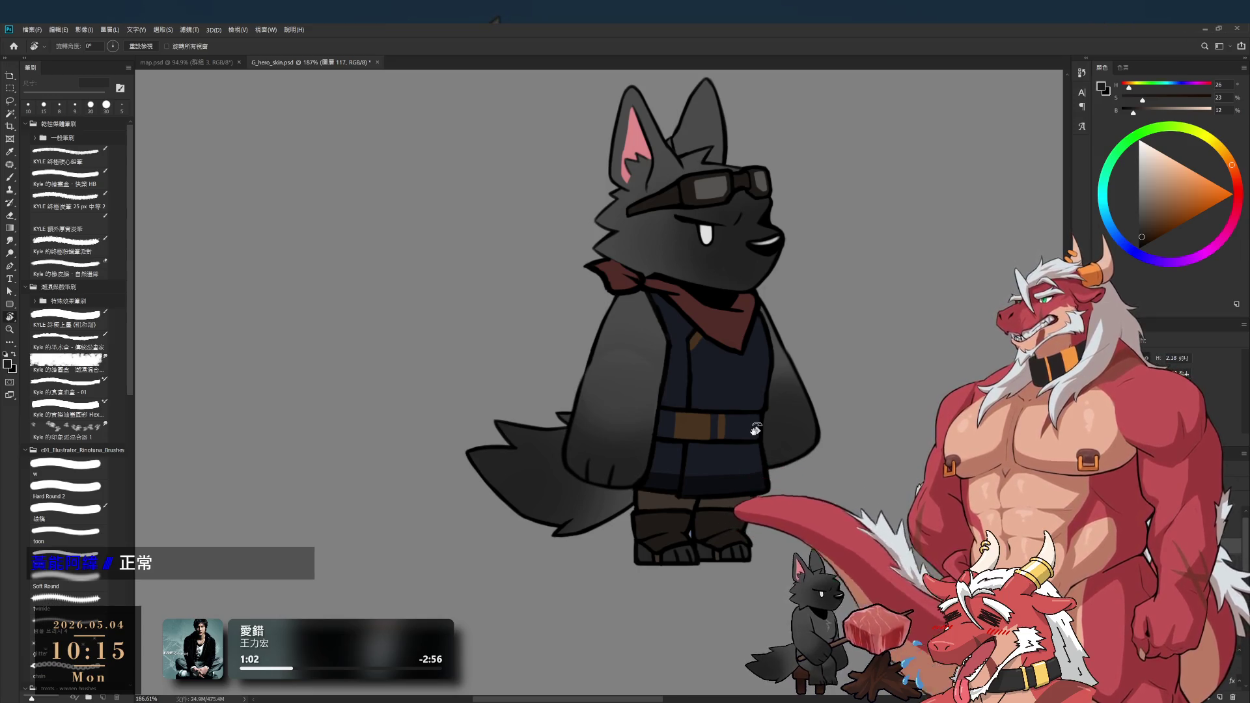
pyautogui.moveTo(755, 430); pyautogui.dragTo(837, 485)
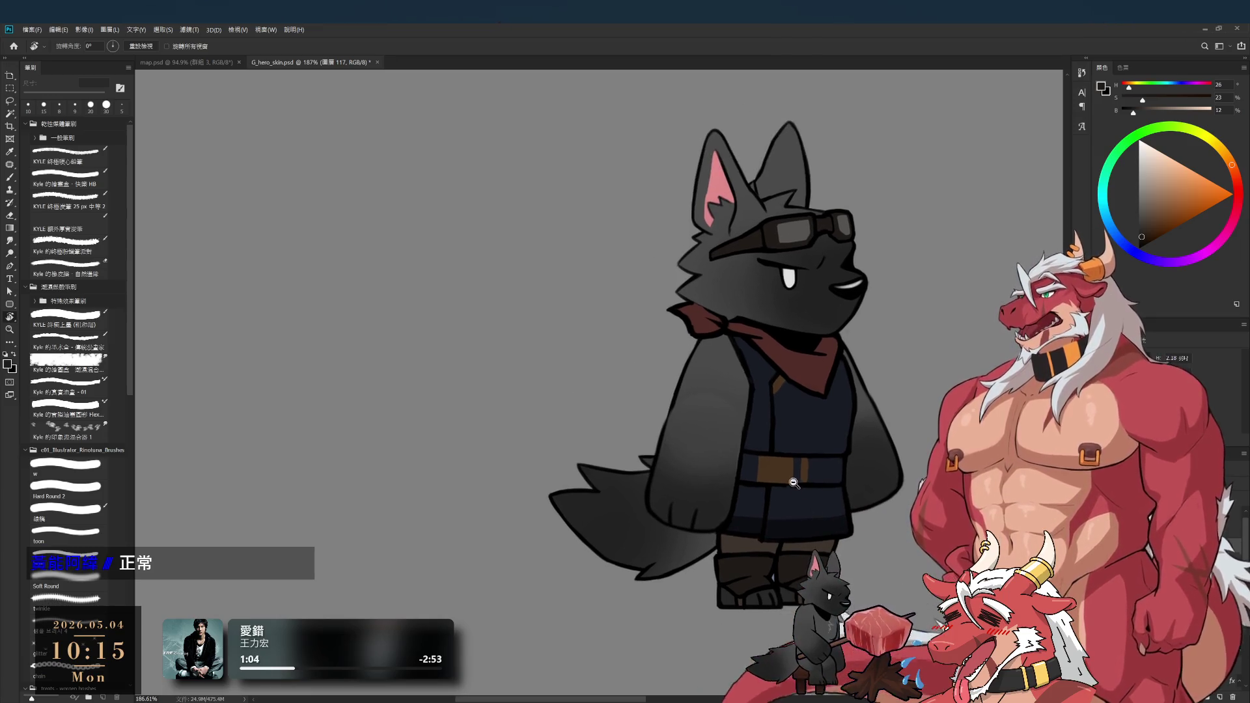
pyautogui.scroll(3, 837, 485)
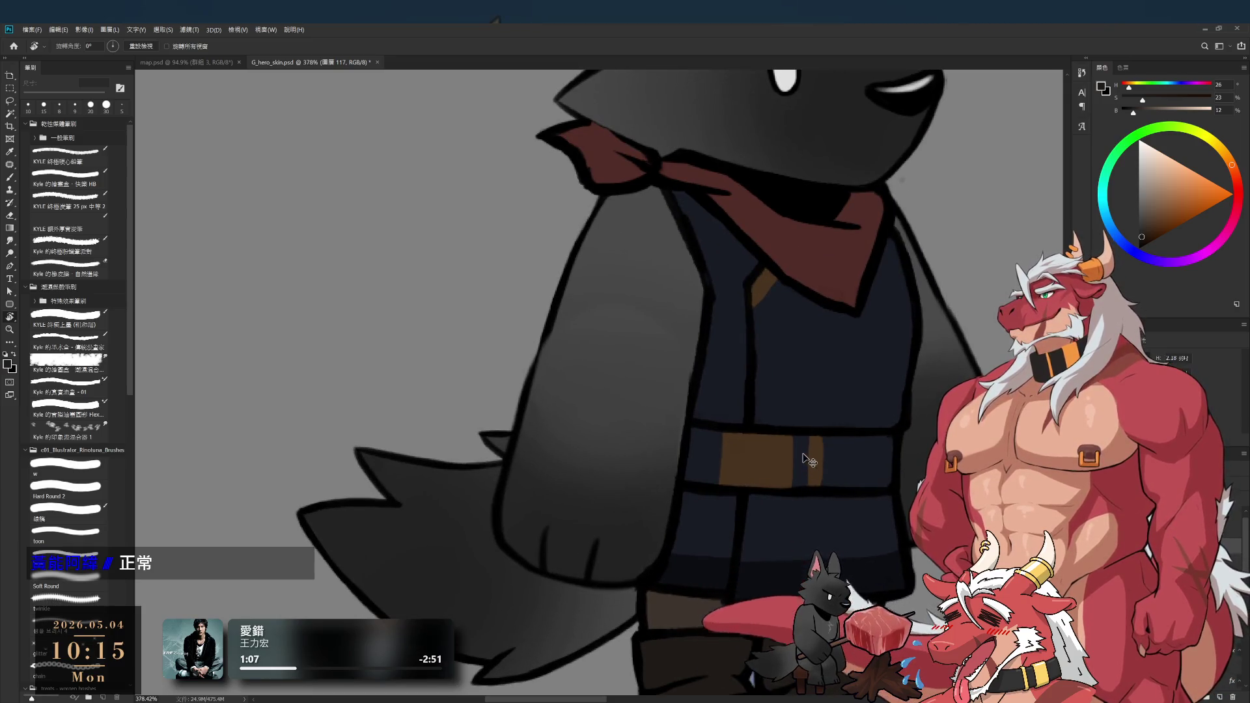
# - Paint a near-black vertical outline along the left edge of the brown belt buckle
pyautogui.press('b')
pyautogui.keyDown('alt'); pyautogui.click(803, 481); pyautogui.keyUp('alt')
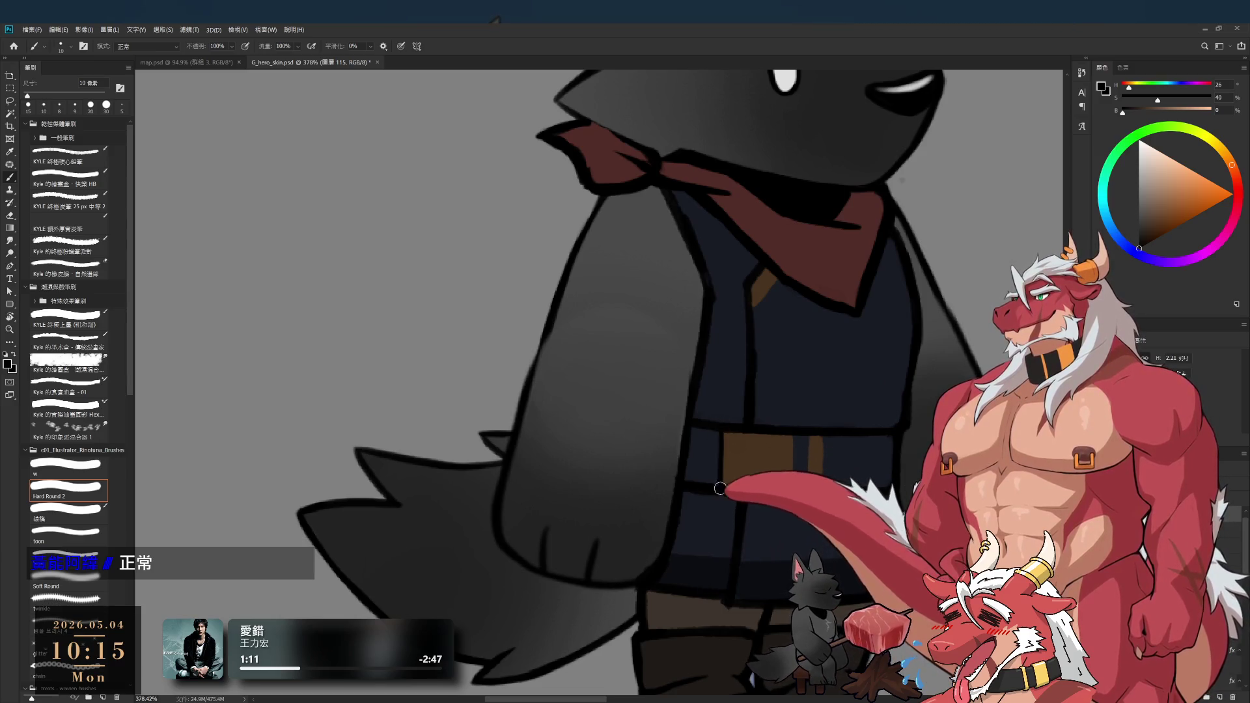
pyautogui.moveTo(721, 435); pyautogui.dragTo(719, 480)
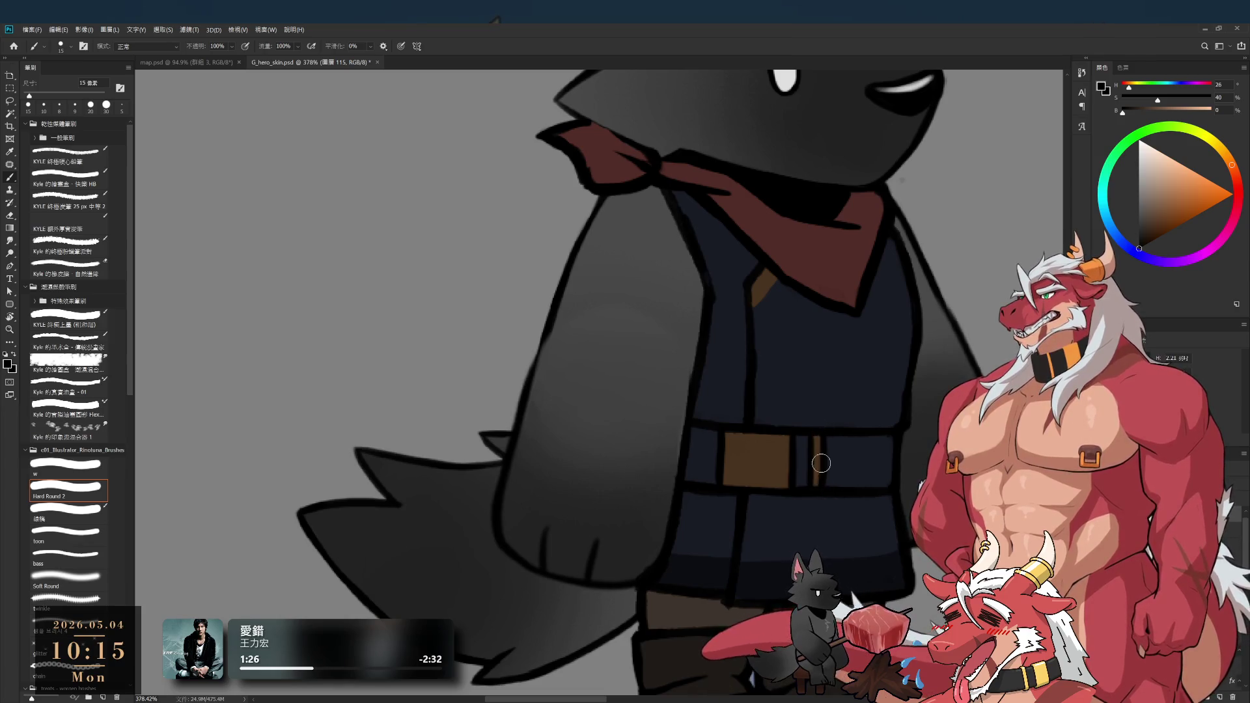
pyautogui.moveTo(800, 500)
pyautogui.mouseDown()
pyautogui.moveTo(730, 498)
pyautogui.moveTo(759, 496)
pyautogui.mouseUp()
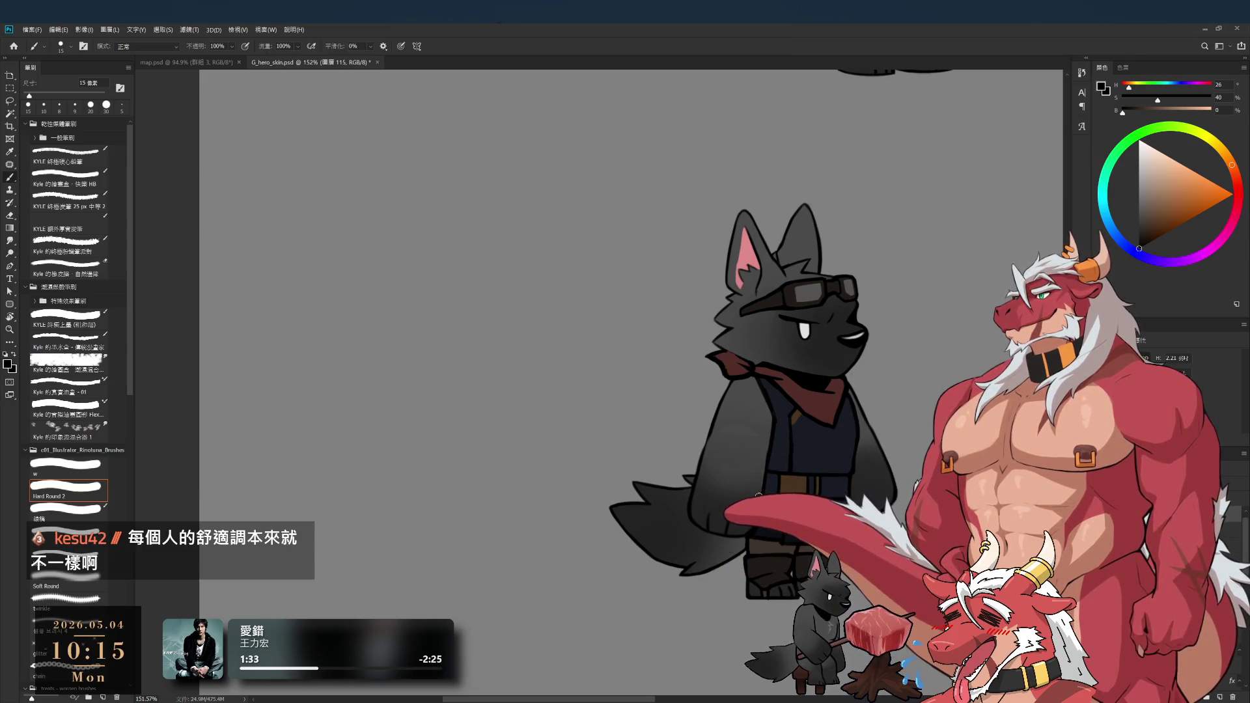
# - Zoom and tilt onto the collar and refine the neckerchief edge with a resized eraser
pyautogui.moveTo(844, 449); pyautogui.dragTo(873, 448)
pyautogui.moveTo(823, 391); pyautogui.dragTo(859, 390)
pyautogui.press('e')
pyautogui.moveTo(716, 293); pyautogui.dragTo(687, 243)
pyautogui.press(']')
pyautogui.press(']')
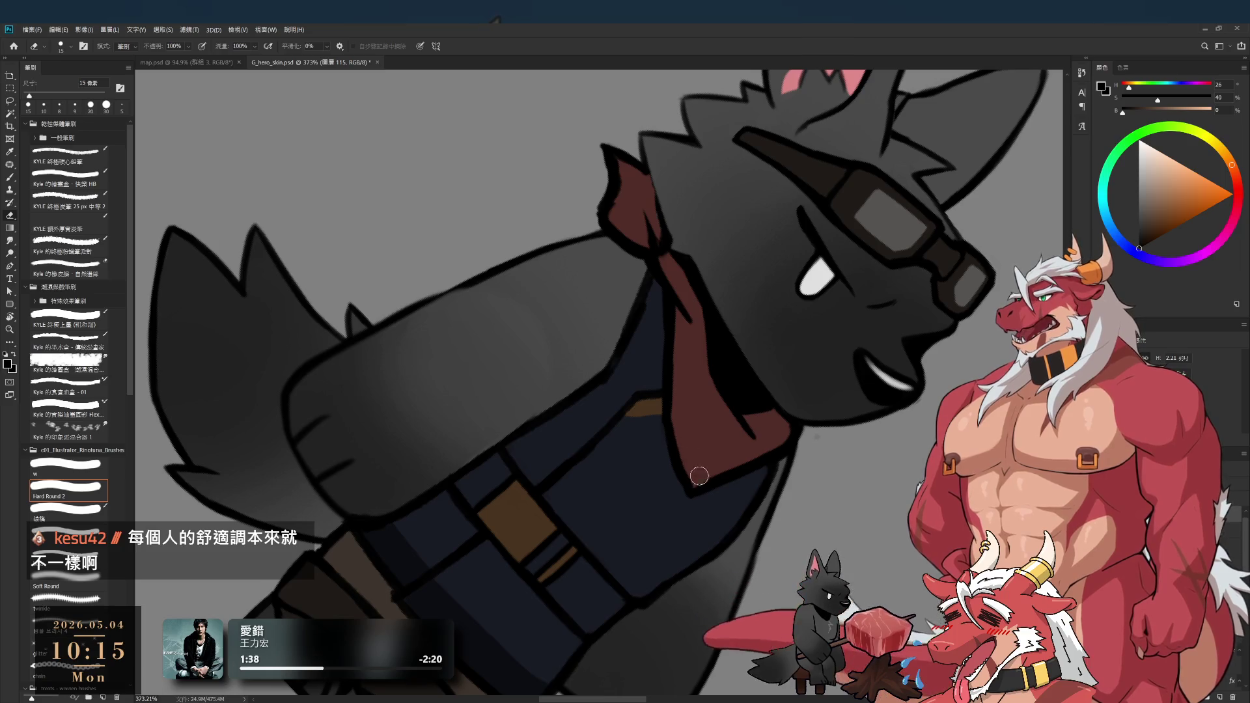
pyautogui.press('[')
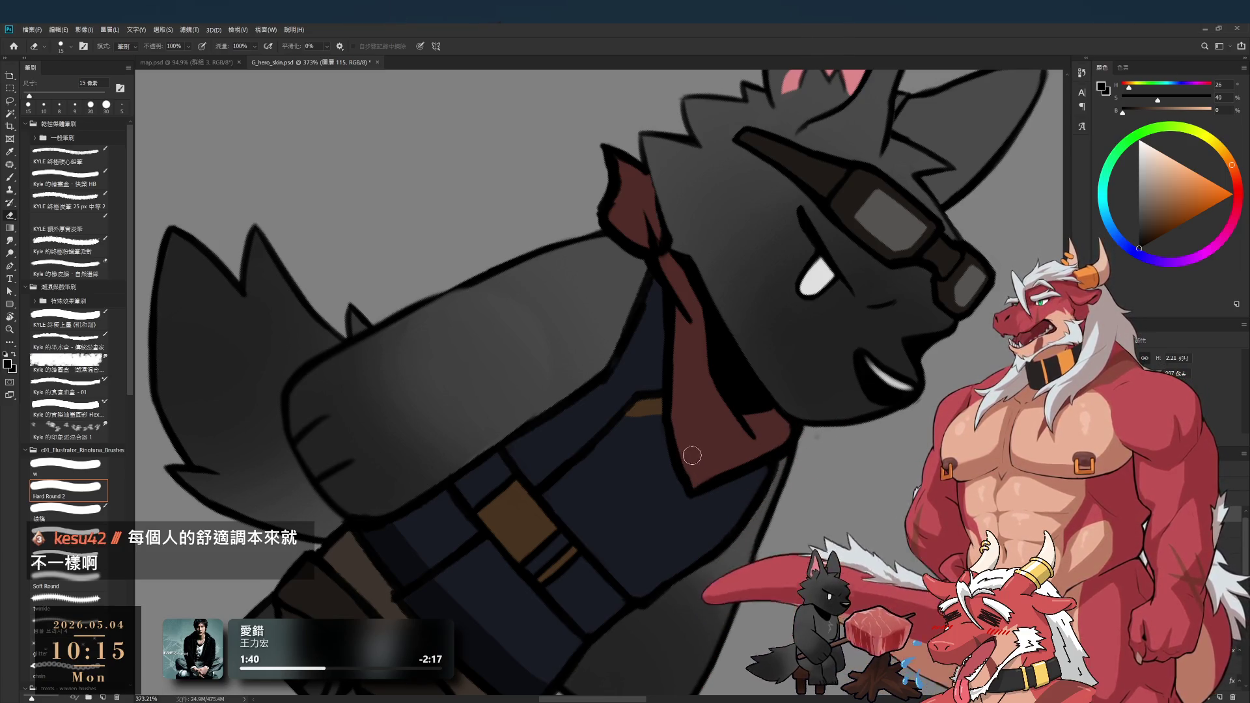
pyautogui.press('b')
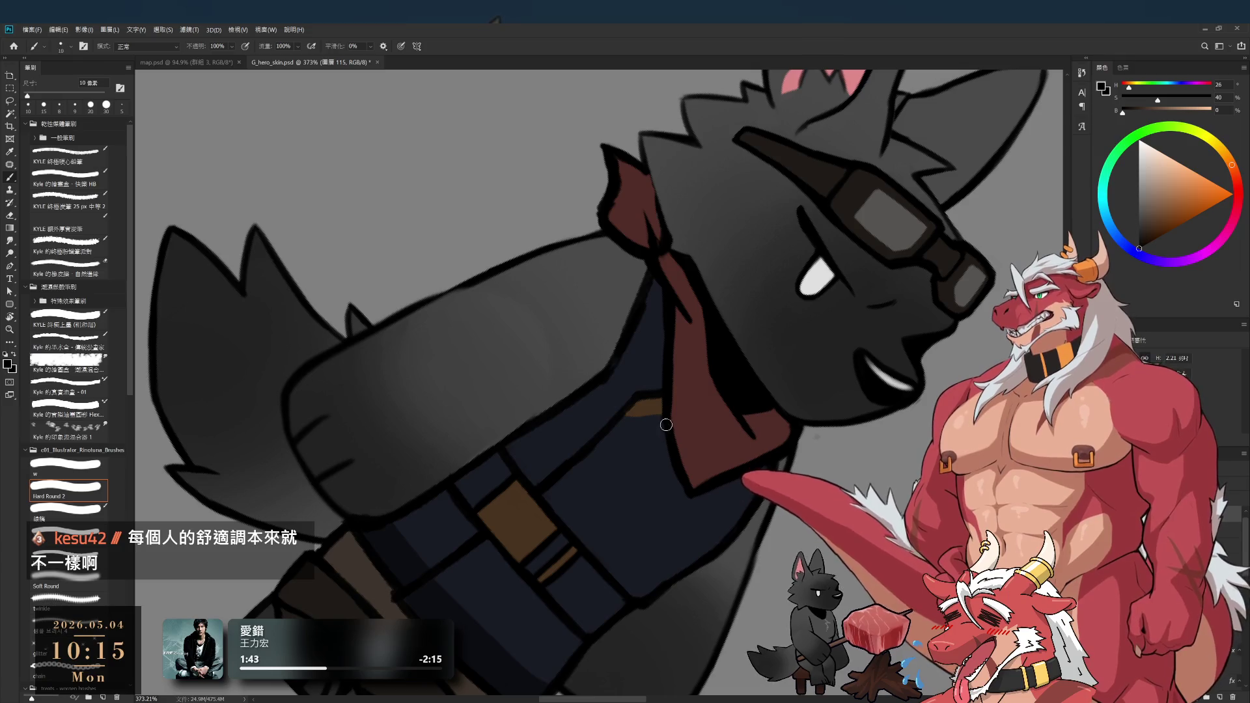
# - Turn the view upright and keep touching up the neckerchief edge
pyautogui.press('r')
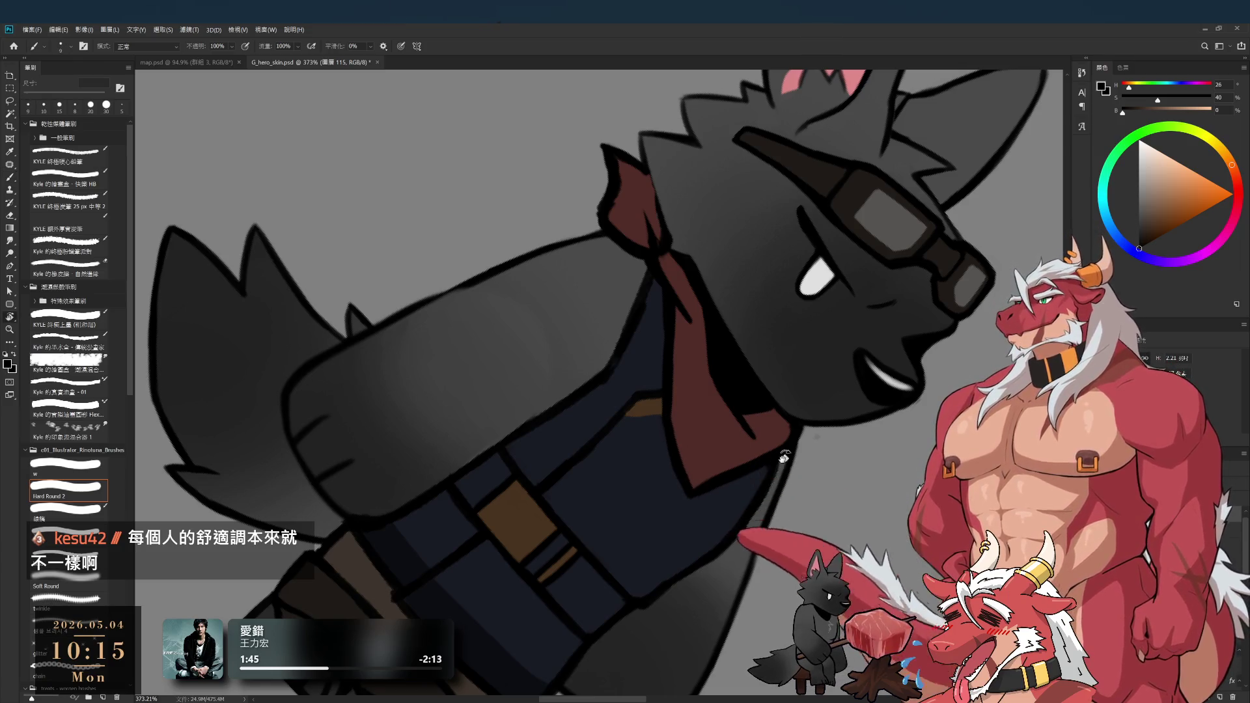
pyautogui.moveTo(690, 494); pyautogui.dragTo(769, 404)
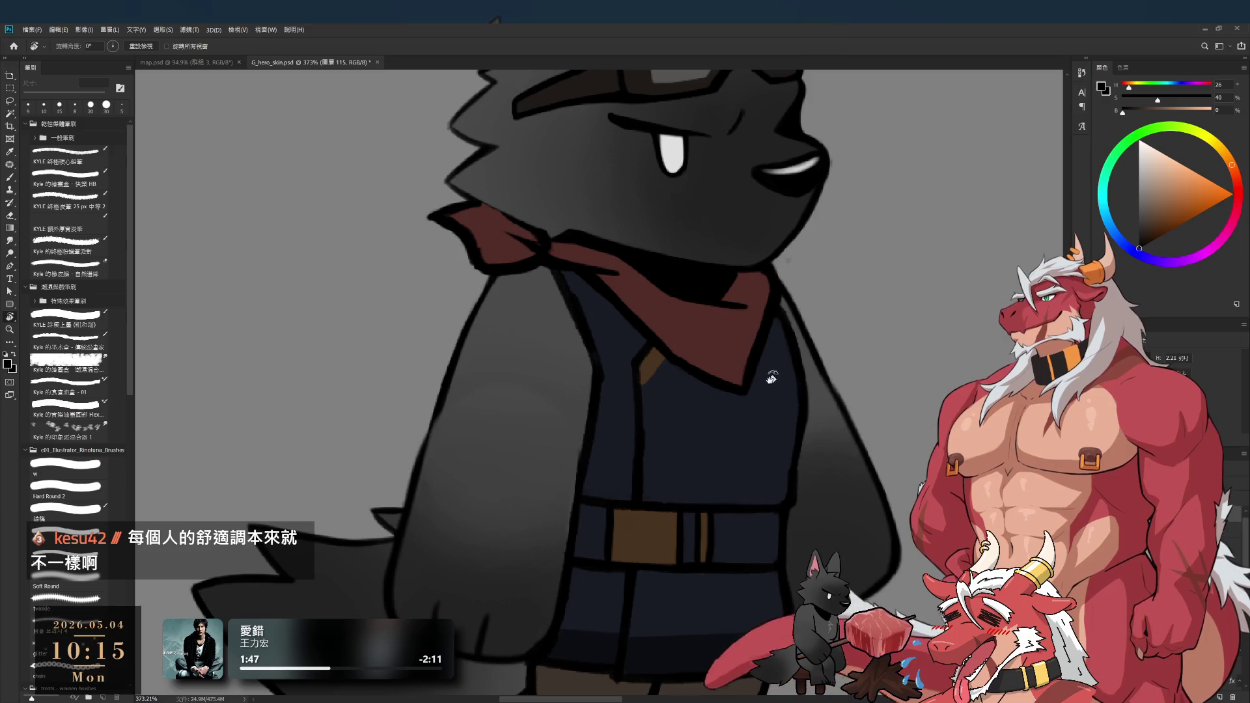
pyautogui.scroll(3, 778, 410)
pyautogui.press('e')
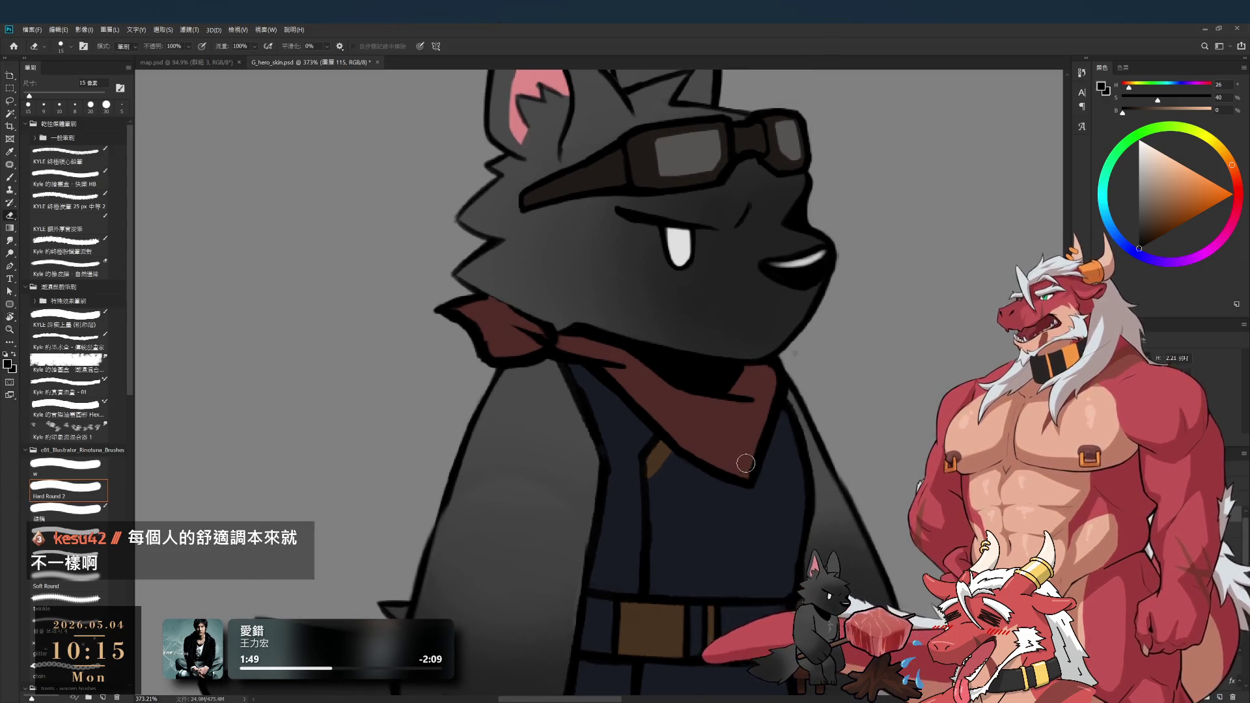
pyautogui.press('b')
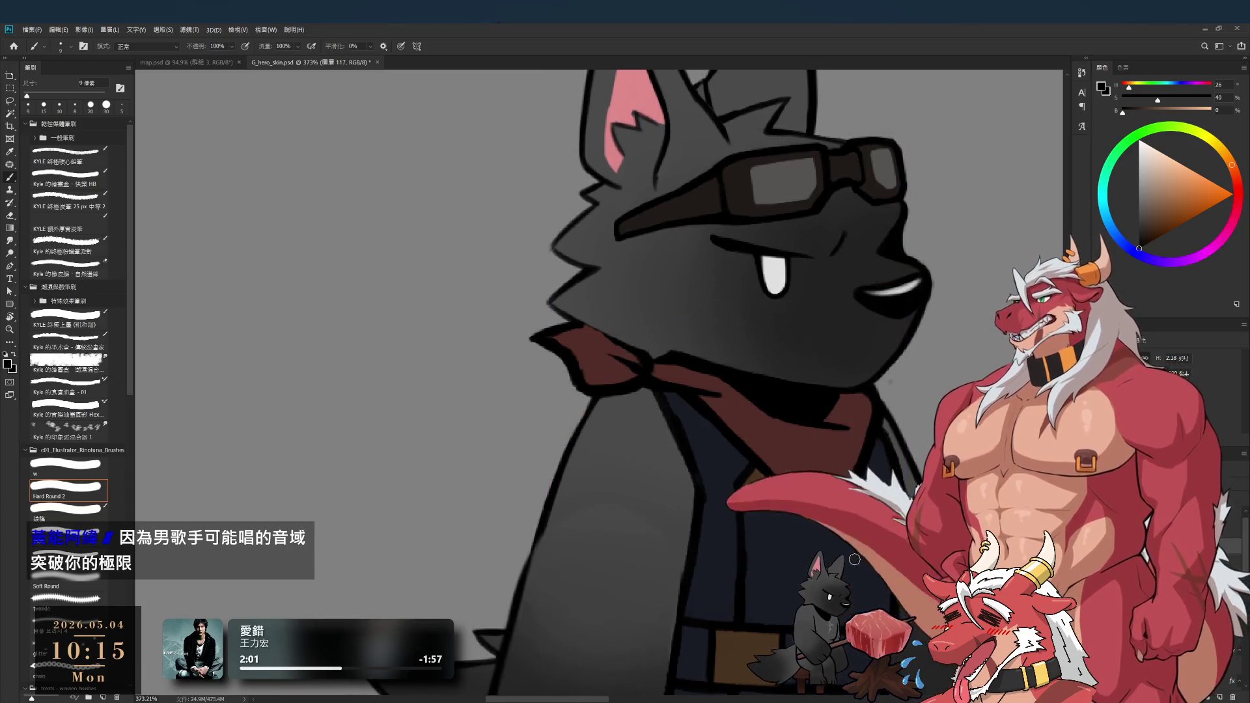
pyautogui.scroll(-6, 757, 564)
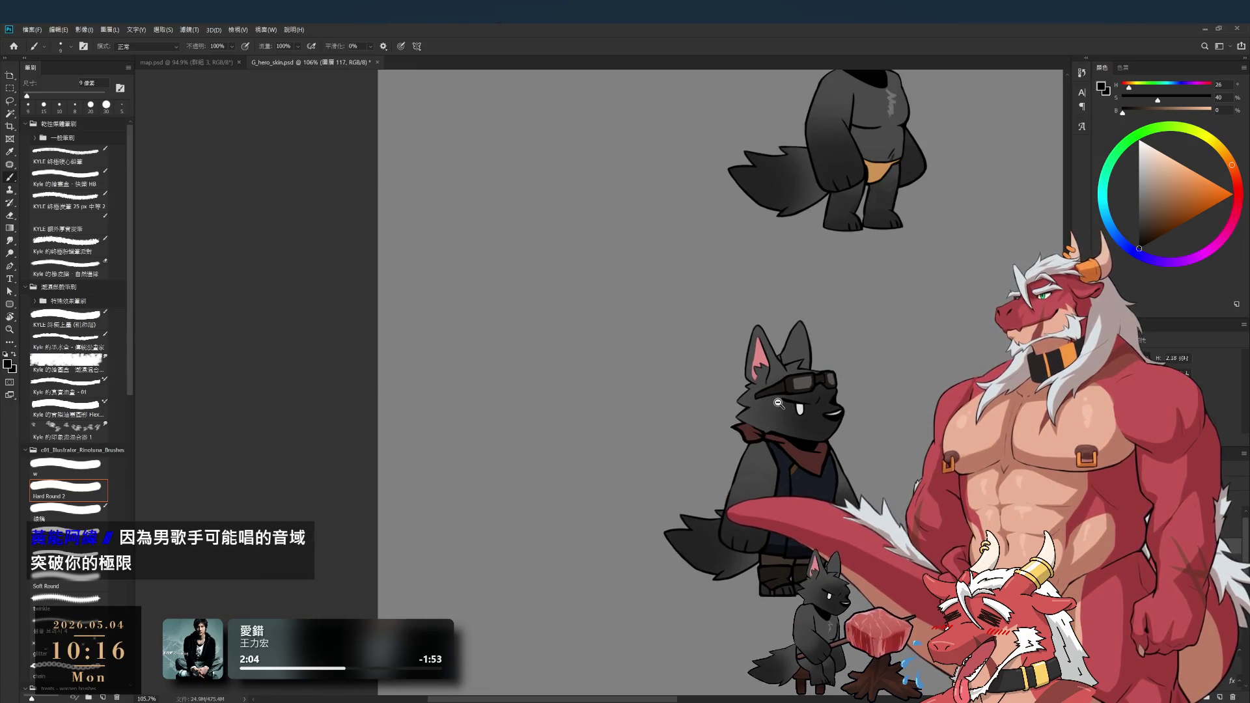
# - Select the jacket layer and rotate the view onto the sleeve
pyautogui.scroll(6, 773, 561)
pyautogui.keyDown('ctrl'); pyautogui.click(667, 608); pyautogui.keyUp('ctrl')
pyautogui.scroll(-3, 790, 447)
pyautogui.press('r')
pyautogui.moveTo(804, 397)
pyautogui.mouseDown()
pyautogui.moveTo(600, 371)
pyautogui.moveTo(638, 566)
pyautogui.moveTo(721, 363)
pyautogui.moveTo(824, 405)
pyautogui.moveTo(615, 416)
pyautogui.mouseUp()
# - Touch up the dark sleeve and brown fist, alternating eraser and brush
pyautogui.press('e')
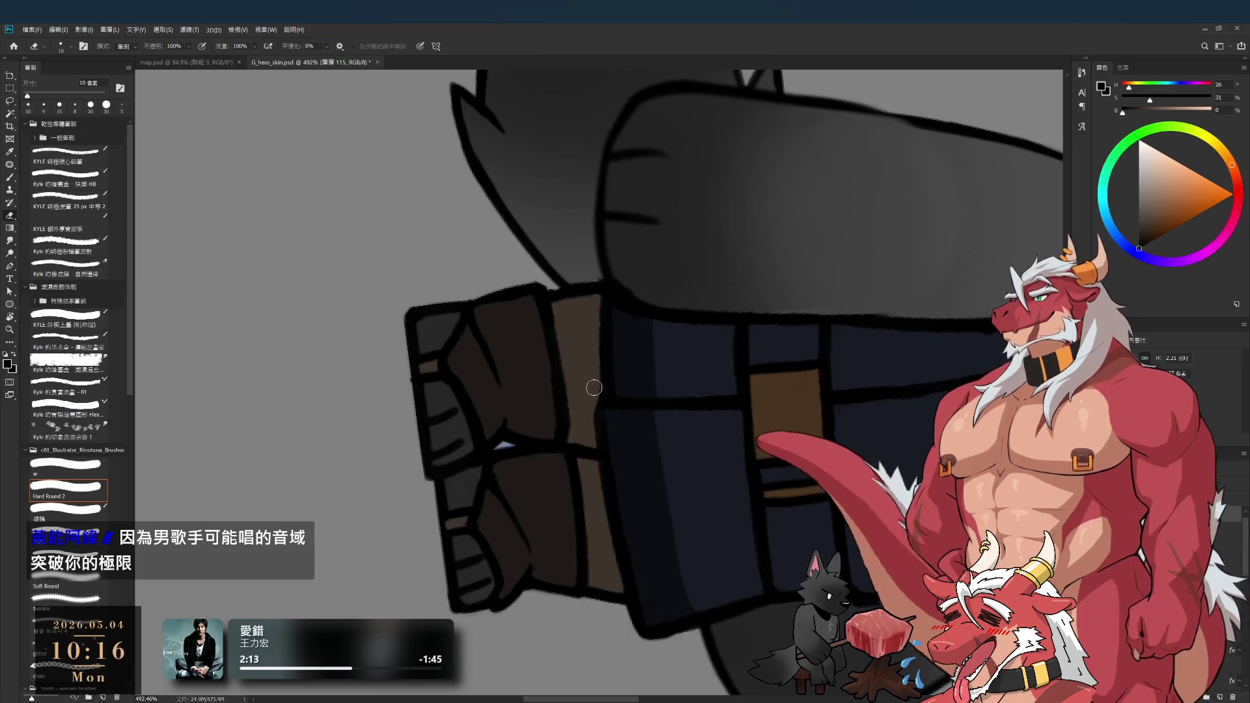
pyautogui.press('b')
pyautogui.press('e')
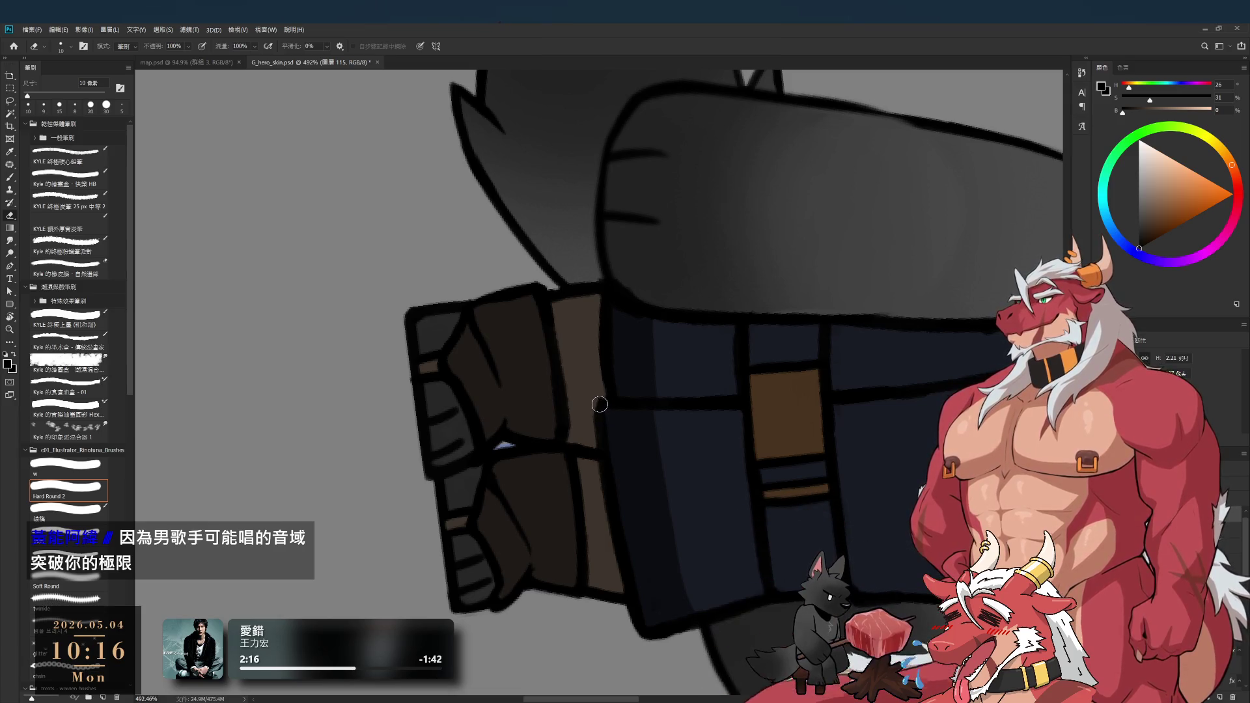
pyautogui.press('b')
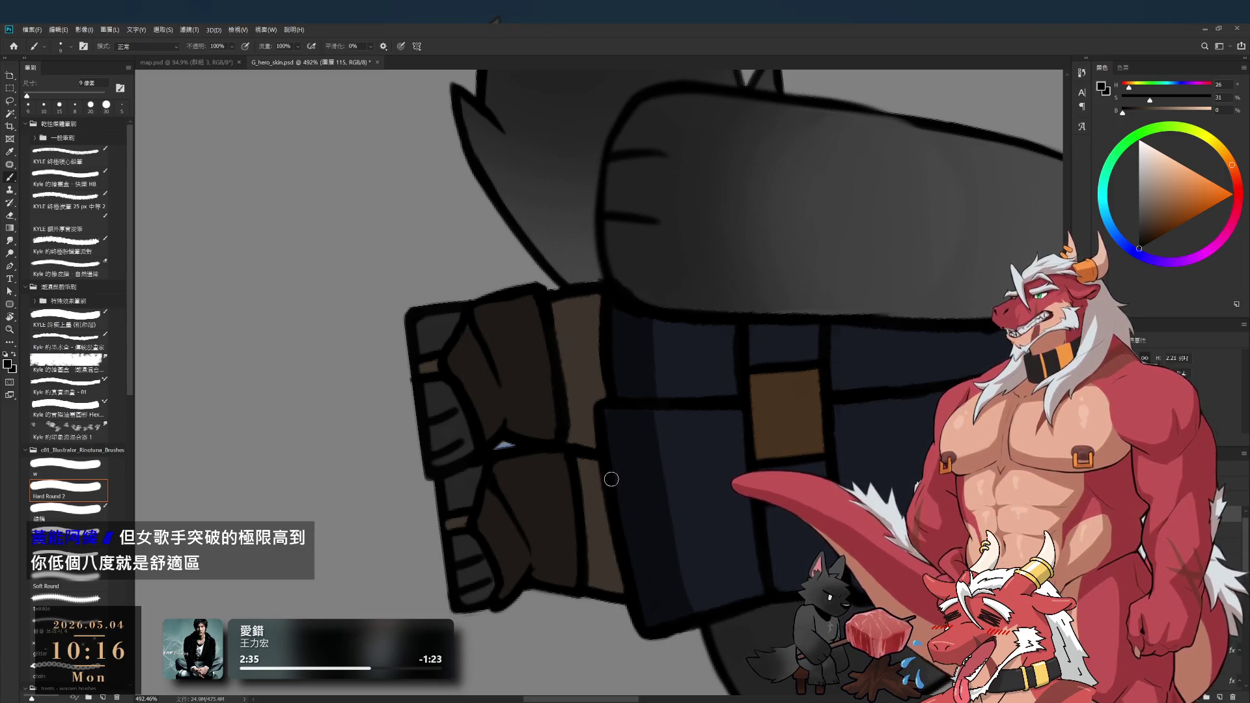
pyautogui.press('r')
pyautogui.moveTo(505, 446)
pyautogui.mouseDown()
pyautogui.moveTo(600, 378)
pyautogui.moveTo(787, 531)
pyautogui.moveTo(781, 478)
pyautogui.mouseUp()
pyautogui.press('b')
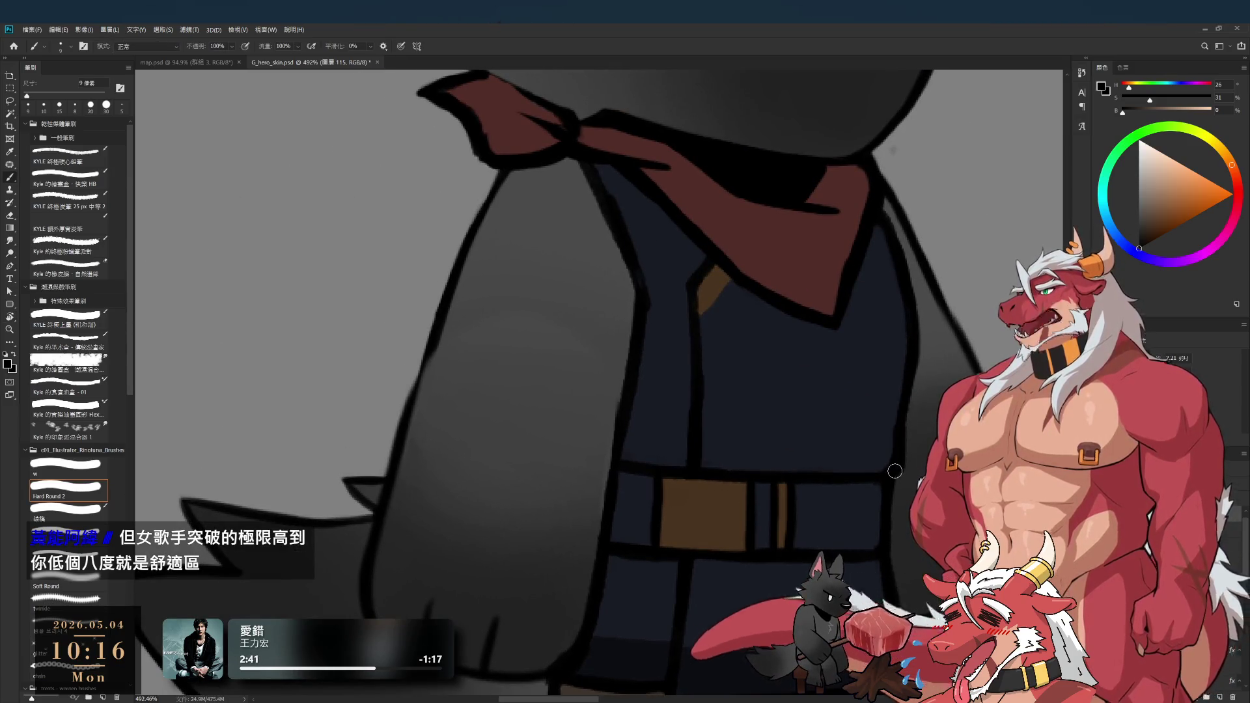
# - Pan and zoom to inspect the wolf's head and scarf
pyautogui.scroll(-5, 896, 473)
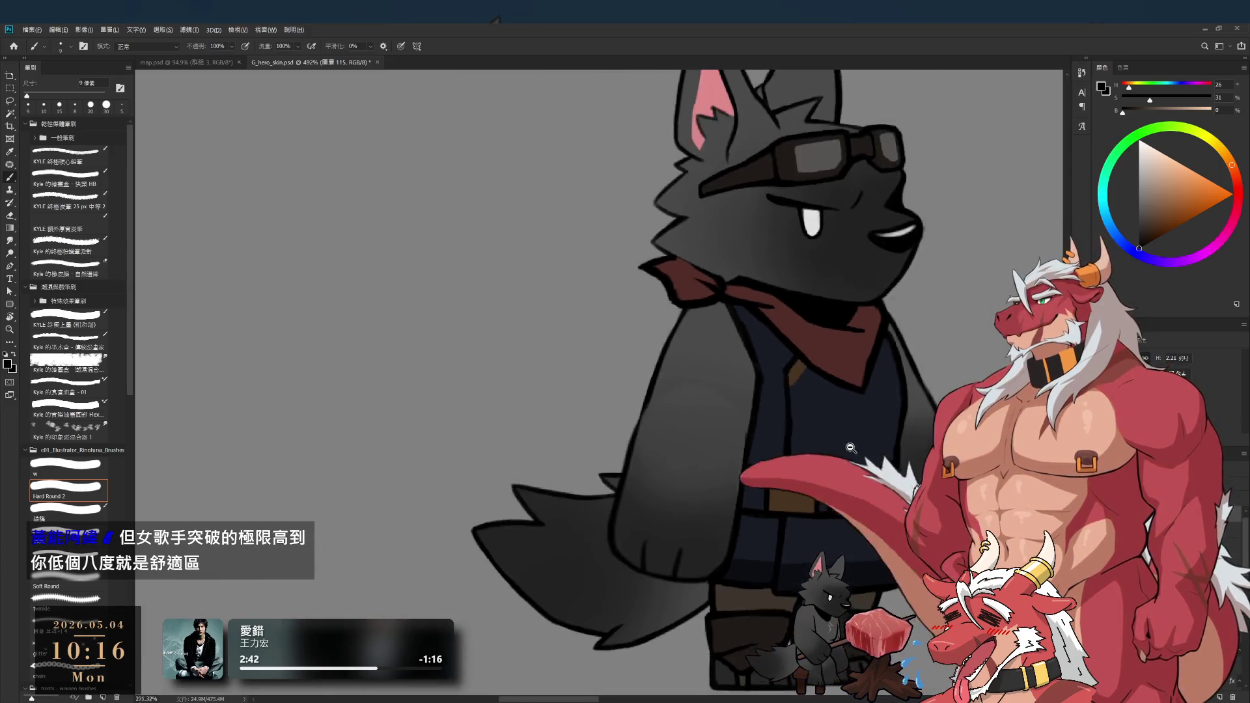
pyautogui.scroll(2, 858, 465)
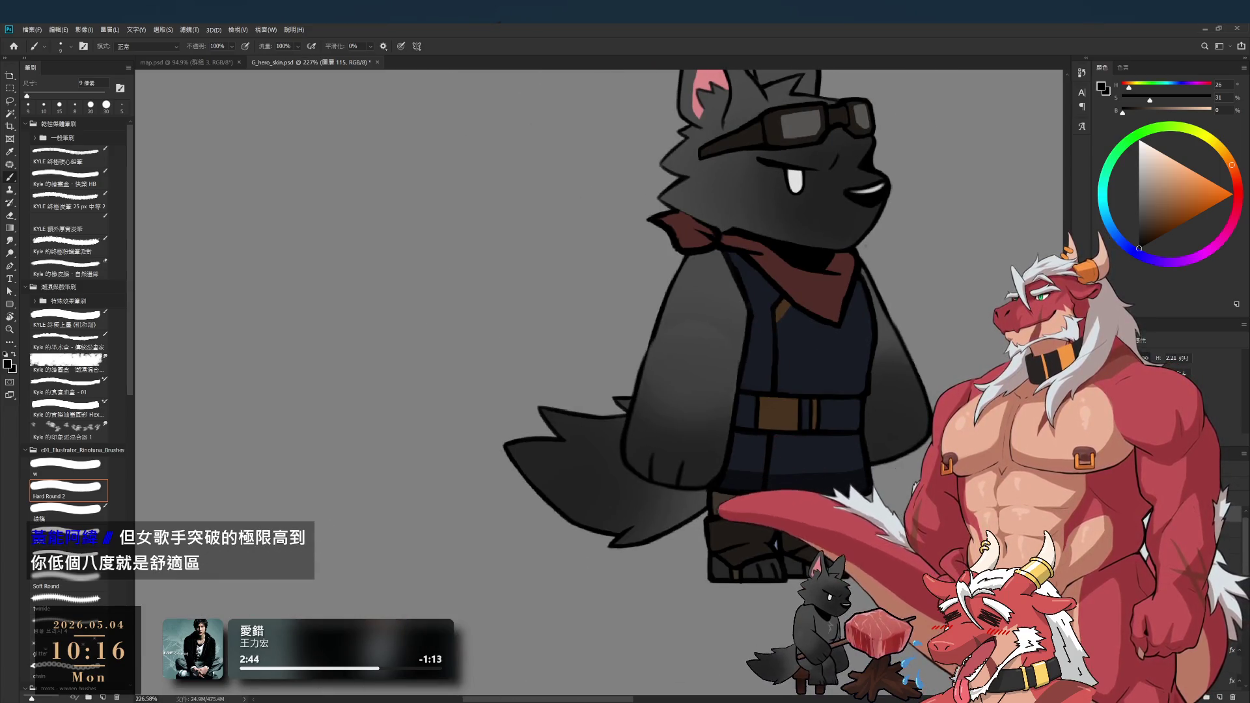
pyautogui.scroll(2, 853, 557)
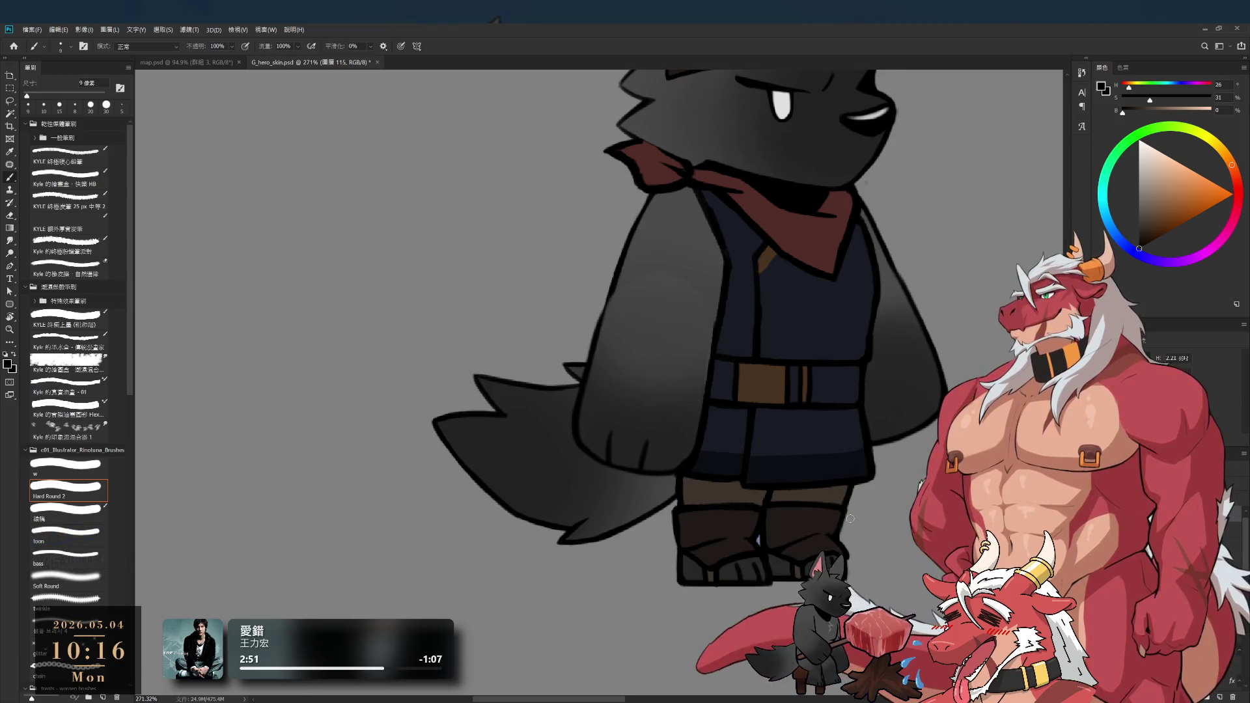
pyautogui.moveTo(746, 503); pyautogui.dragTo(745, 529)
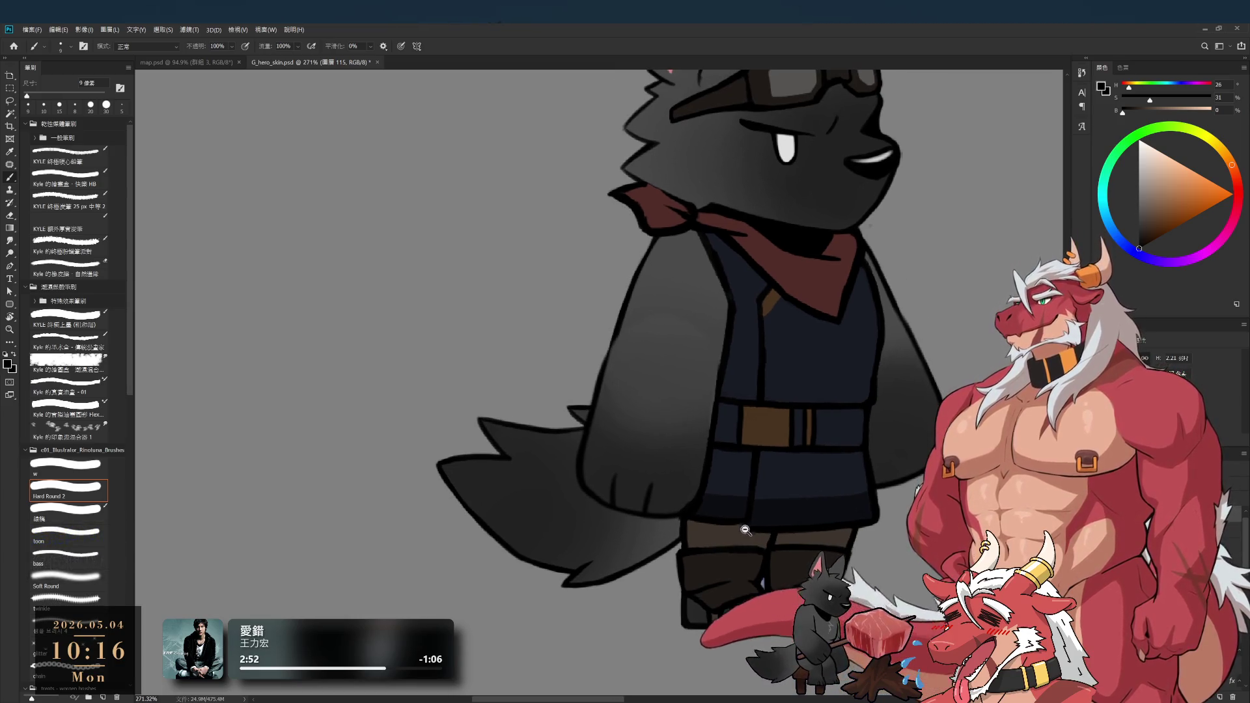
pyautogui.scroll(-2, 779, 558)
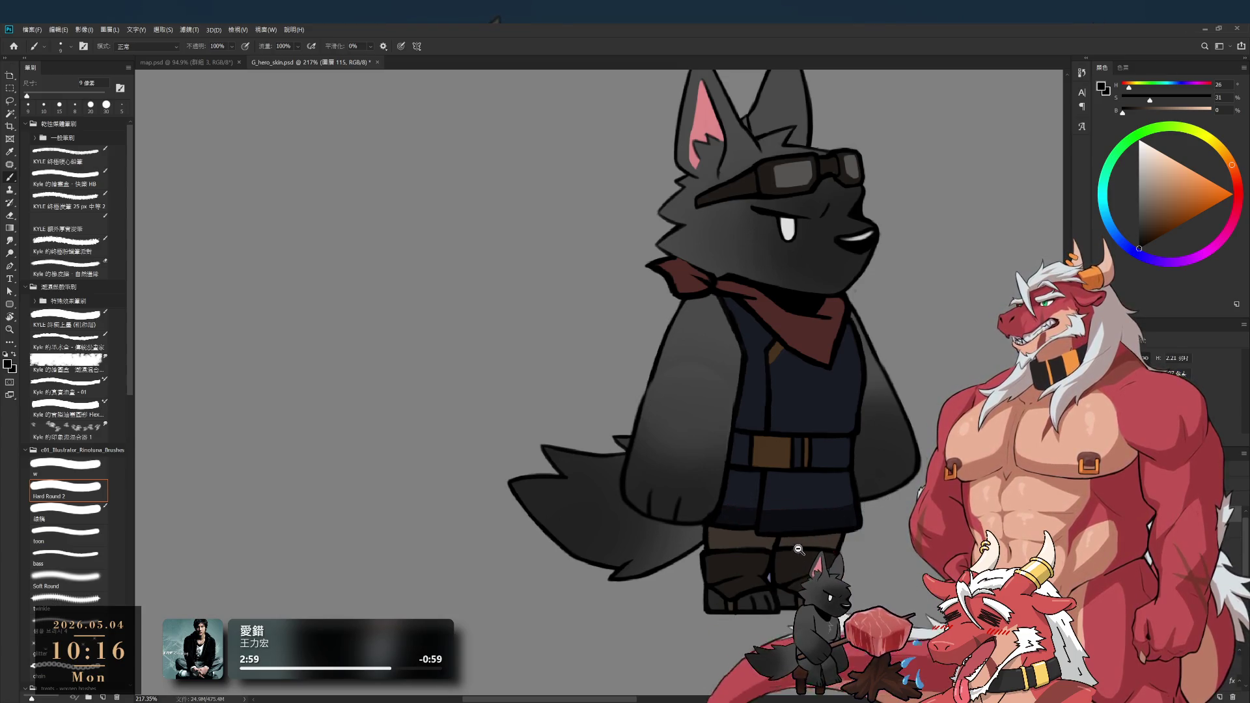
pyautogui.scroll(8, 710, 280)
pyautogui.press('e')
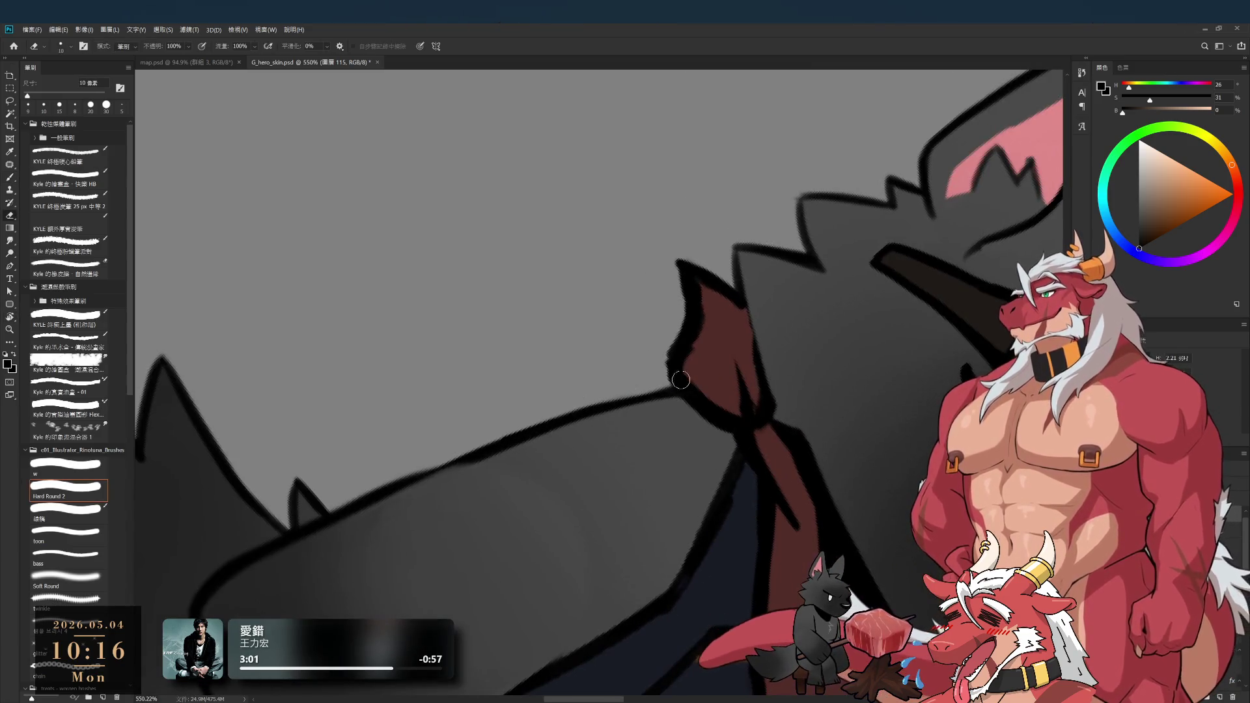
pyautogui.scroll(-10, 679, 423)
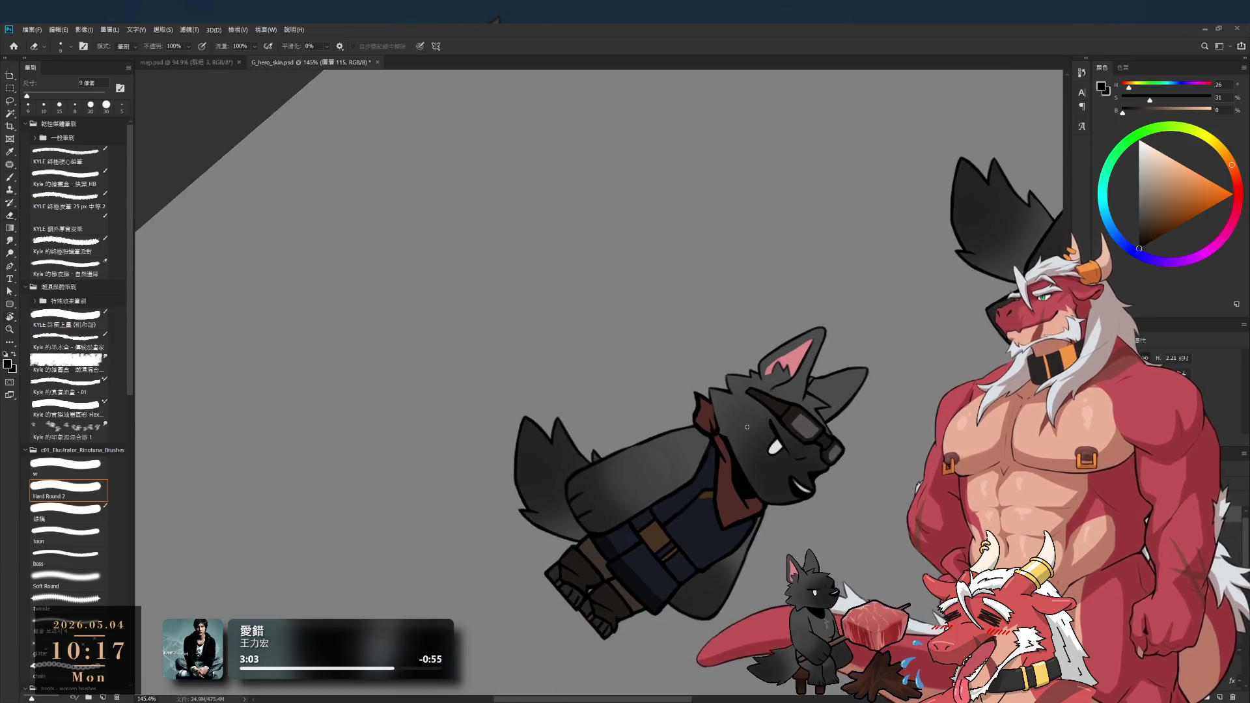
# - Rotate and centre the view on the wolf's upper figure
pyautogui.press('r')
pyautogui.scroll(-2, 773, 271)
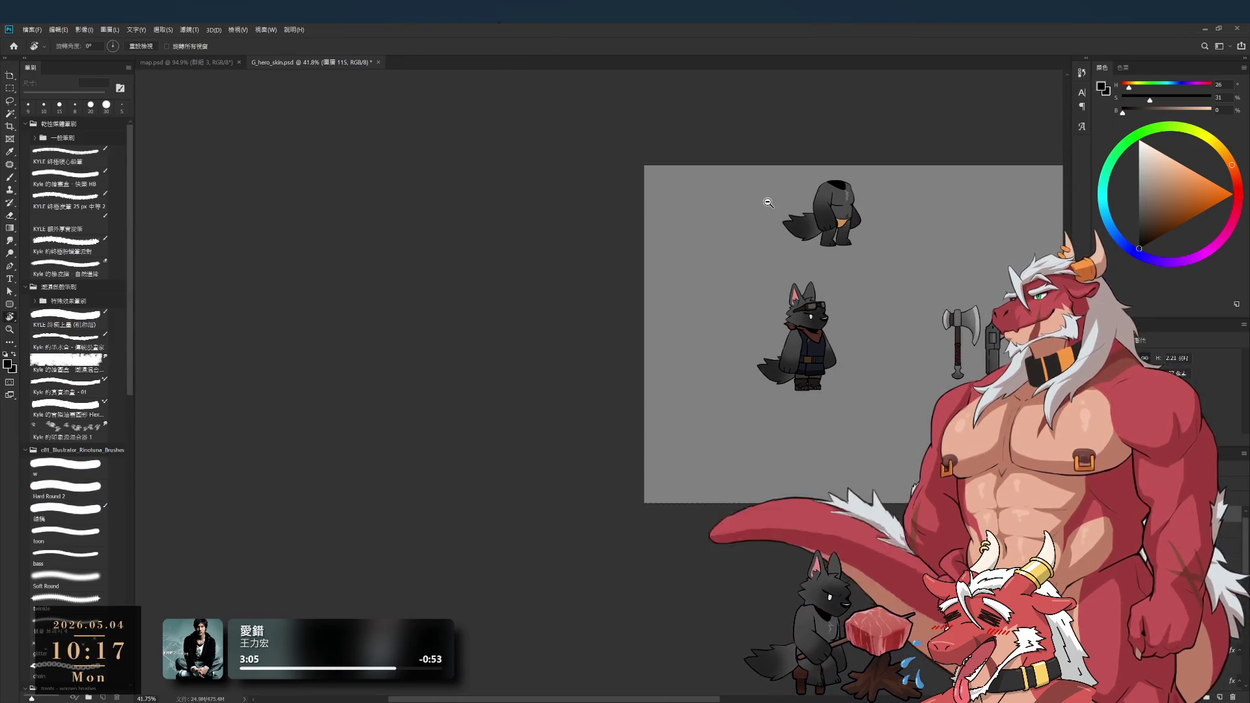
pyautogui.scroll(6, 853, 339)
pyautogui.moveTo(856, 340); pyautogui.dragTo(898, 344)
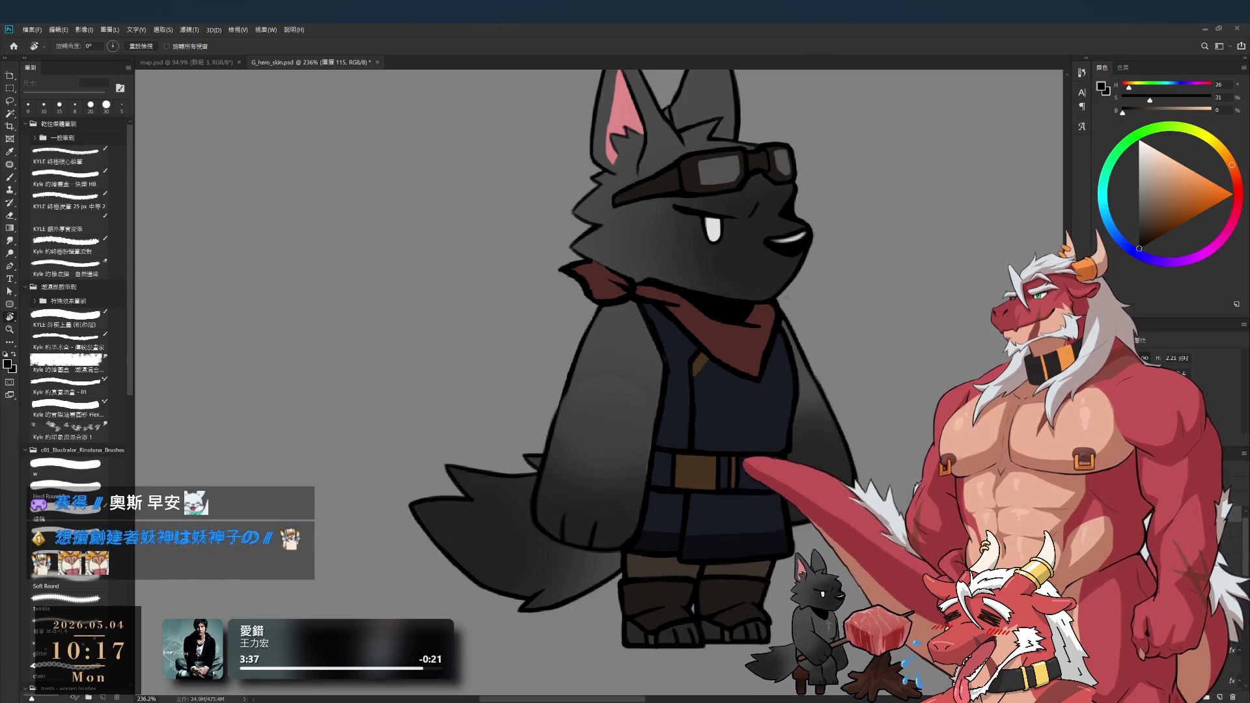
pyautogui.scroll(-3, 867, 315)
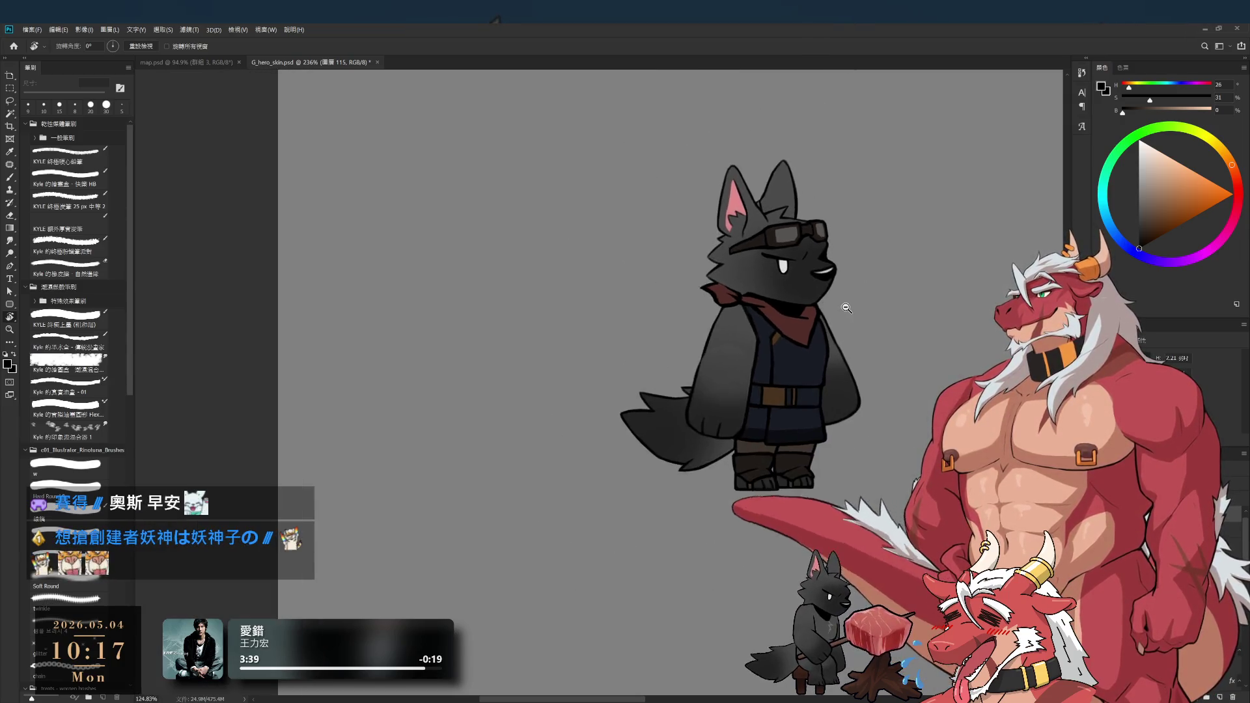
pyautogui.scroll(2, 860, 310)
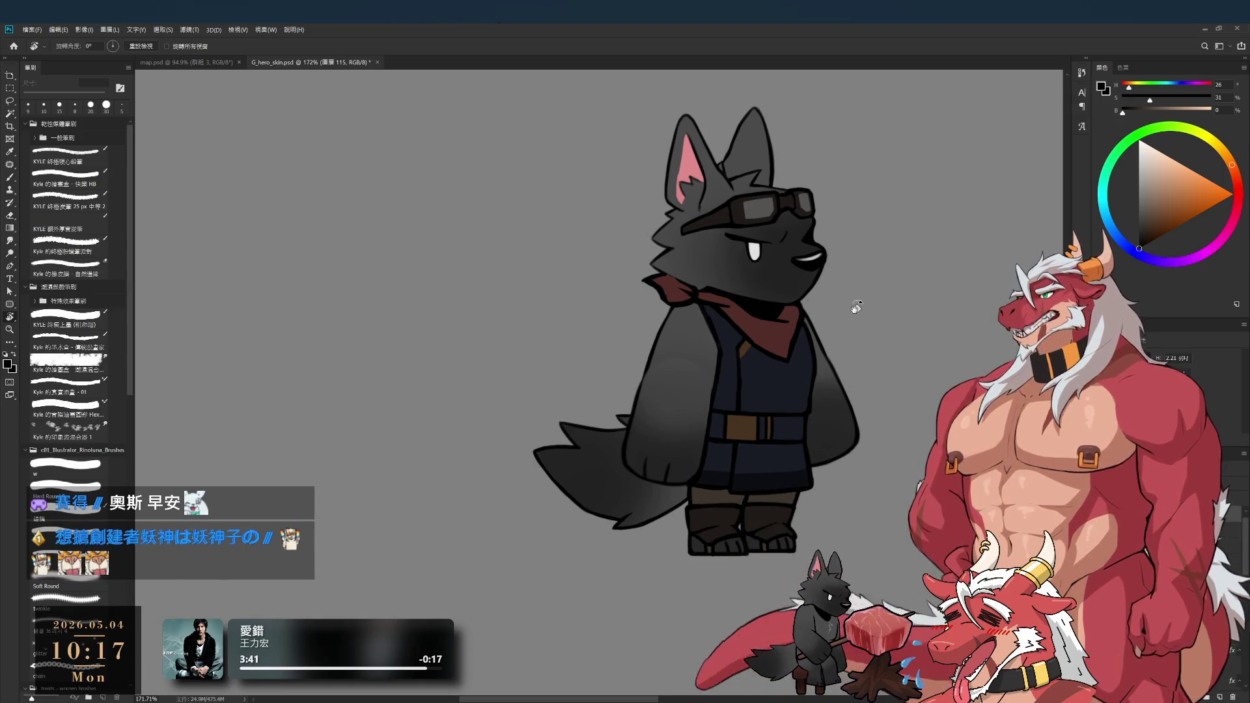
pyautogui.moveTo(831, 390); pyautogui.dragTo(691, 437)
pyautogui.scroll(-3, 691, 437)
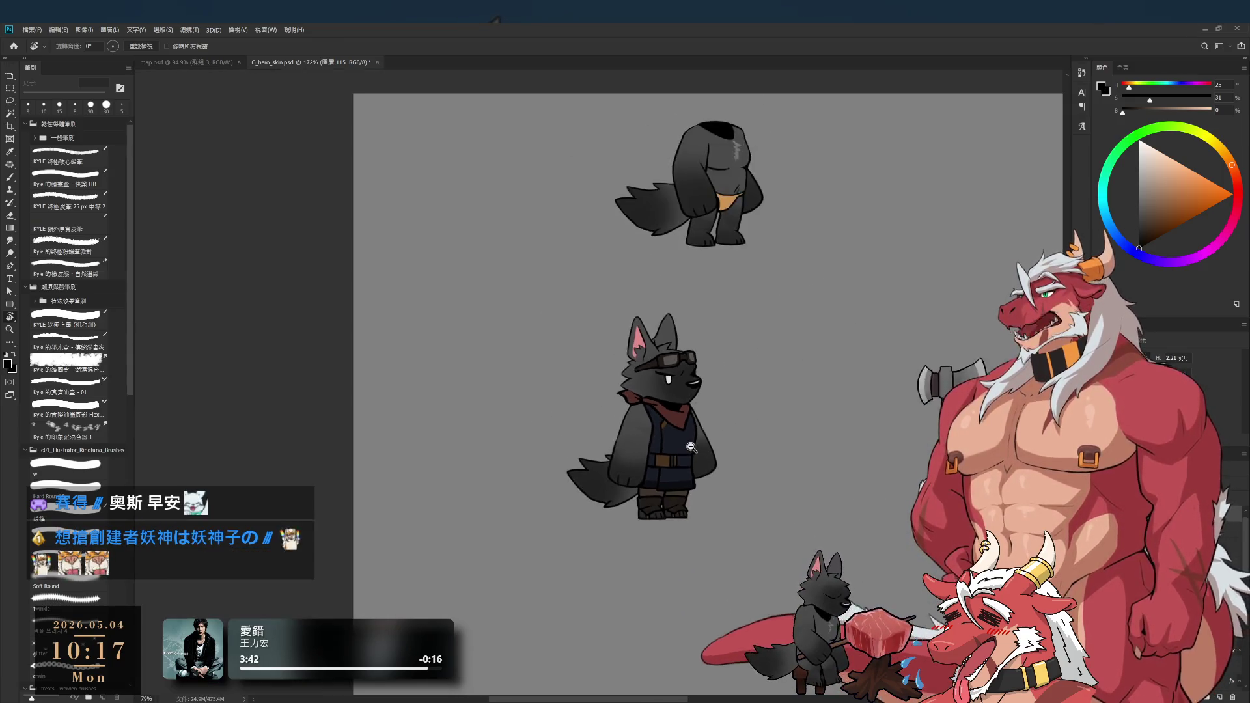
pyautogui.scroll(2, 691, 437)
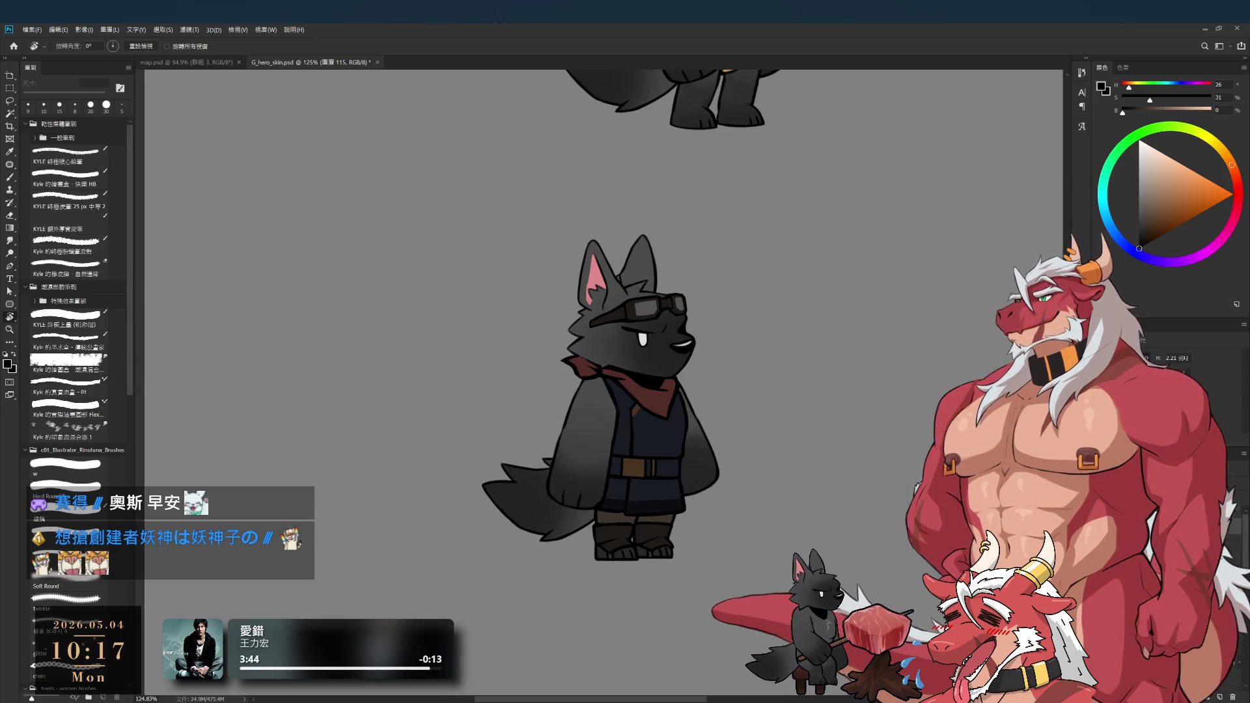
# - Hide and reshow the goggles, scarf and vest, then group the selected wolf layers with Ctrl+G
pyautogui.hotkey('ctrl', ',')
pyautogui.hotkey('ctrl', ',')
pyautogui.hotkey('ctrl', ',')
pyautogui.hotkey('ctrl', ',')
pyautogui.hotkey('ctrl', ',')
pyautogui.hotkey('ctrl', ',')
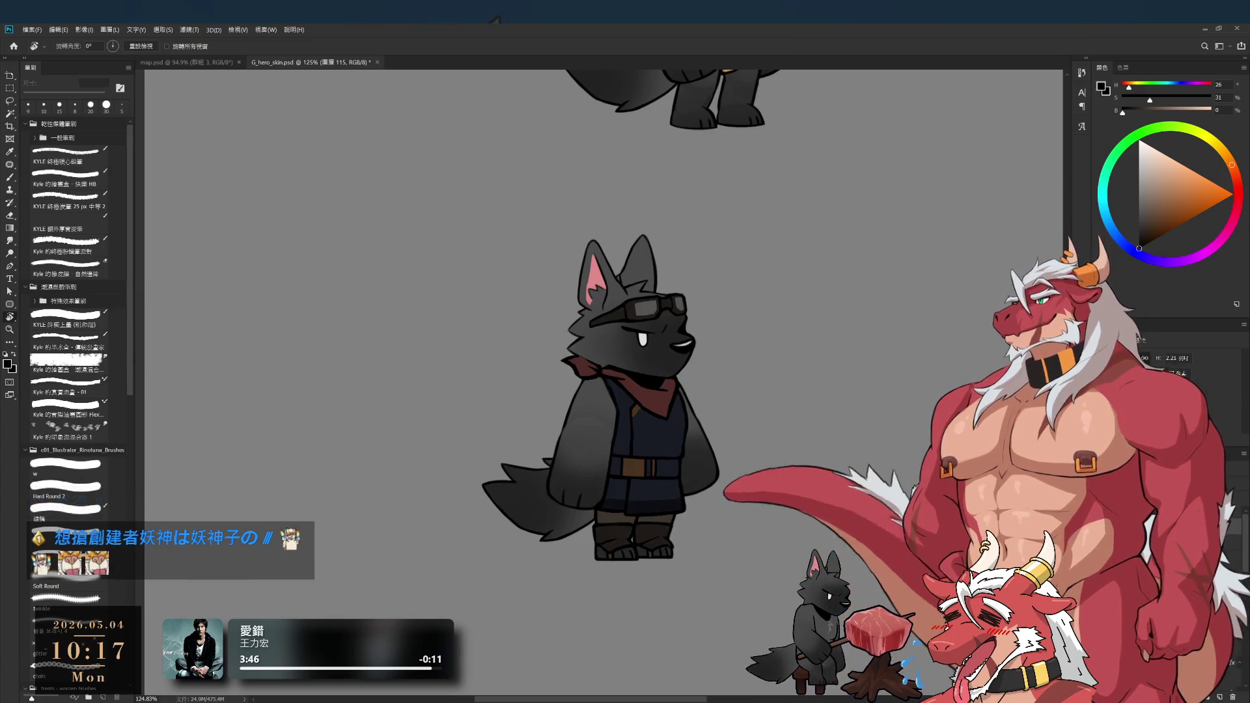
pyautogui.scroll(-3, 820, 467)
pyautogui.hotkey('ctrl', ',')
pyautogui.hotkey('ctrl', ',')
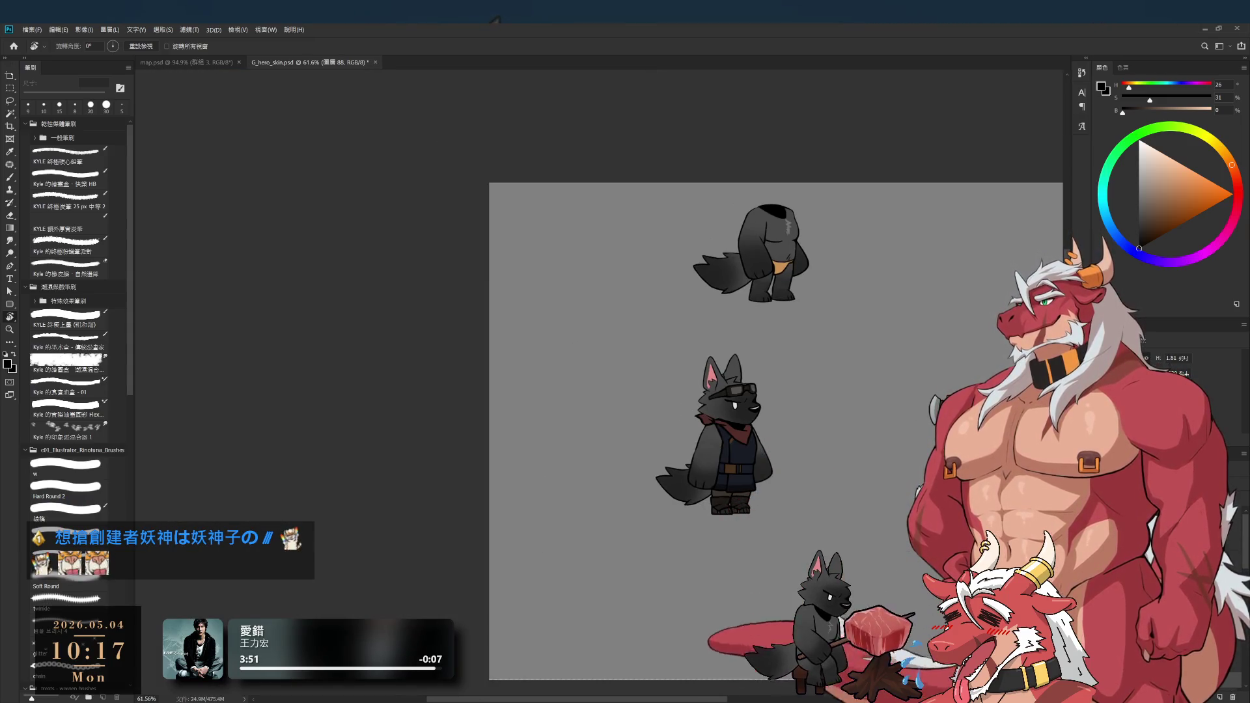
pyautogui.hotkey('ctrl', 'alt', 'a')
pyautogui.hotkey('ctrl', 'g')
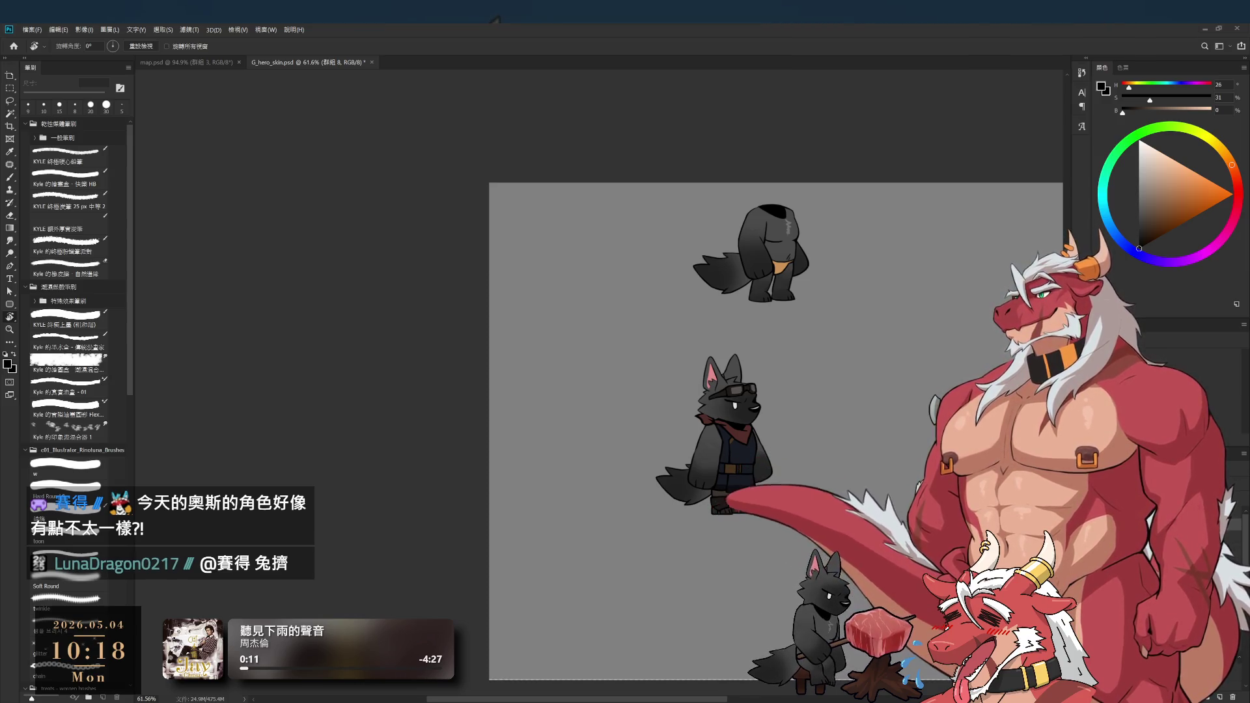
pyautogui.scroll(4, 756, 480)
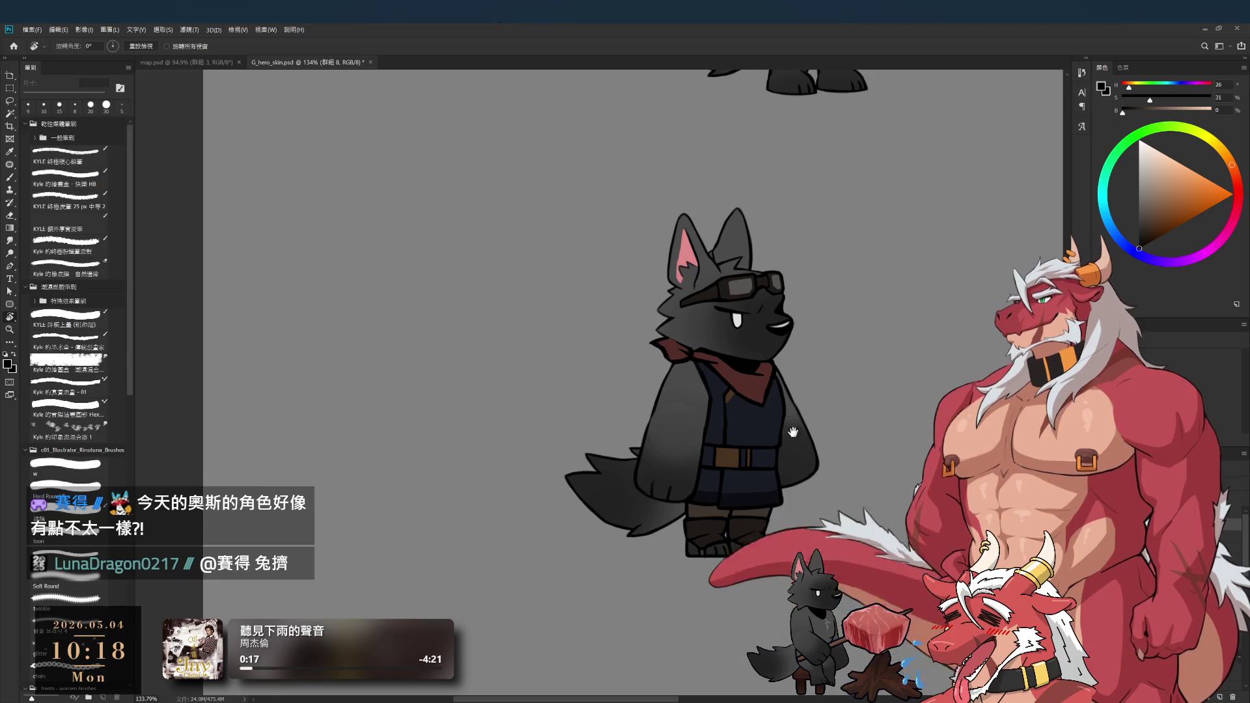
pyautogui.scroll(4, 760, 361)
pyautogui.press('e')
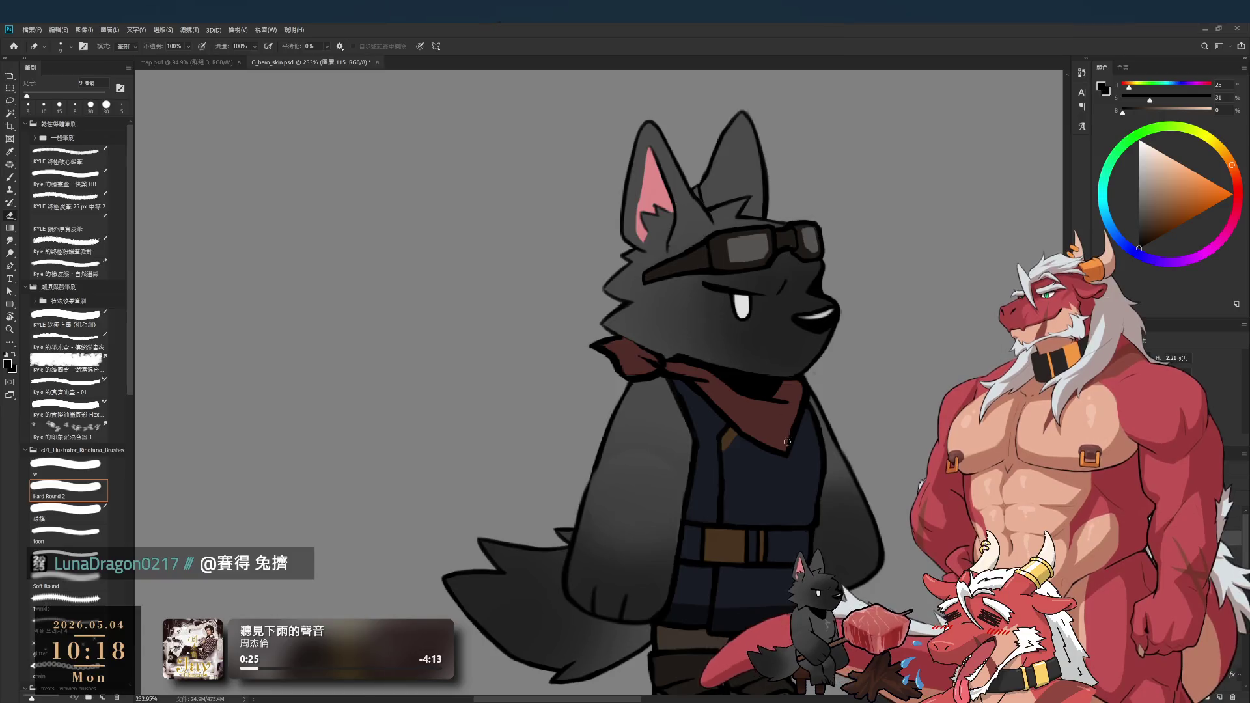
pyautogui.press('b')
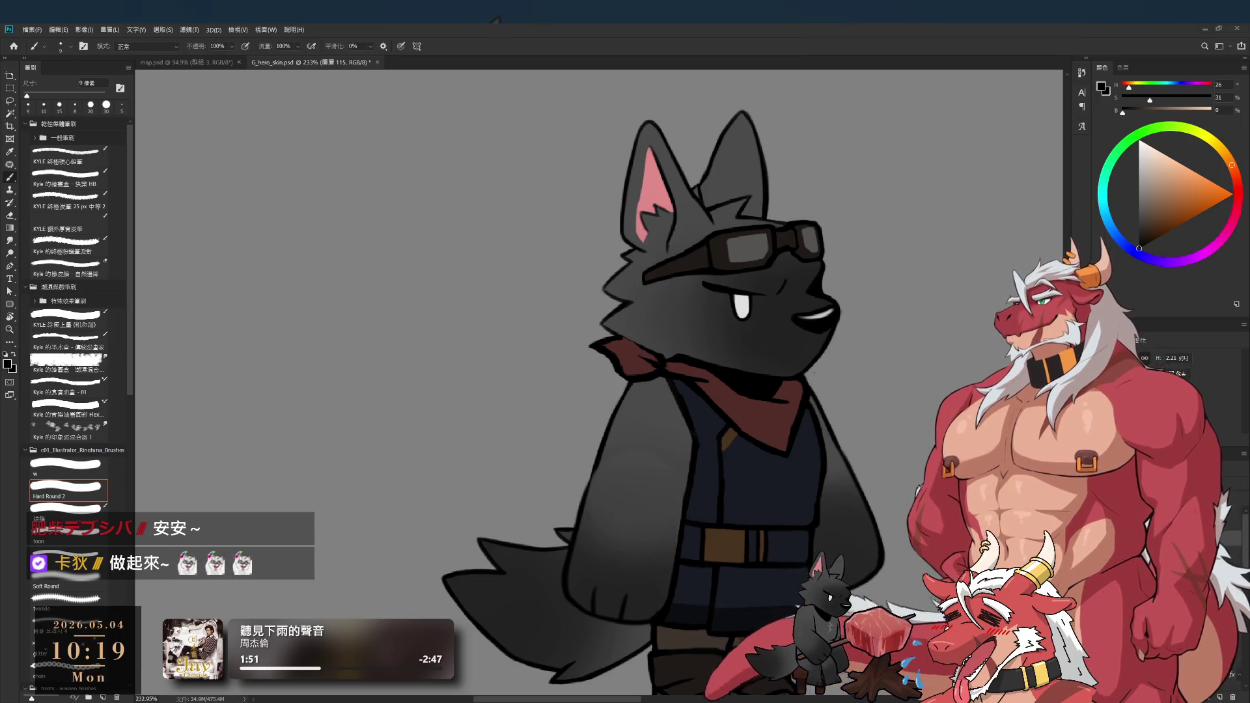
pyautogui.moveTo(841, 275); pyautogui.dragTo(786, 225)
pyautogui.scroll(-4, 786, 293)
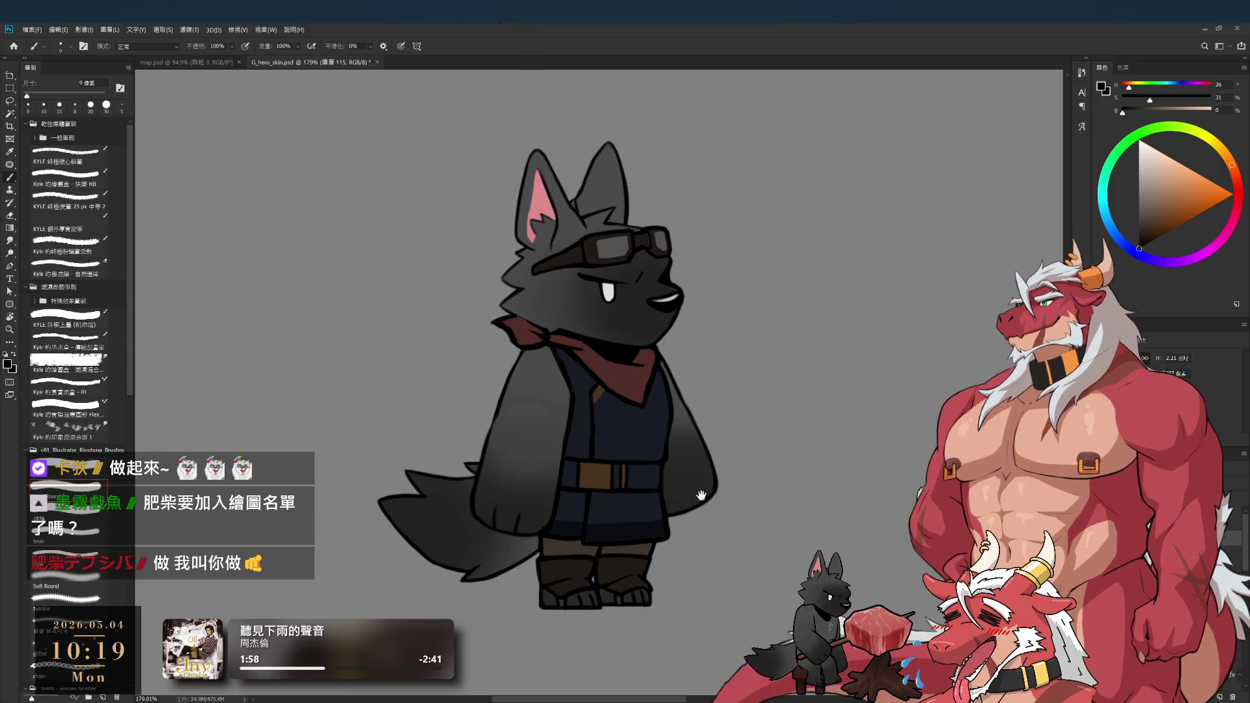
pyautogui.scroll(-2, 749, 486)
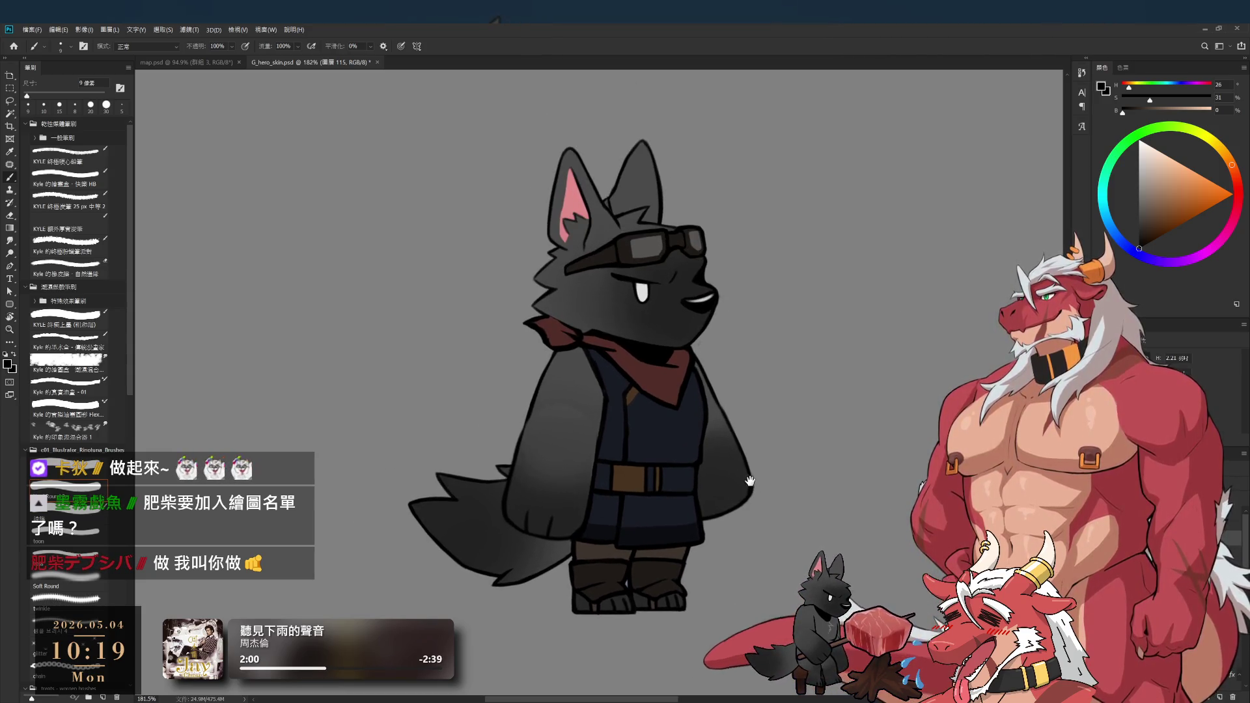
pyautogui.scroll(2, 750, 486)
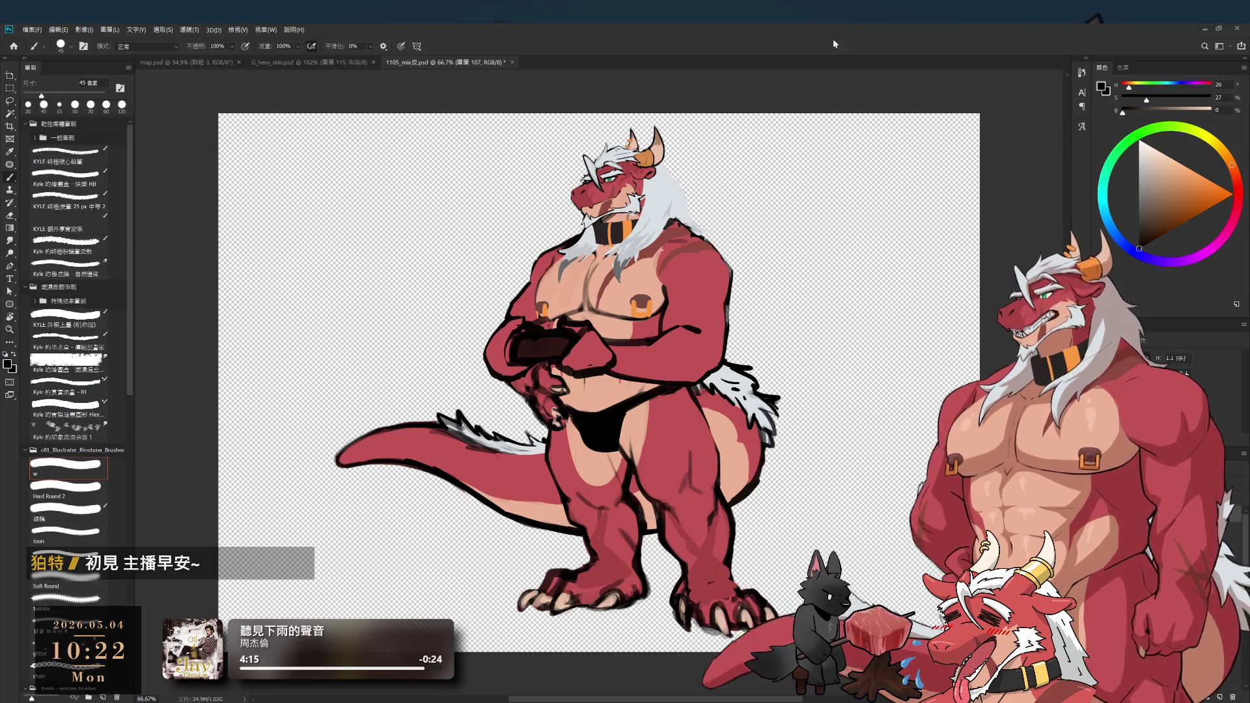
# - Shift the red dragon drawing slightly in the view
pyautogui.moveTo(708, 270); pyautogui.dragTo(727, 258)
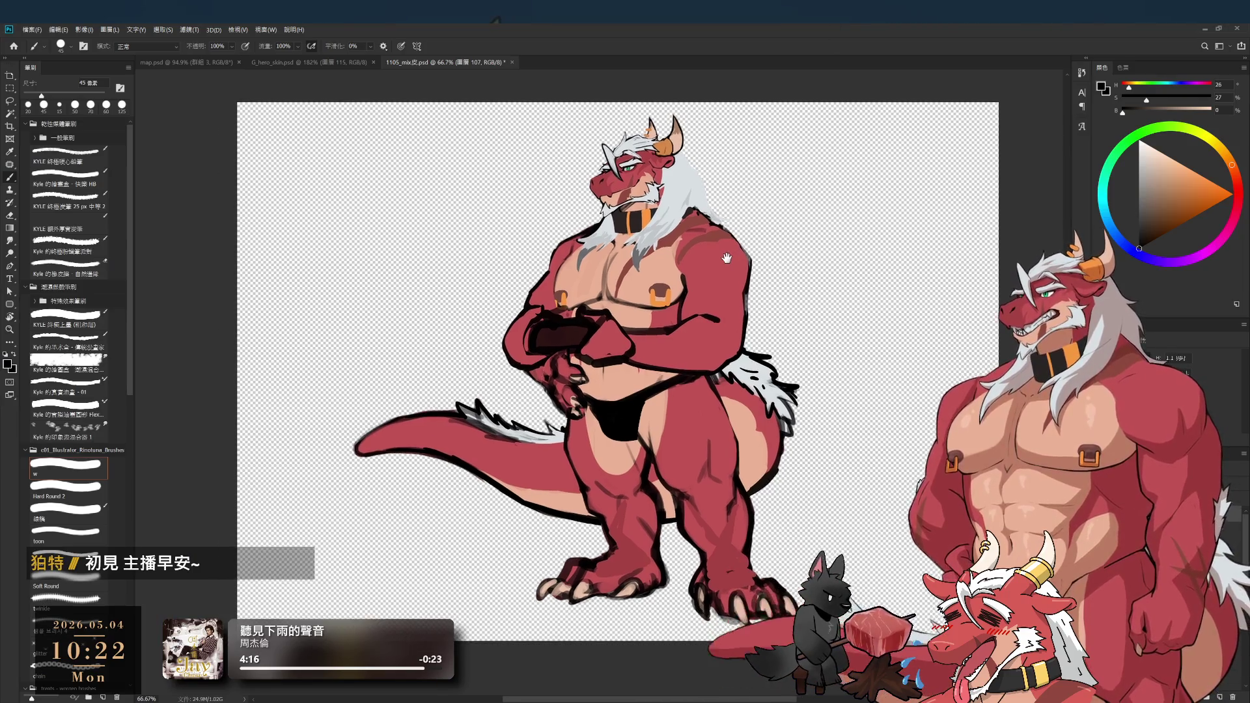
# - Select layers 69, 104 and 103 in groups 6 and 5 and toggle the alternate arm pose
pyautogui.keyDown('ctrl'); pyautogui.click(579, 394); pyautogui.keyUp('ctrl')
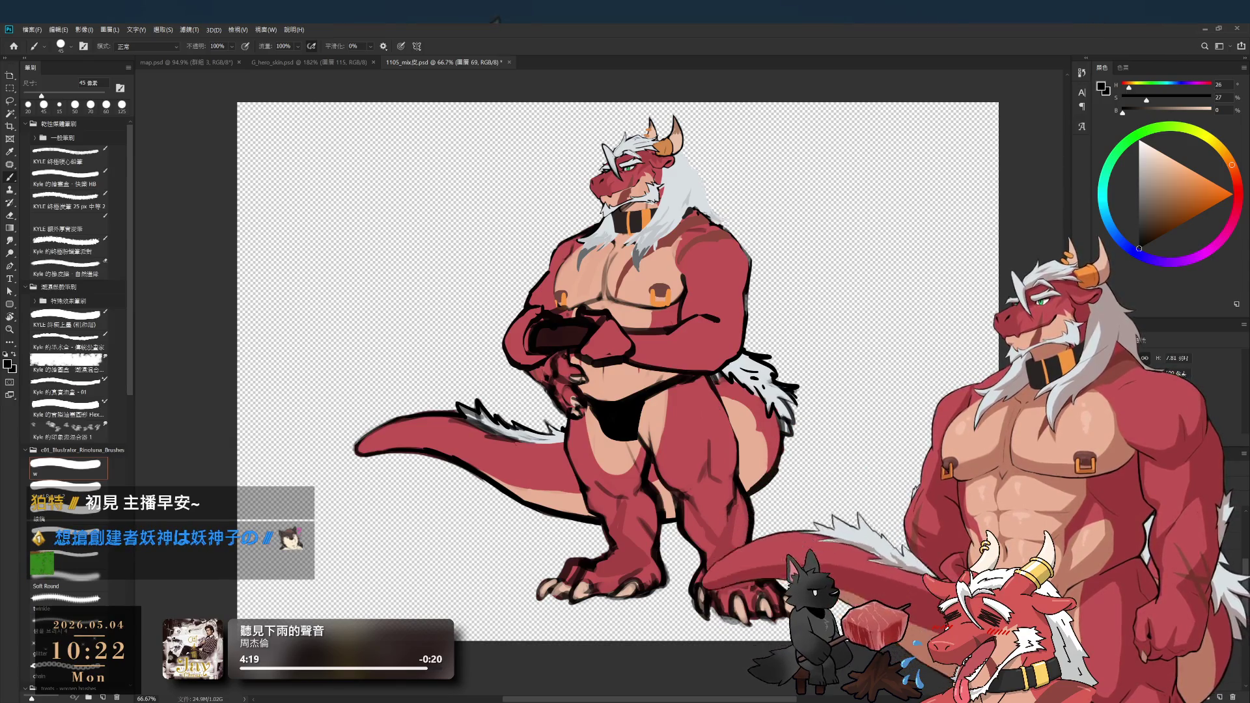
pyautogui.keyDown('ctrl'); pyautogui.click(700, 336); pyautogui.keyUp('ctrl')
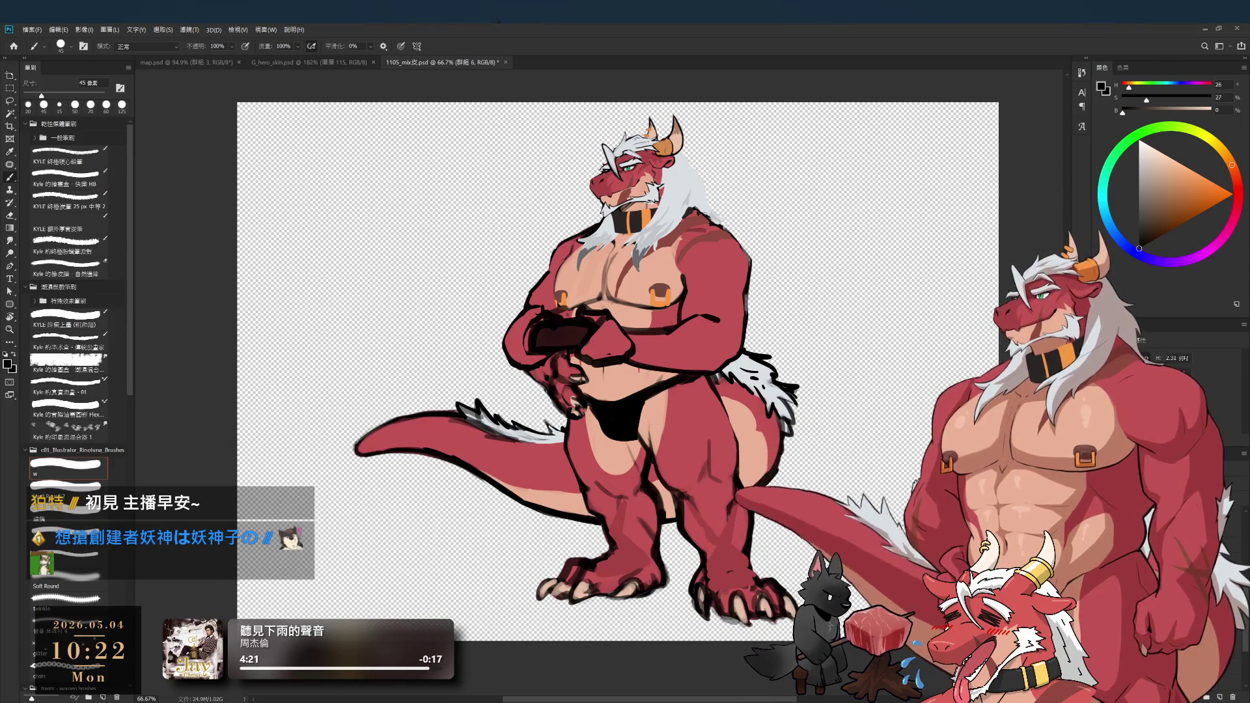
pyautogui.hotkey('ctrl', ',')
pyautogui.hotkey('ctrl', ',')
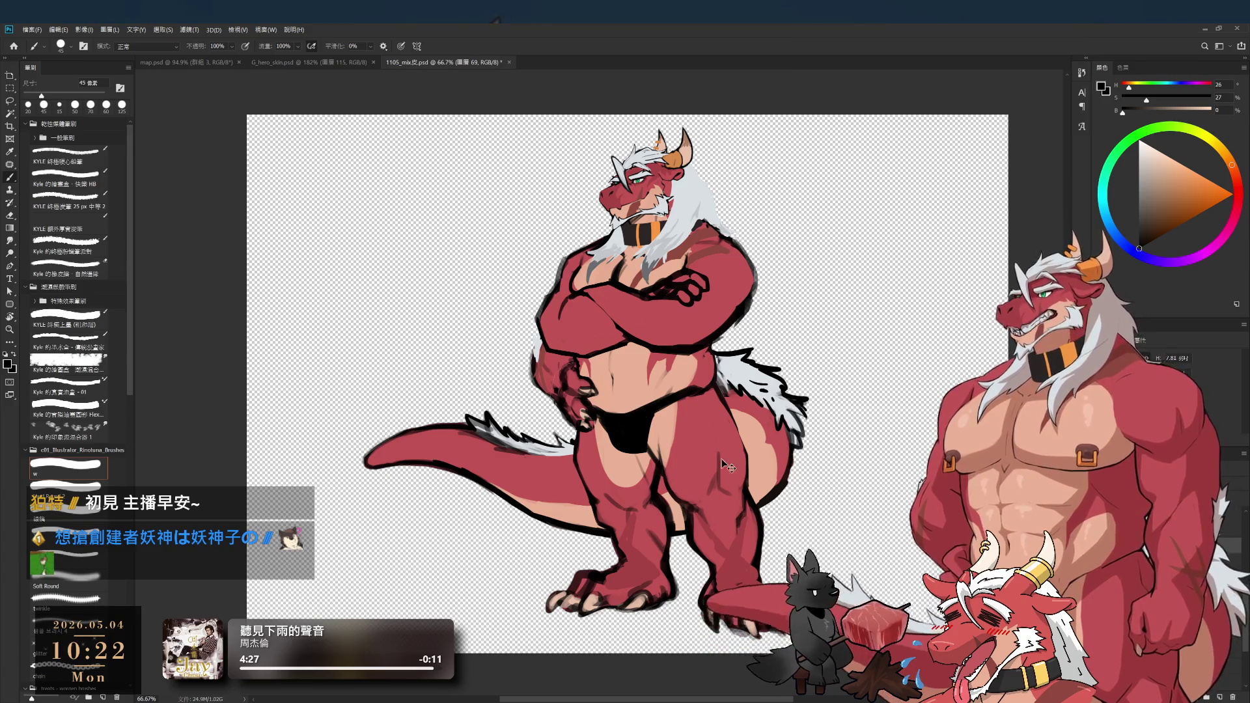
pyautogui.keyDown('ctrl'); pyautogui.click(591, 394); pyautogui.keyUp('ctrl')
pyautogui.keyDown('ctrl'); pyautogui.click(561, 391); pyautogui.keyUp('ctrl')
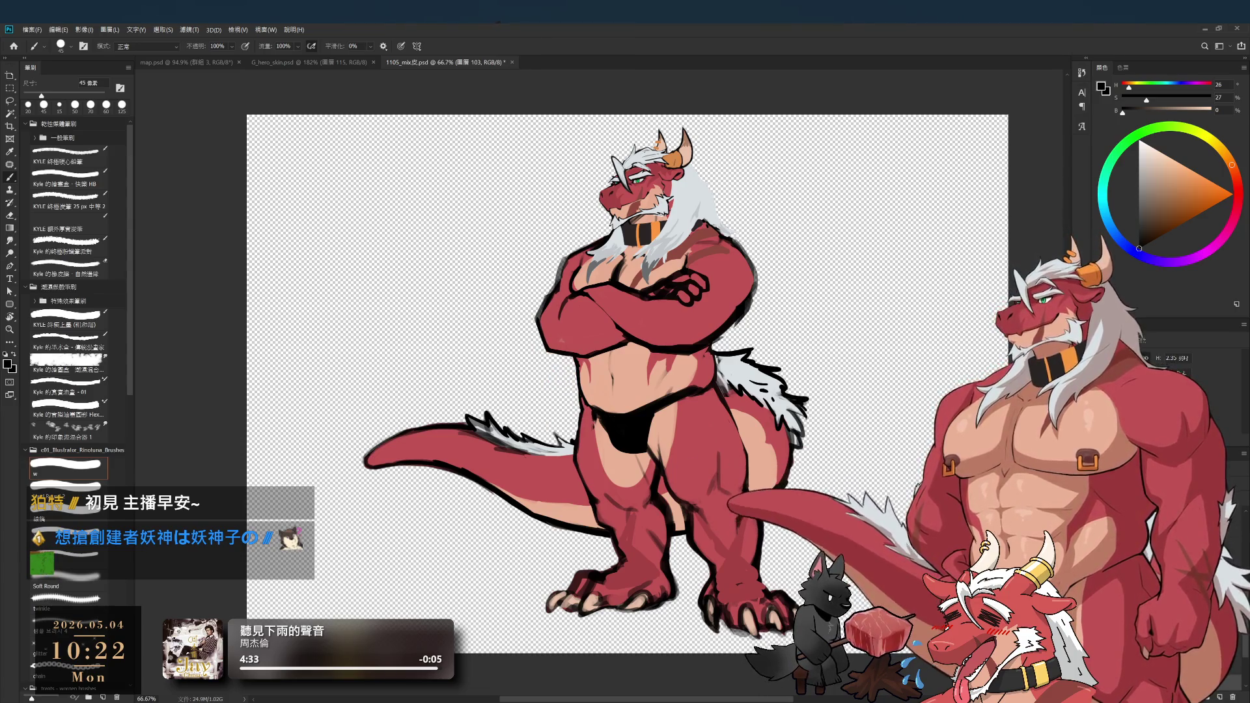
pyautogui.moveTo(735, 361)
pyautogui.mouseDown()
pyautogui.moveTo(753, 385)
pyautogui.moveTo(801, 299)
pyautogui.mouseUp()
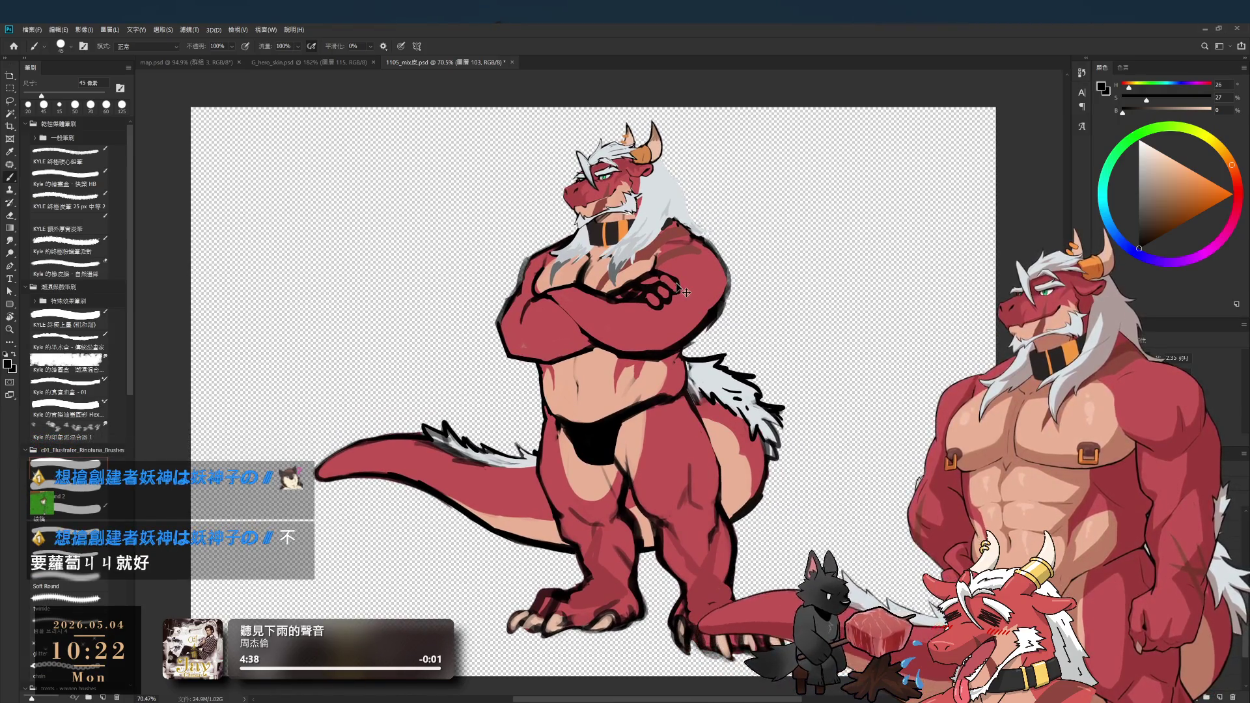
# - Compare the crossed-arms pose against the alternate arm pose in group 5
pyautogui.hotkey('ctrl', 'g')
pyautogui.hotkey('ctrl', 'z')
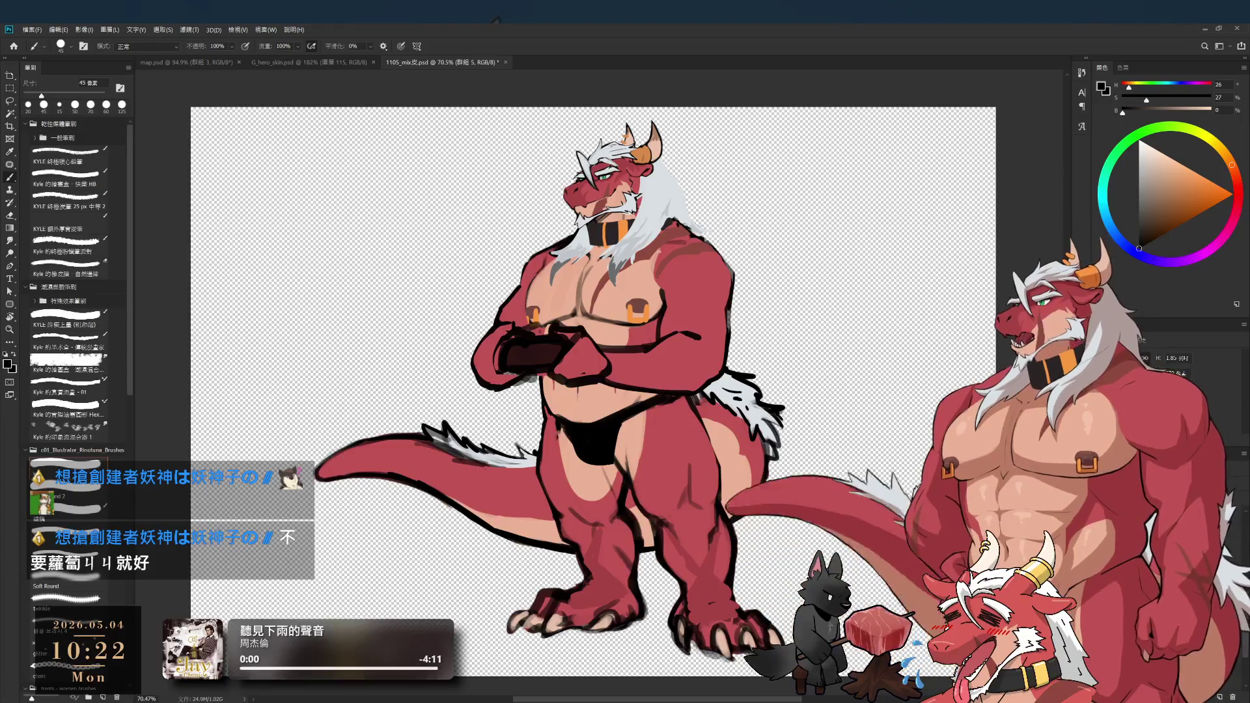
pyautogui.hotkey('ctrl', 'shift', 'z')
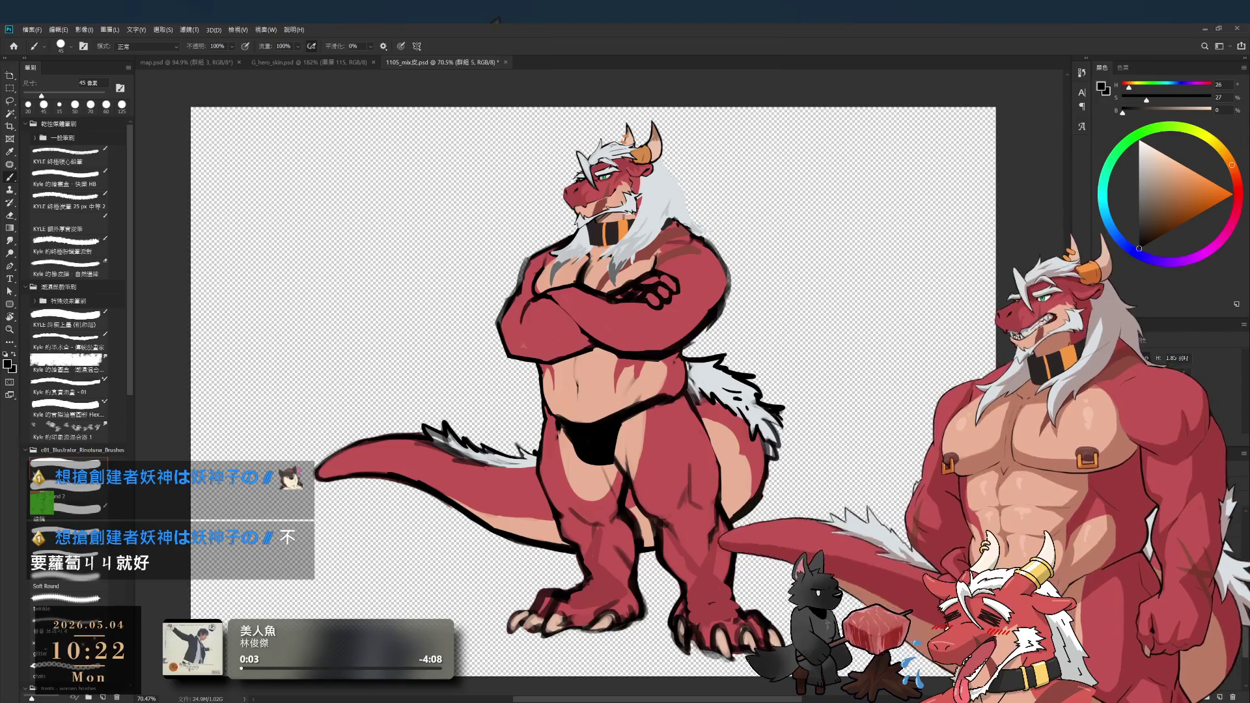
pyautogui.hotkey('ctrl', 'z')
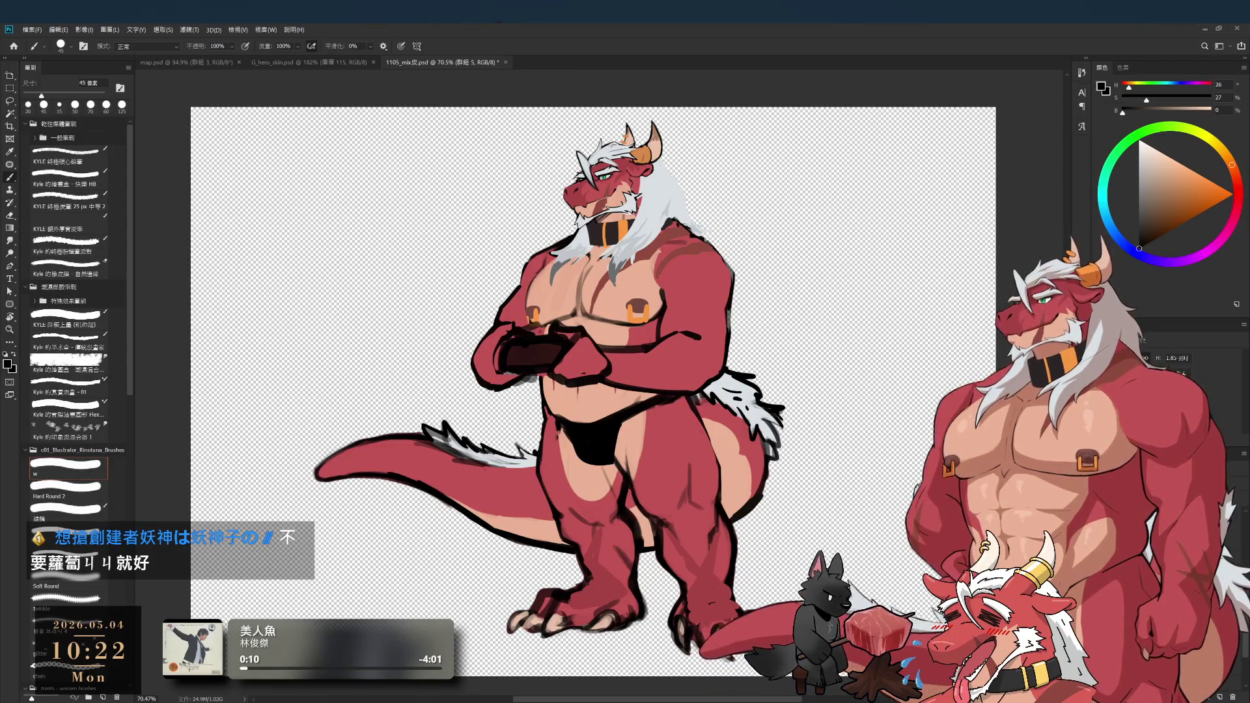
pyautogui.hotkey('ctrl', ',')
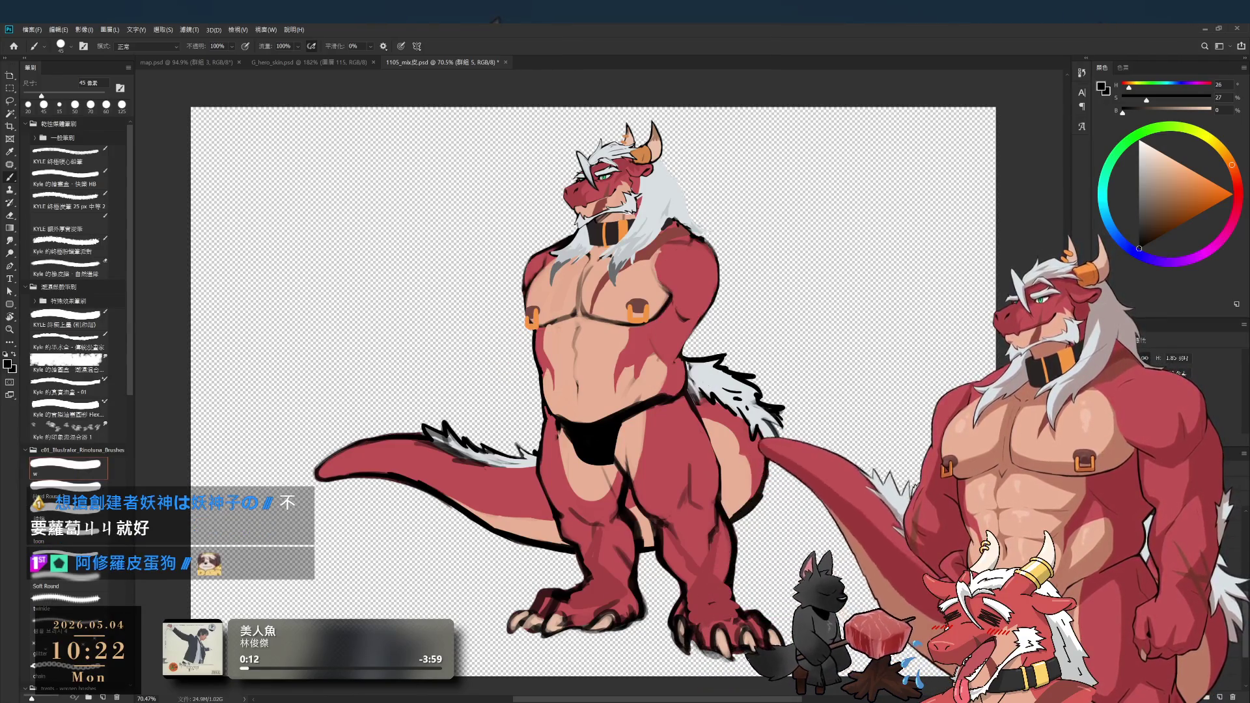
pyautogui.hotkey('ctrl', ',')
pyautogui.hotkey('ctrl', ',')
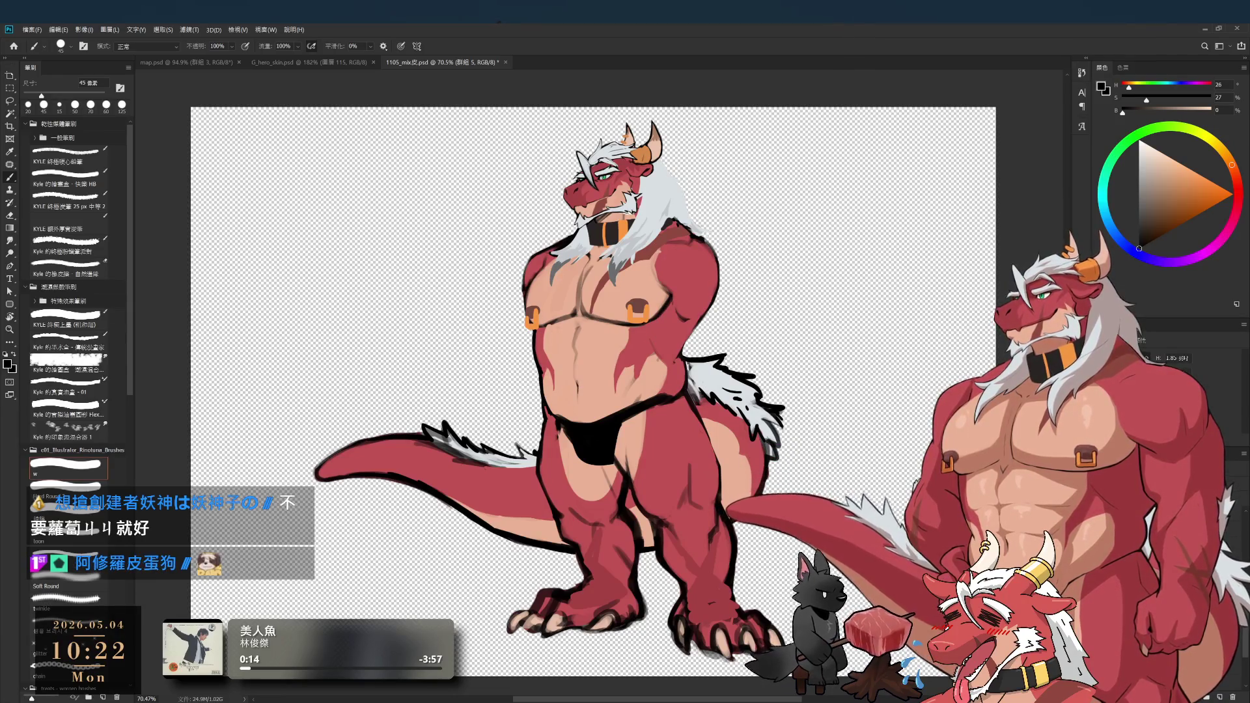
pyautogui.hotkey('ctrl', ',')
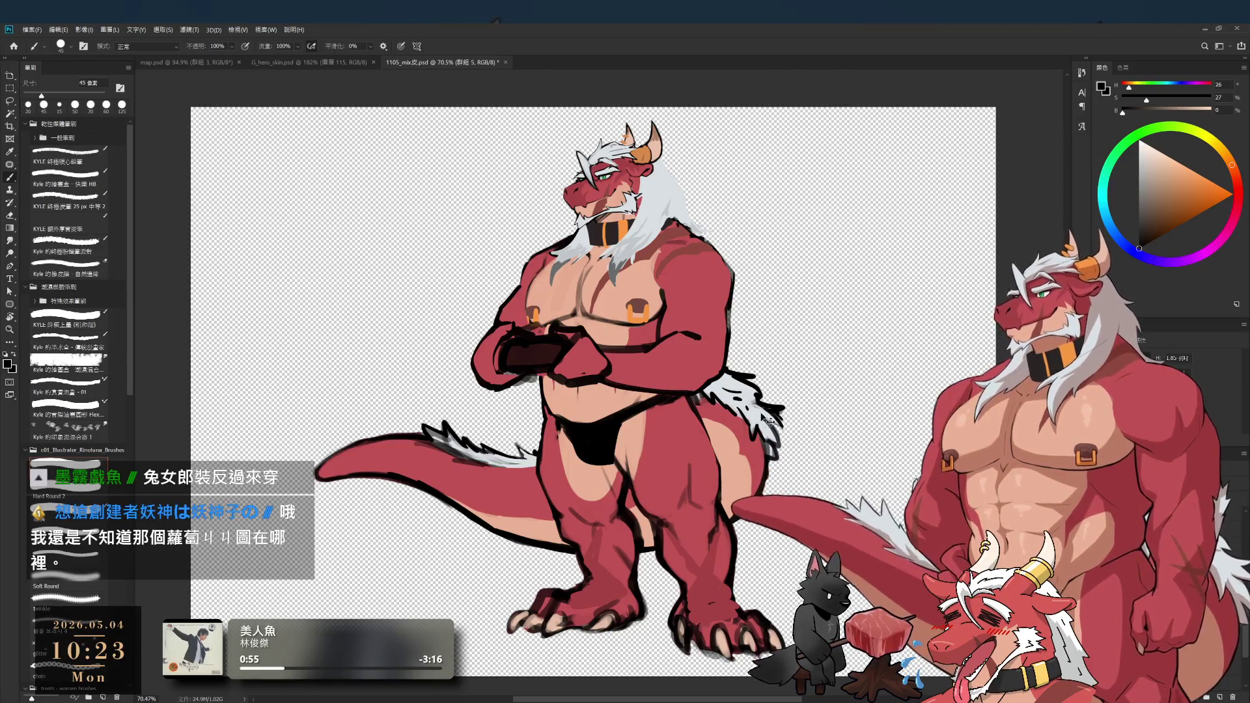
# - Keep the arms-at-sides version, rejecting the crossed arms, hand-near-thong and fully shaded versions
pyautogui.hotkey('ctrl', 'z')
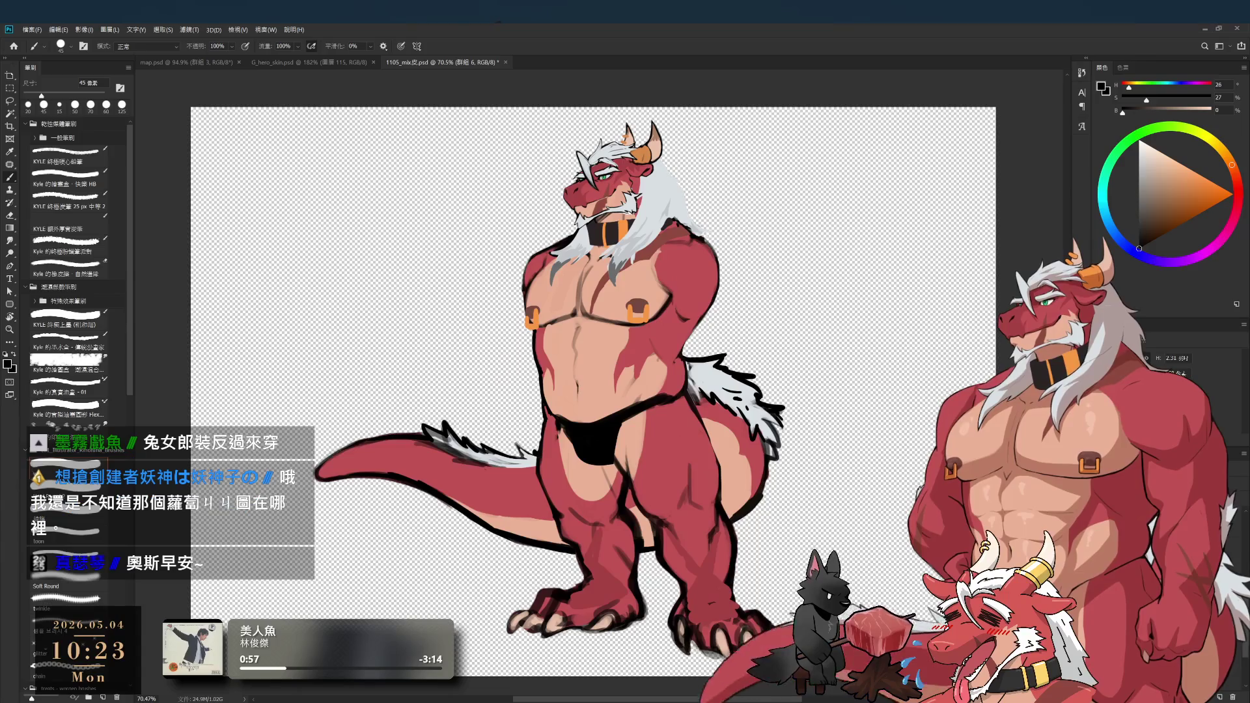
pyautogui.hotkey('ctrl', 'shift', 'z')
pyautogui.hotkey('ctrl', 'z')
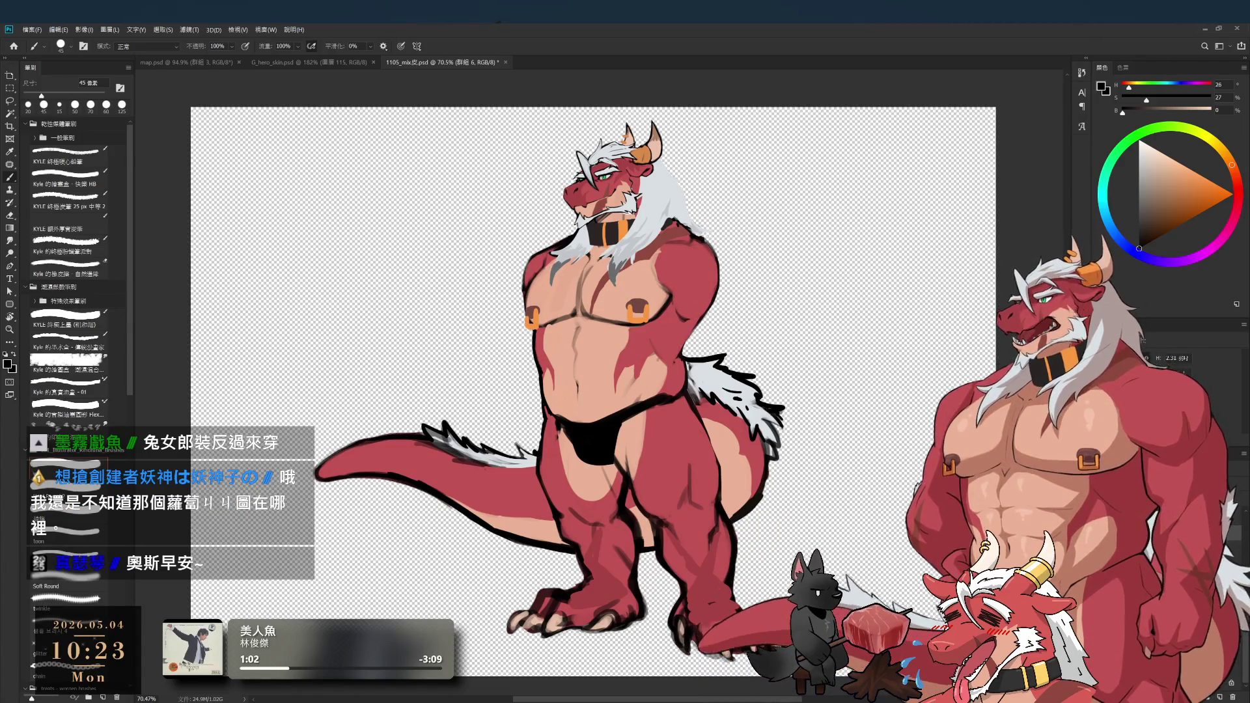
pyautogui.hotkey('ctrl', 'z')
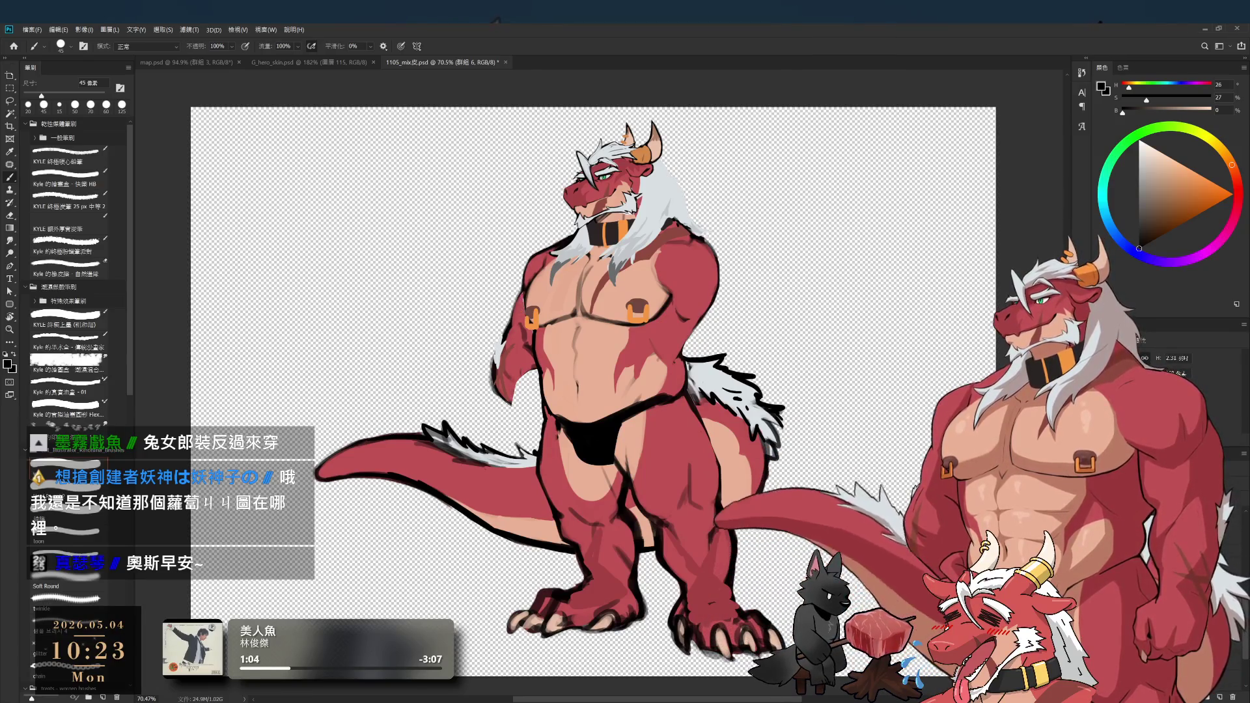
pyautogui.hotkey('ctrl', 'z')
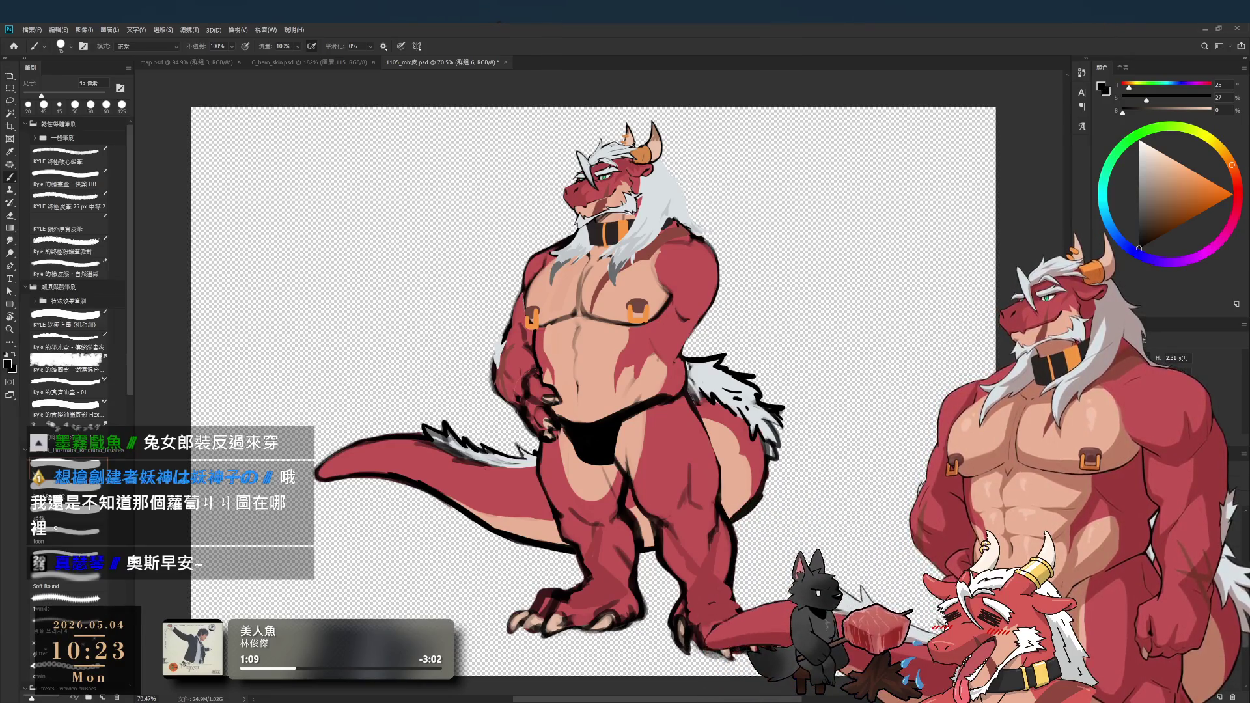
pyautogui.hotkey('ctrl', 'shift', 'z')
pyautogui.hotkey('ctrl', 'z')
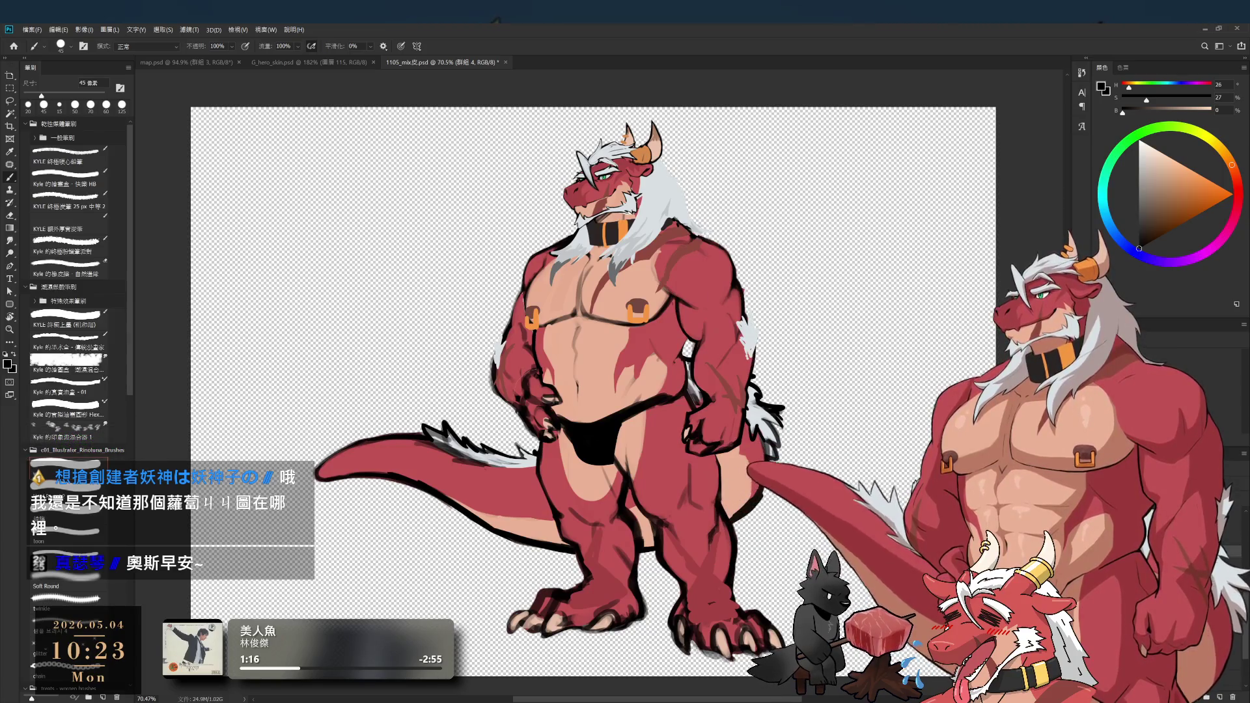
pyautogui.moveTo(586, 391); pyautogui.dragTo(725, 421)
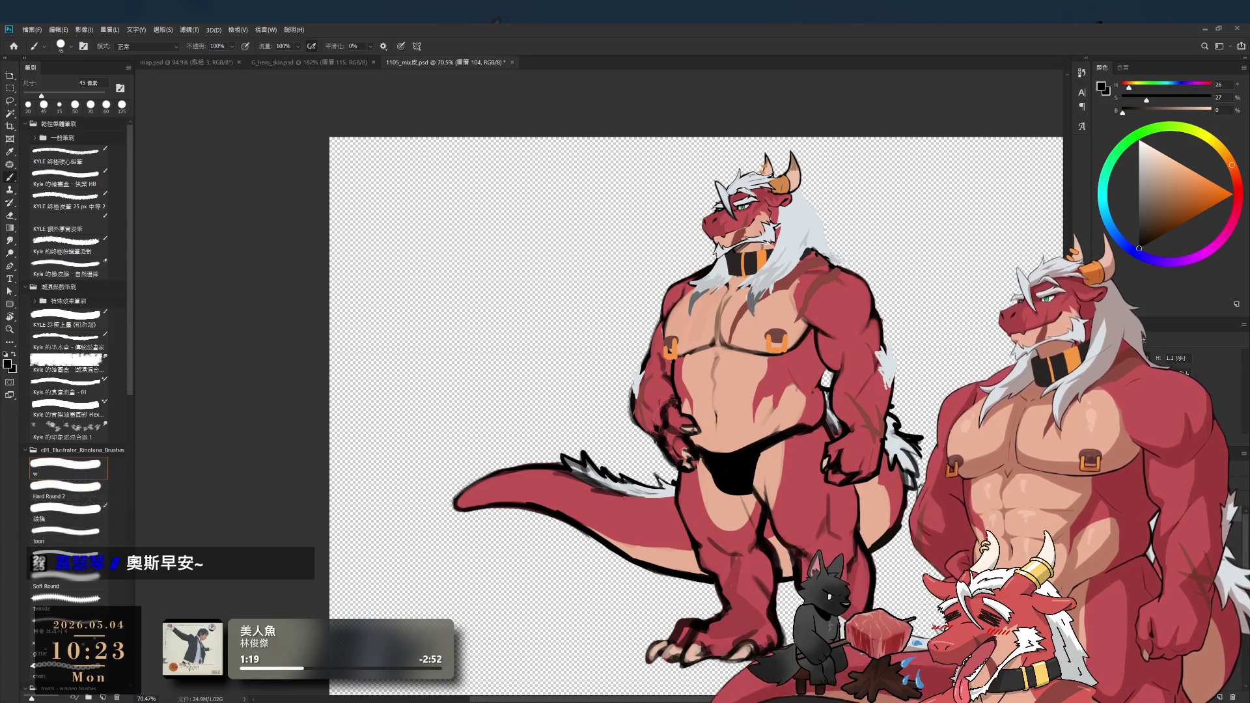
# - Block in the dragon's right shoulder in black from the loincloth, and add a solid grey background
pyautogui.hotkey('ctrl', 'g')
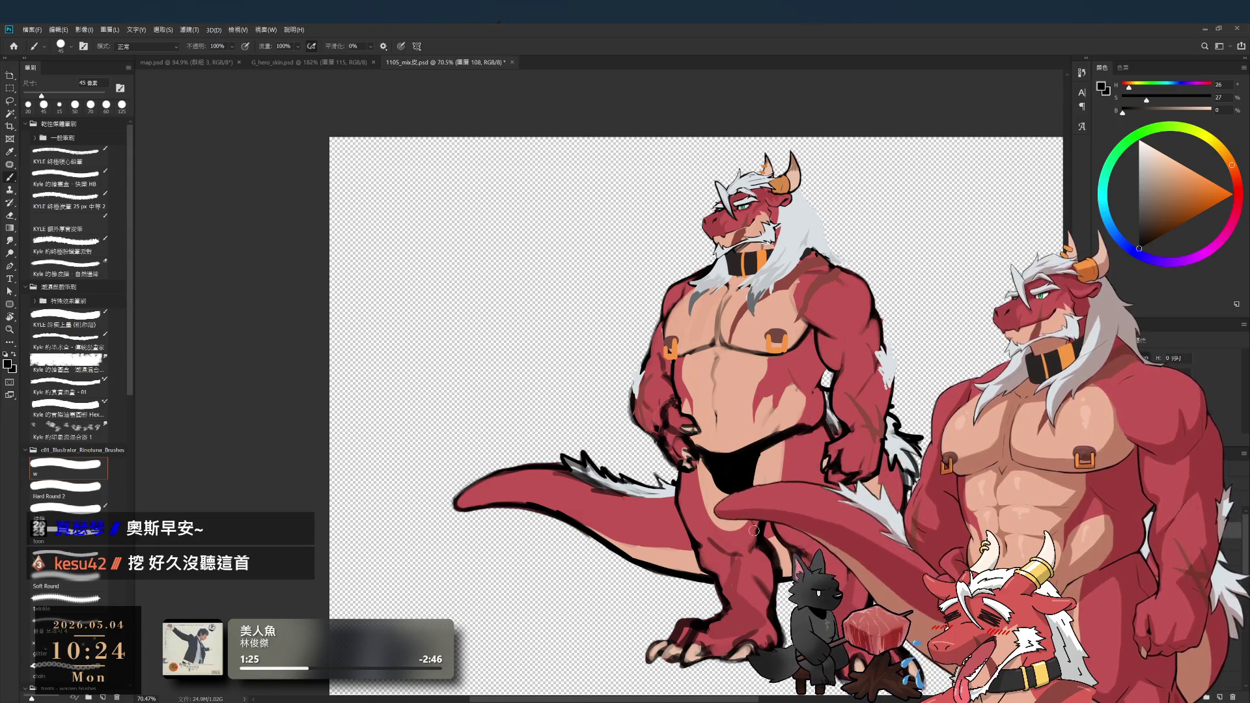
pyautogui.keyDown('alt'); pyautogui.click(739, 472); pyautogui.keyUp('alt')
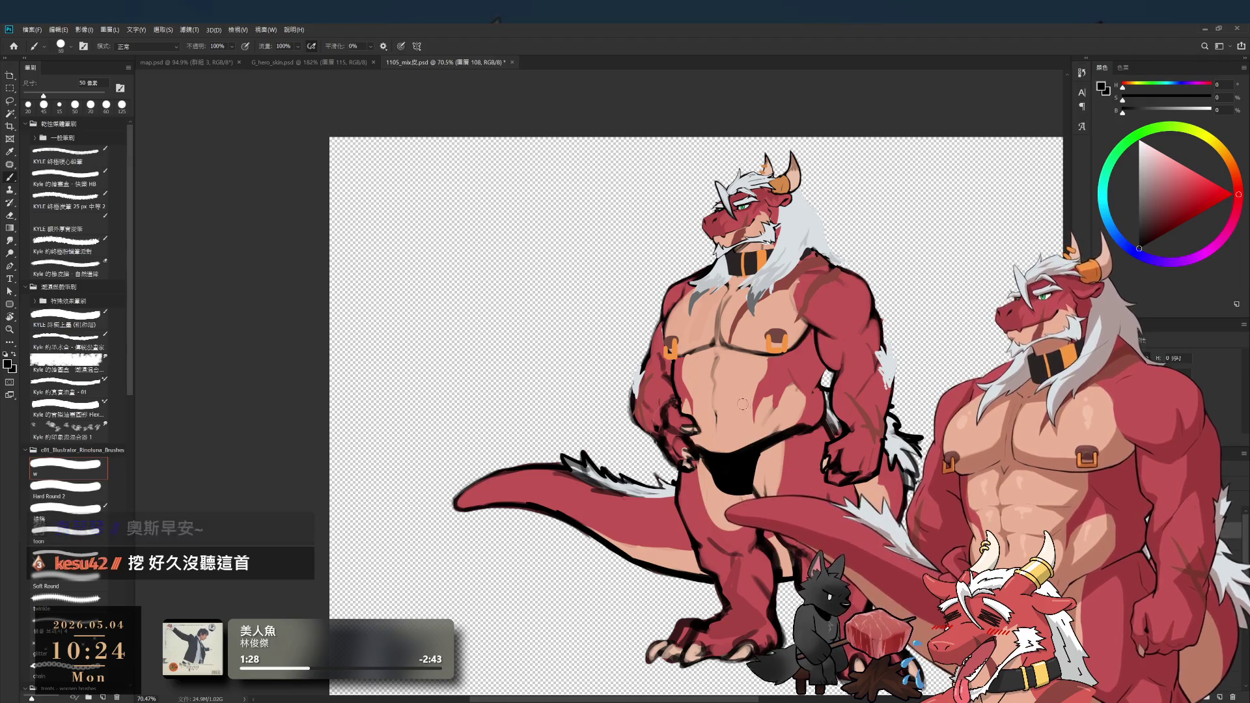
pyautogui.press(']')
pyautogui.press(']')
pyautogui.press(']')
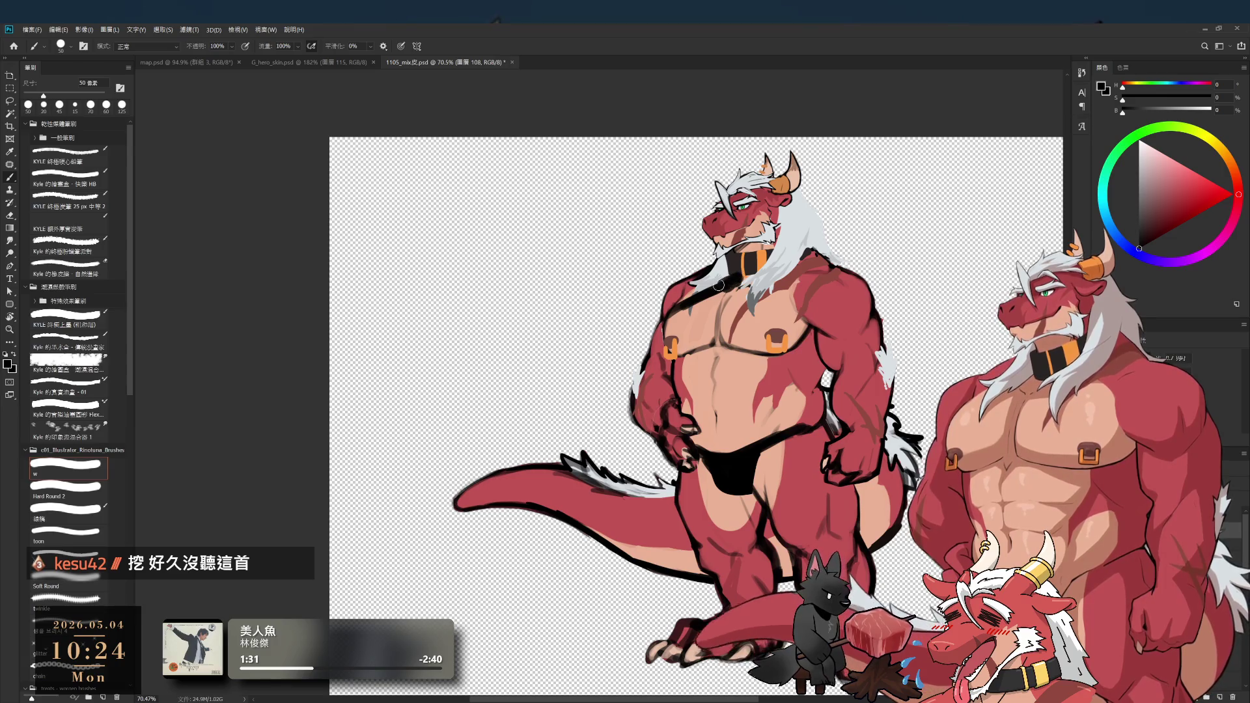
pyautogui.press('[')
pyautogui.moveTo(673, 302); pyautogui.dragTo(700, 276)
pyautogui.press('e')
pyautogui.moveTo(688, 330)
pyautogui.mouseDown()
pyautogui.moveTo(680, 303)
pyautogui.moveTo(655, 365)
pyautogui.moveTo(577, 400)
pyautogui.moveTo(584, 366)
pyautogui.mouseUp()
pyautogui.press('b')
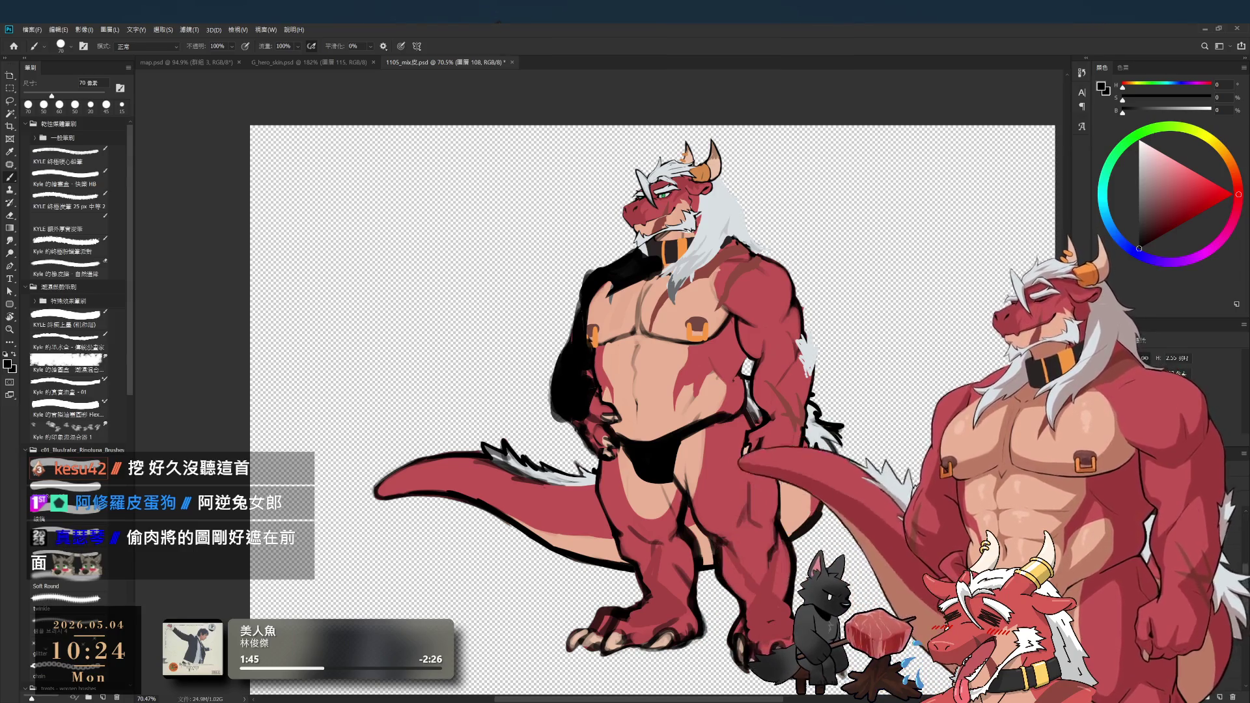
pyautogui.hotkey('ctrl', ',')
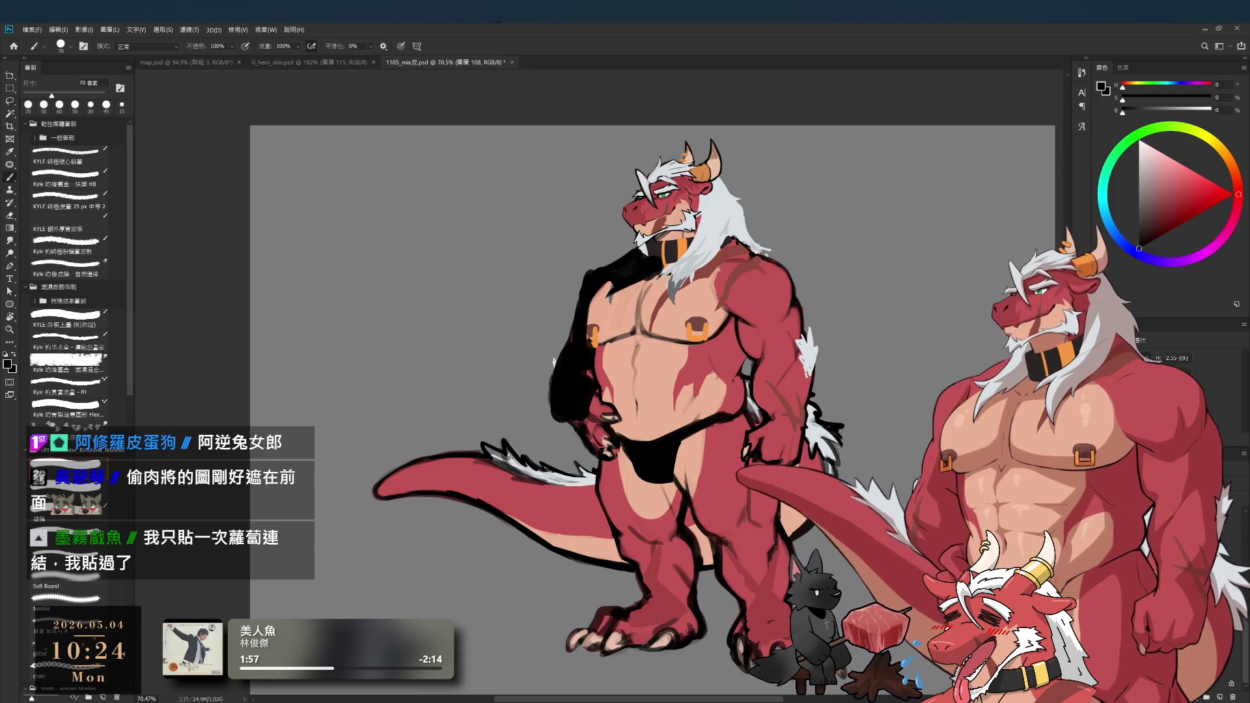
# - Paint black over both shoulders and upper arms, redoing strokes and resizing the brush as needed
pyautogui.press('[')
pyautogui.moveTo(661, 261)
pyautogui.mouseDown()
pyautogui.moveTo(726, 278)
pyautogui.moveTo(710, 280)
pyautogui.moveTo(729, 293)
pyautogui.mouseUp()
pyautogui.hotkey('ctrl', 'z')
pyautogui.hotkey('ctrl', 'z')
pyautogui.moveTo(648, 254); pyautogui.dragTo(714, 287)
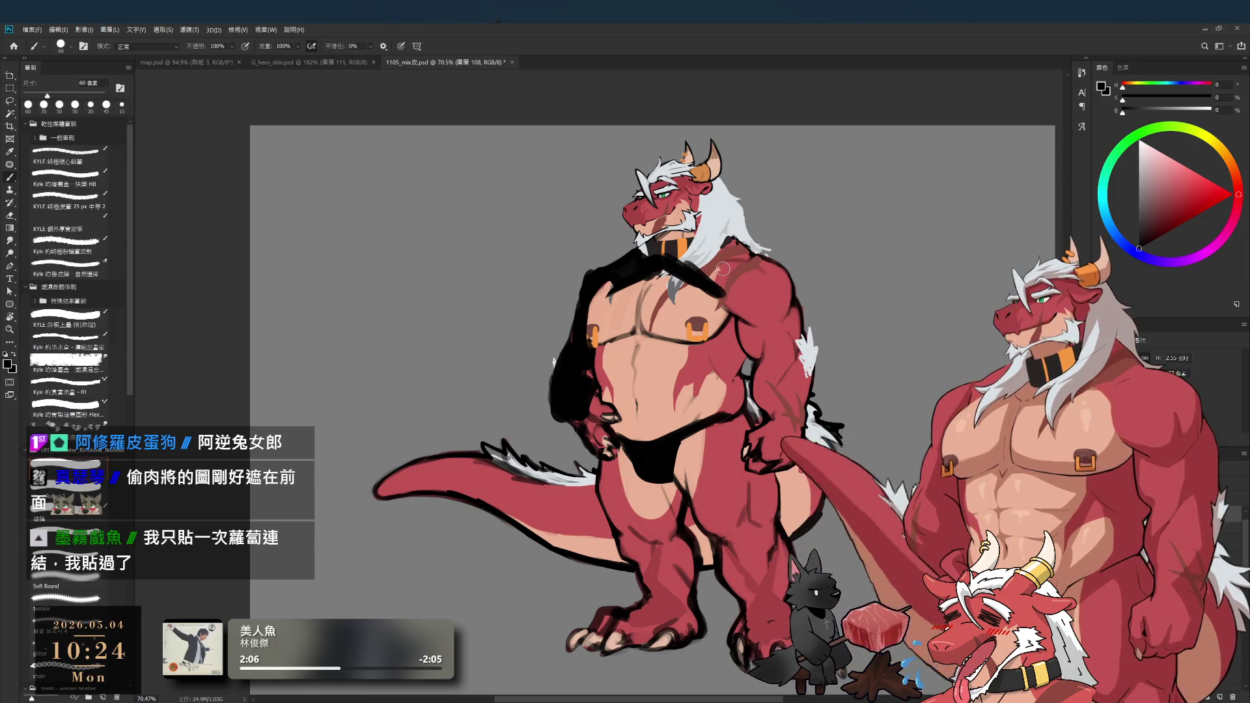
pyautogui.press(']')
pyautogui.moveTo(717, 248)
pyautogui.mouseDown()
pyautogui.moveTo(732, 260)
pyautogui.moveTo(721, 282)
pyautogui.moveTo(749, 261)
pyautogui.moveTo(788, 273)
pyautogui.moveTo(739, 289)
pyautogui.moveTo(758, 341)
pyautogui.moveTo(759, 286)
pyautogui.moveTo(788, 306)
pyautogui.moveTo(766, 400)
pyautogui.moveTo(778, 427)
pyautogui.moveTo(785, 384)
pyautogui.mouseUp()
pyautogui.press('[')
pyautogui.press(']')
pyautogui.press(']')
pyautogui.press(']')
pyautogui.press('[')
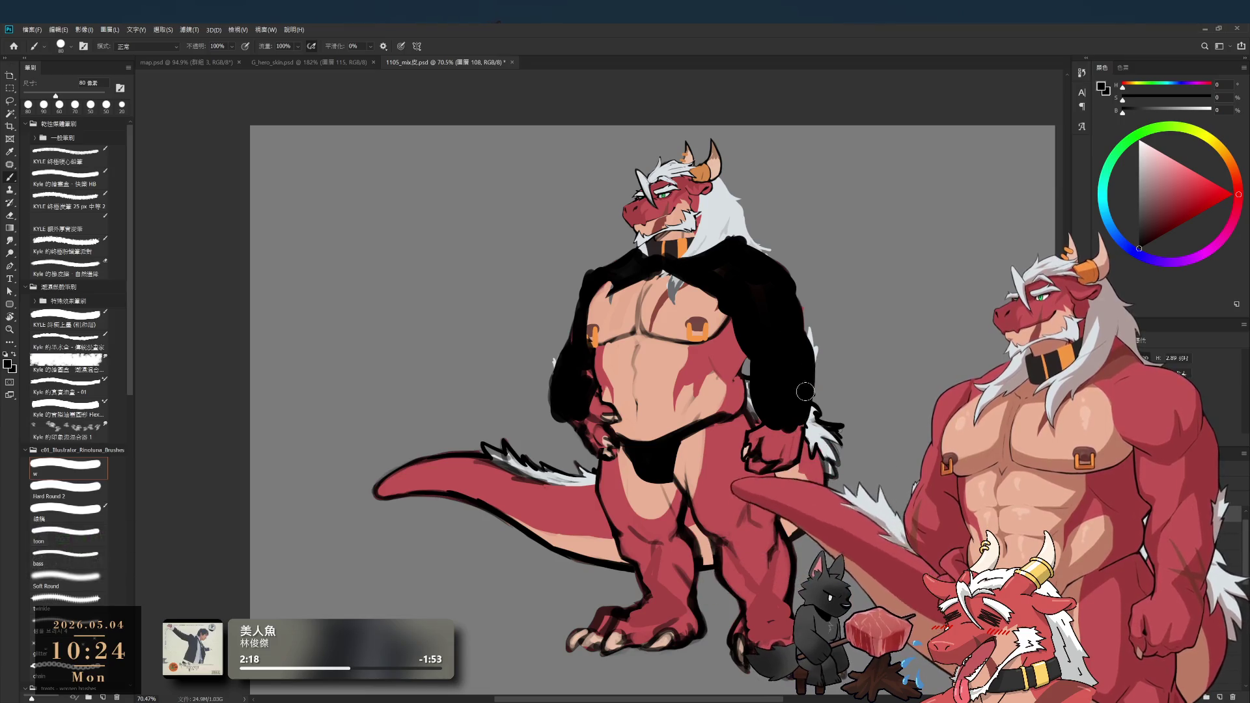
pyautogui.press('e')
pyautogui.press('b')
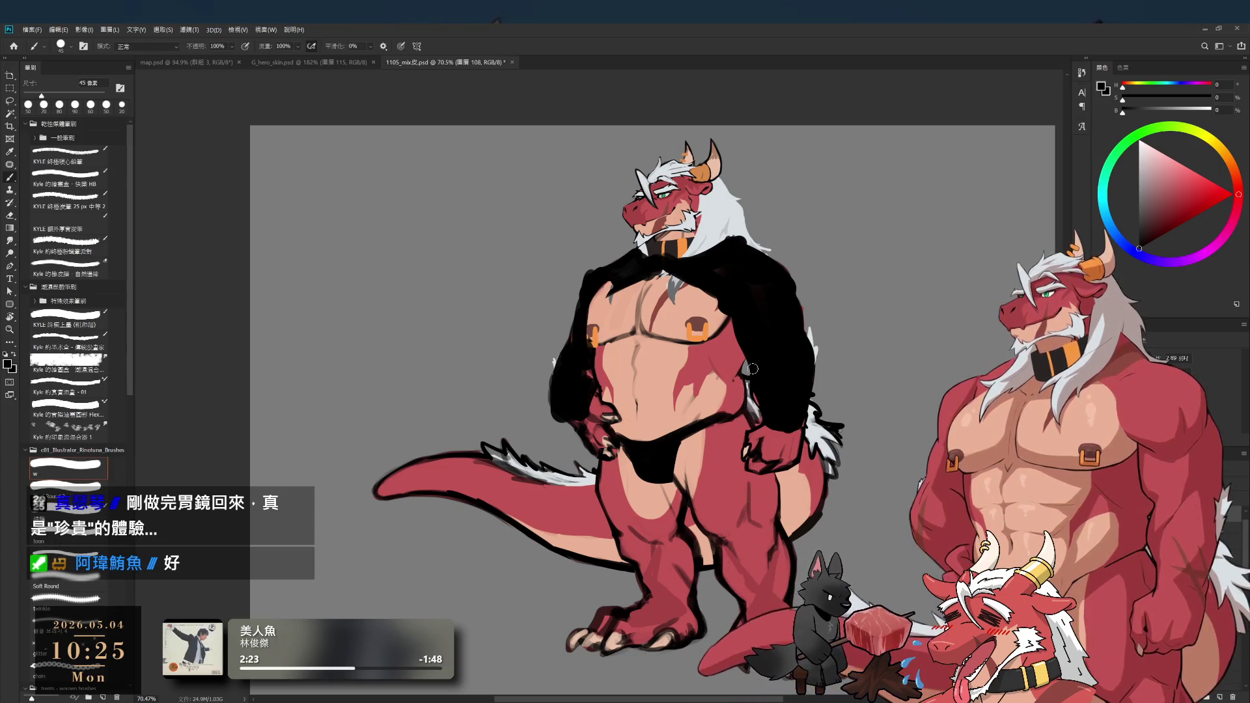
pyautogui.keyDown('alt'); pyautogui.click(814, 433); pyautogui.keyUp('alt')
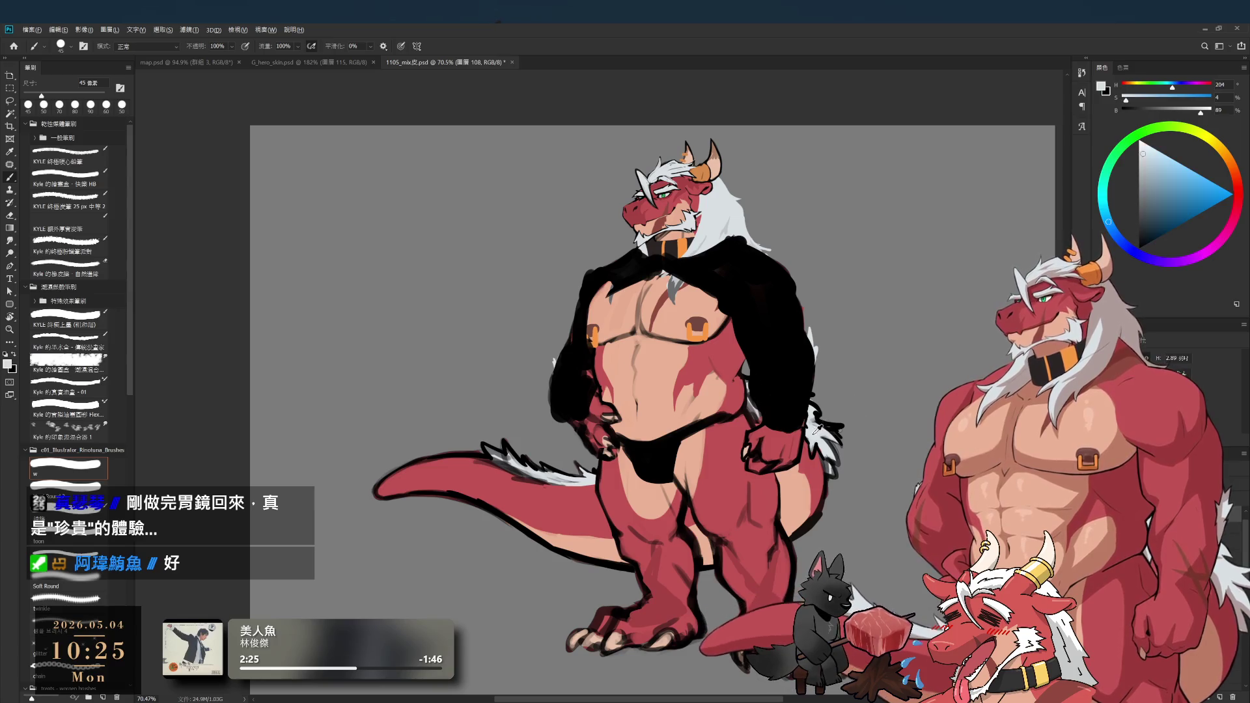
# - Paint a light-grey cuff band at the sleeve's wrist end and dot a black detail on it
pyautogui.press('[')
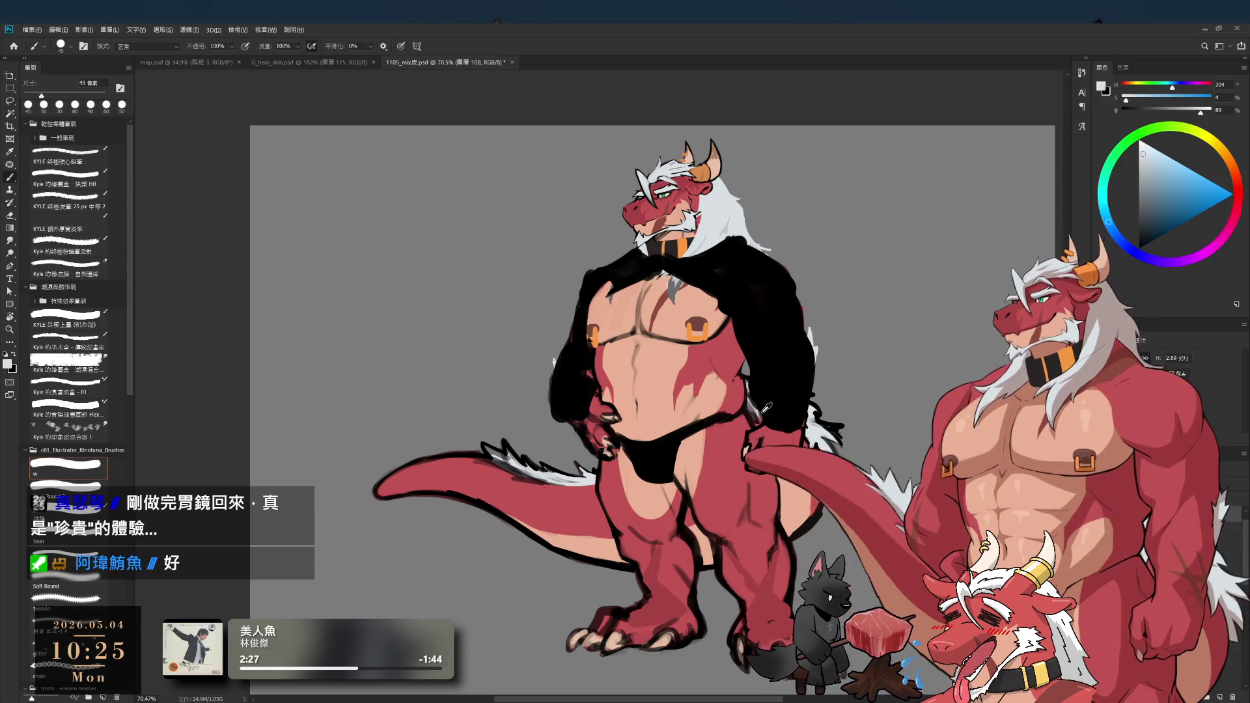
pyautogui.press('[')
pyautogui.moveTo(761, 405)
pyautogui.mouseDown()
pyautogui.moveTo(762, 424)
pyautogui.moveTo(780, 417)
pyautogui.mouseUp()
pyautogui.press(']')
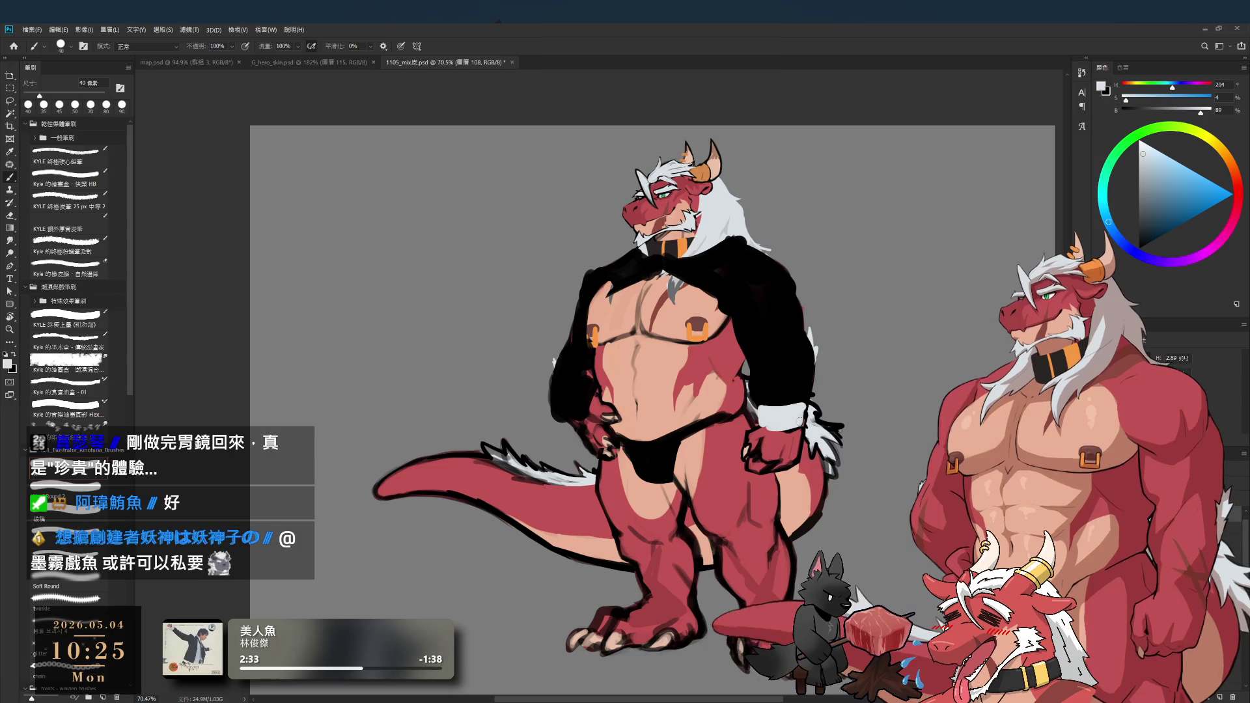
pyautogui.press('x')
pyautogui.press('[')
pyautogui.press('[')
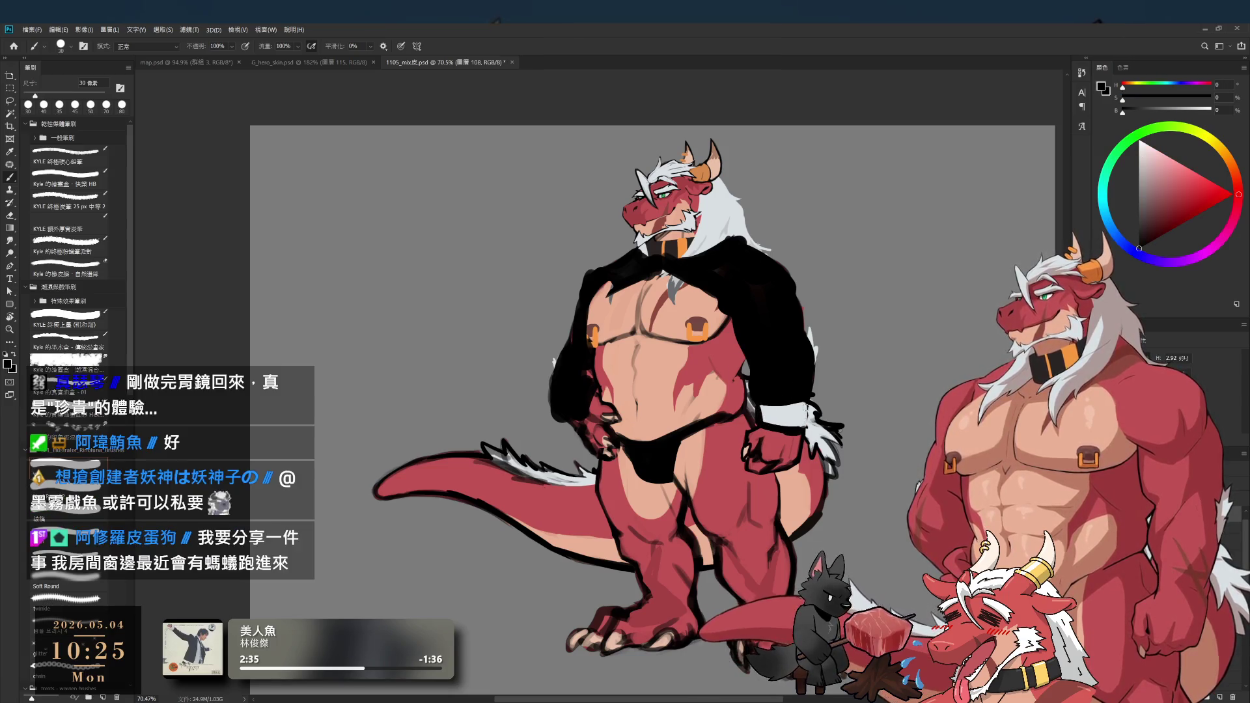
pyautogui.press(']')
pyautogui.click(786, 415)
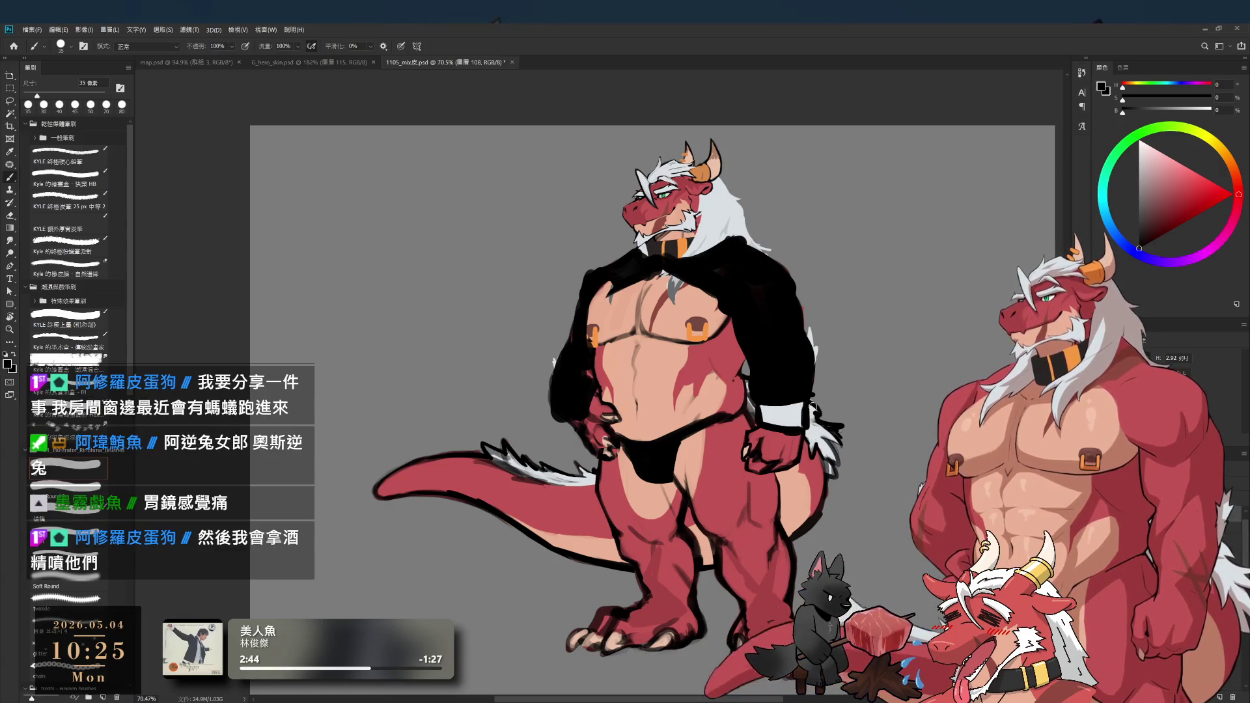
# - Touch up the cuff with grey and black, then pick the dark red wrist outline at a fine brush
pyautogui.keyDown('alt'); pyautogui.click(802, 418); pyautogui.keyUp('alt')
pyautogui.press(']')
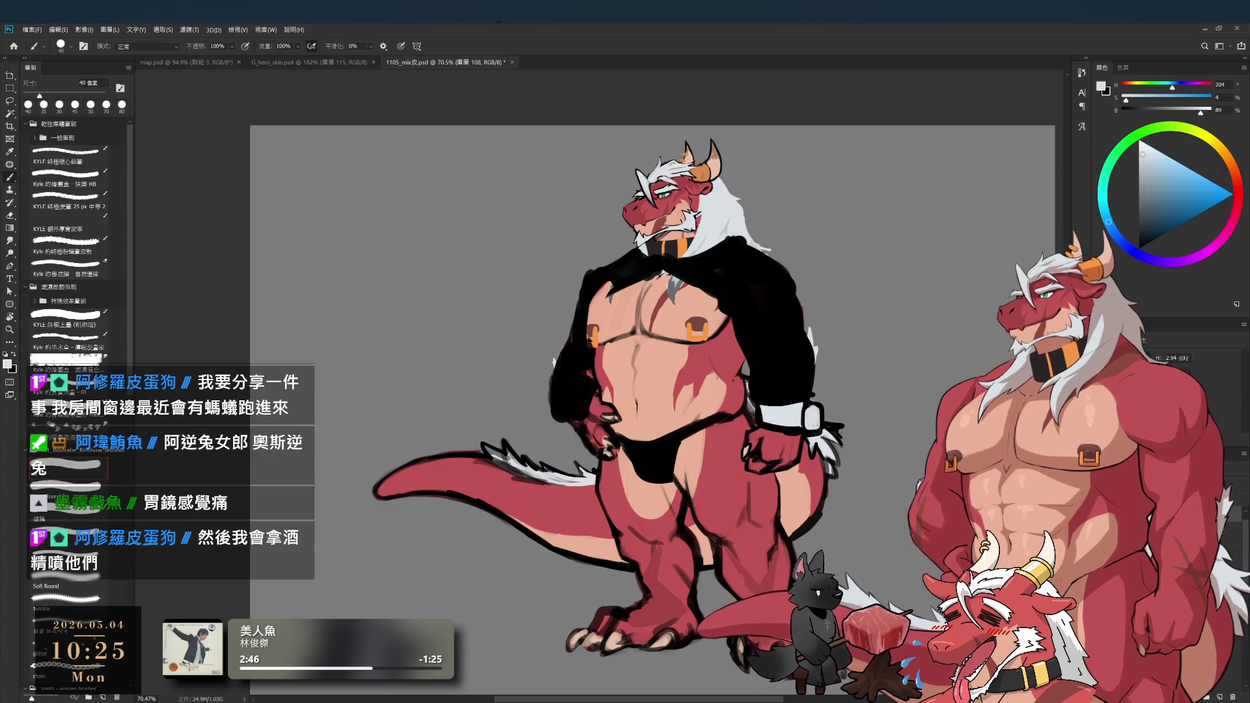
pyautogui.press('d')
pyautogui.press('e')
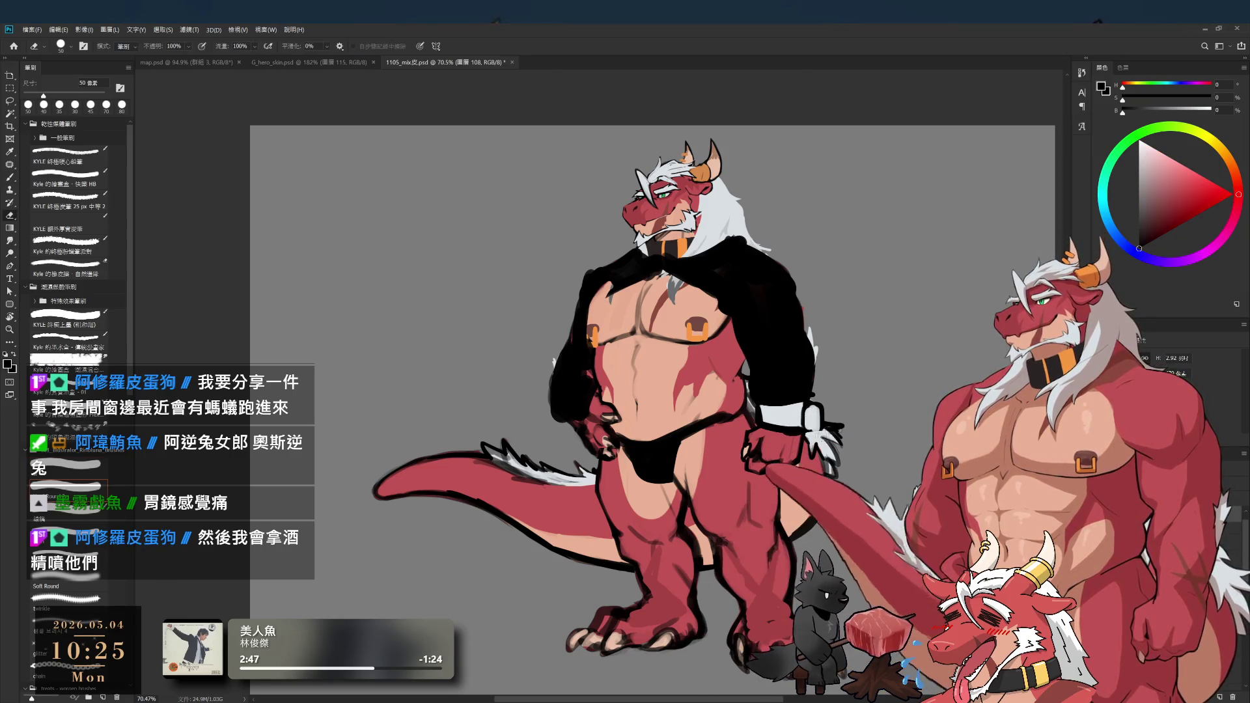
pyautogui.press('b')
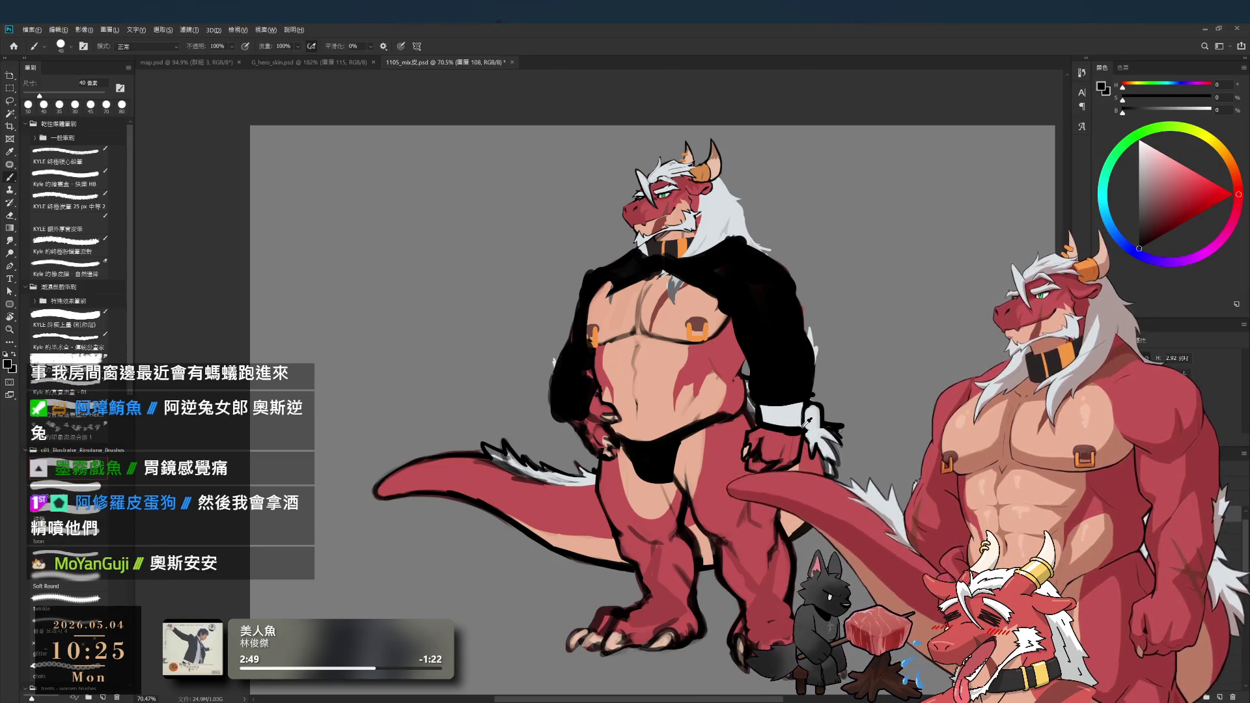
pyautogui.press('[')
pyautogui.keyDown('alt'); pyautogui.click(805, 427); pyautogui.keyUp('alt')
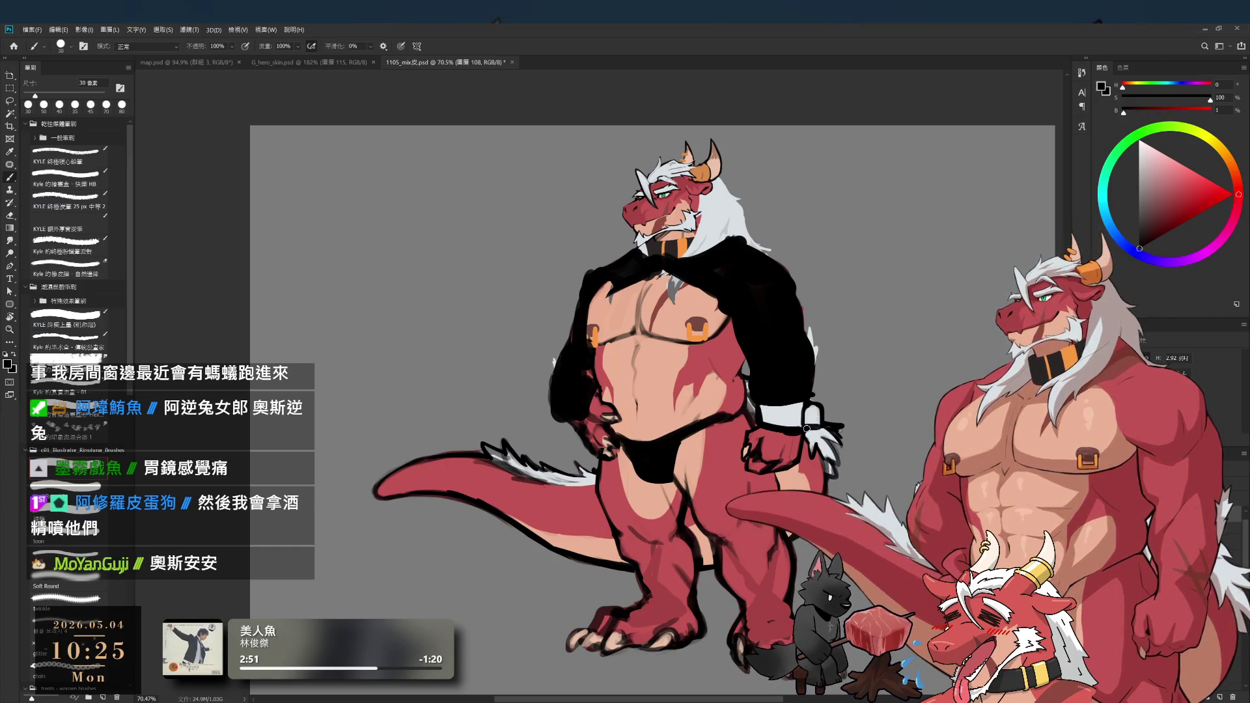
pyautogui.press('[')
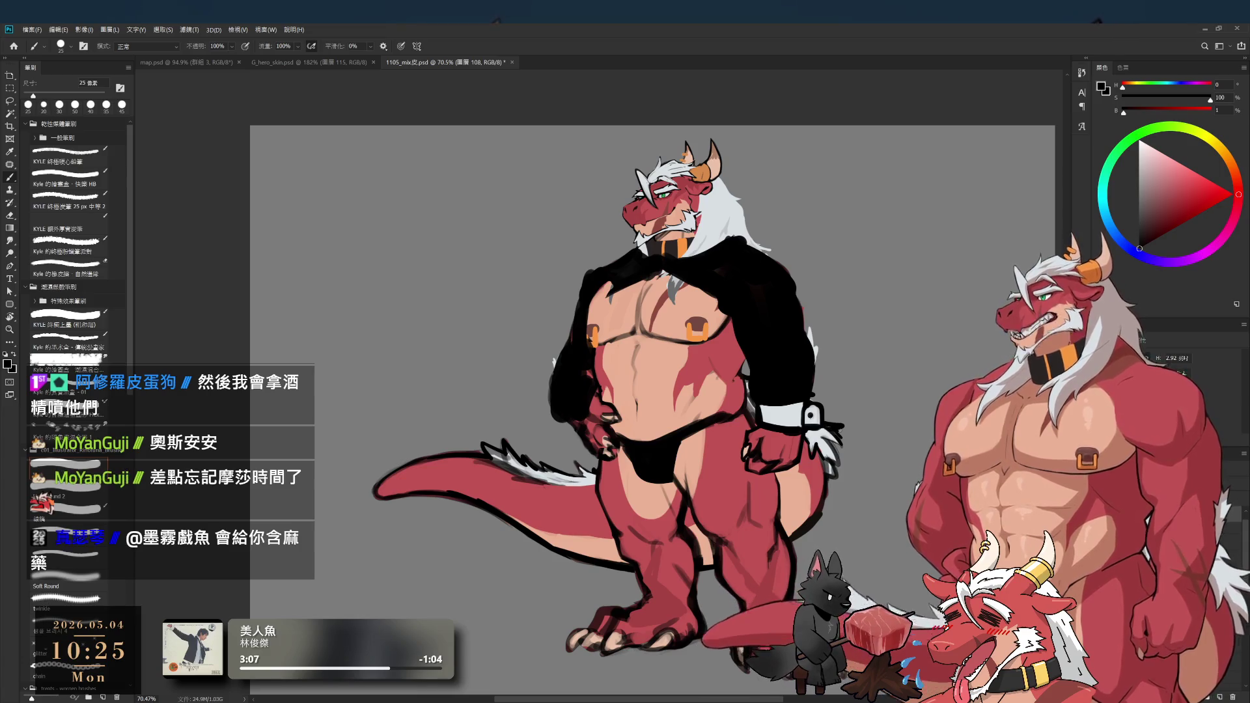
pyautogui.moveTo(600, 419); pyautogui.dragTo(661, 425)
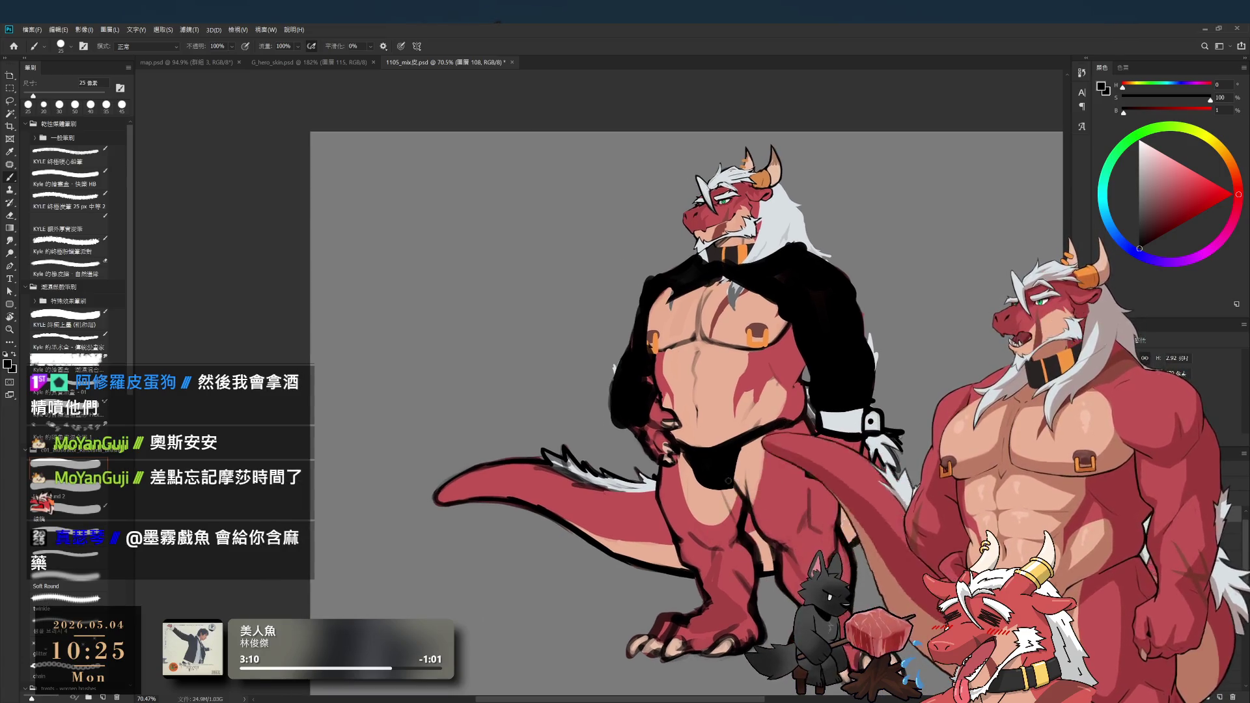
# - Paint the sampled light grey-blue along the black sleeve edge above the wrist, erasing stray paint
pyautogui.press(']')
pyautogui.press(']')
pyautogui.press(']')
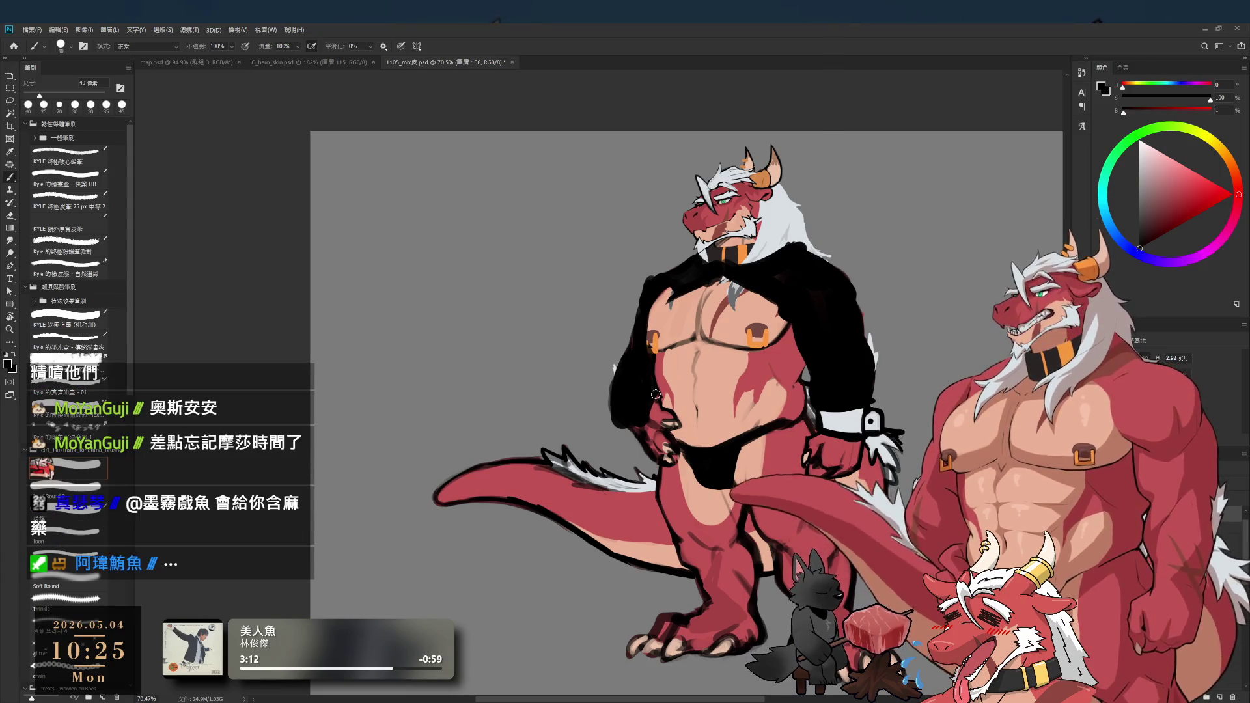
pyautogui.press('e')
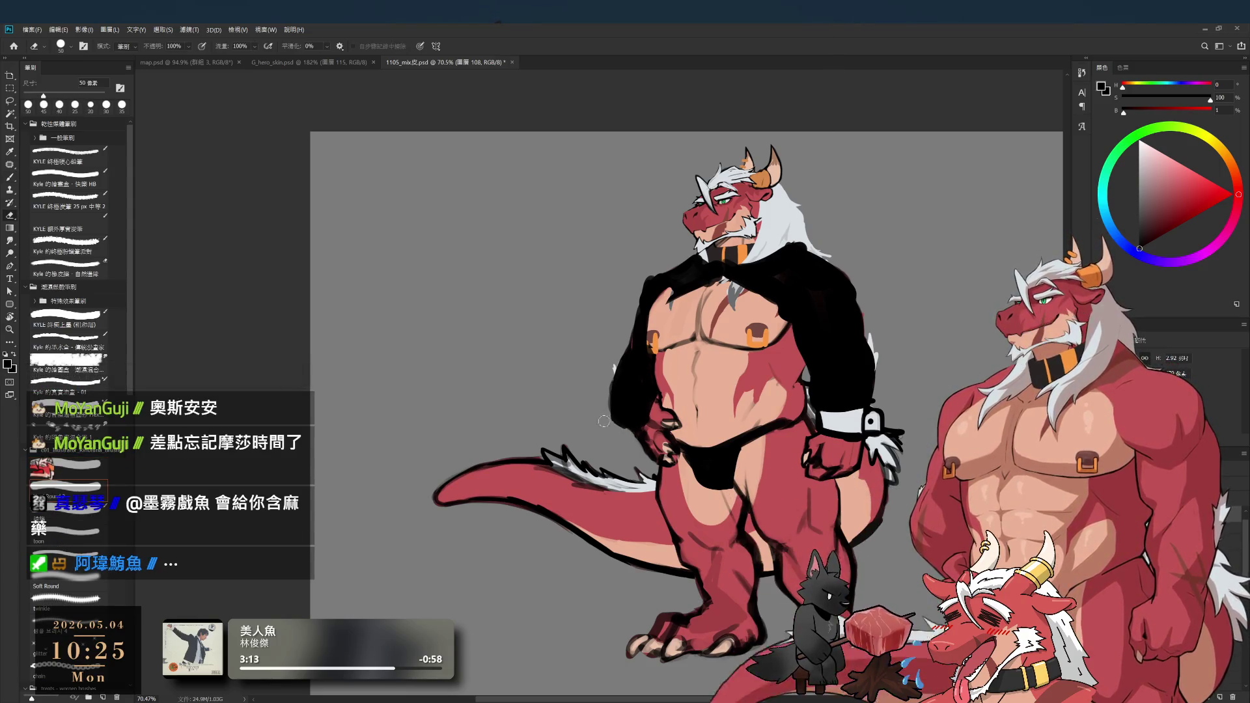
pyautogui.press('b')
pyautogui.keyDown('alt'); pyautogui.click(824, 422); pyautogui.keyUp('alt')
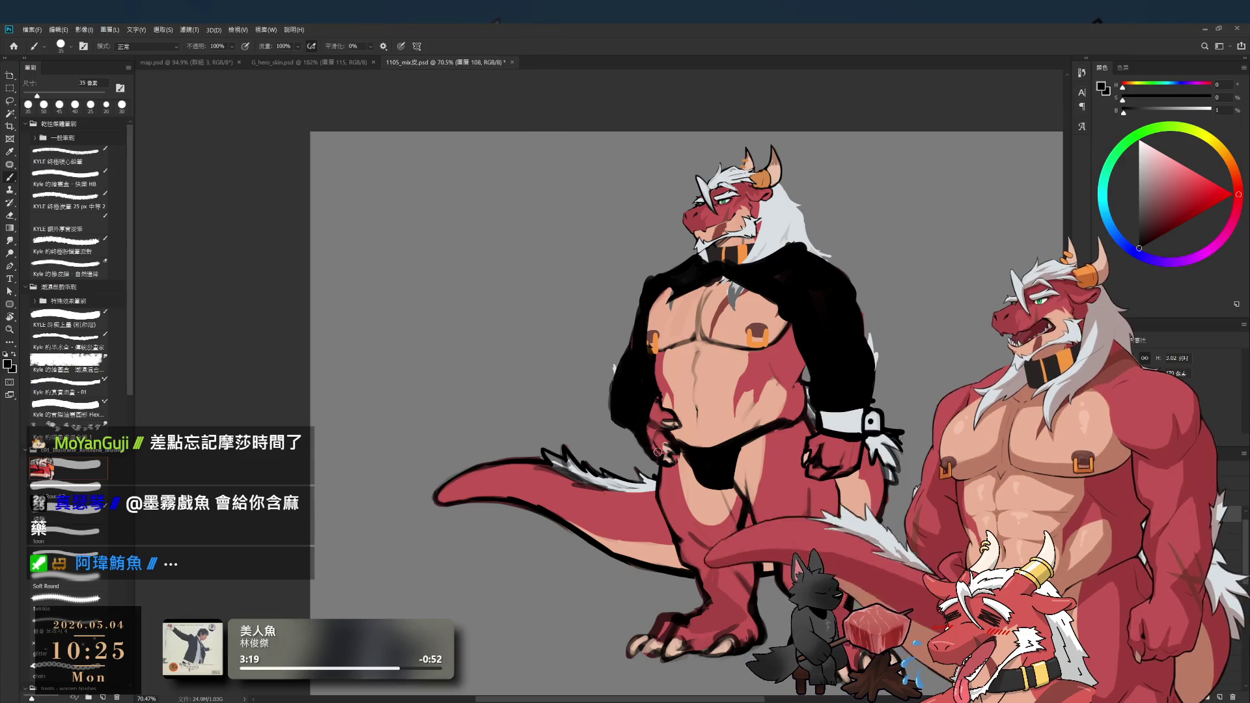
pyautogui.keyDown('alt'); pyautogui.click(859, 412); pyautogui.keyUp('alt')
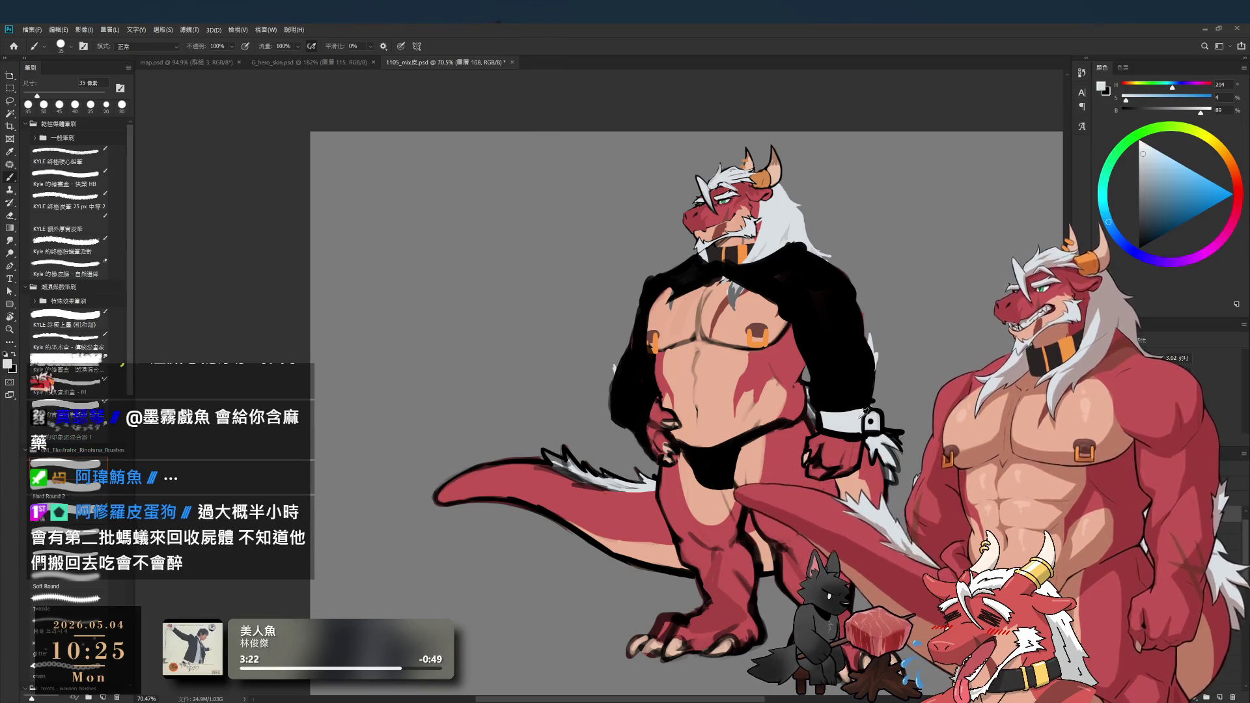
pyautogui.press(']')
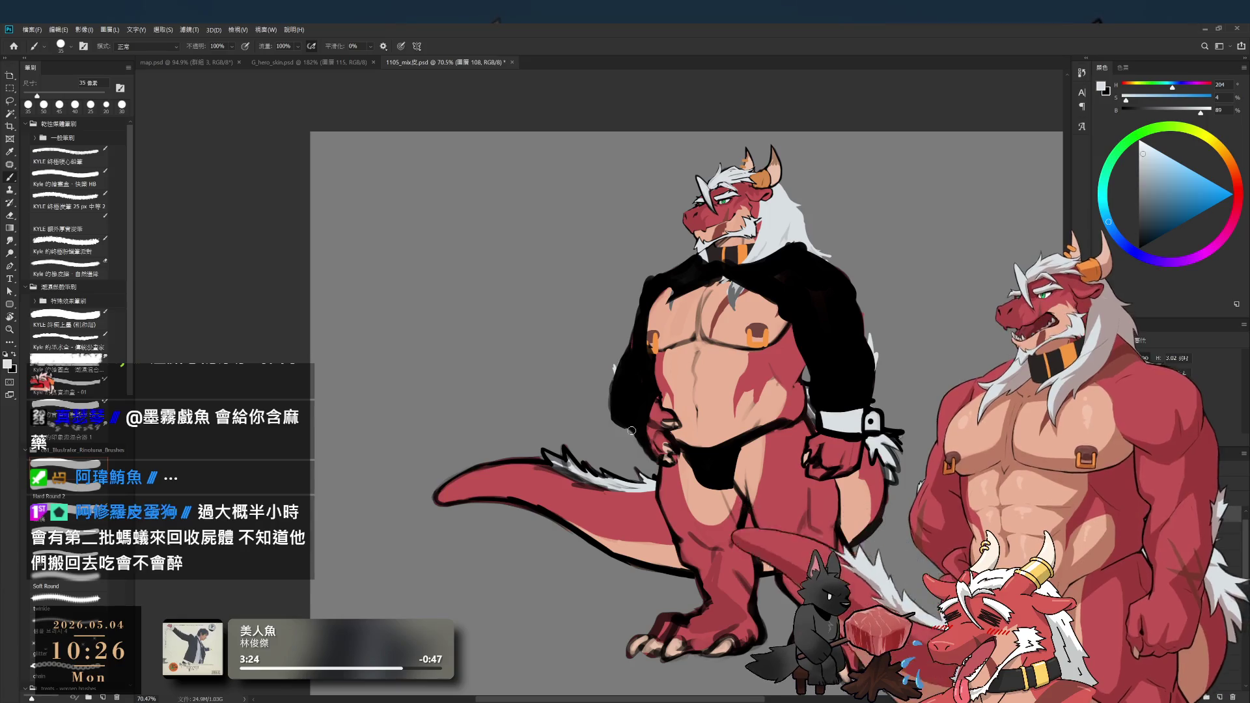
pyautogui.moveTo(652, 395); pyautogui.dragTo(649, 435)
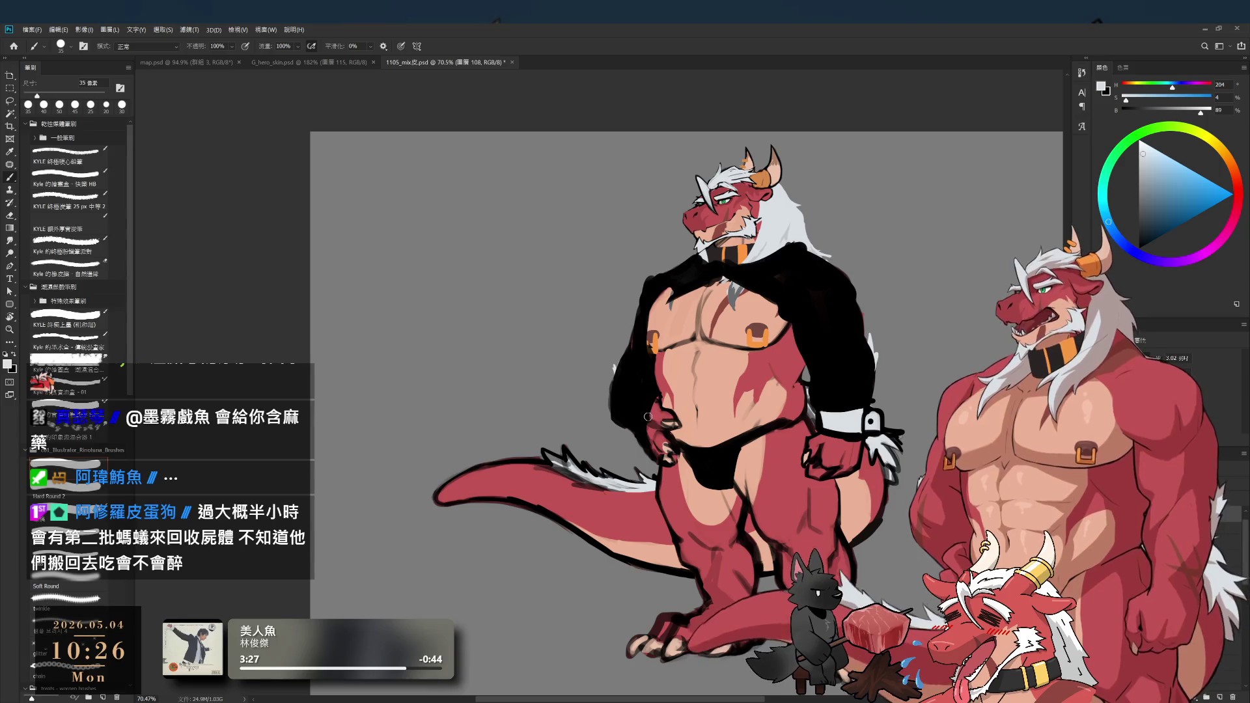
pyautogui.press('e')
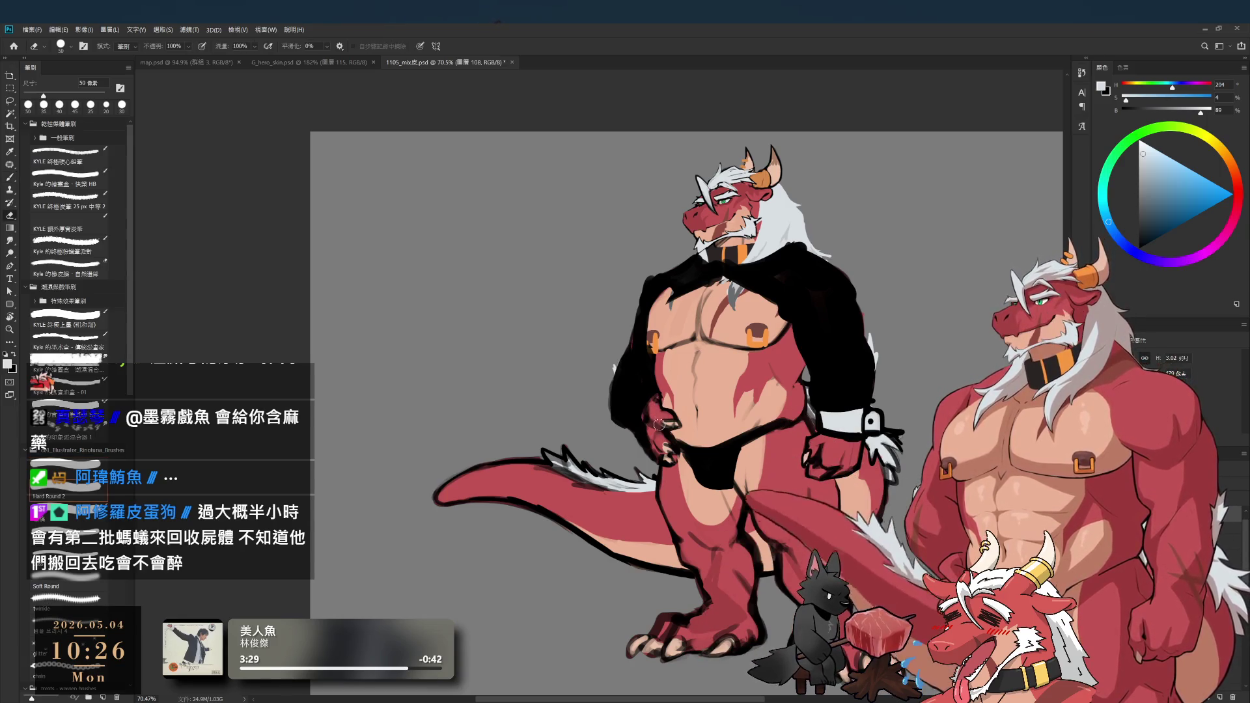
pyautogui.press('b')
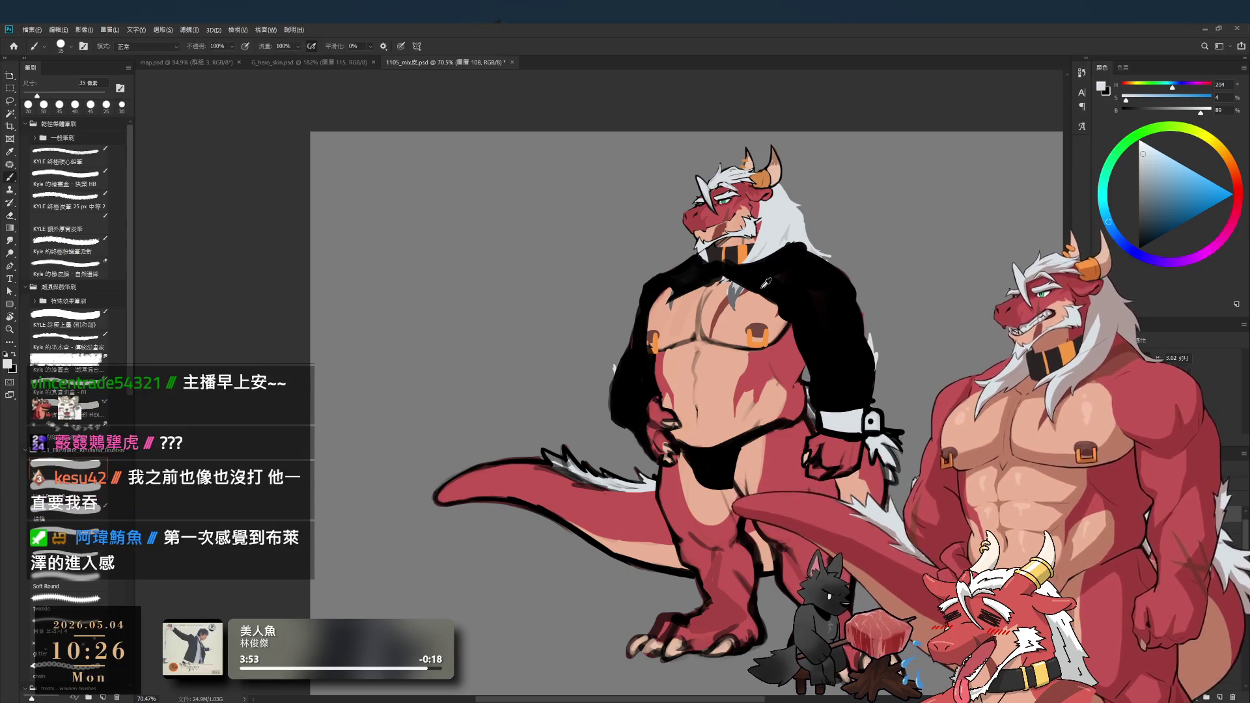
pyautogui.keyDown('alt'); pyautogui.click(721, 275); pyautogui.keyUp('alt')
pyautogui.press('e')
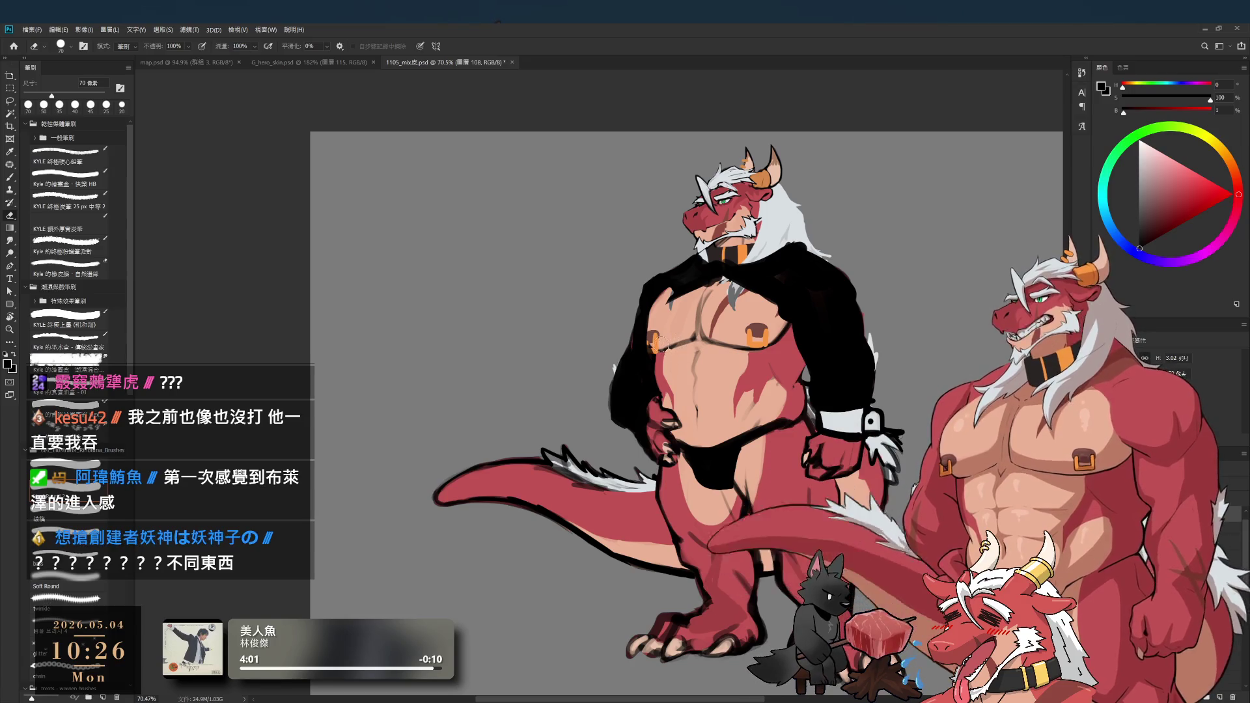
pyautogui.press('b')
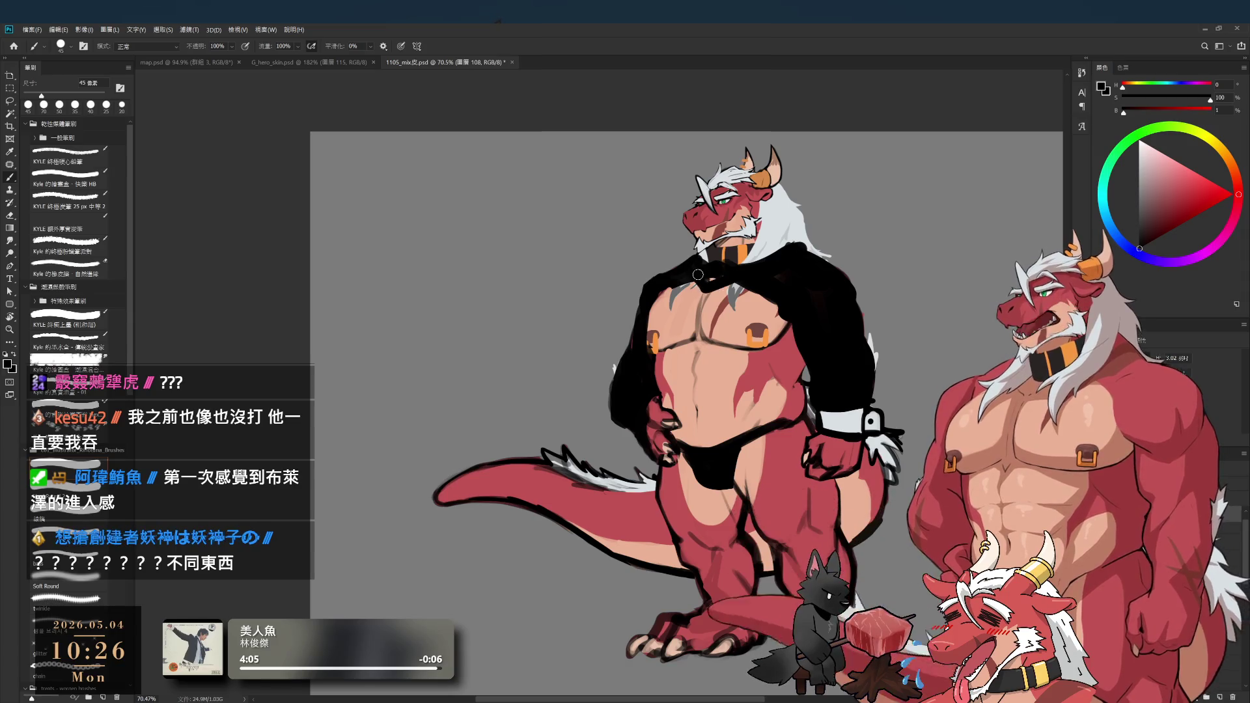
# - Paint a light grey-blue band around the other arm near the hand
pyautogui.press('e')
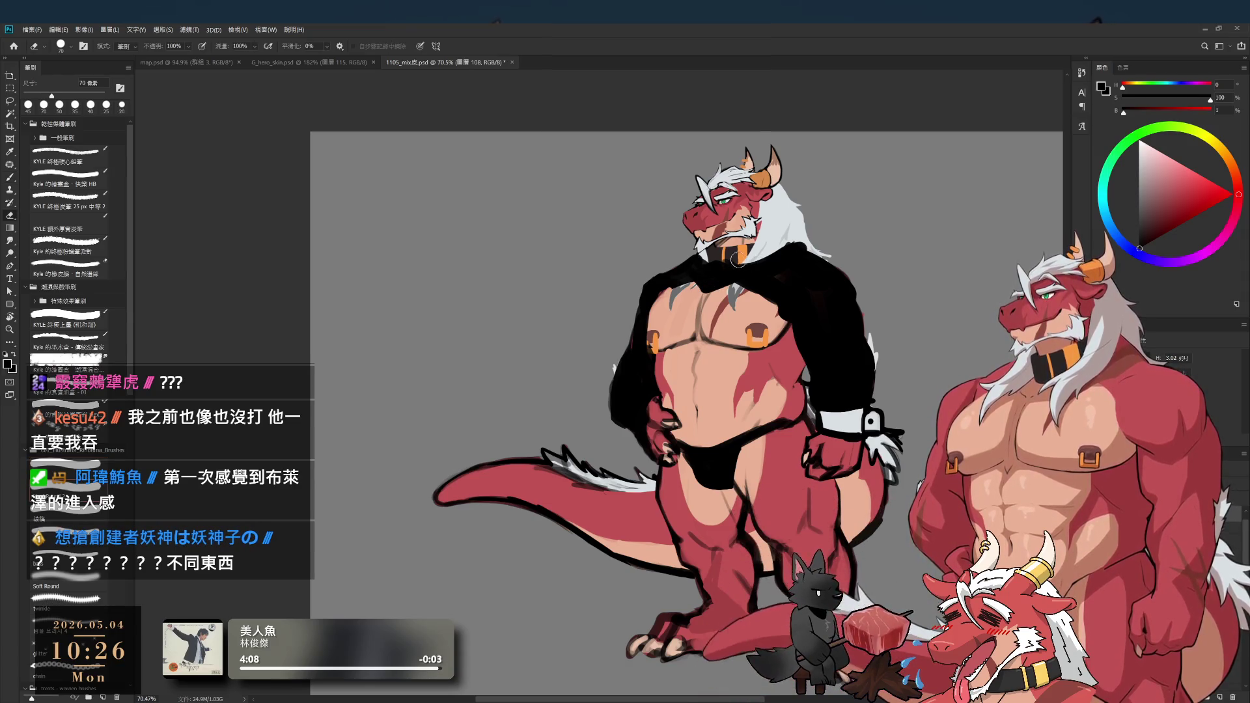
pyautogui.press('b')
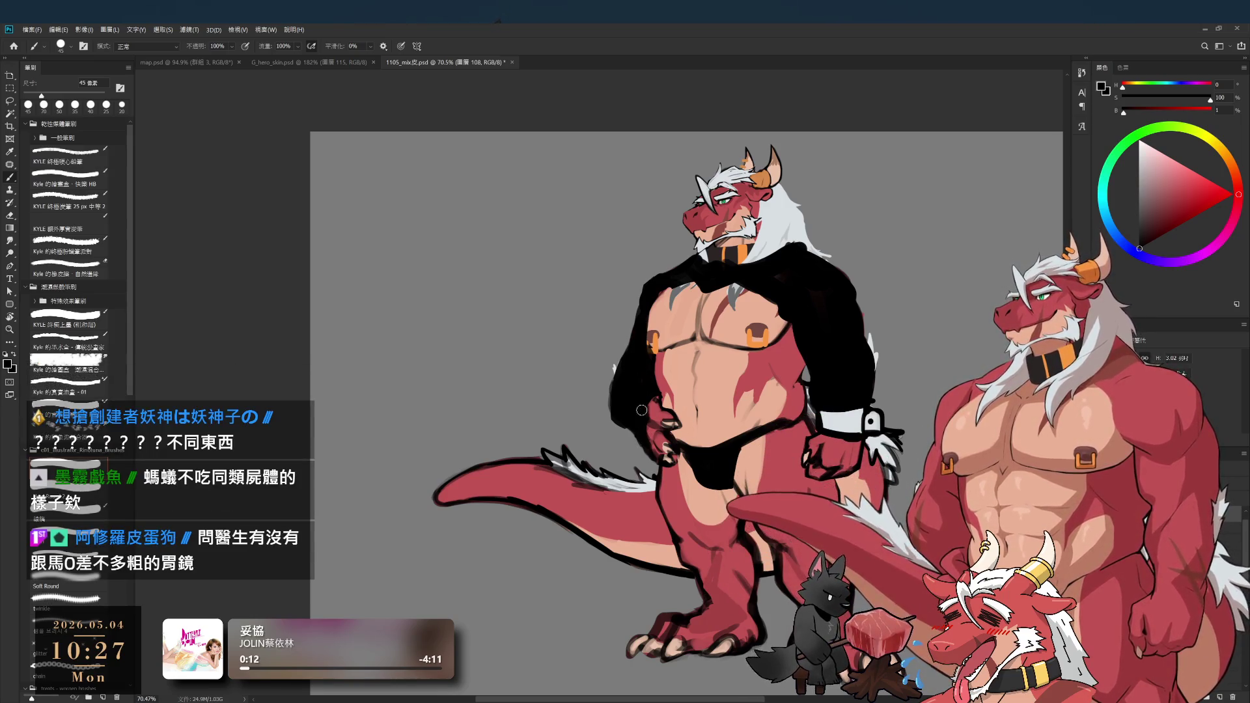
pyautogui.keyDown('alt'); pyautogui.click(699, 419); pyautogui.keyUp('alt')
pyautogui.moveTo(652, 393); pyautogui.dragTo(638, 442)
pyautogui.keyDown('alt'); pyautogui.click(642, 410); pyautogui.keyUp('alt')
pyautogui.press('[')
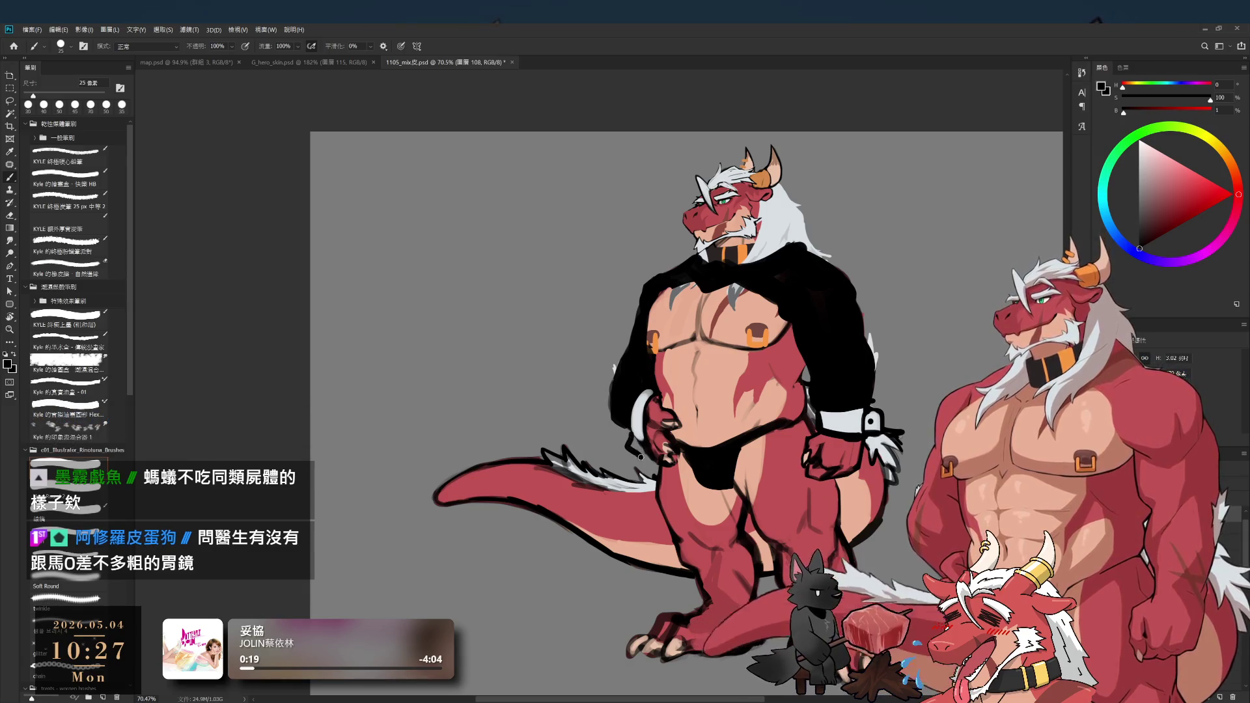
pyautogui.press(']')
pyautogui.press('x')
pyautogui.moveTo(644, 426); pyautogui.dragTo(630, 456)
# - Switch to sleeve black at a smaller brush for outlining the band, and zoom out to review
pyautogui.keyDown('alt'); pyautogui.click(619, 438); pyautogui.keyUp('alt')
pyautogui.press('[')
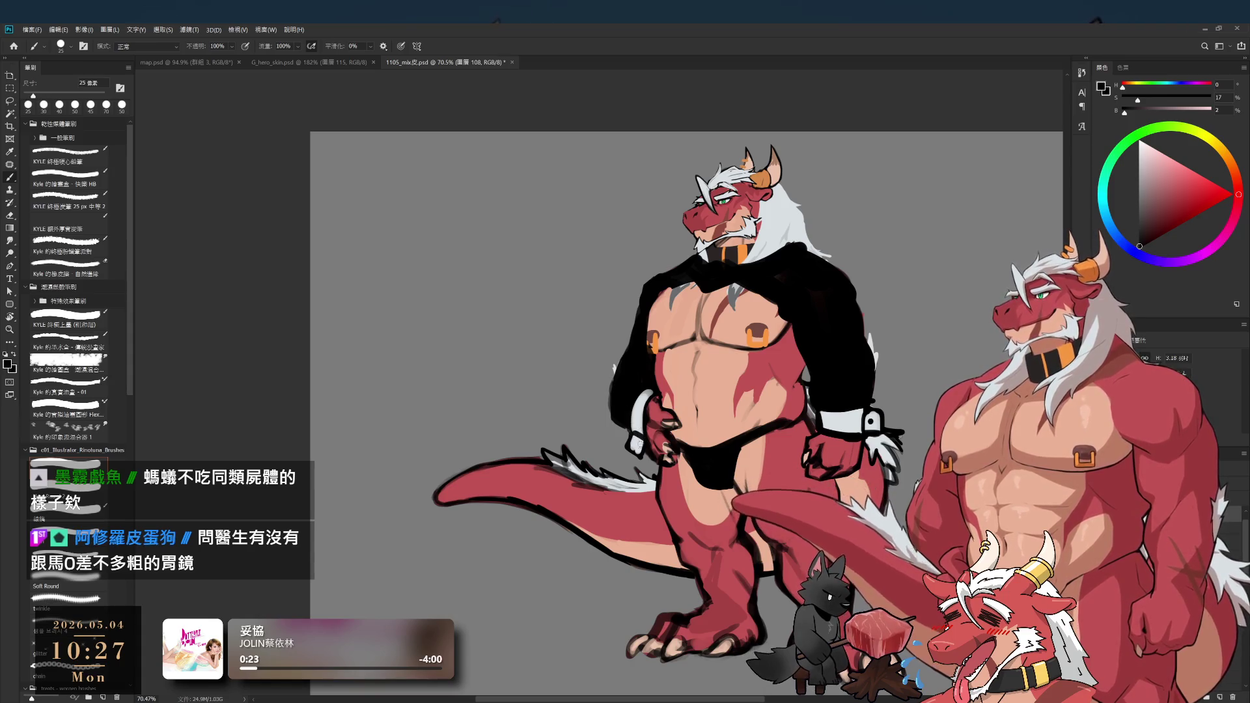
pyautogui.scroll(-3, 756, 491)
pyautogui.scroll(2, 756, 491)
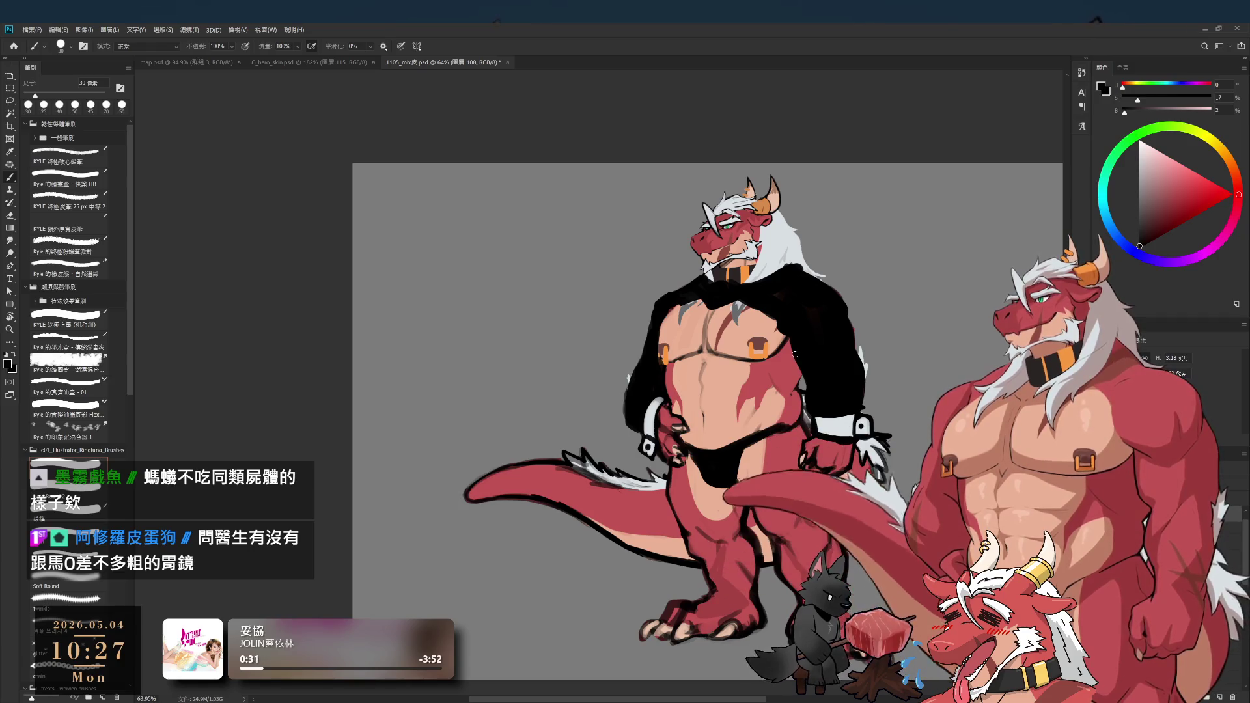
pyautogui.scroll(-1, 796, 370)
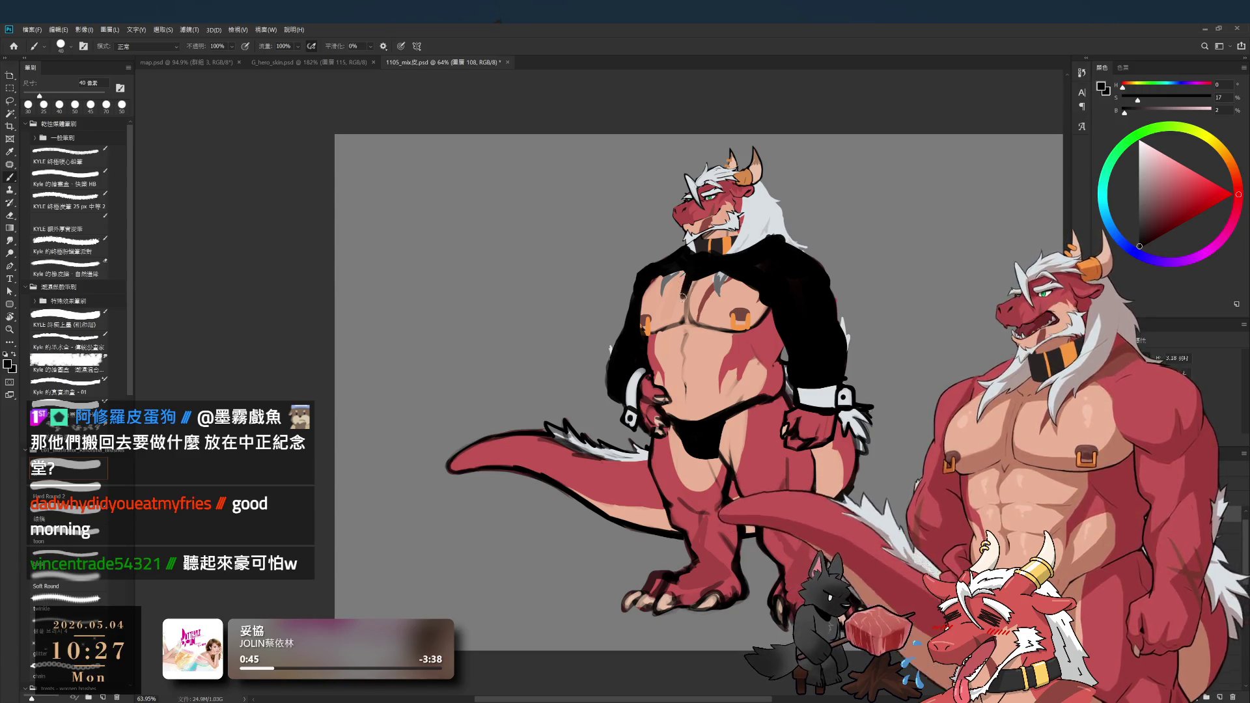
# - Draw the black necktie down the dragon's chest
pyautogui.press('[')
pyautogui.moveTo(681, 270)
pyautogui.mouseDown()
pyautogui.moveTo(683, 332)
pyautogui.moveTo(696, 324)
pyautogui.moveTo(689, 295)
pyautogui.mouseUp()
pyautogui.hotkey('ctrl', 'z')
pyautogui.press(']')
pyautogui.press(']')
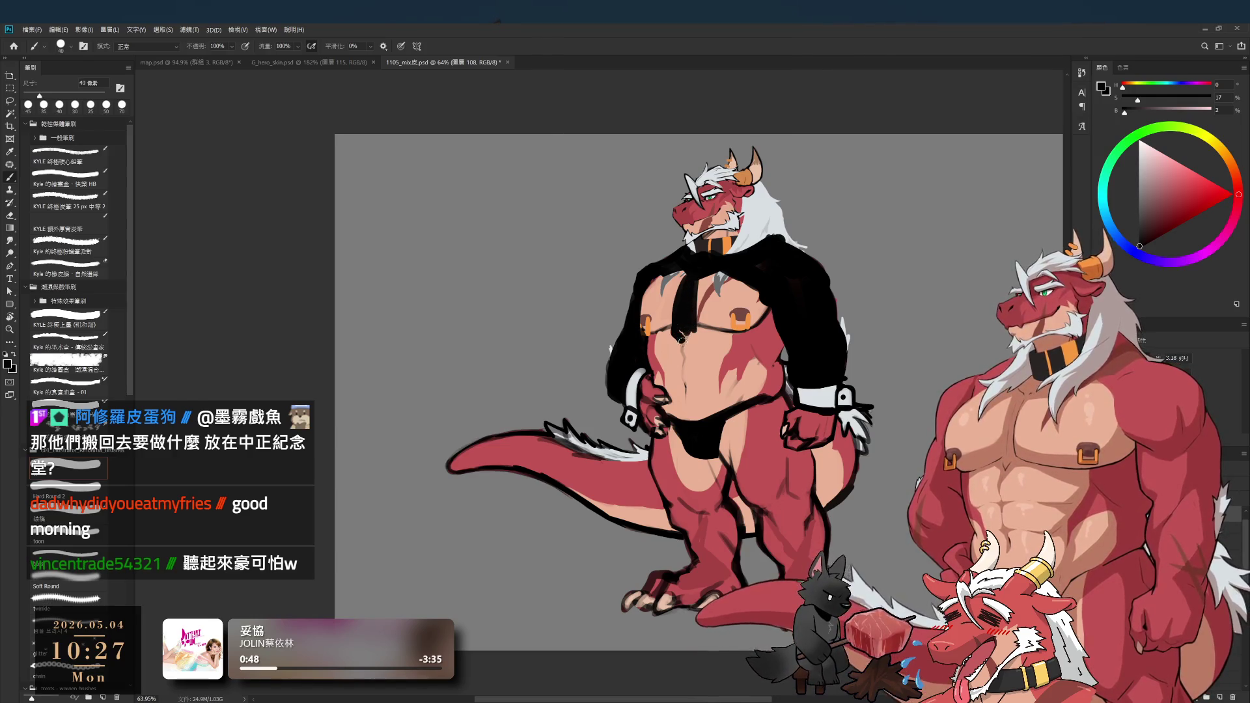
pyautogui.moveTo(681, 338); pyautogui.dragTo(678, 308)
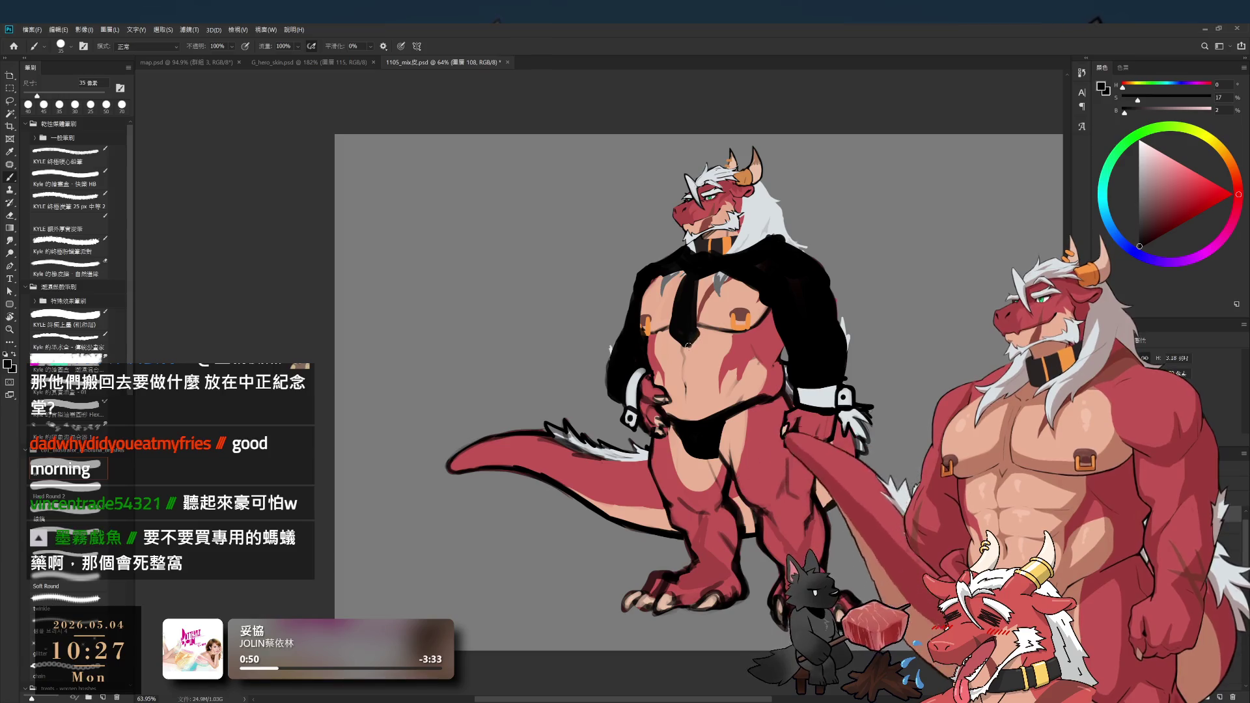
# - Paint a light grey tie knot at the collar
pyautogui.keyDown('alt'); pyautogui.click(699, 275); pyautogui.keyUp('alt')
pyautogui.press('[')
pyautogui.press('[')
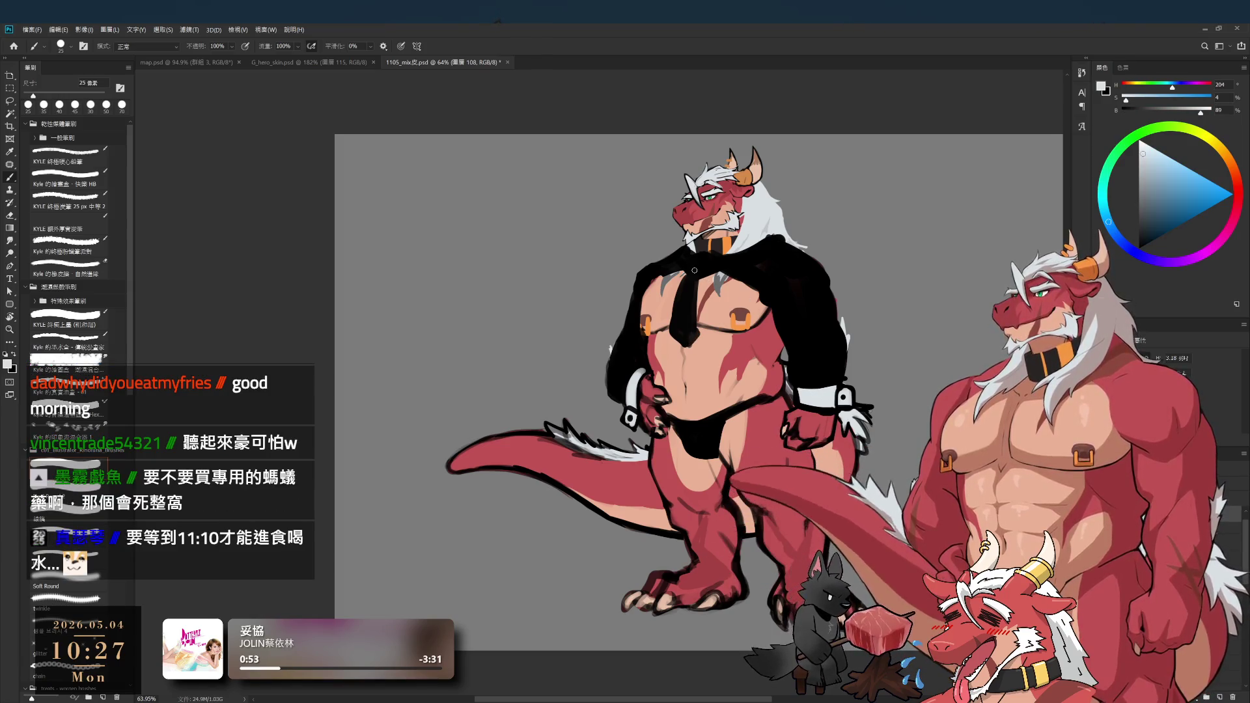
pyautogui.moveTo(705, 256); pyautogui.dragTo(704, 264)
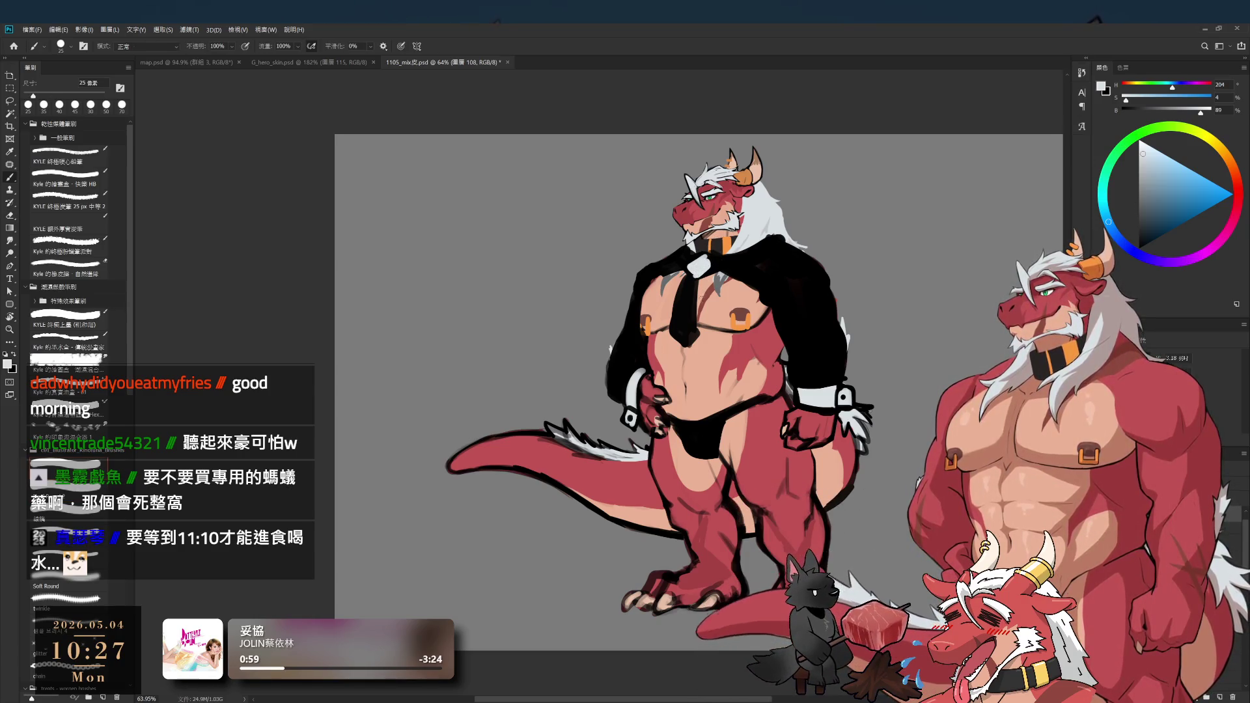
pyautogui.press('e')
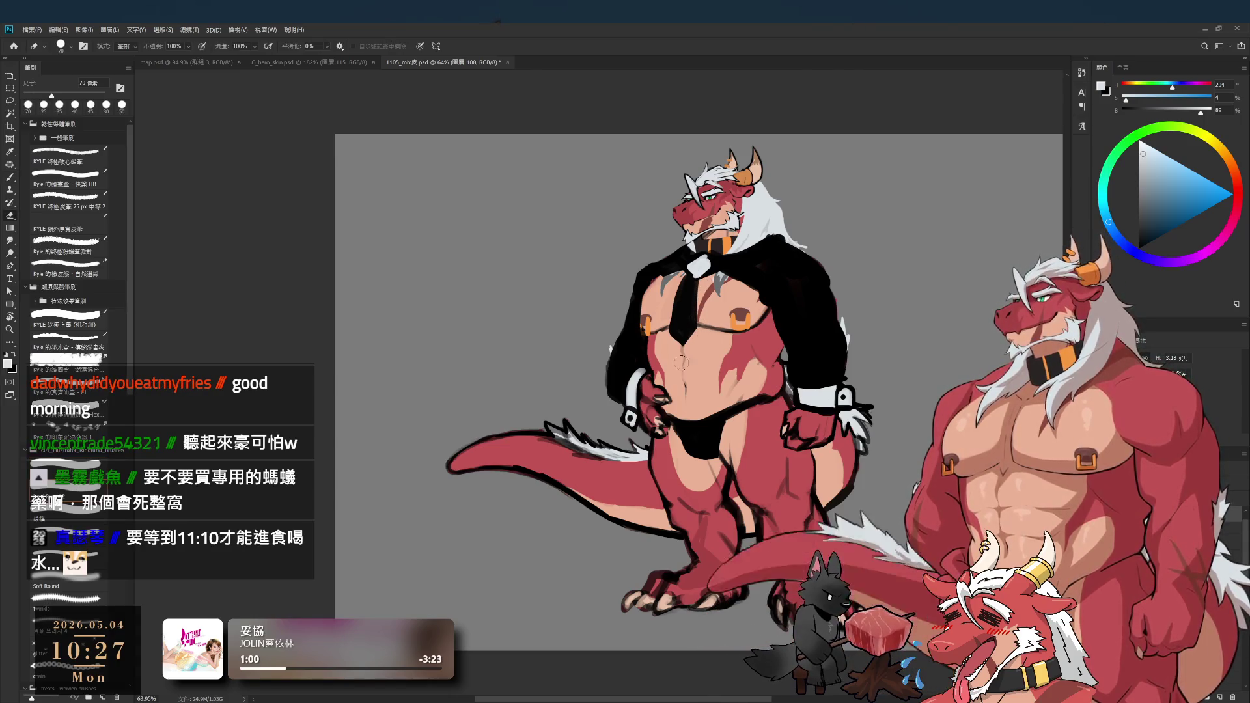
pyautogui.press('b')
# - Stroke a black strap down the dragon's leg with a larger brush
pyautogui.keyDown('alt'); pyautogui.click(679, 325); pyautogui.keyUp('alt')
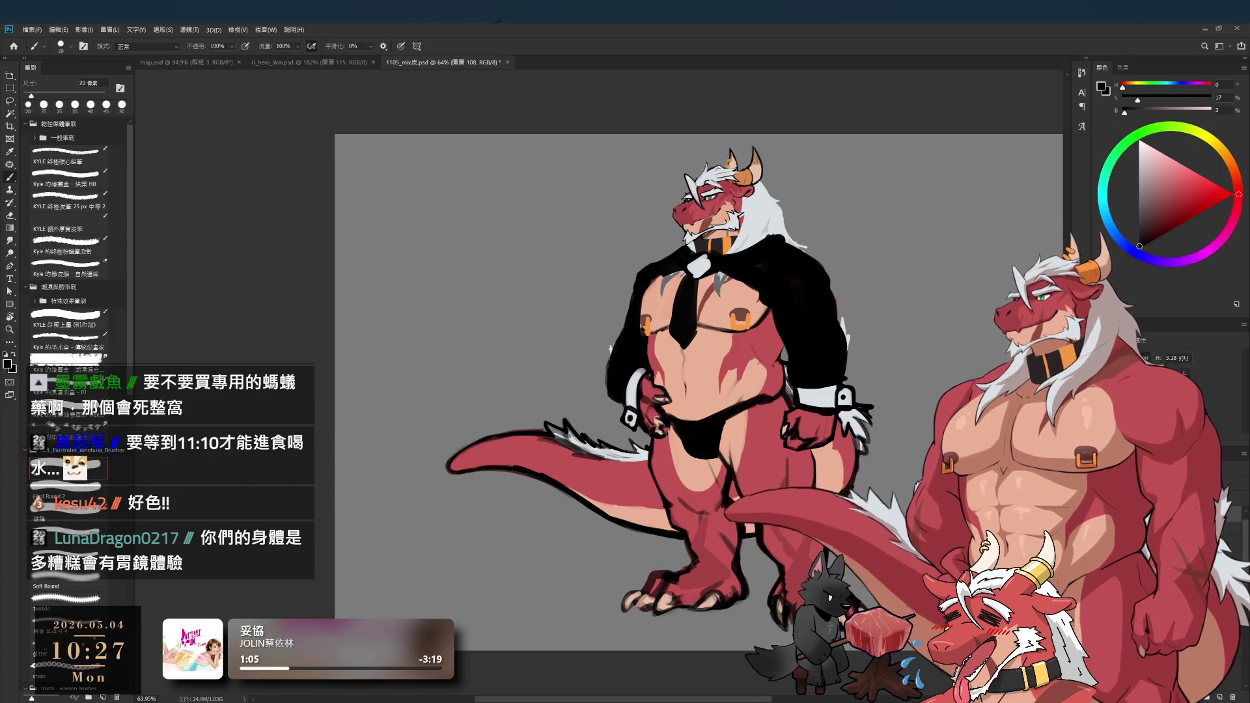
pyautogui.moveTo(791, 514); pyautogui.dragTo(713, 510)
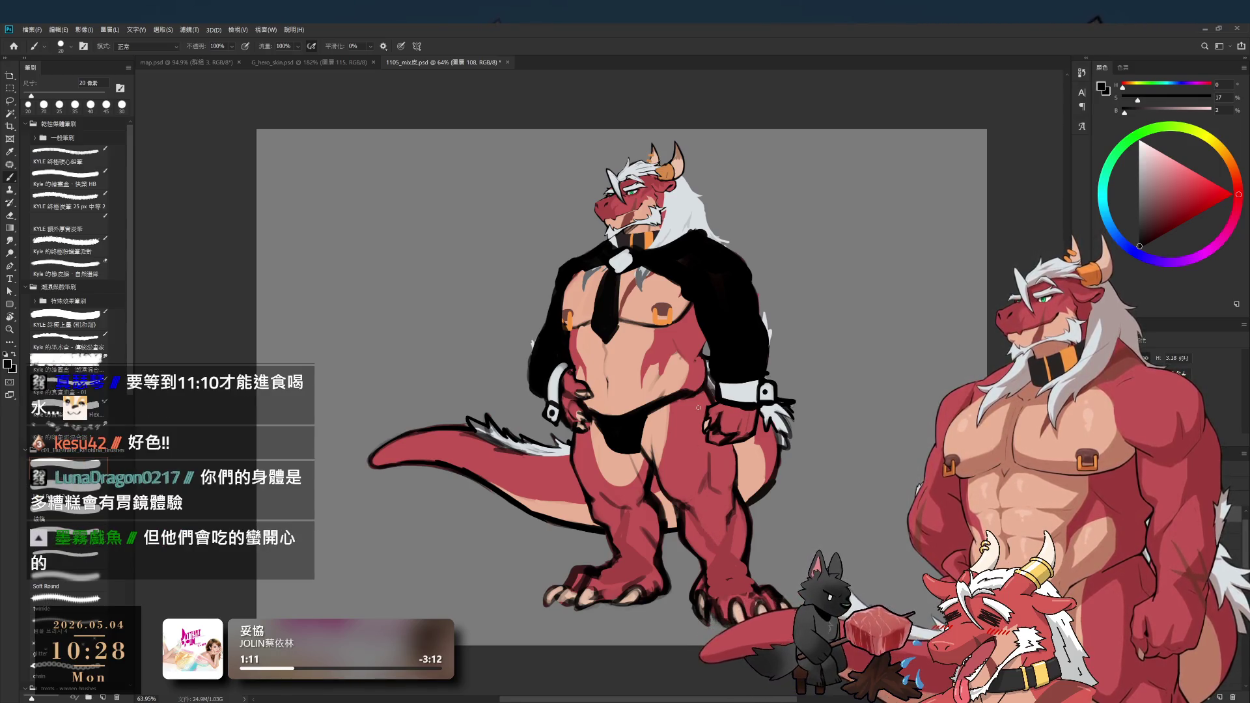
pyautogui.press(']')
pyautogui.press(']')
pyautogui.press(']')
pyautogui.press(']')
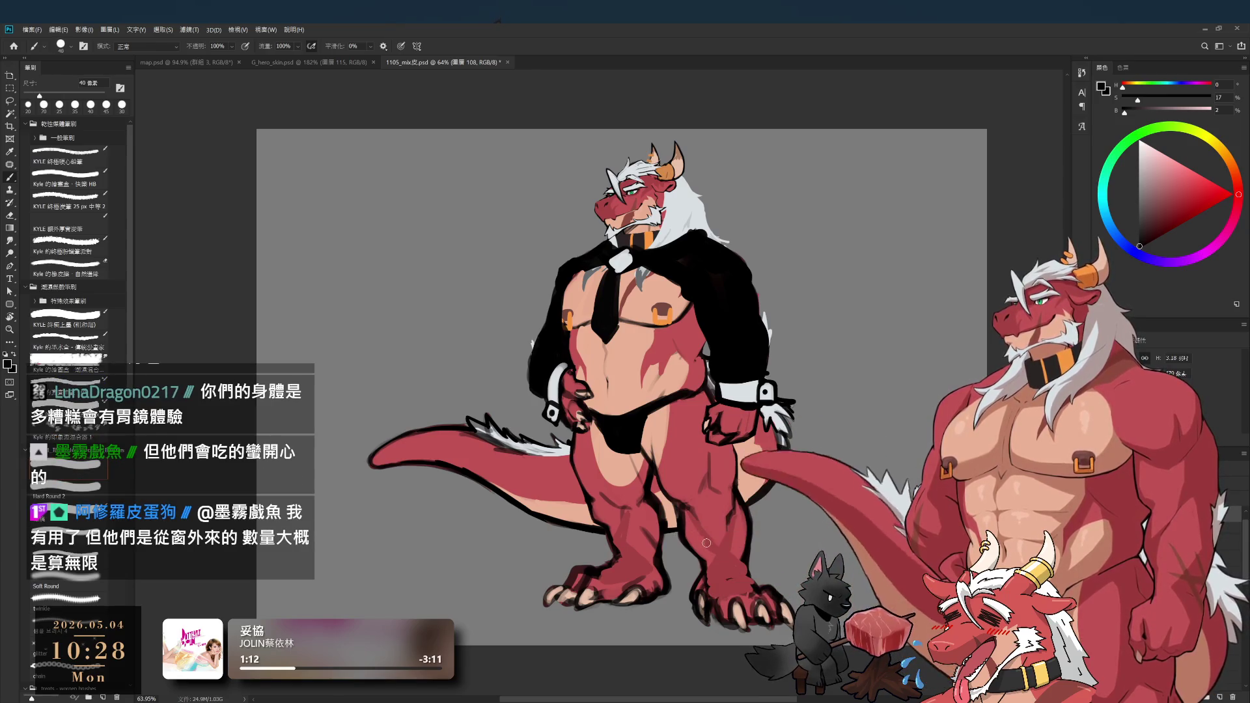
pyautogui.press(']')
pyautogui.press(']')
pyautogui.press(']')
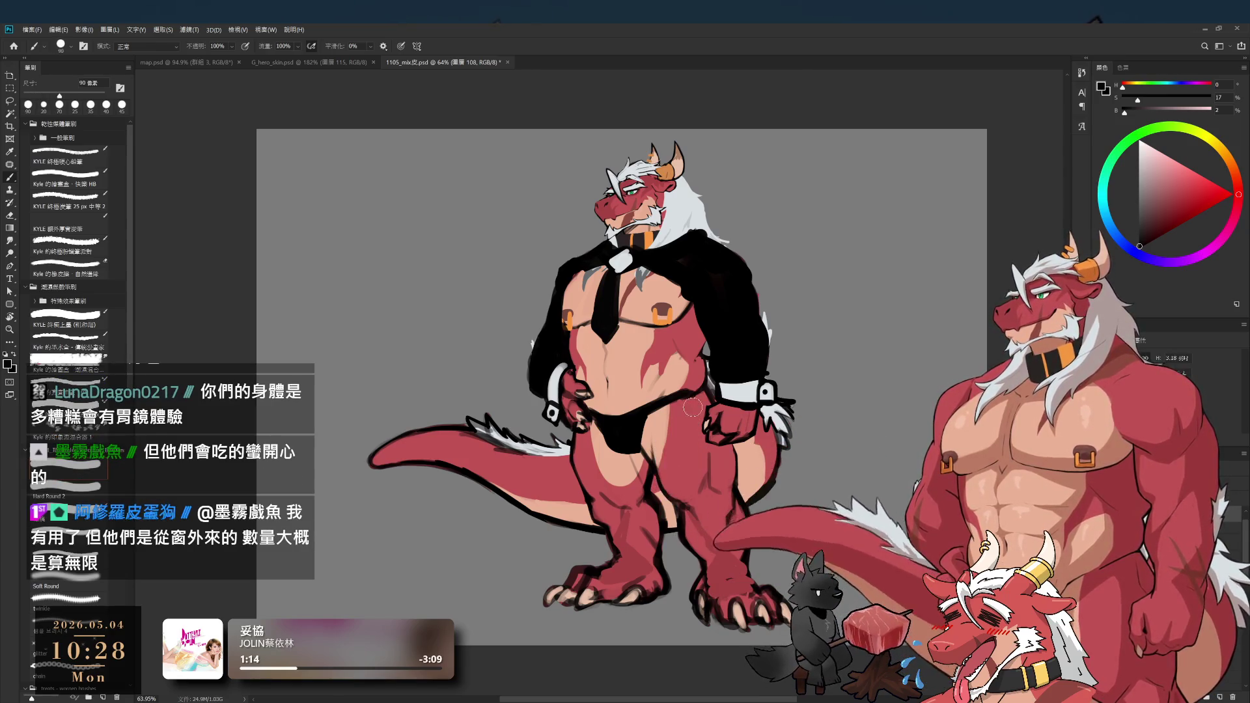
pyautogui.moveTo(669, 398); pyautogui.dragTo(683, 501)
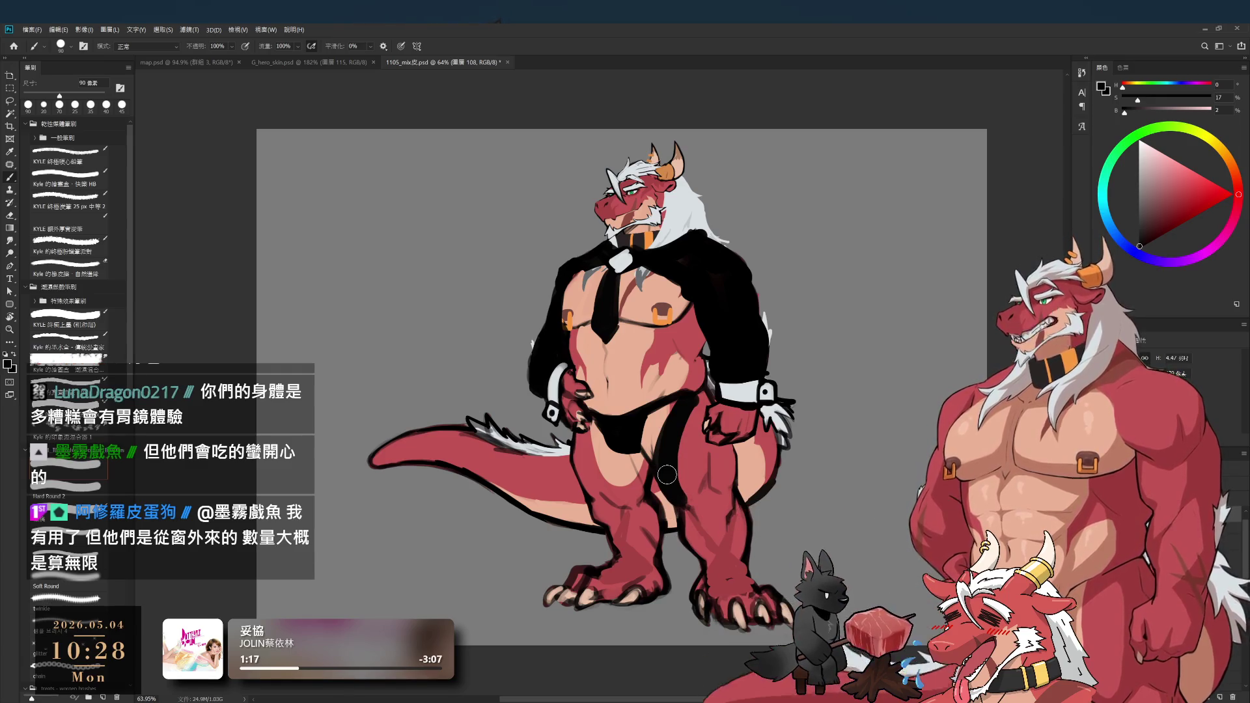
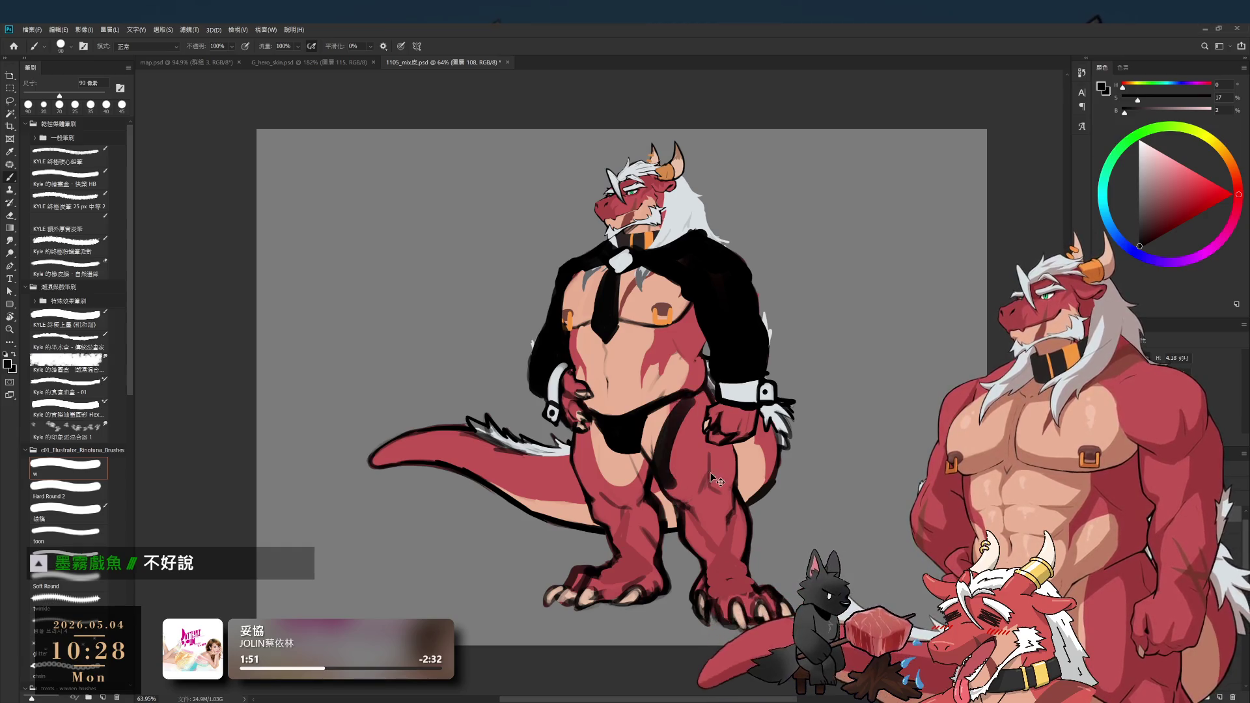
# - Paint broad dark translucent shading over the inner thighs and right lower leg with a large brush
pyautogui.moveTo(651, 410); pyautogui.dragTo(664, 463)
pyautogui.press(']')
pyautogui.press(']')
pyautogui.moveTo(661, 417)
pyautogui.mouseDown()
pyautogui.moveTo(700, 547)
pyautogui.moveTo(745, 589)
pyautogui.mouseUp()
pyautogui.moveTo(703, 489)
pyautogui.mouseDown()
pyautogui.moveTo(742, 574)
pyautogui.moveTo(710, 586)
pyautogui.mouseUp()
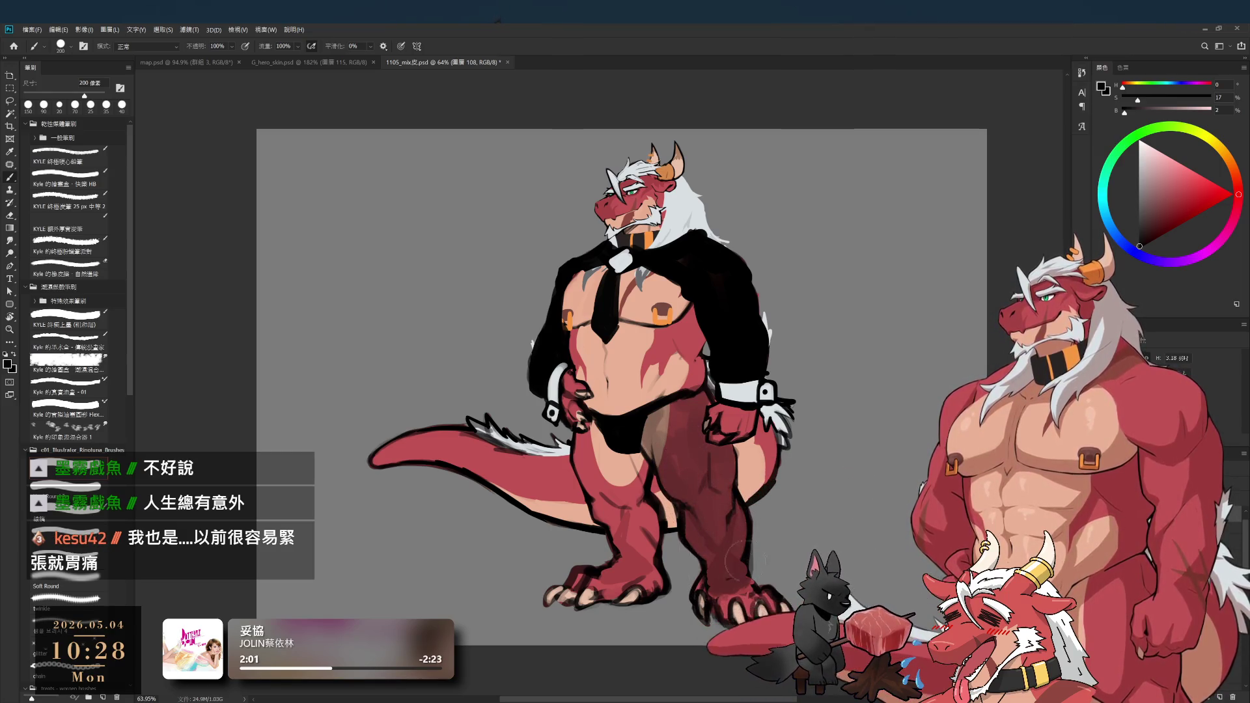
pyautogui.moveTo(642, 452)
pyautogui.mouseDown()
pyautogui.moveTo(635, 498)
pyautogui.moveTo(622, 502)
pyautogui.moveTo(644, 489)
pyautogui.mouseUp()
pyautogui.moveTo(608, 417)
pyautogui.mouseDown()
pyautogui.moveTo(590, 475)
pyautogui.moveTo(579, 462)
pyautogui.moveTo(586, 525)
pyautogui.mouseUp()
pyautogui.moveTo(628, 472)
pyautogui.mouseDown()
pyautogui.moveTo(625, 547)
pyautogui.moveTo(645, 550)
pyautogui.mouseUp()
pyautogui.moveTo(615, 508); pyautogui.dragTo(621, 550)
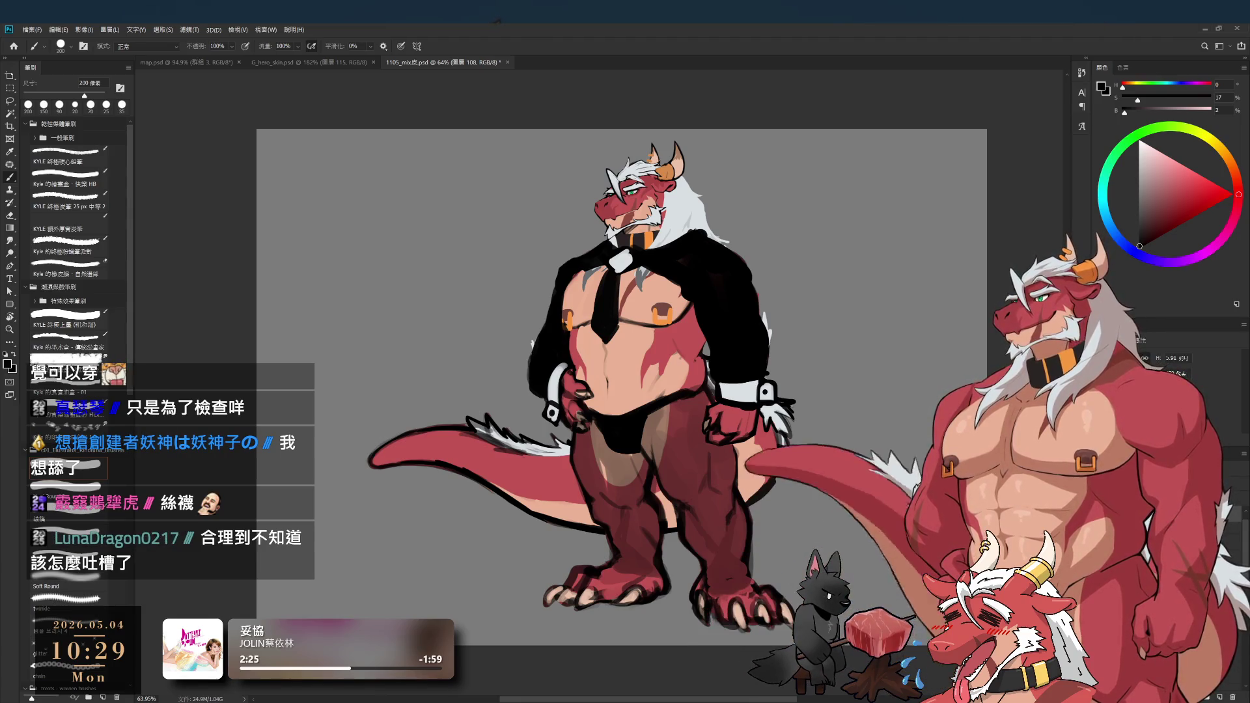
pyautogui.press('[')
pyautogui.press('[')
pyautogui.press('[')
pyautogui.press('[')
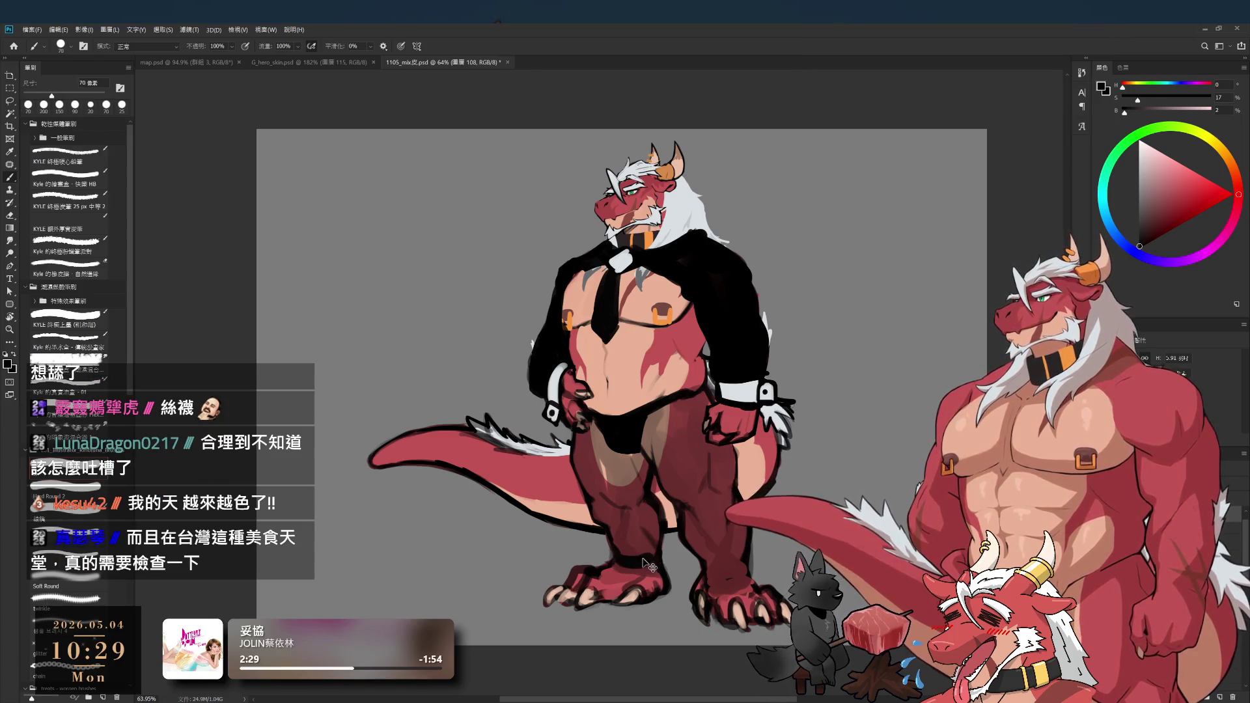
# - Paint a black strap band across the left thigh with pure black
pyautogui.keyDown('alt'); pyautogui.click(713, 539); pyautogui.keyUp('alt')
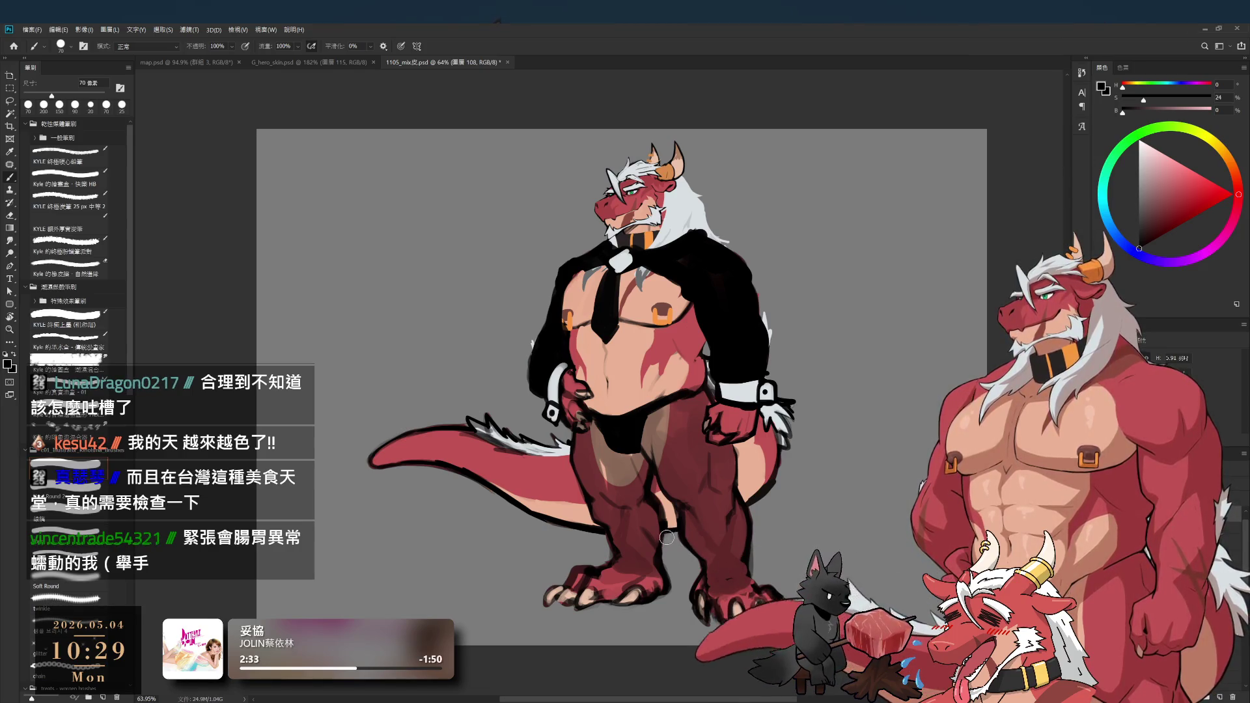
pyautogui.press('[')
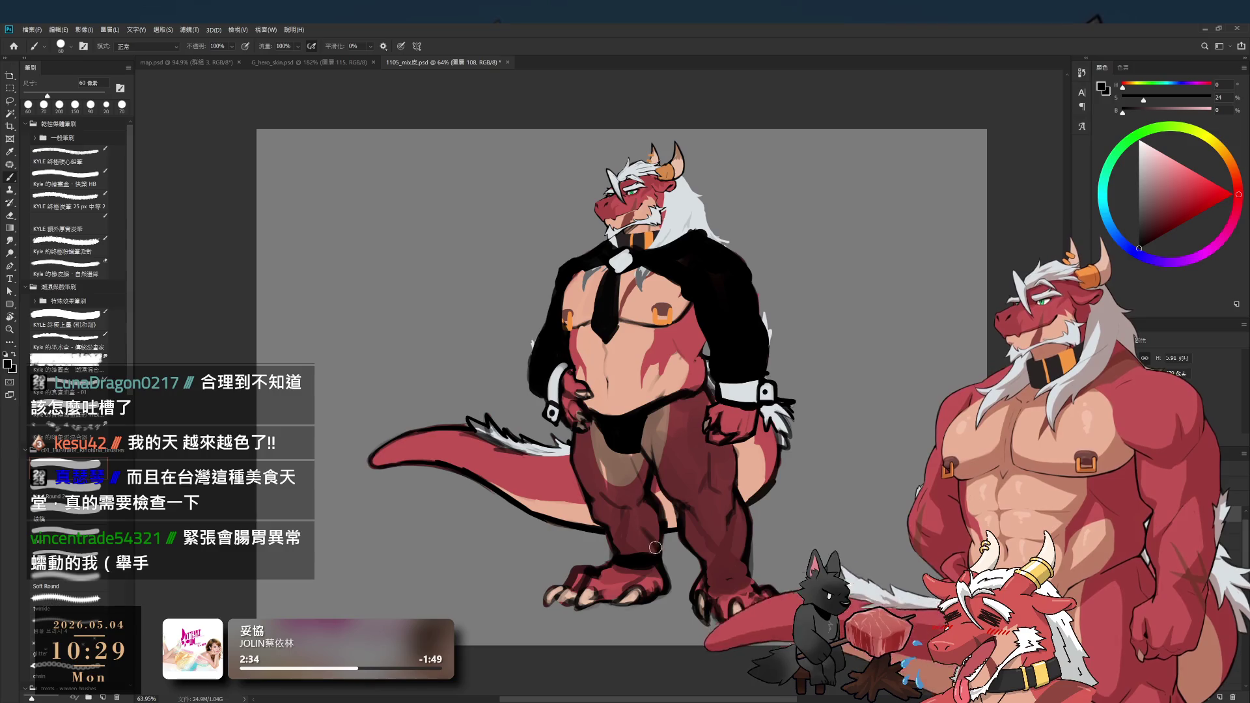
pyautogui.press(']')
pyautogui.moveTo(572, 473); pyautogui.dragTo(641, 475)
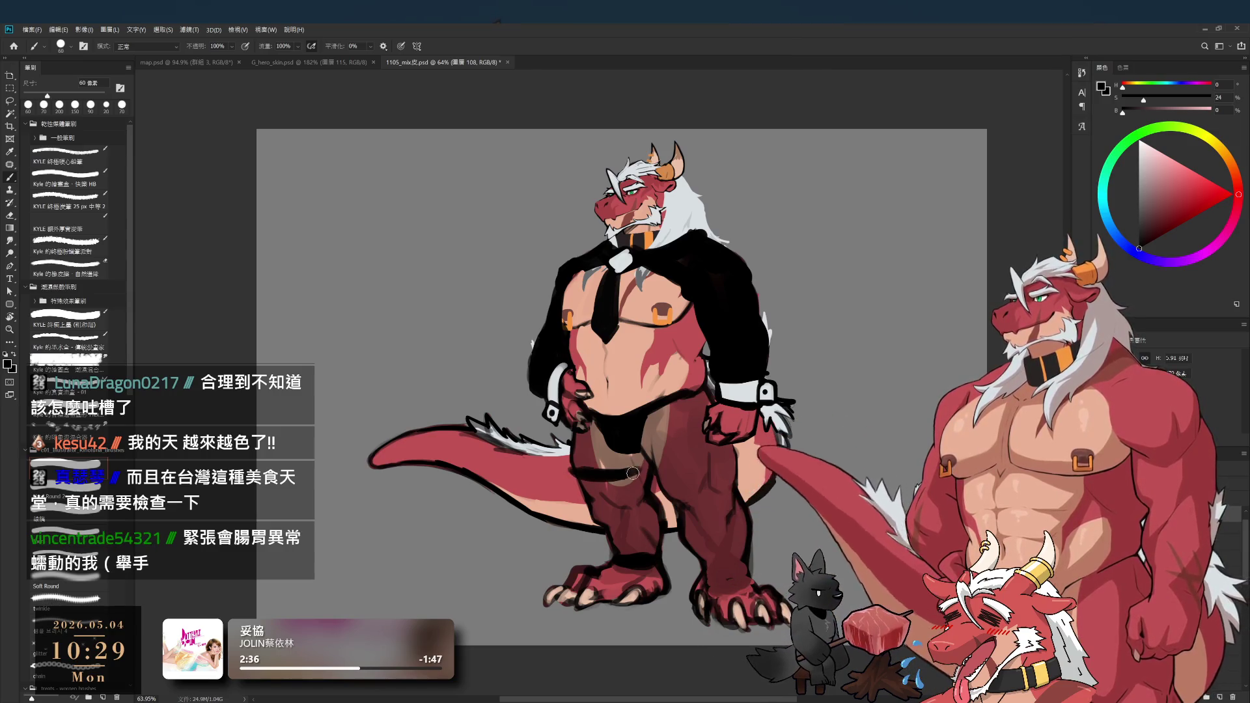
pyautogui.press('[')
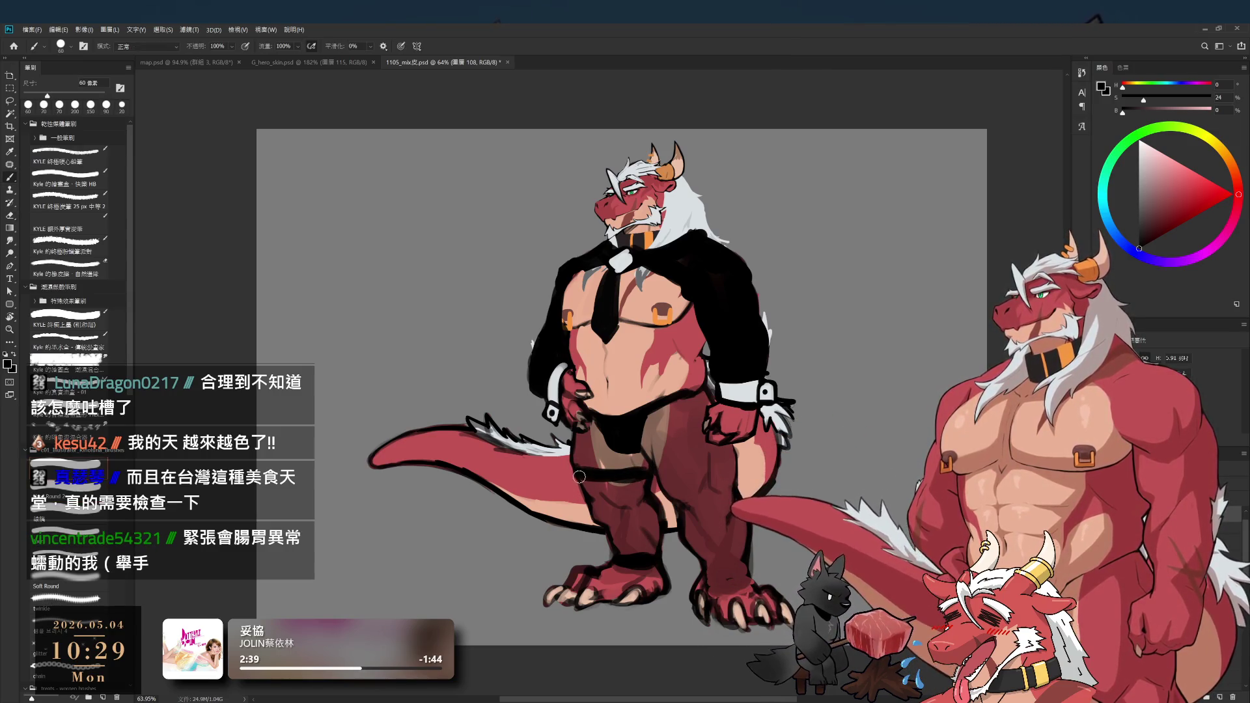
pyautogui.press('[')
pyautogui.moveTo(577, 473)
pyautogui.mouseDown()
pyautogui.moveTo(653, 482)
pyautogui.moveTo(733, 458)
pyautogui.mouseUp()
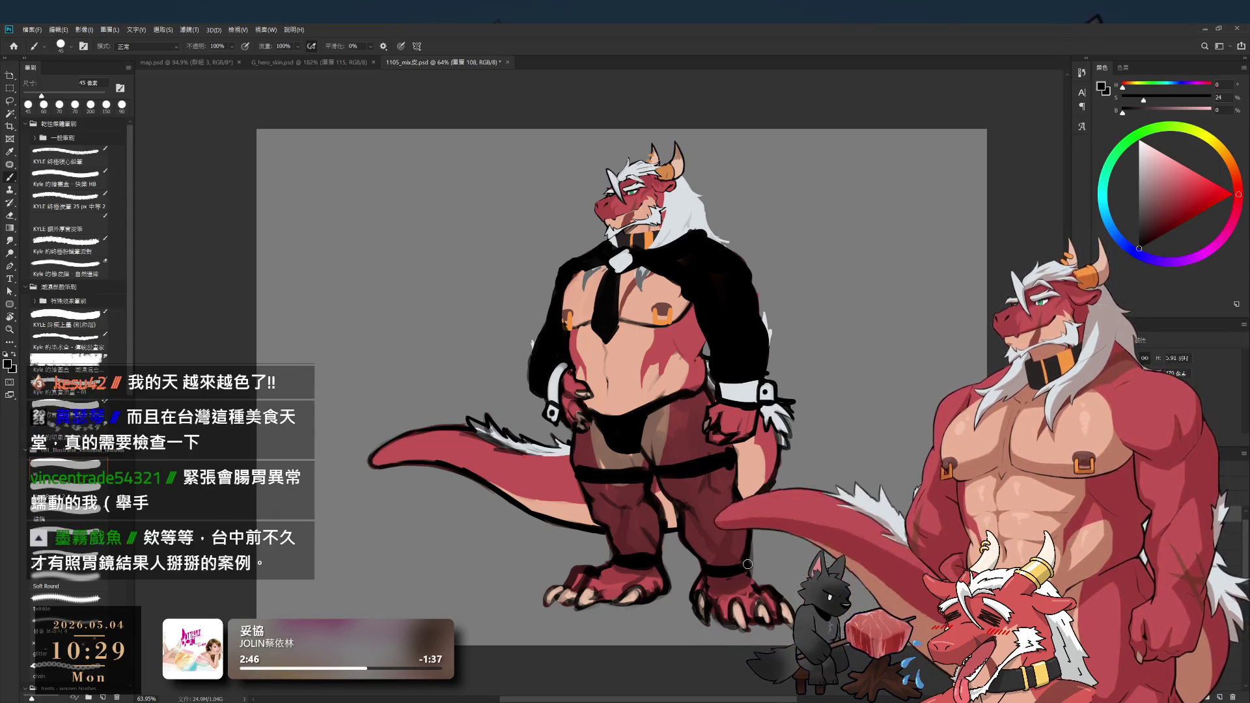
# - Zoom out to view the whole drawing and make layer 圖層 107 the working layer
pyautogui.press('e')
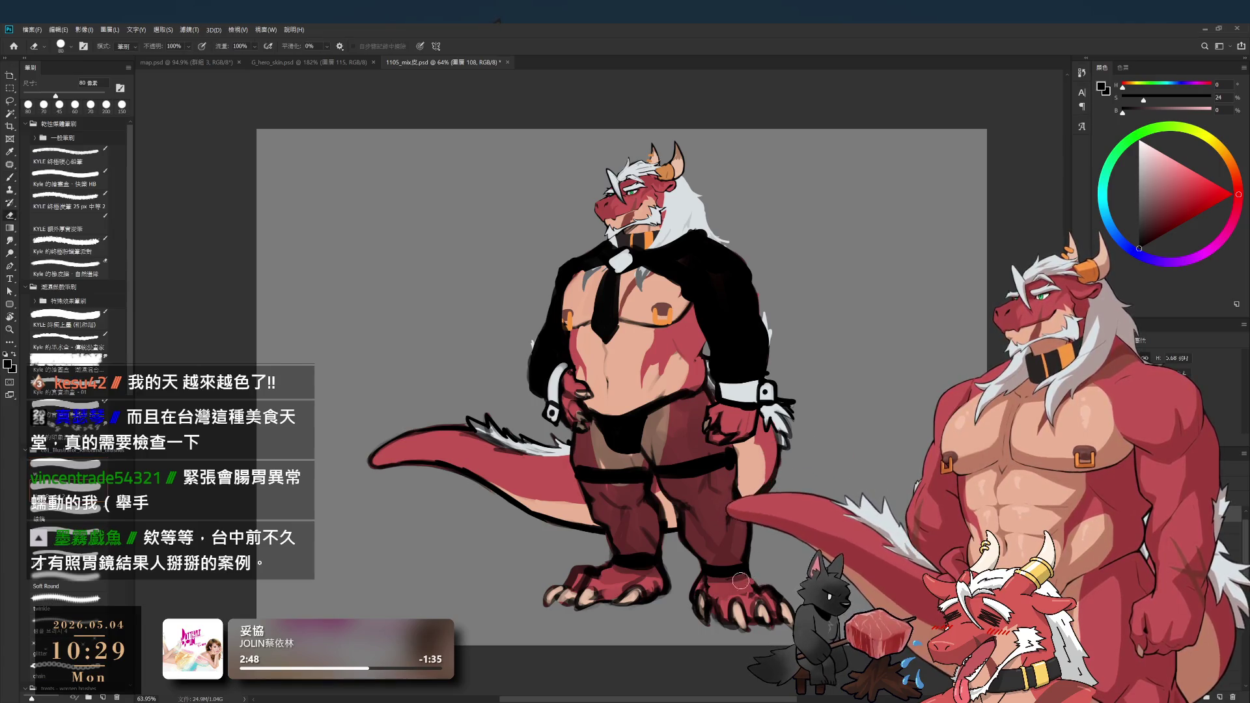
pyautogui.press('b')
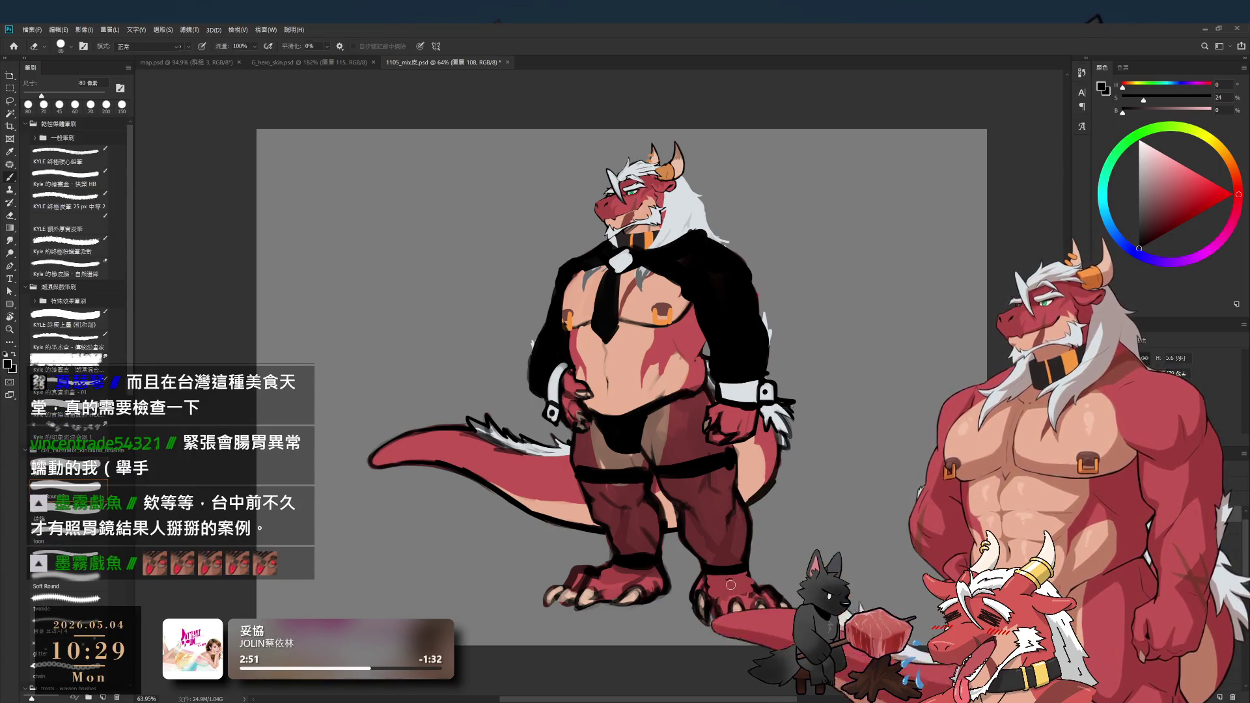
pyautogui.press('[')
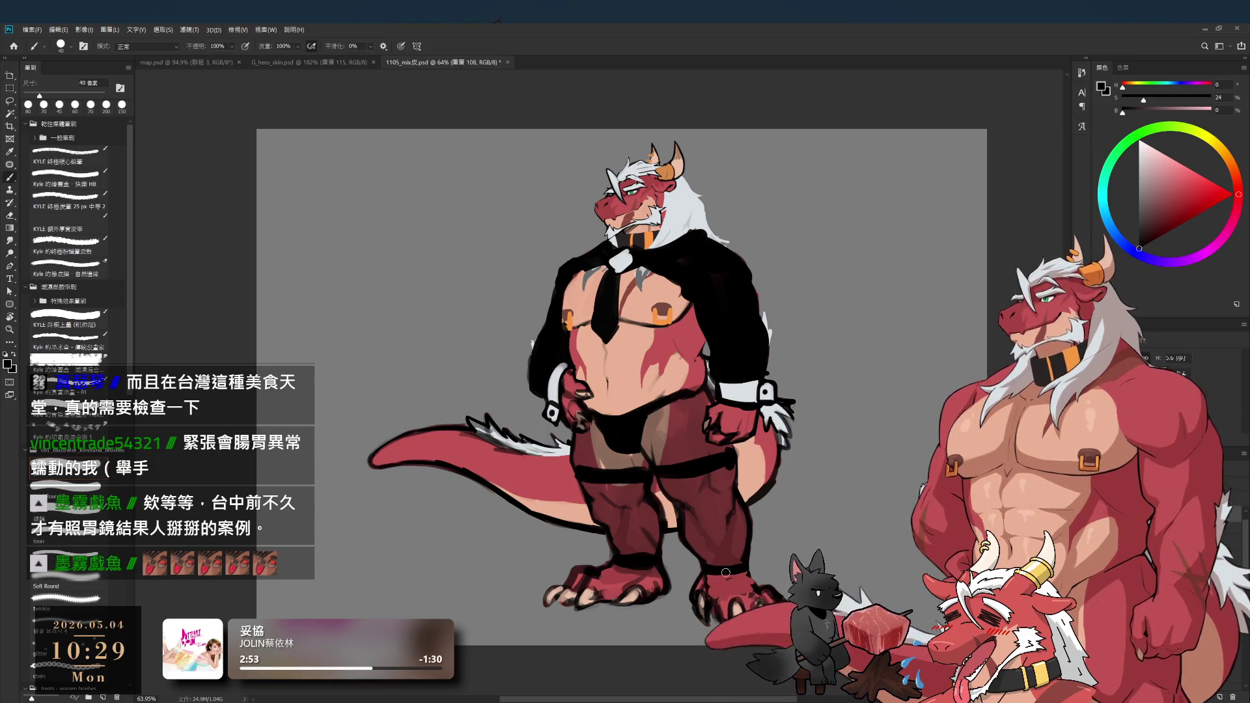
pyautogui.press('e')
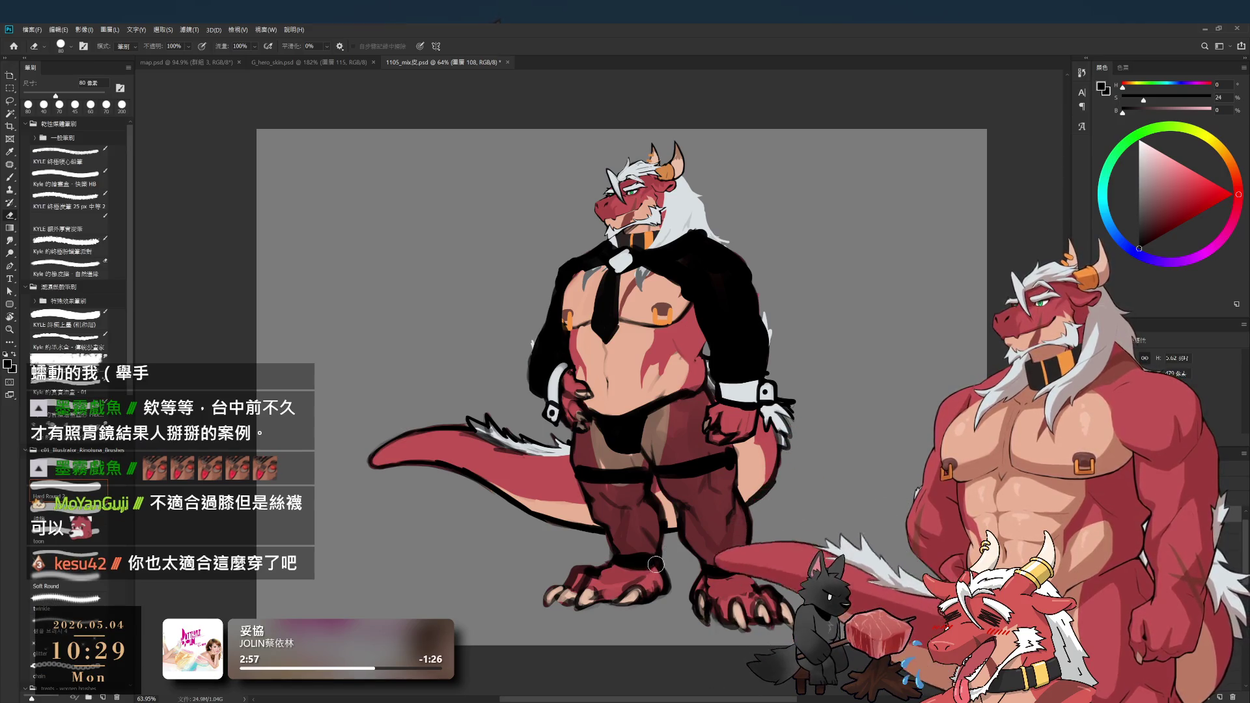
pyautogui.moveTo(642, 582)
pyautogui.mouseDown()
pyautogui.moveTo(608, 546)
pyautogui.moveTo(702, 543)
pyautogui.mouseUp()
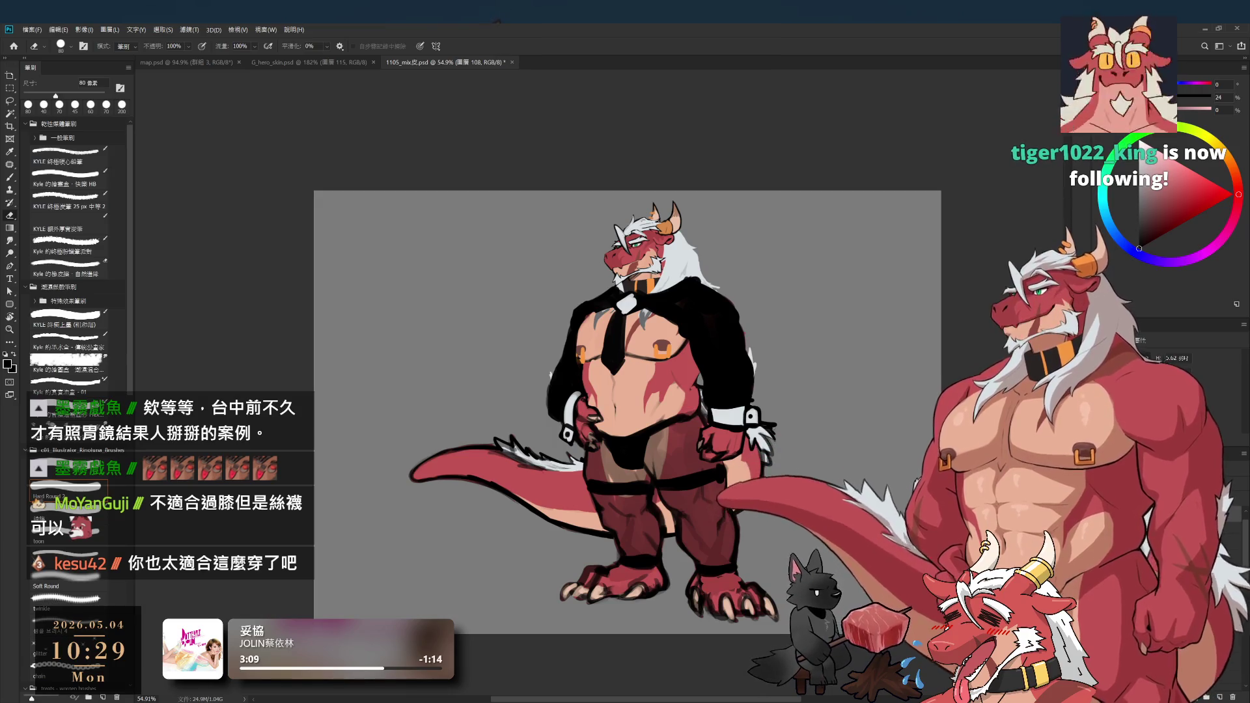
pyautogui.press('b')
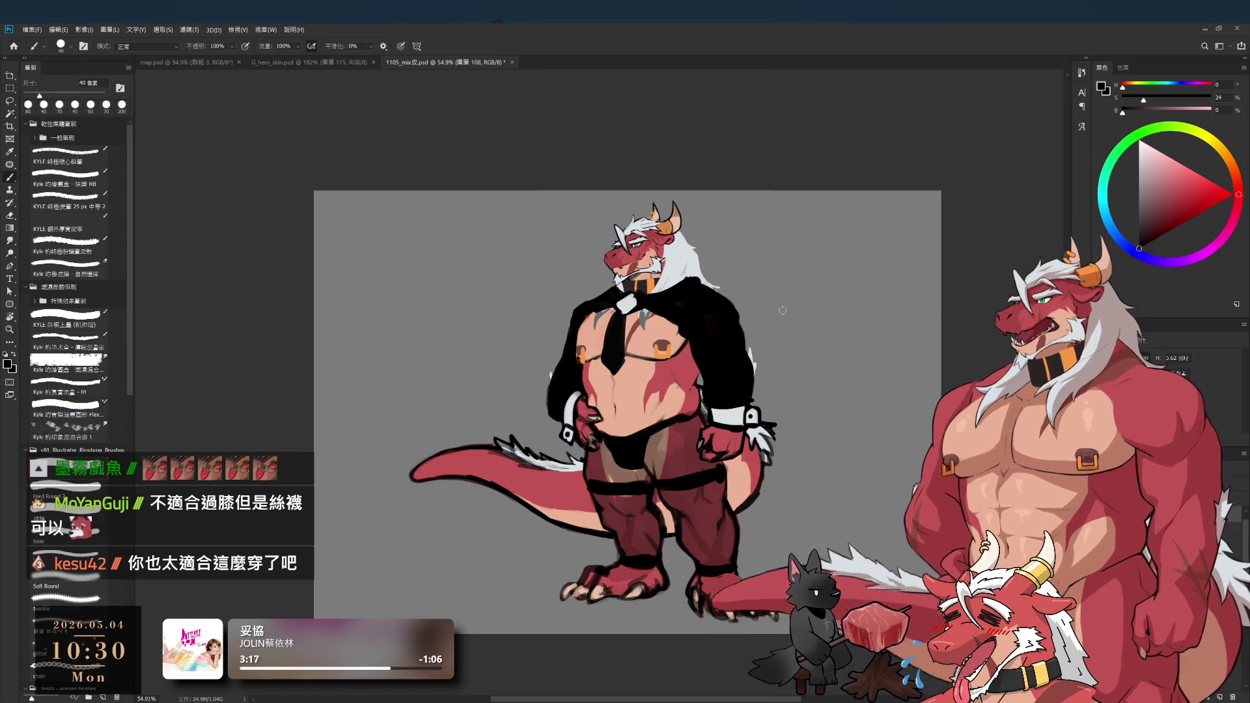
pyautogui.press('e')
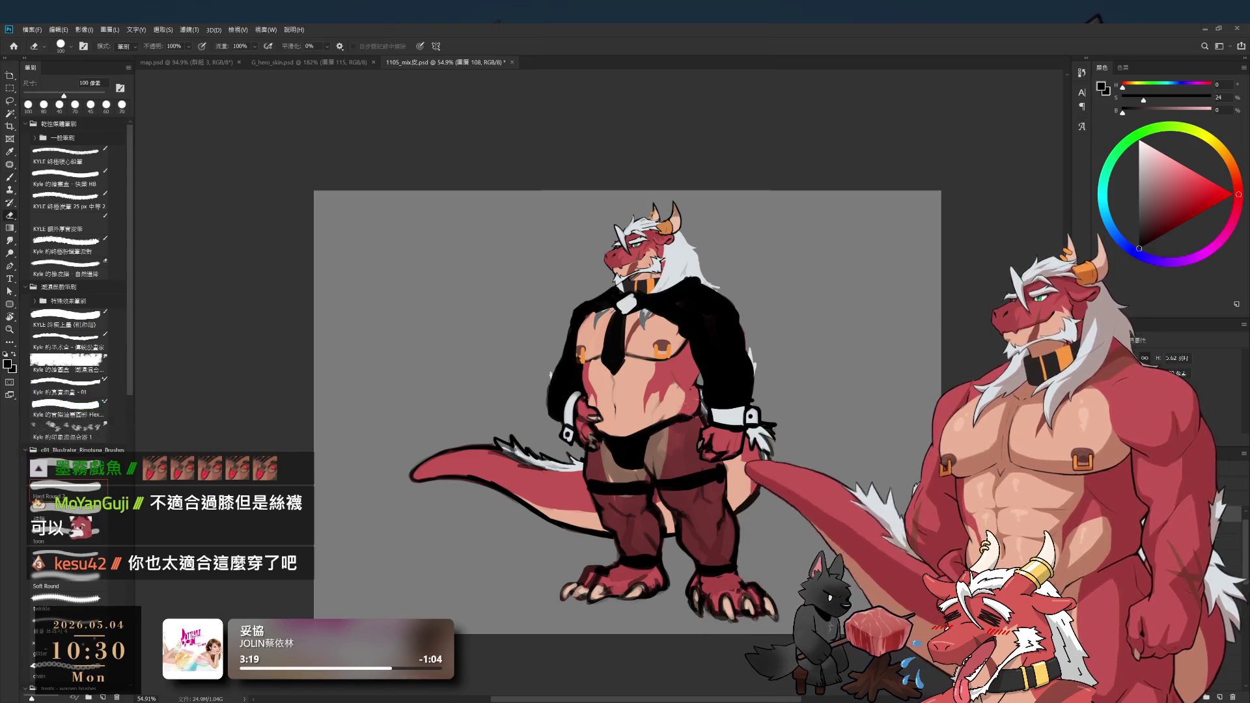
pyautogui.keyDown('ctrl'); pyautogui.click(673, 439); pyautogui.keyUp('ctrl')
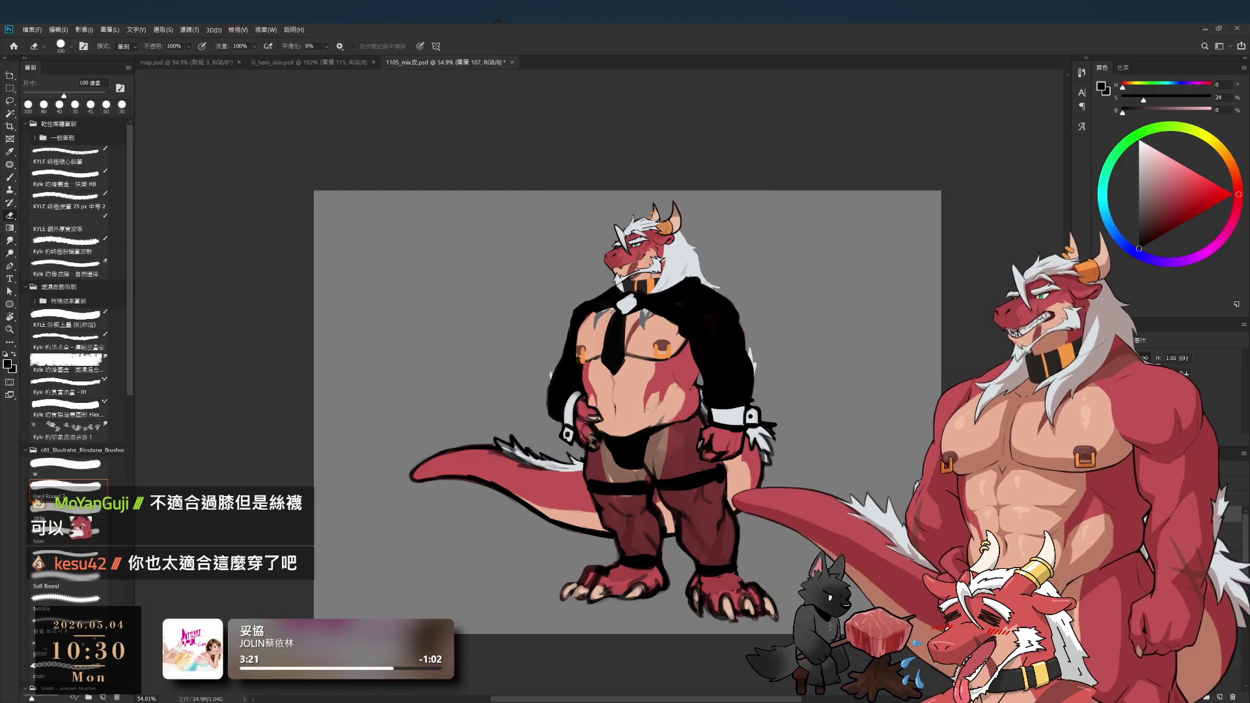
pyautogui.scroll(3, 685, 440)
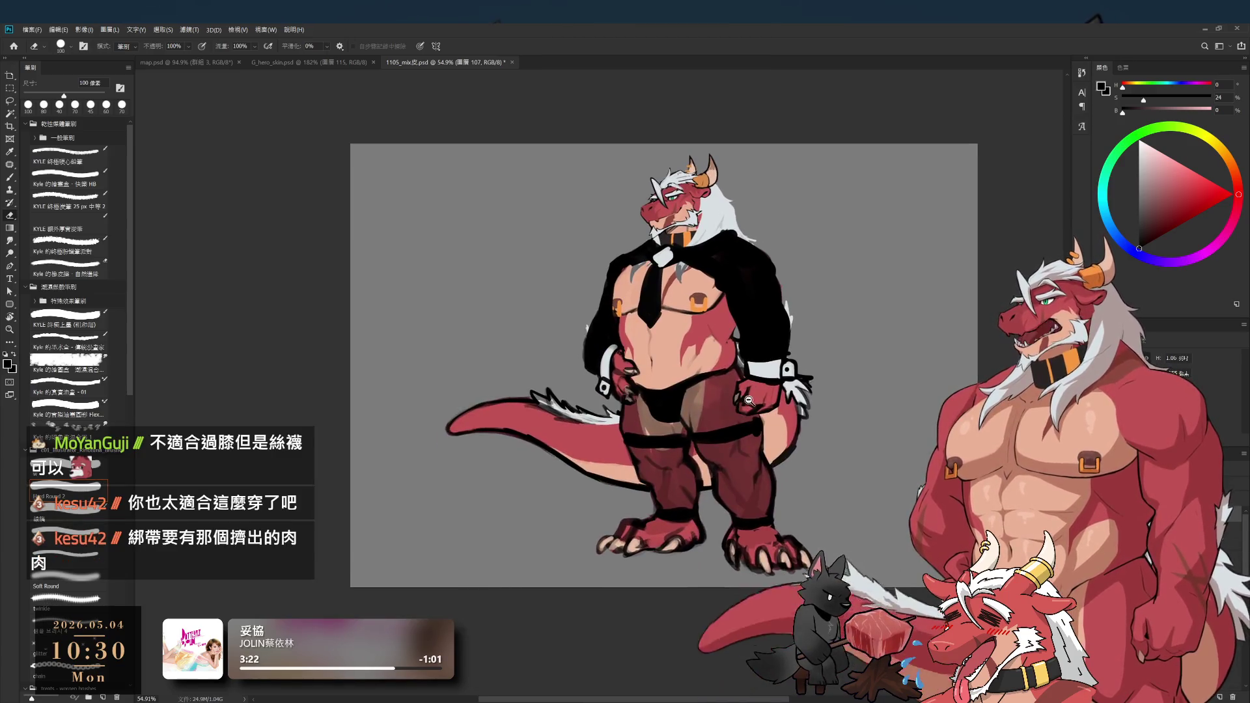
pyautogui.press('b')
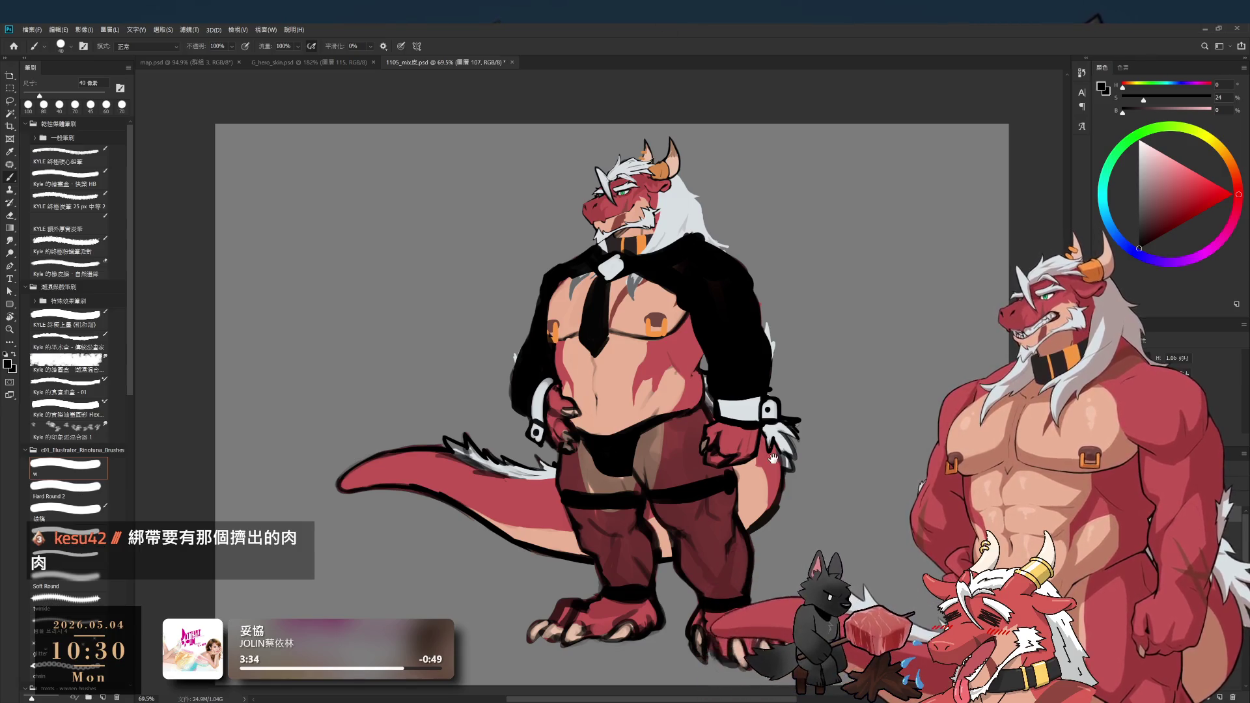
# - Sample dark red from the leg and black from the strap while adjusting brush size
pyautogui.scroll(3, 672, 408)
pyautogui.keyDown('alt'); pyautogui.click(667, 407); pyautogui.keyUp('alt')
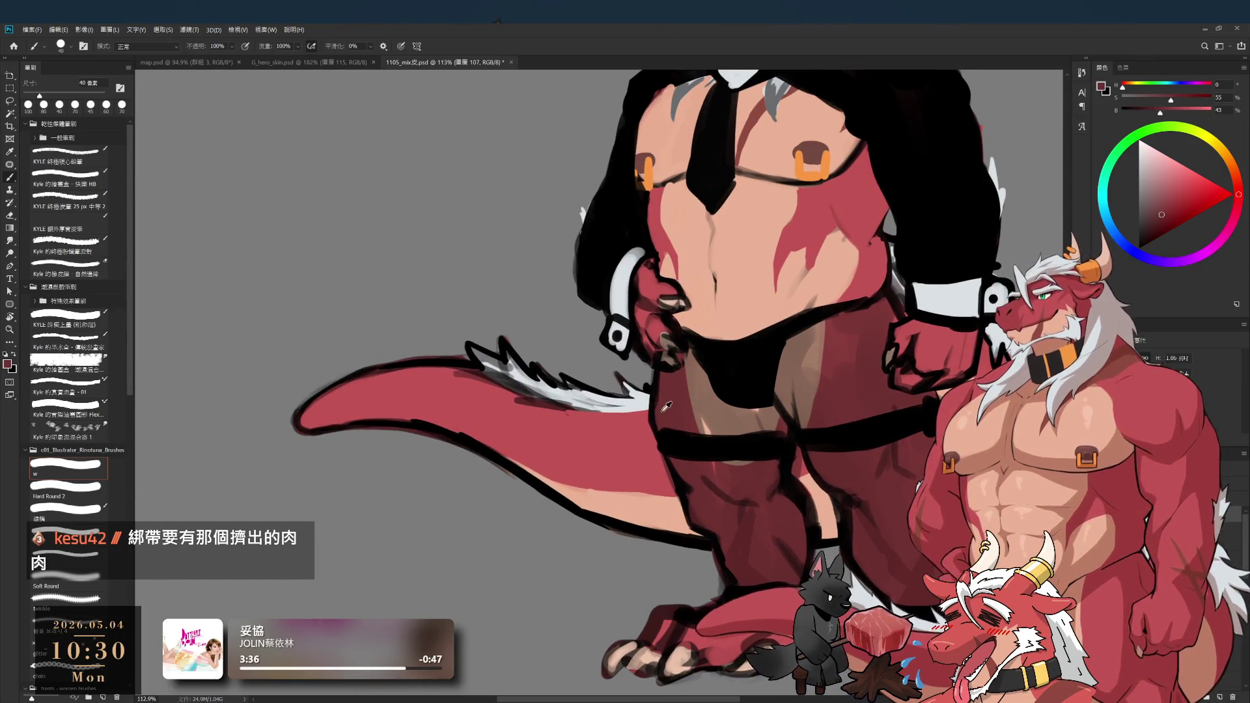
pyautogui.scroll(2, 661, 420)
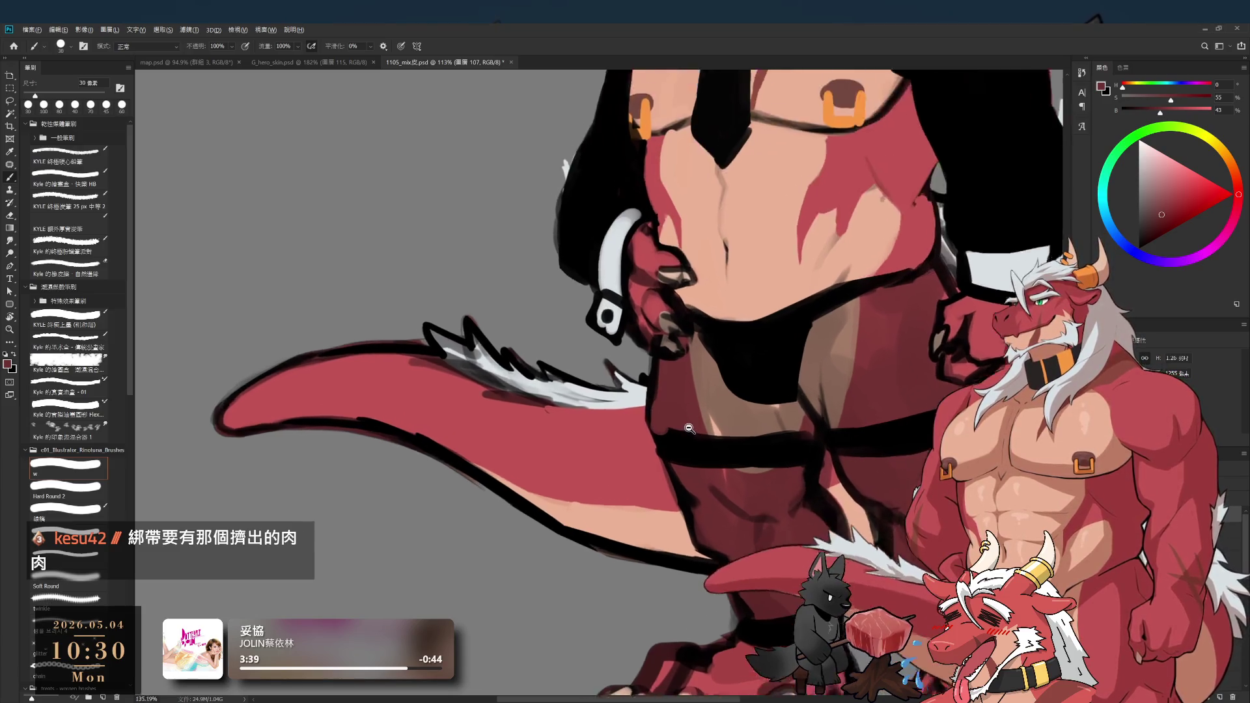
pyautogui.keyDown('alt'); pyautogui.click(651, 404); pyautogui.keyUp('alt')
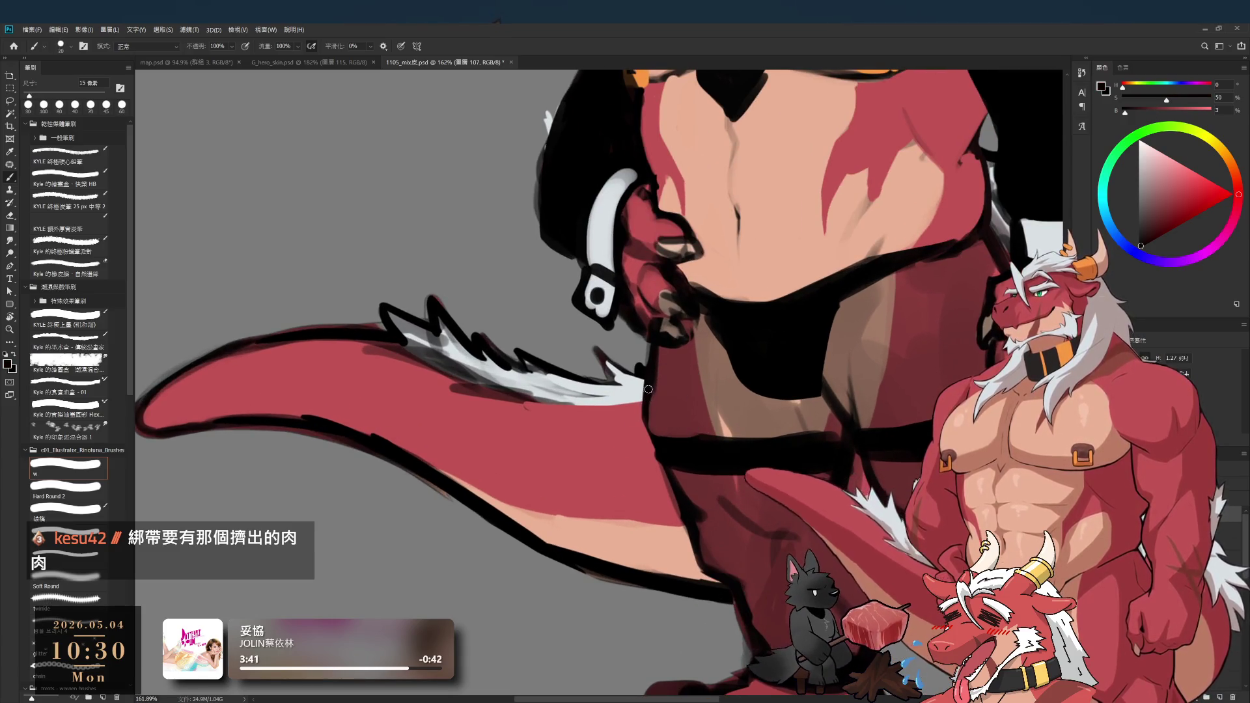
pyautogui.press(']')
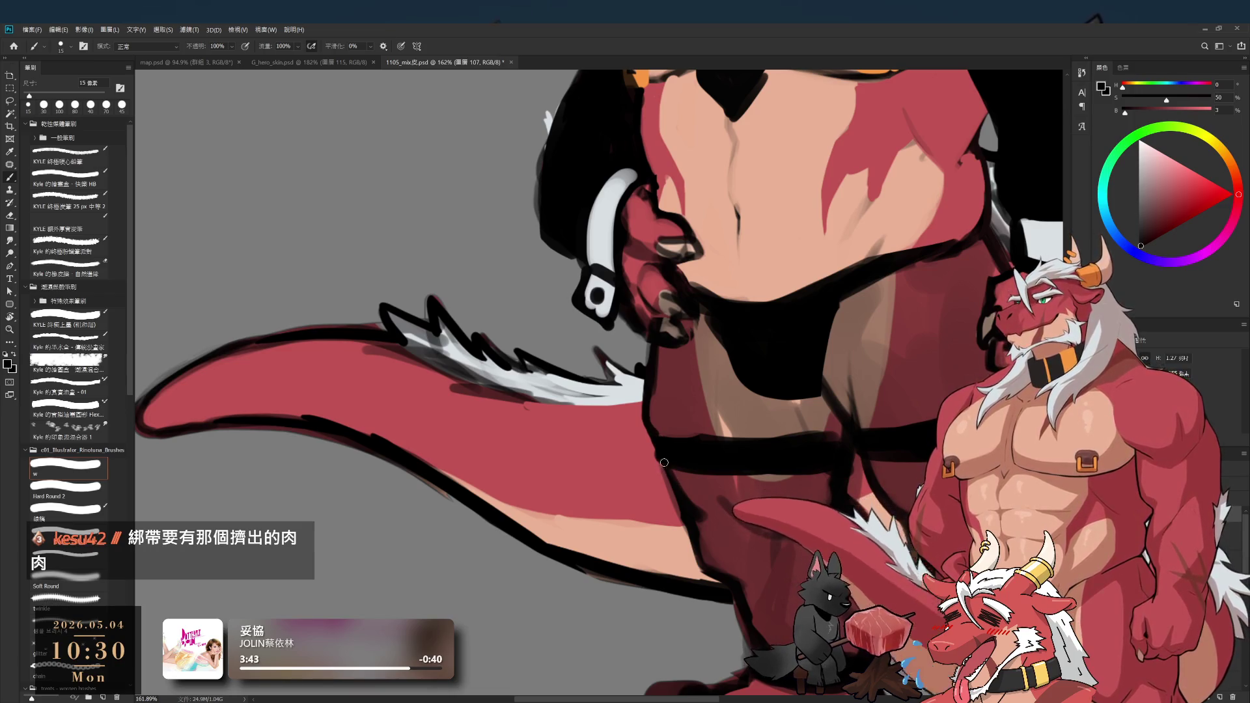
pyautogui.keyDown('alt'); pyautogui.click(691, 478); pyautogui.keyUp('alt')
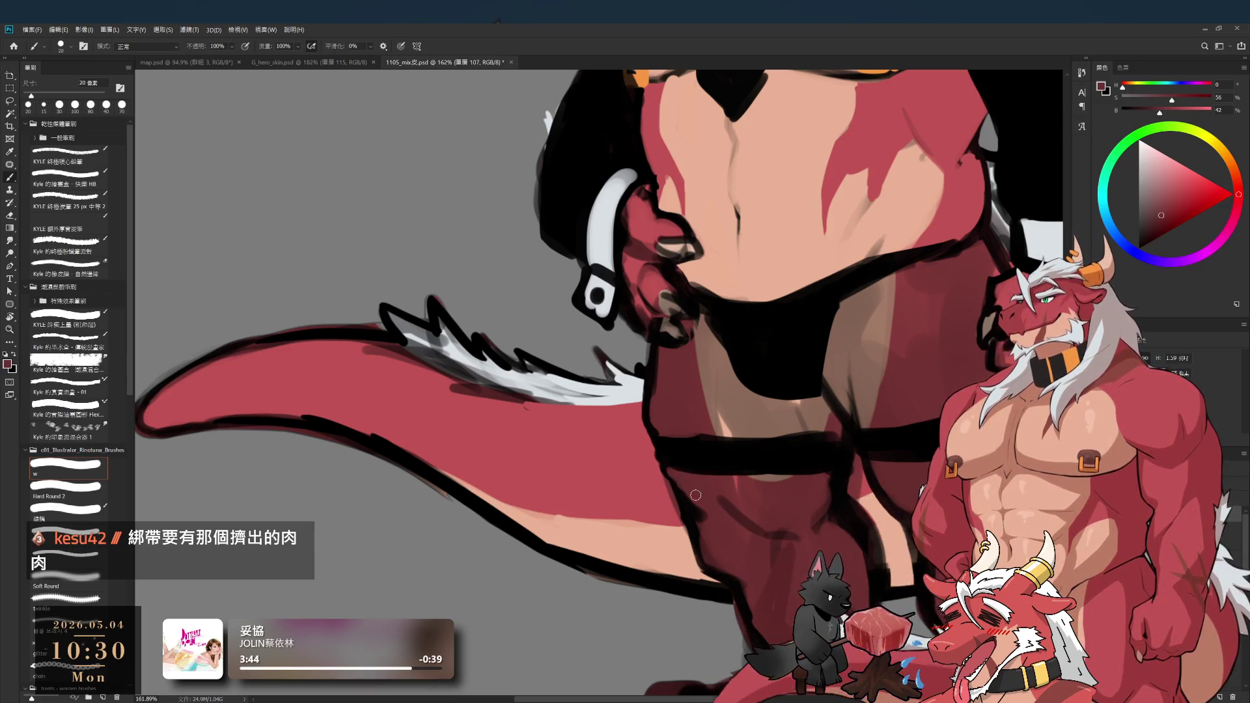
pyautogui.keyDown('alt'); pyautogui.click(679, 455); pyautogui.keyUp('alt')
pyautogui.press('[')
pyautogui.hscroll(4, 779, 445)
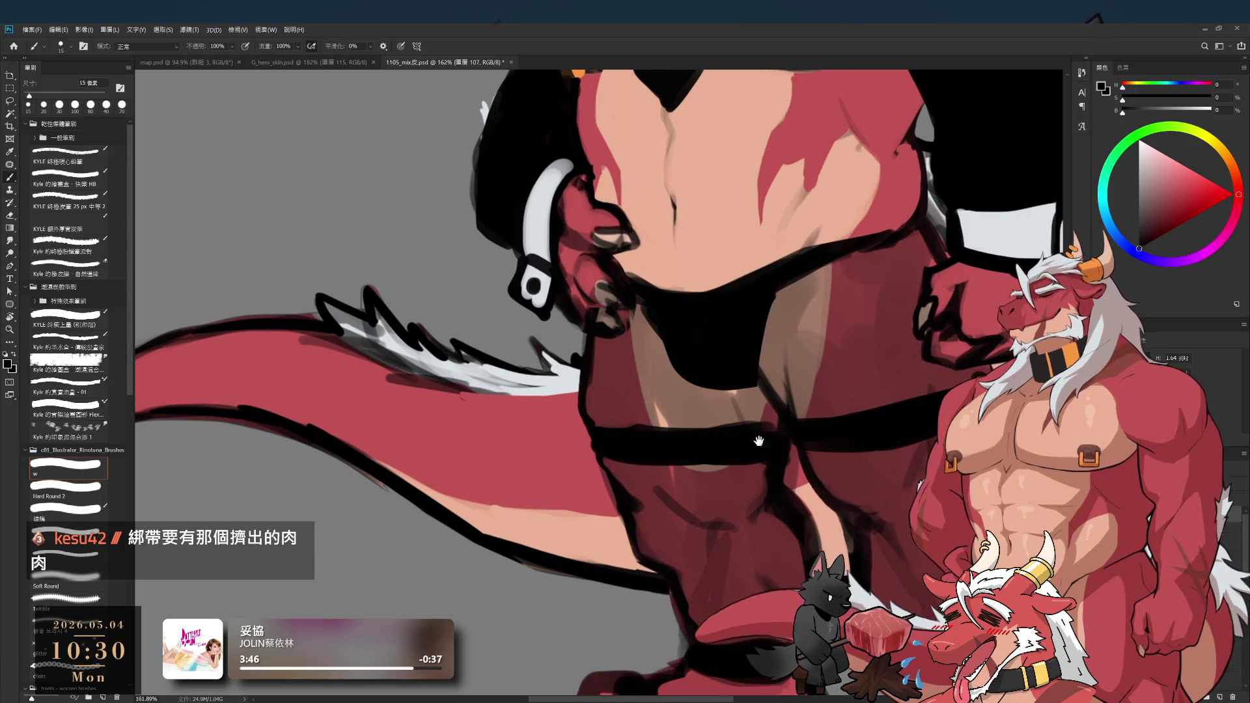
pyautogui.keyDown('alt'); pyautogui.click(830, 405); pyautogui.keyUp('alt')
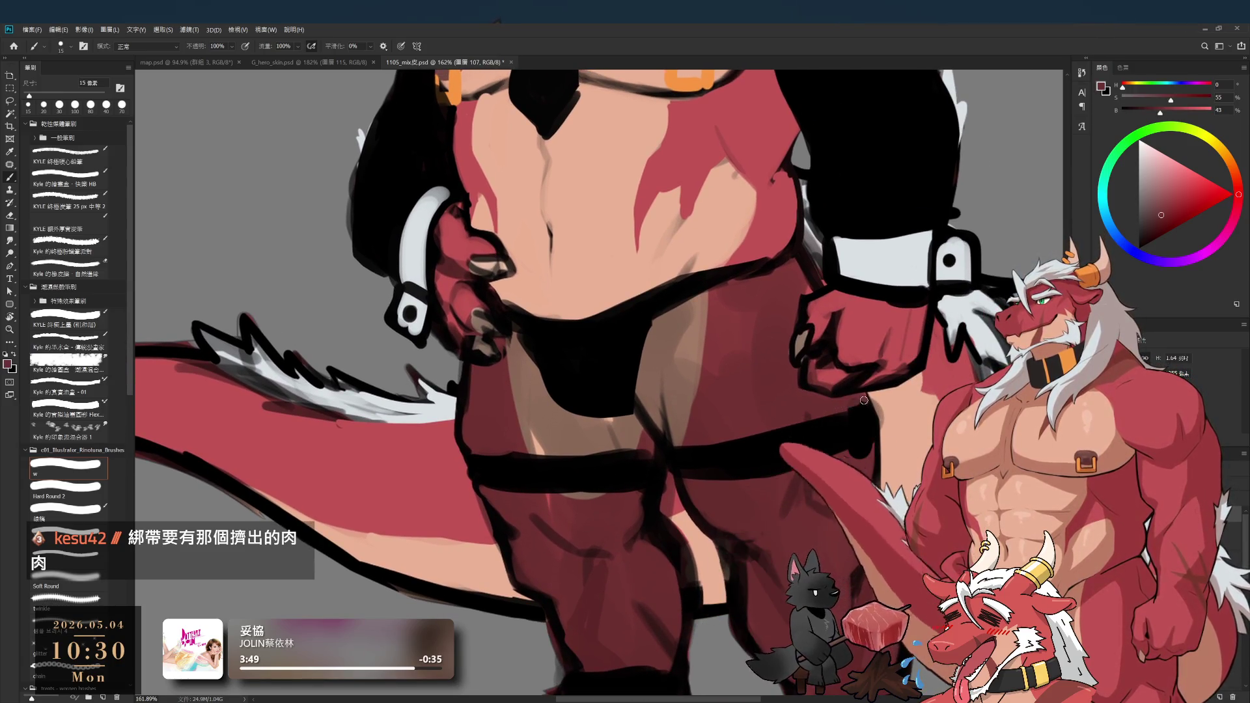
pyautogui.keyDown('alt'); pyautogui.click(774, 466); pyautogui.keyUp('alt')
pyautogui.press(']')
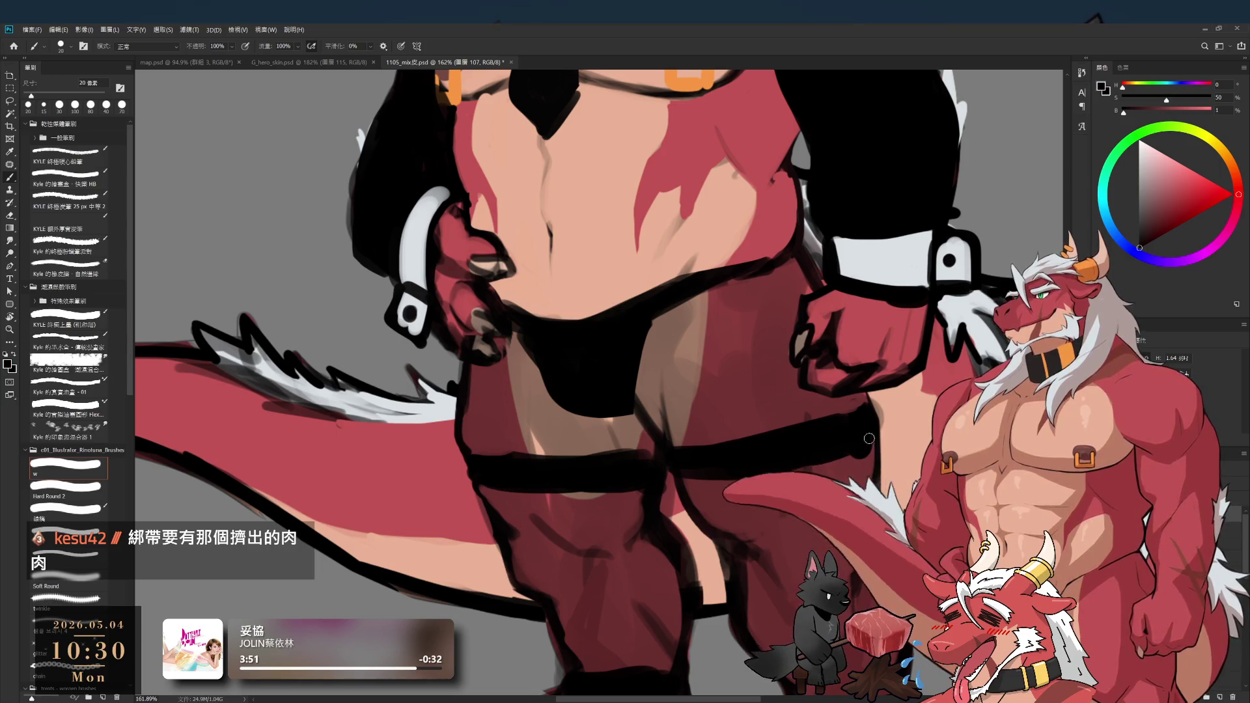
# - Compare skin, outline and shading tones, then settle on dark red with a 10 px brush
pyautogui.keyDown('alt'); pyautogui.click(874, 402); pyautogui.keyUp('alt')
pyautogui.keyDown('alt'); pyautogui.click(856, 403); pyautogui.keyUp('alt')
pyautogui.press('[')
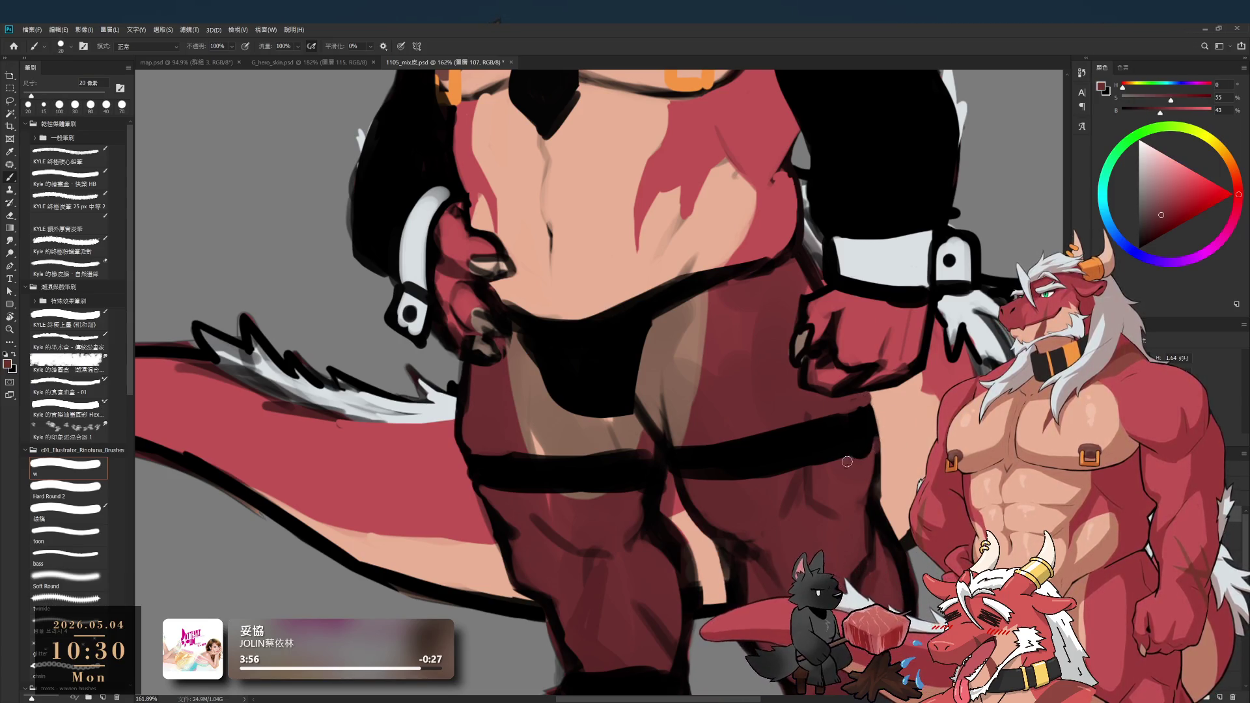
pyautogui.keyDown('alt'); pyautogui.click(876, 433); pyautogui.keyUp('alt')
pyautogui.press('[')
pyautogui.press('[')
pyautogui.press('[')
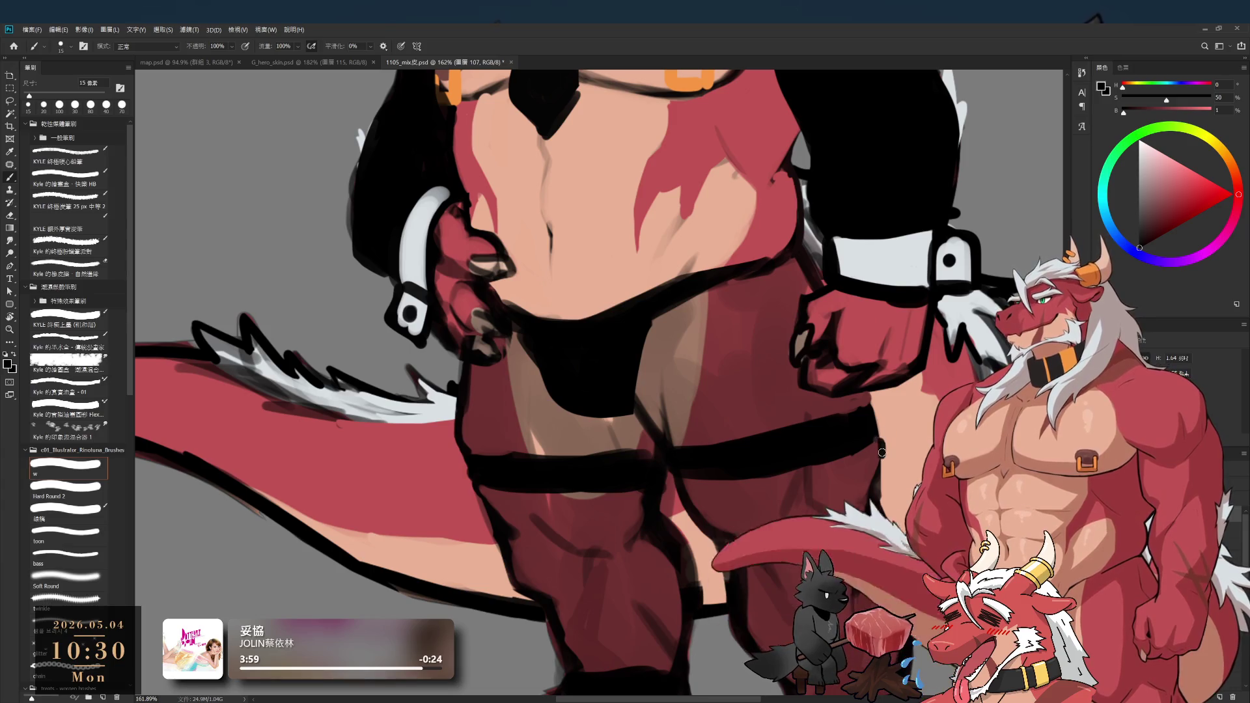
pyautogui.keyDown('alt'); pyautogui.click(881, 428); pyautogui.keyUp('alt')
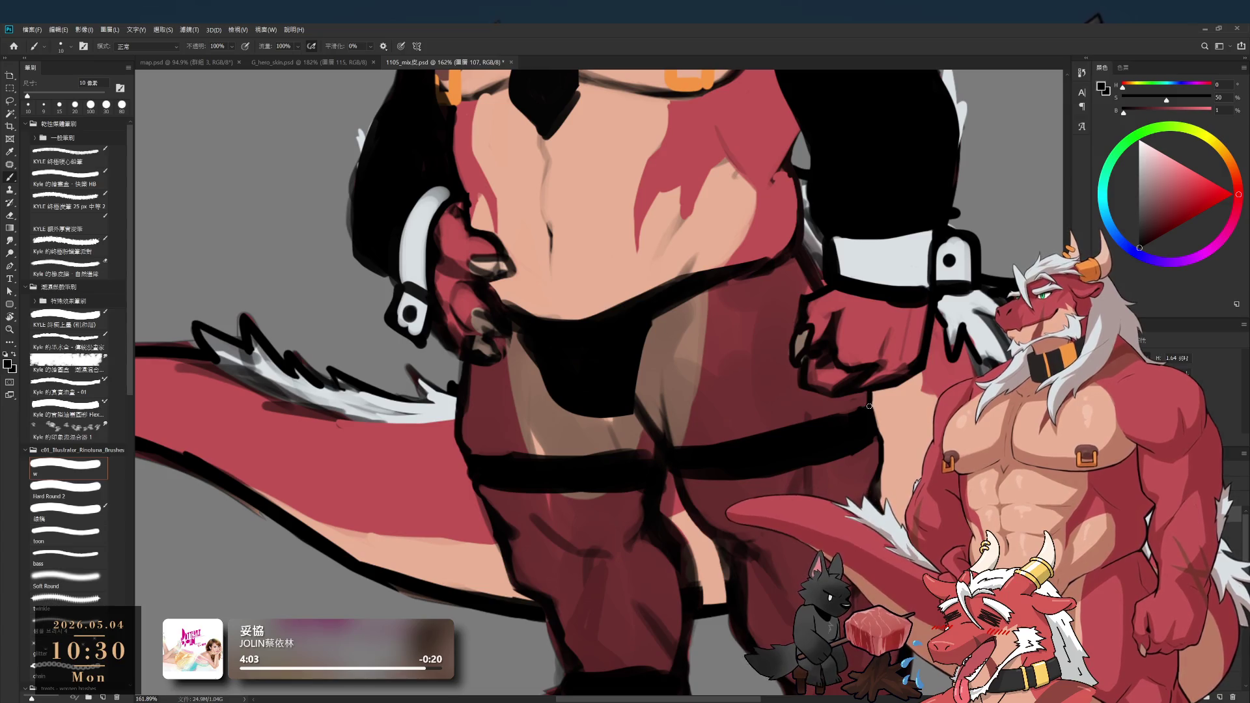
pyautogui.scroll(-5, 869, 408)
pyautogui.scroll(5, 695, 501)
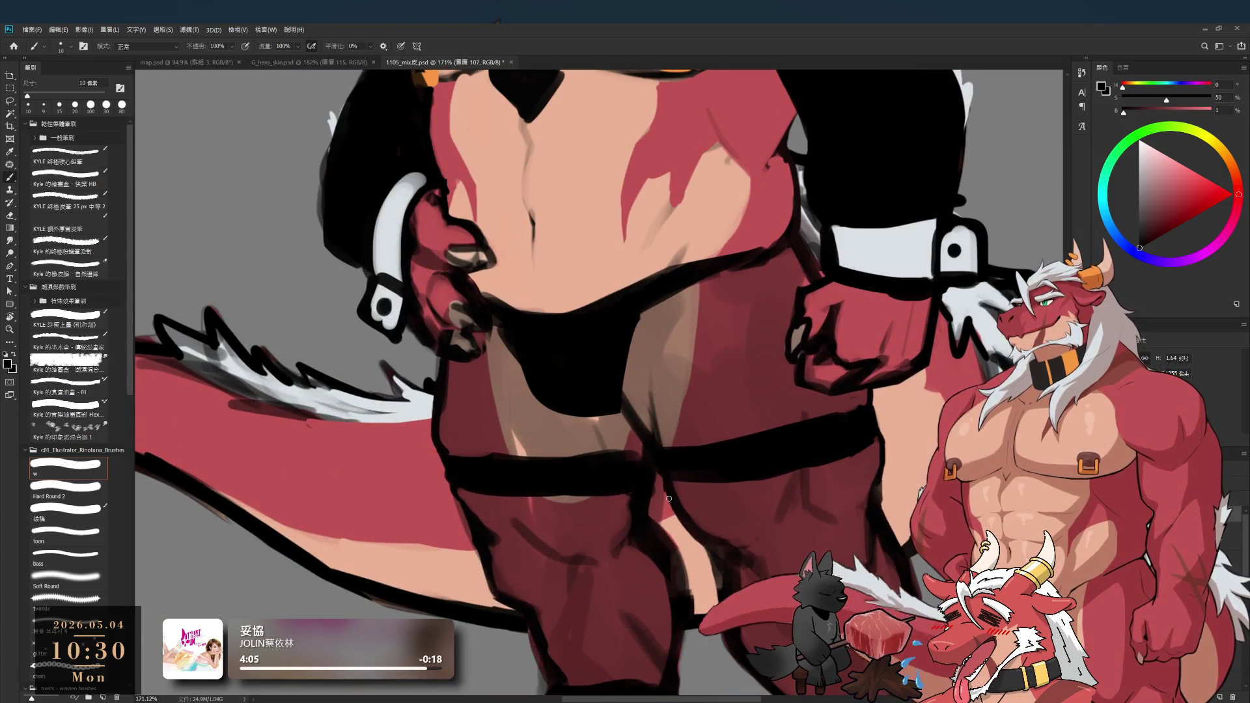
pyautogui.keyDown('alt'); pyautogui.click(682, 490); pyautogui.keyUp('alt')
pyautogui.keyDown('alt'); pyautogui.click(704, 462); pyautogui.keyUp('alt')
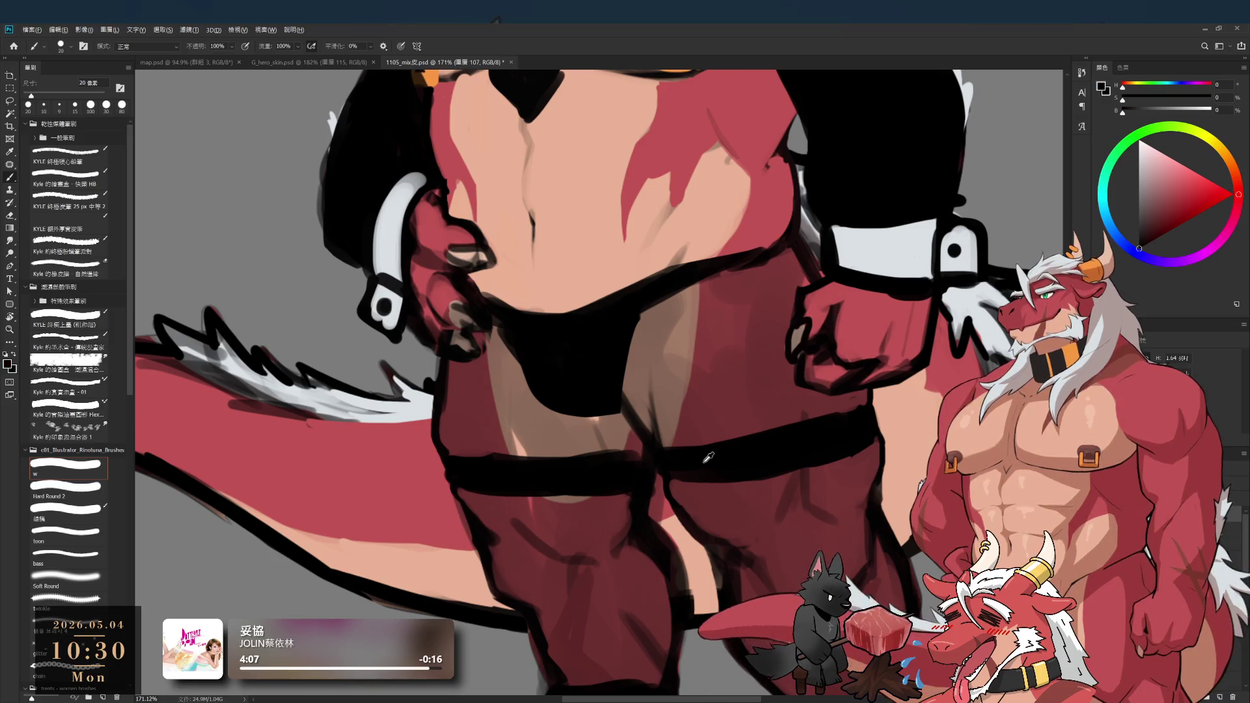
pyautogui.keyDown('alt'); pyautogui.click(663, 443); pyautogui.keyUp('alt')
pyautogui.keyDown('alt'); pyautogui.click(656, 449); pyautogui.keyUp('alt')
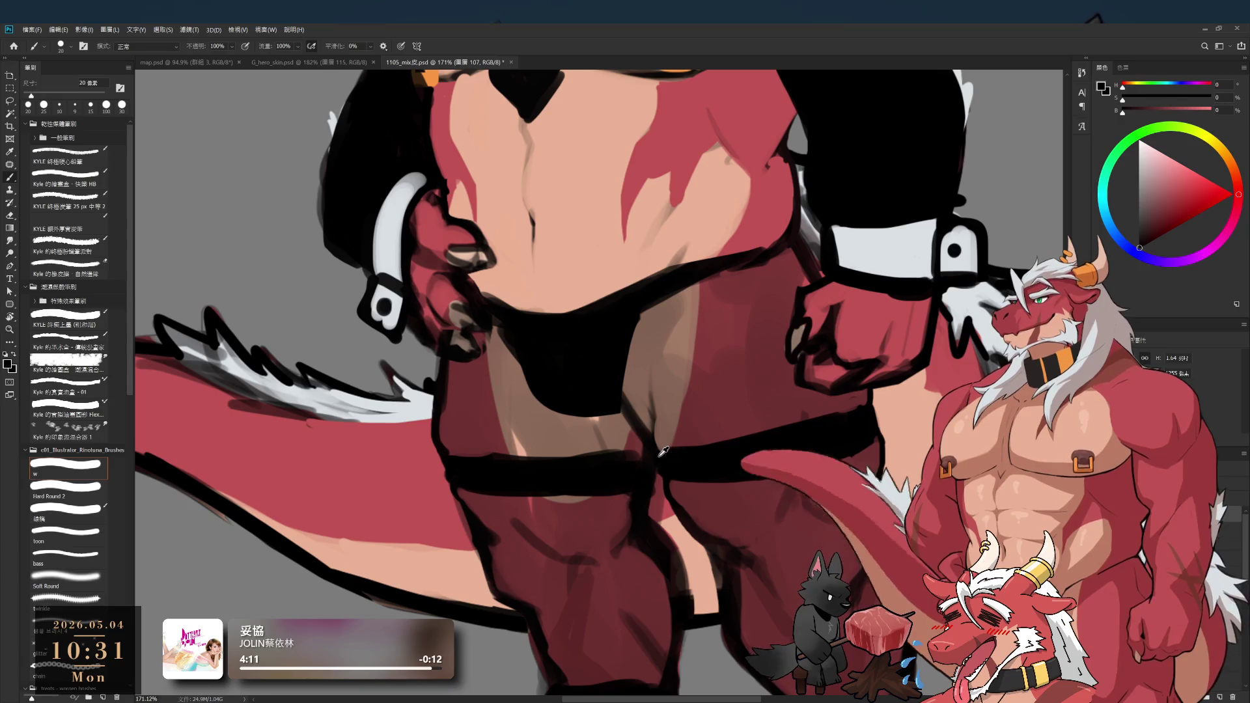
pyautogui.press('[')
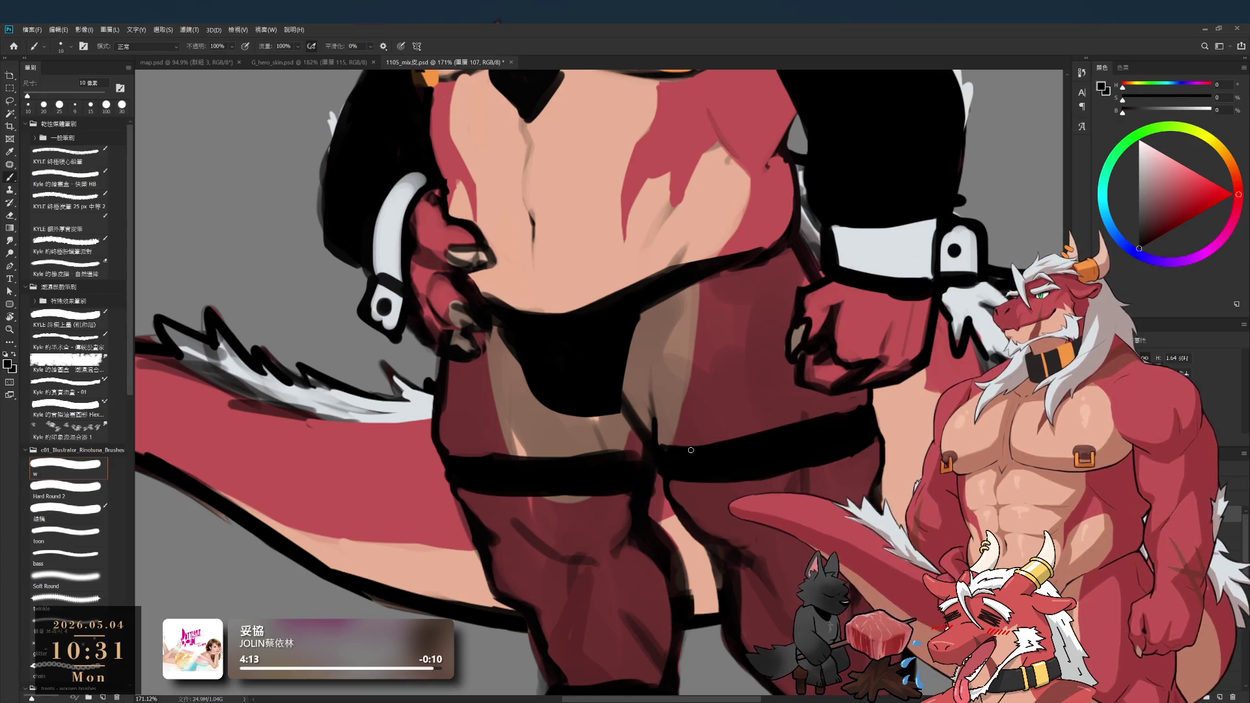
pyautogui.keyDown('alt'); pyautogui.click(702, 435); pyautogui.keyUp('alt')
pyautogui.scroll(-6, 684, 434)
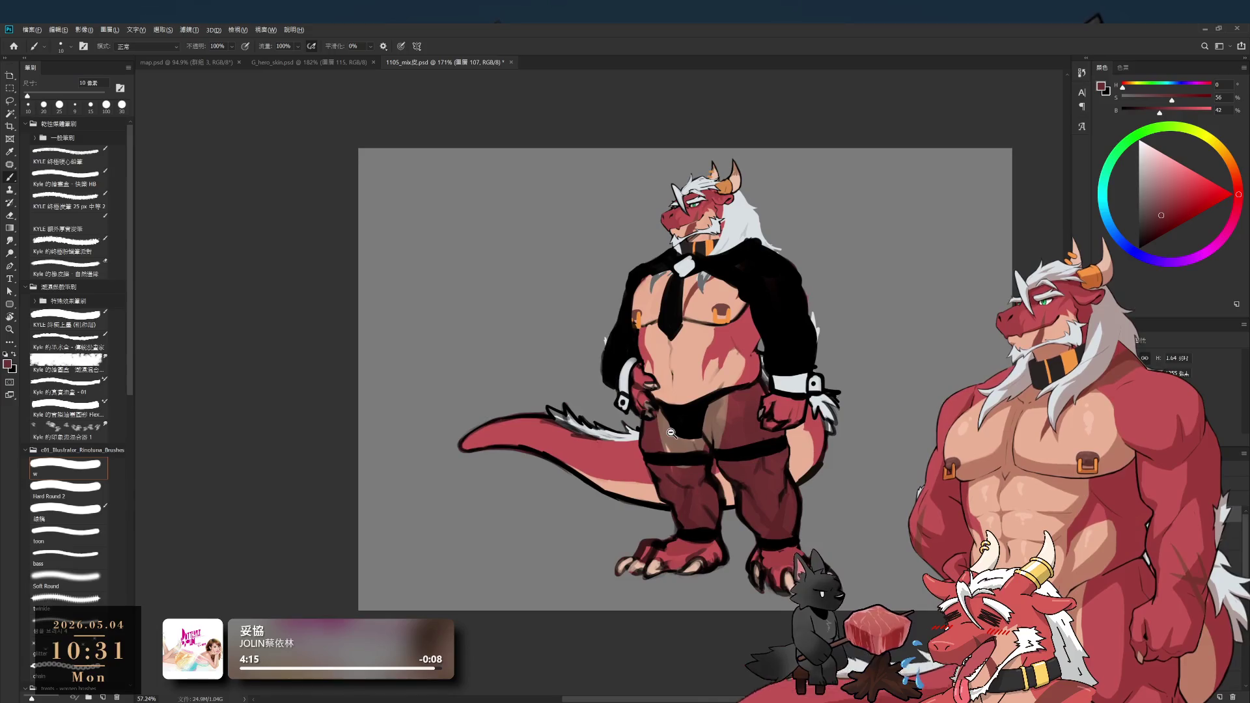
# - Reset the colour to black and erase a small patch on the lower body with an 80 px eraser
pyautogui.scroll(4, 670, 433)
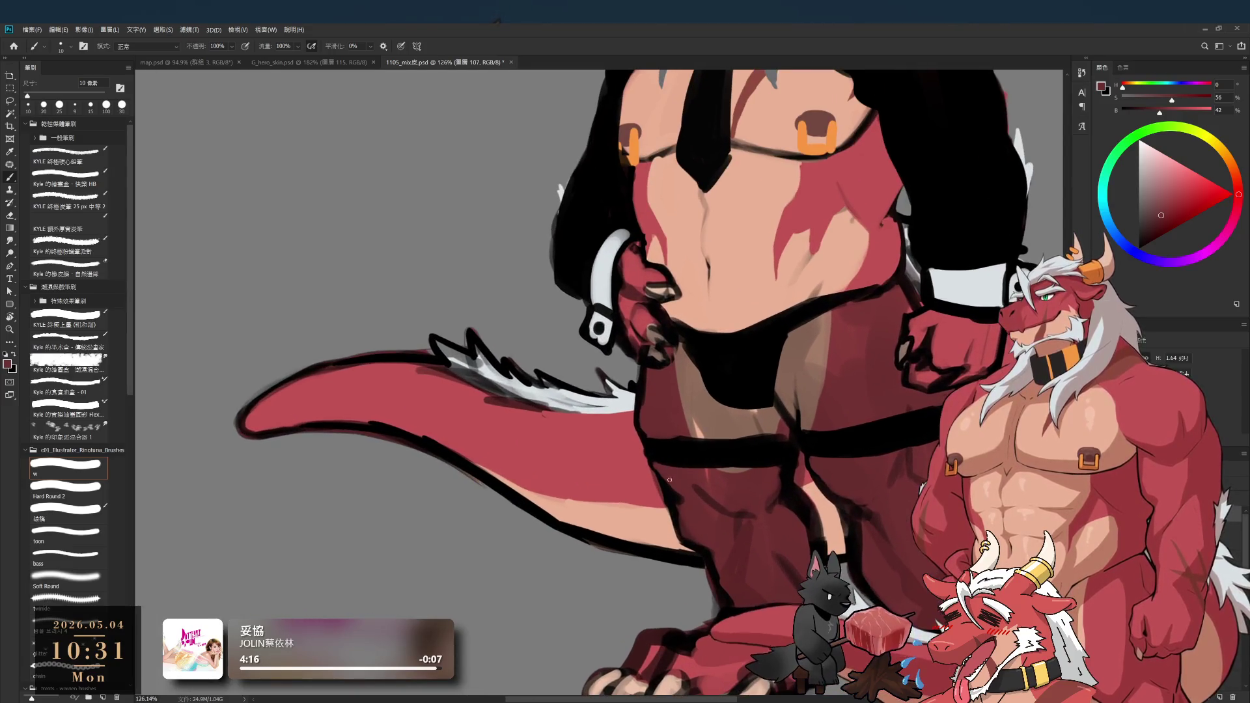
pyautogui.press(']')
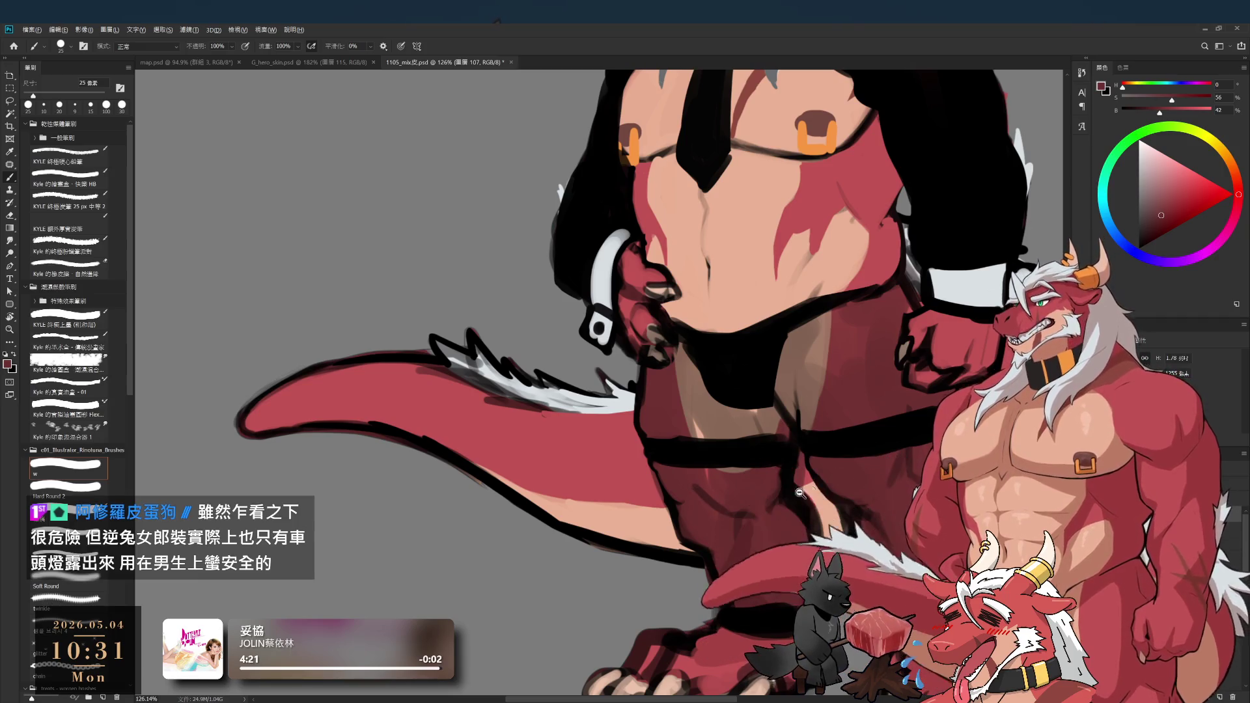
pyautogui.scroll(-3, 796, 496)
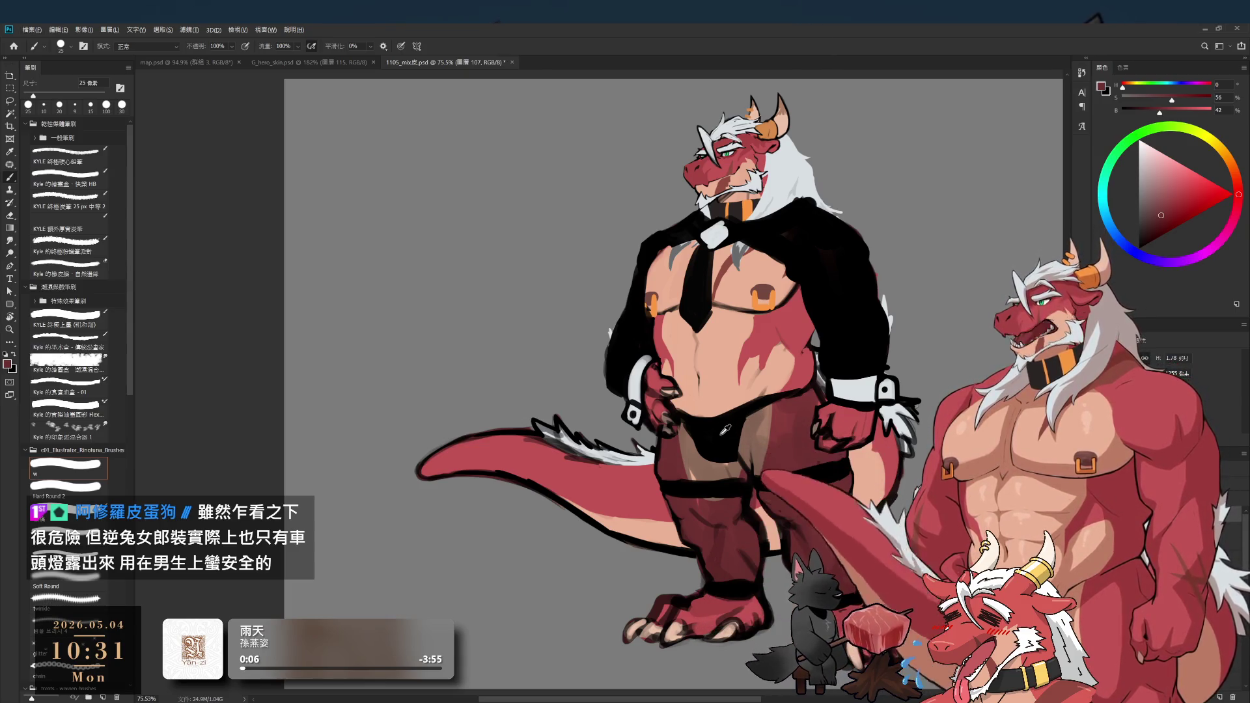
pyautogui.press('d')
pyautogui.press(']')
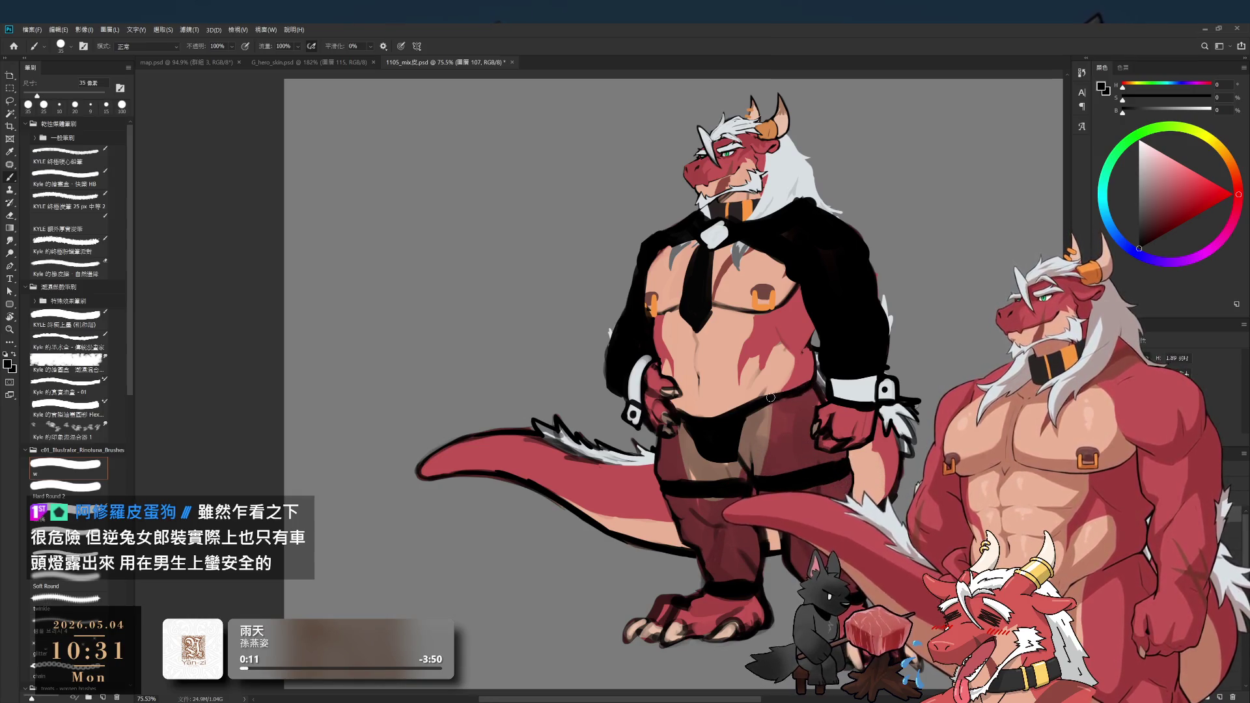
pyautogui.press('e')
pyautogui.press('[')
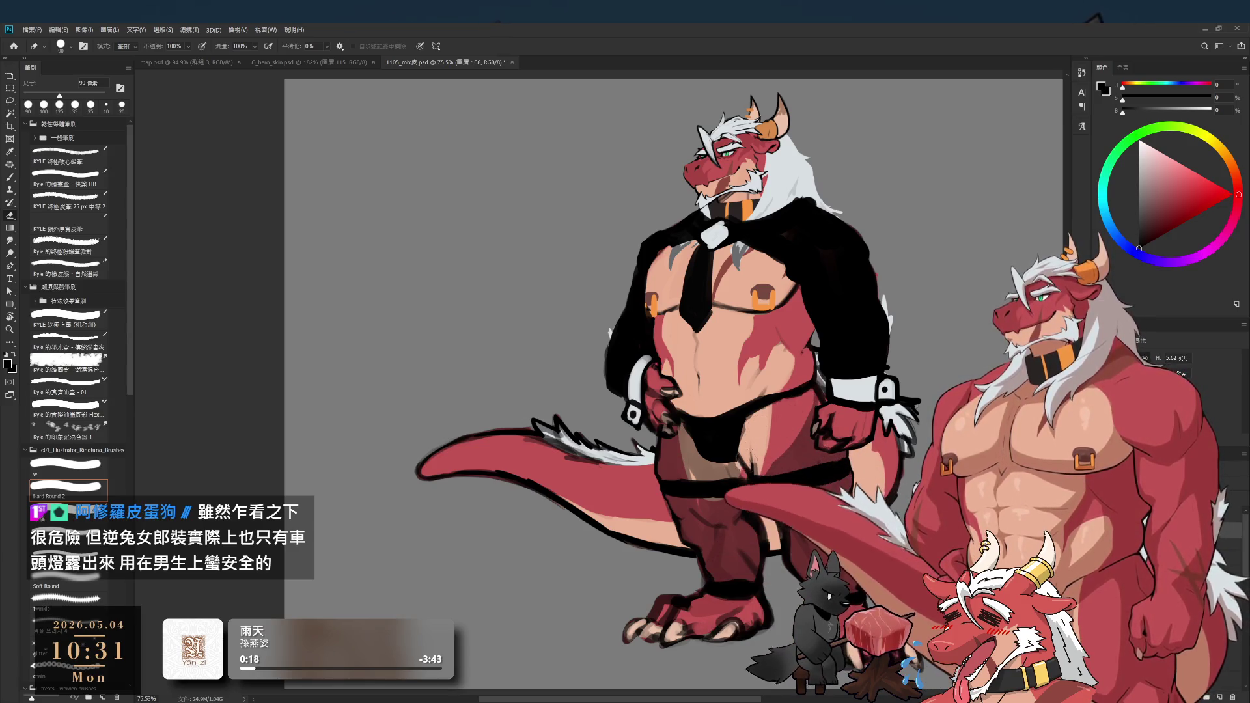
pyautogui.press('[')
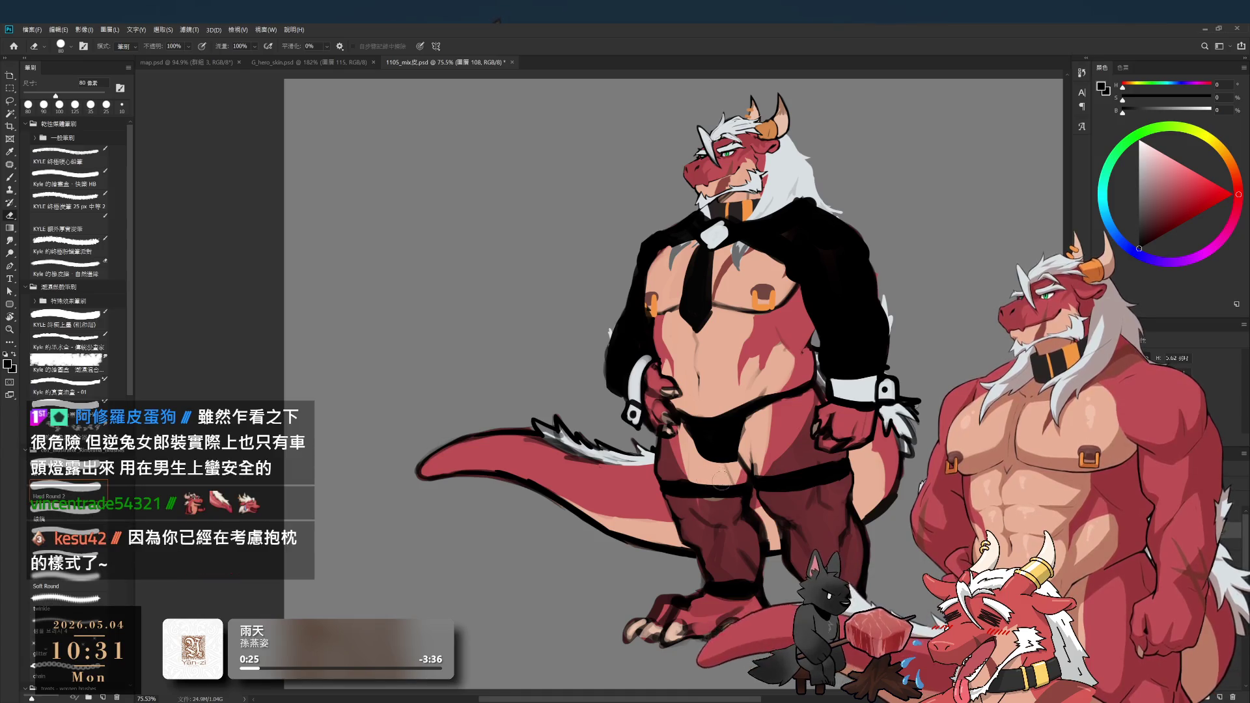
pyautogui.moveTo(720, 485); pyautogui.dragTo(716, 491)
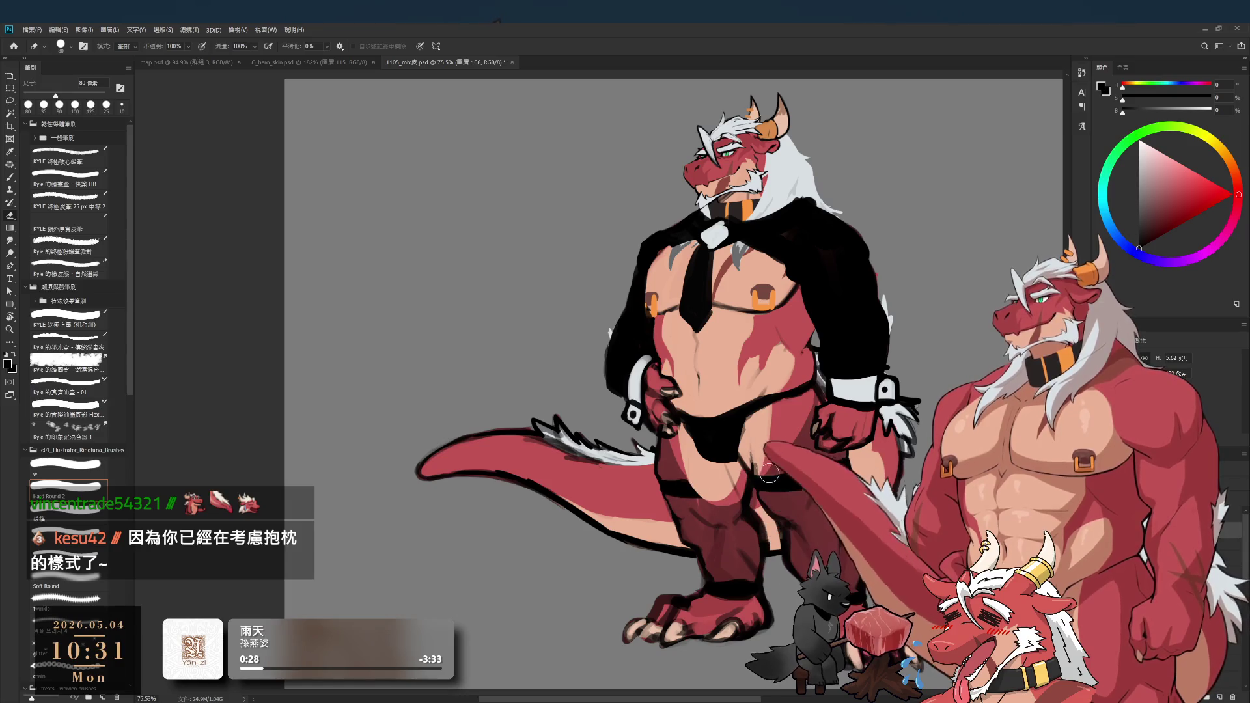
# - Paint dark strokes along the left inner thigh with a 40 px brush
pyautogui.press('b')
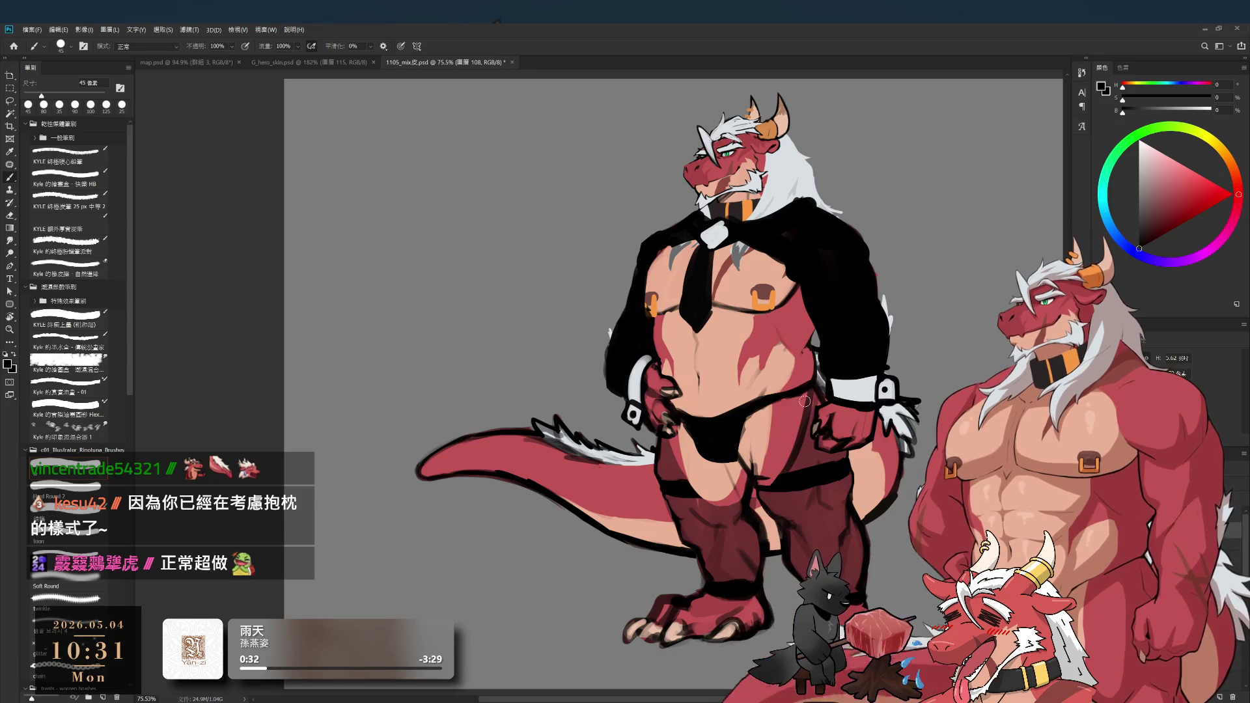
pyautogui.press('[')
pyautogui.moveTo(666, 433); pyautogui.dragTo(677, 474)
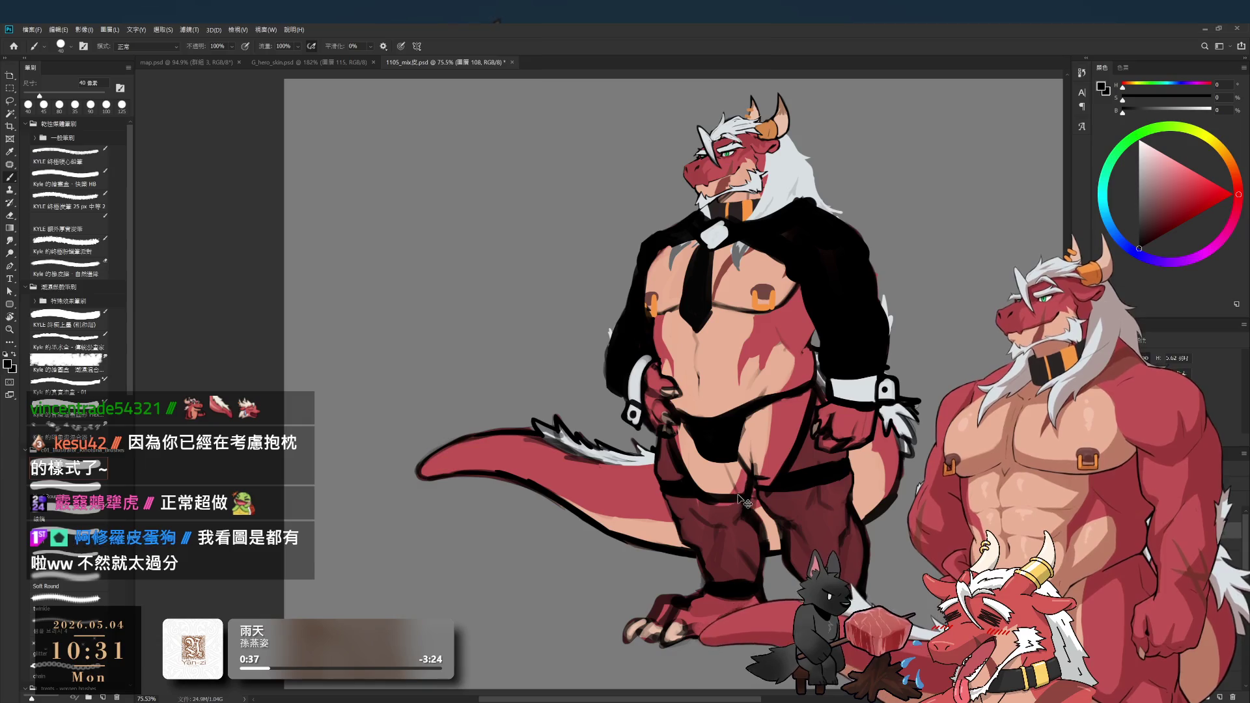
pyautogui.scroll(-5, 749, 474)
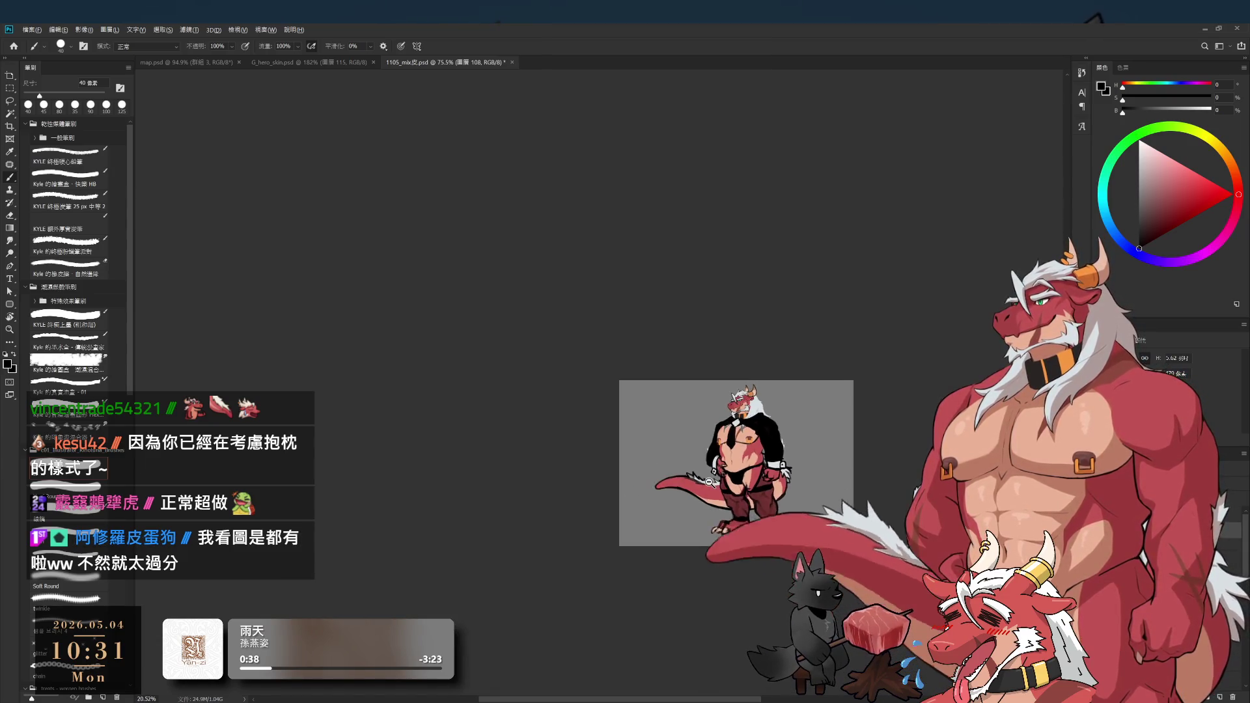
# - Erase the dark marks on the left inner thigh with a 125 px eraser
pyautogui.scroll(5, 742, 488)
pyautogui.press('e')
pyautogui.press('[')
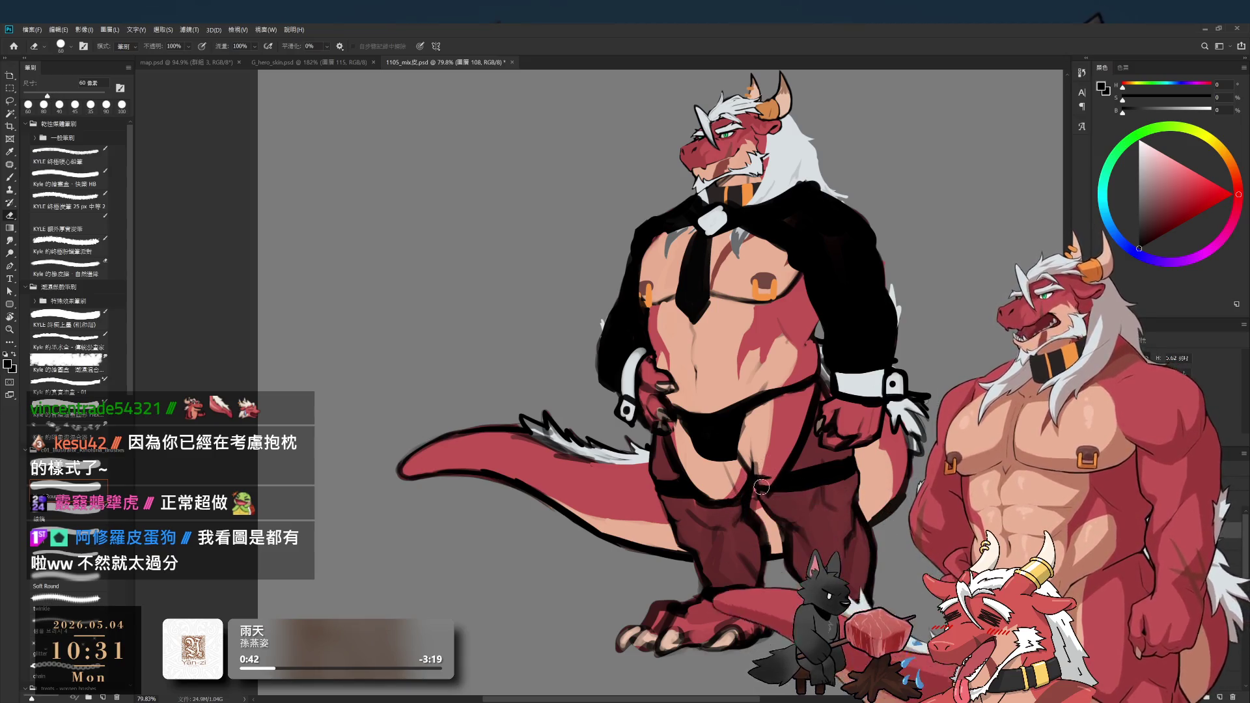
pyautogui.press('b')
pyautogui.scroll(-3, 788, 489)
pyautogui.scroll(2, 716, 485)
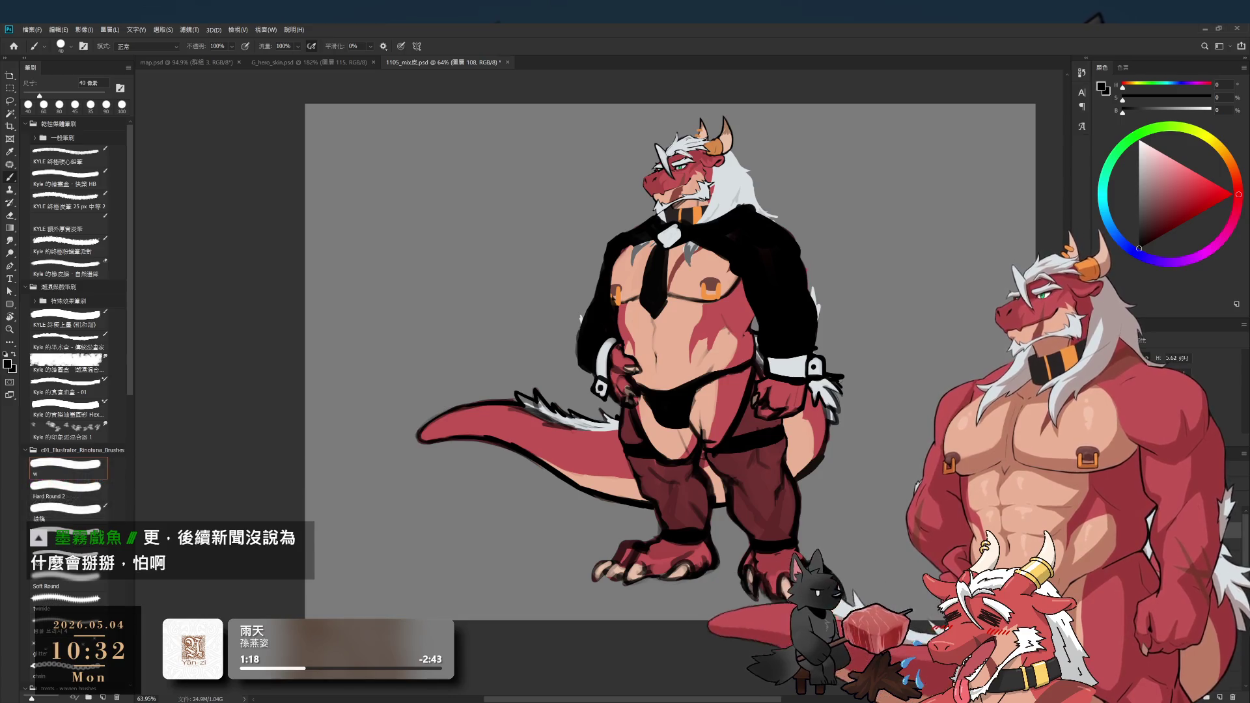
pyautogui.press('e')
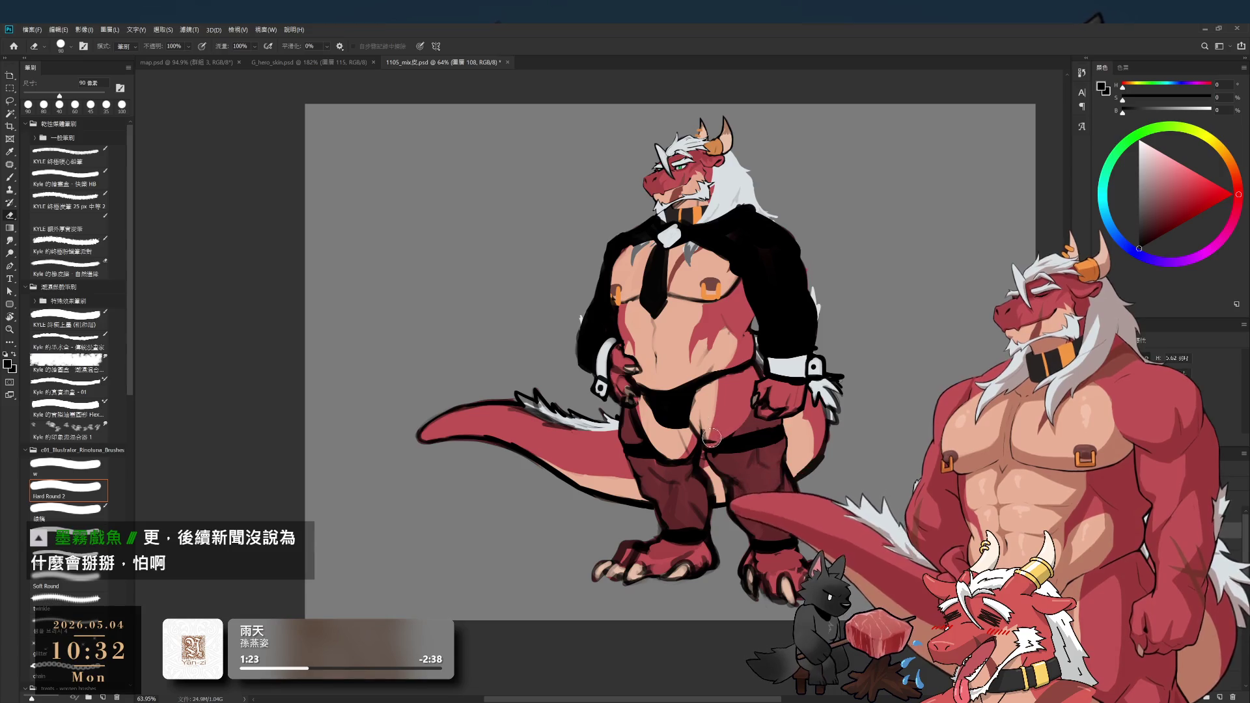
pyautogui.press(']')
pyautogui.press(']')
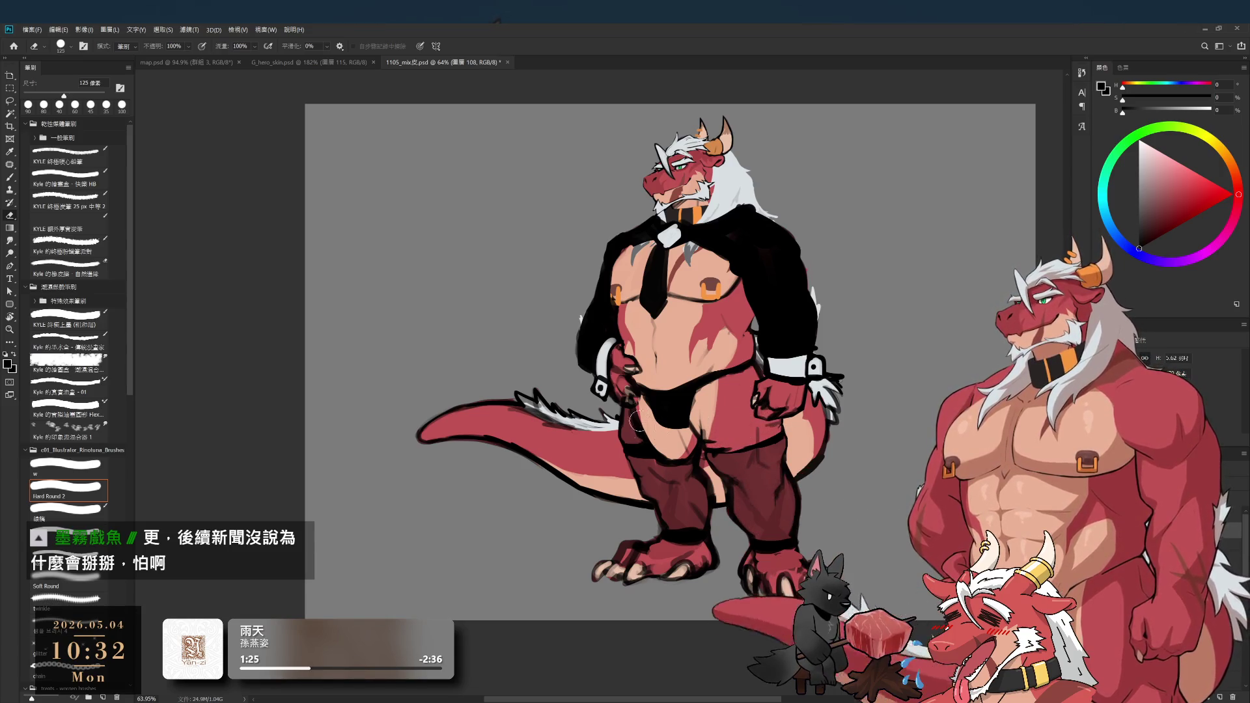
pyautogui.moveTo(624, 441); pyautogui.dragTo(658, 446)
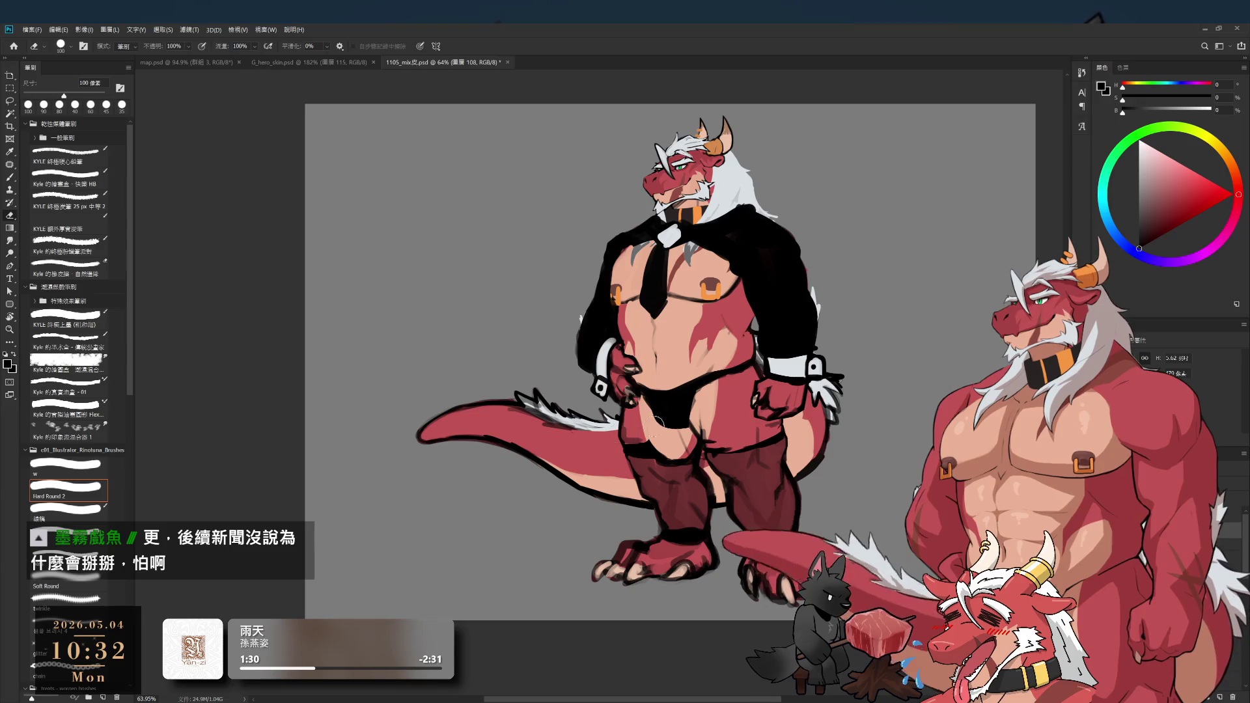
# - Erase a bit near the hip on layer 107 and paint a black line along the waistband
pyautogui.scroll(3, 723, 441)
pyautogui.press('b')
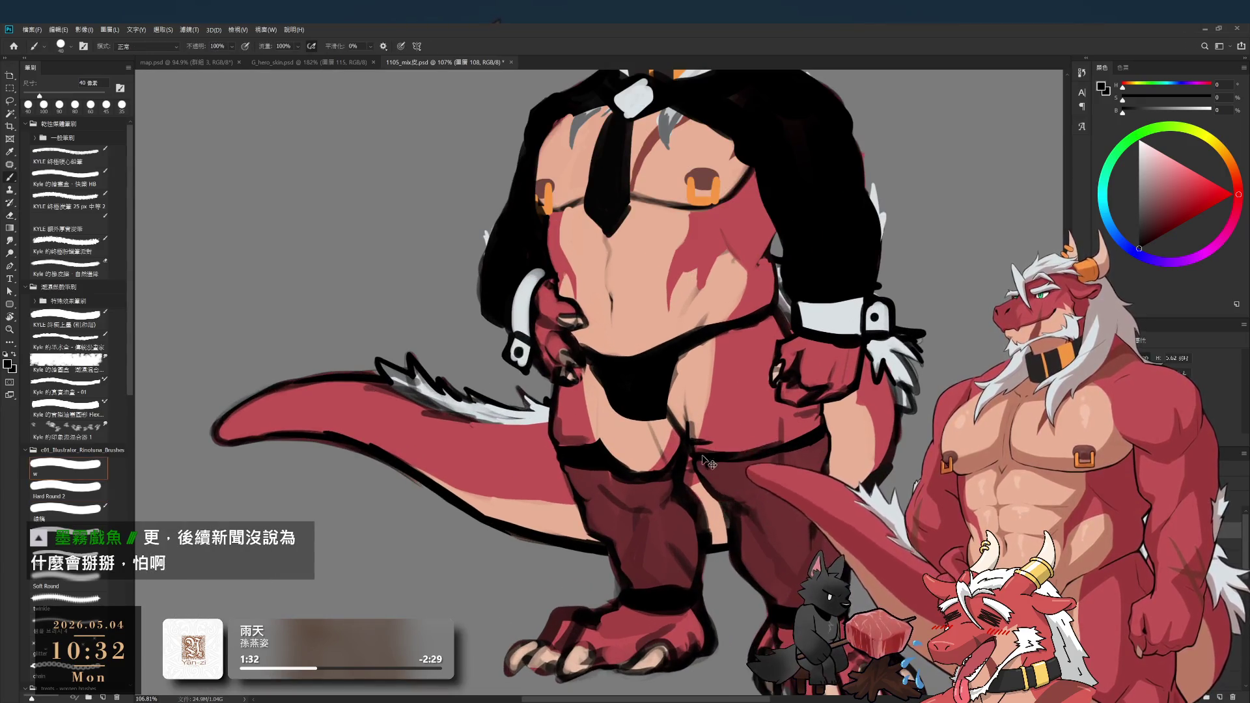
pyautogui.hotkey('alt', '[')
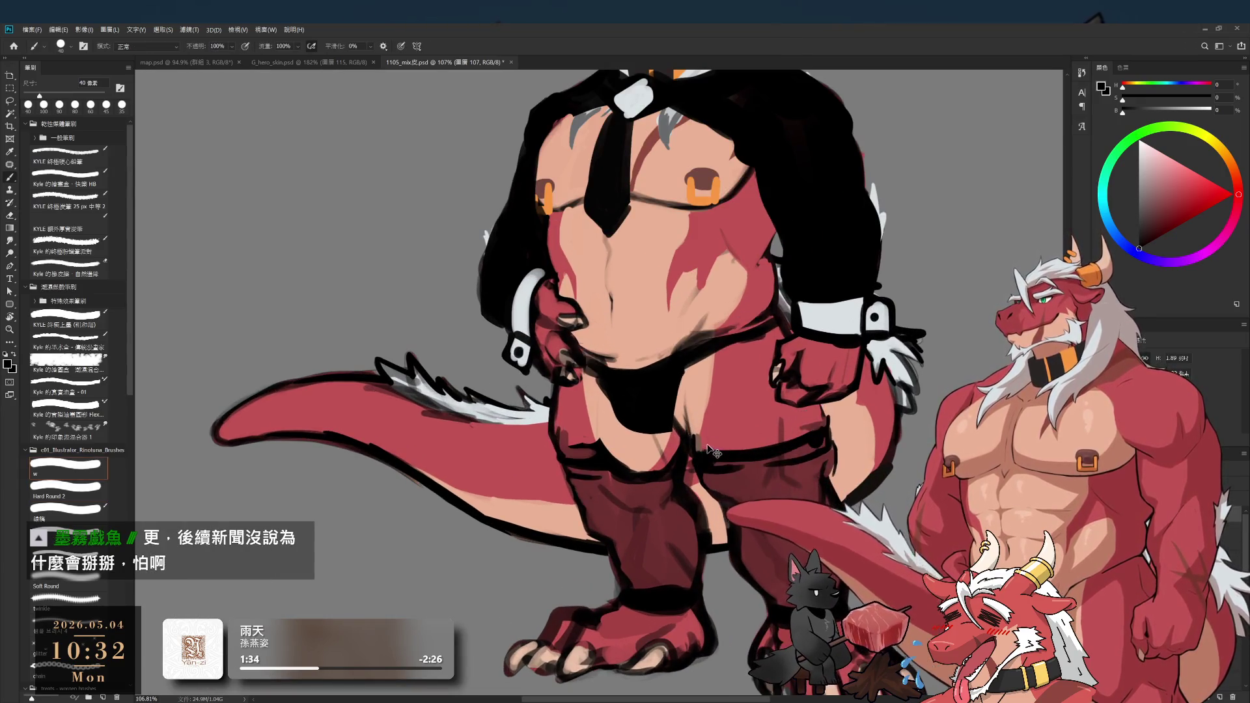
pyautogui.press('e')
pyautogui.moveTo(780, 418); pyautogui.dragTo(819, 414)
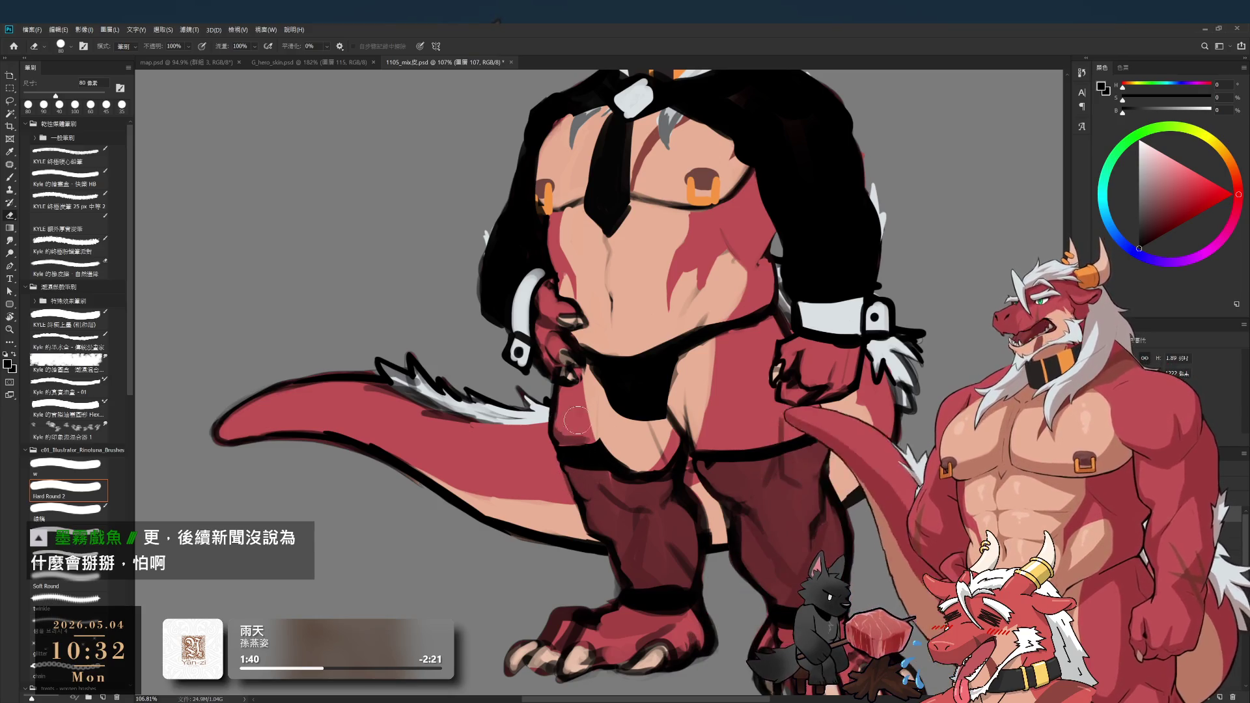
pyautogui.press('b')
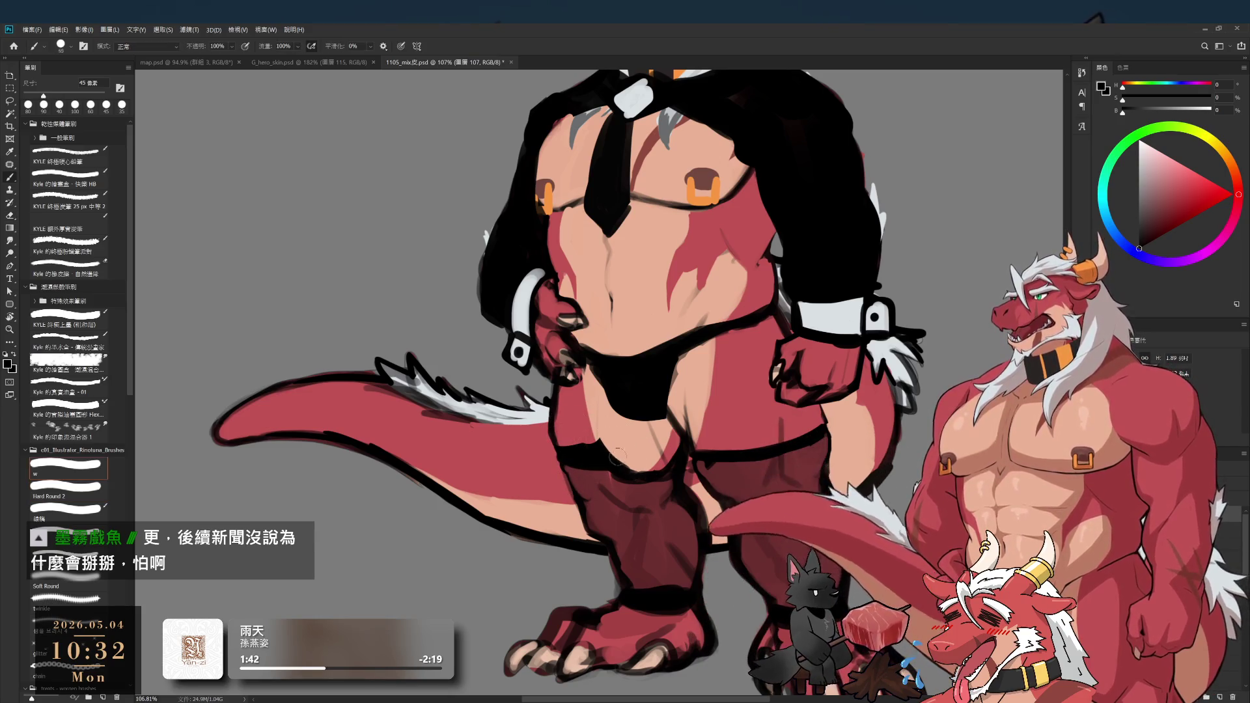
pyautogui.moveTo(608, 456)
pyautogui.mouseDown()
pyautogui.moveTo(660, 457)
pyautogui.moveTo(617, 463)
pyautogui.moveTo(680, 443)
pyautogui.mouseUp()
# - Fill the light waist gap with sampled dark red on layer 108
pyautogui.press('e')
pyautogui.hotkey('ctrl', 'shift', 'alt', 'n')
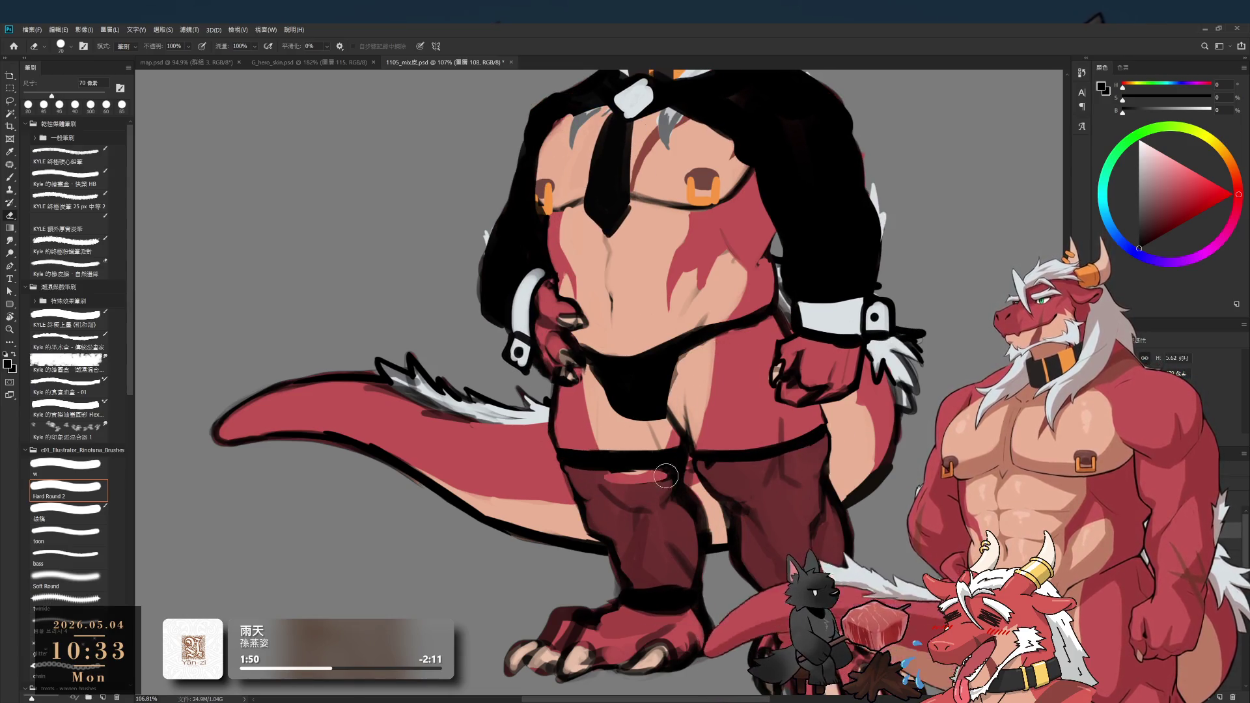
pyautogui.press('b')
pyautogui.keyDown('alt'); pyautogui.click(628, 476); pyautogui.keyUp('alt')
pyautogui.moveTo(631, 474); pyautogui.dragTo(658, 470)
pyautogui.press(']')
pyautogui.press(']')
pyautogui.press(']')
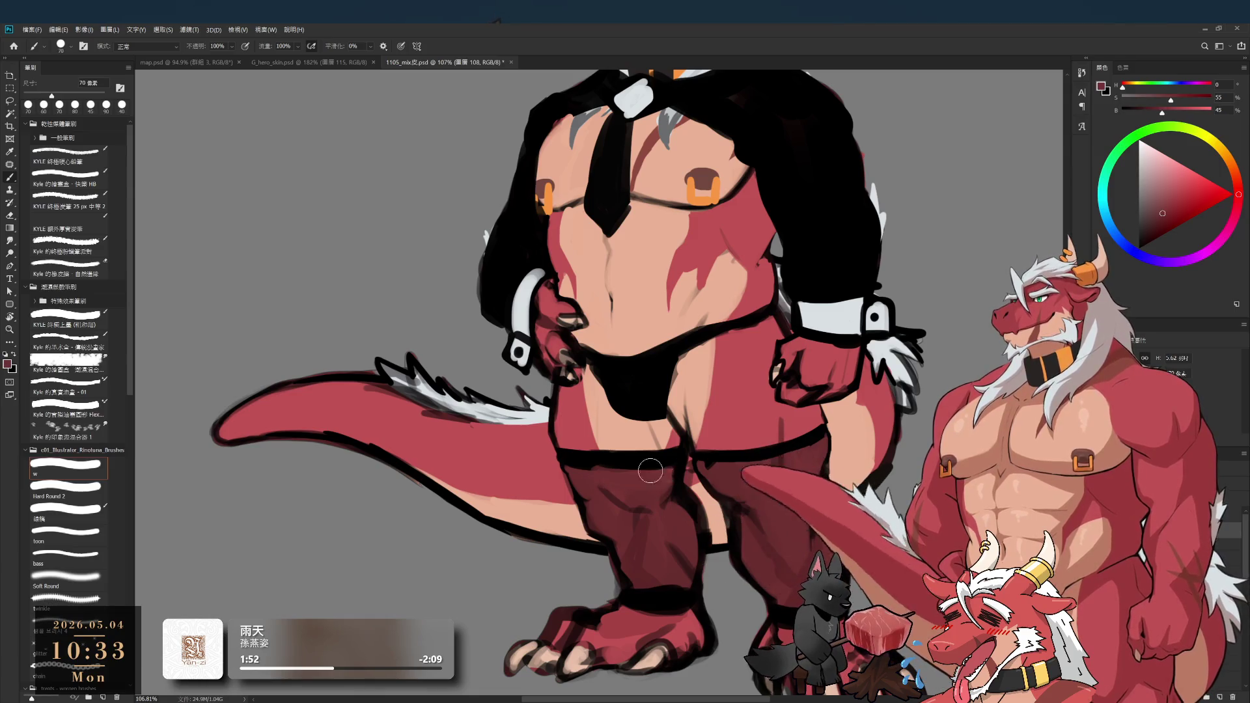
pyautogui.scroll(-5, 642, 486)
pyautogui.scroll(5, 628, 456)
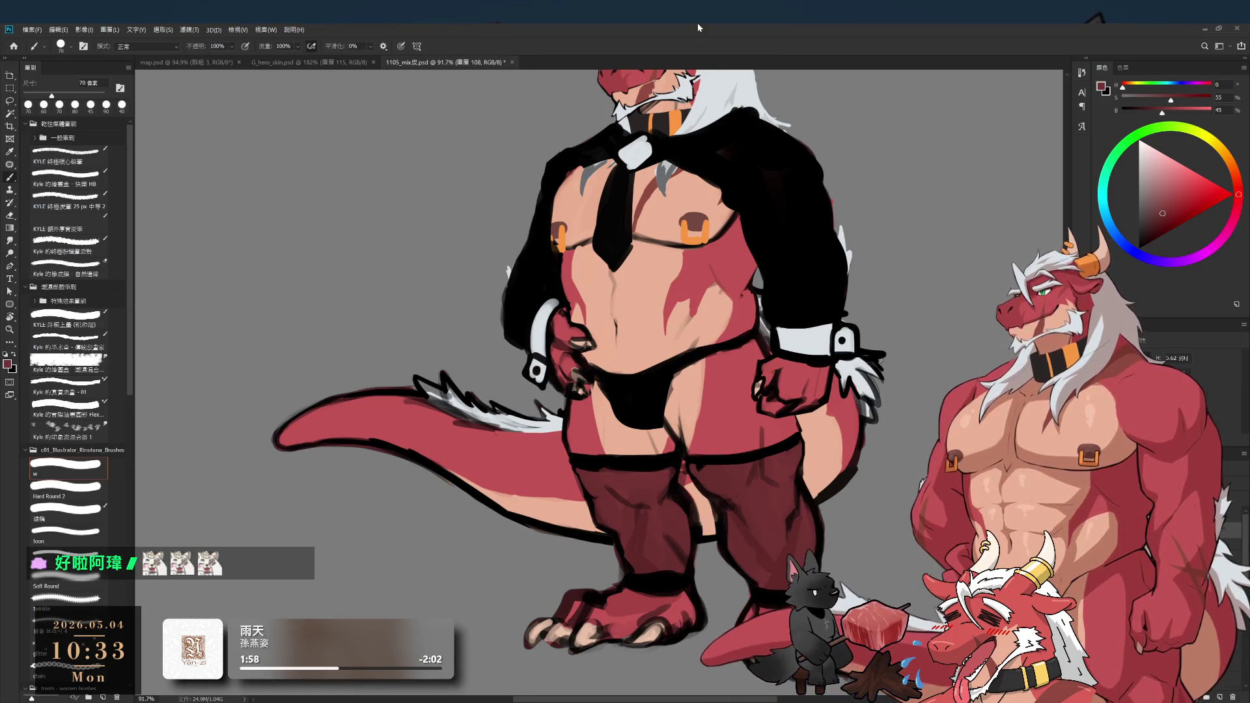
# - Darken the left thigh and leg with a 125 px black brush, then erase a small patch
pyautogui.keyDown('alt'); pyautogui.click(653, 449); pyautogui.keyUp('alt')
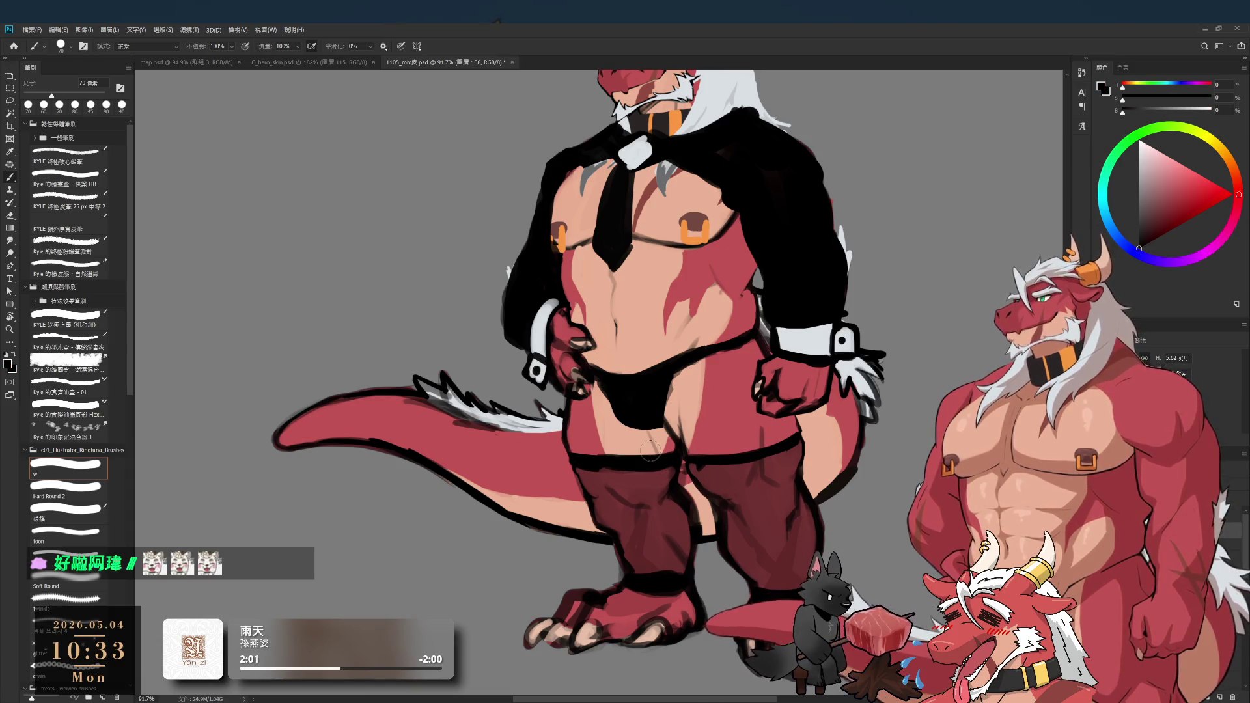
pyautogui.press(']')
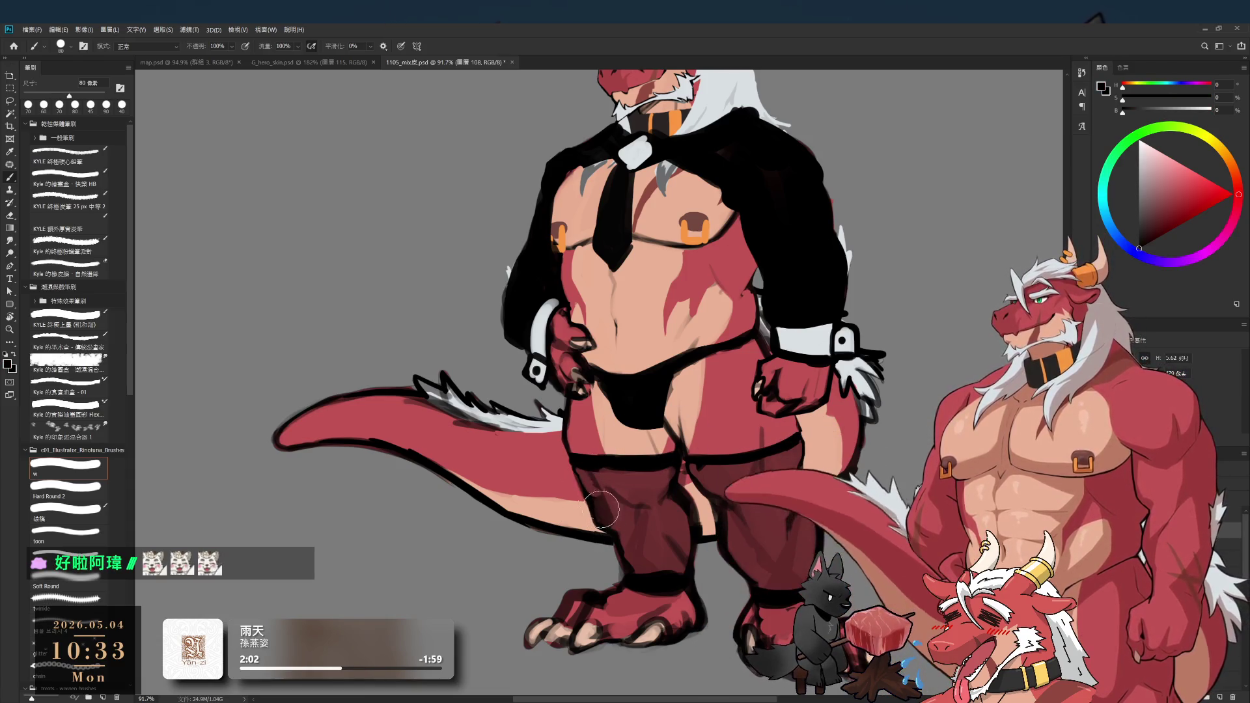
pyautogui.press(']')
pyautogui.press(']')
pyautogui.press(']')
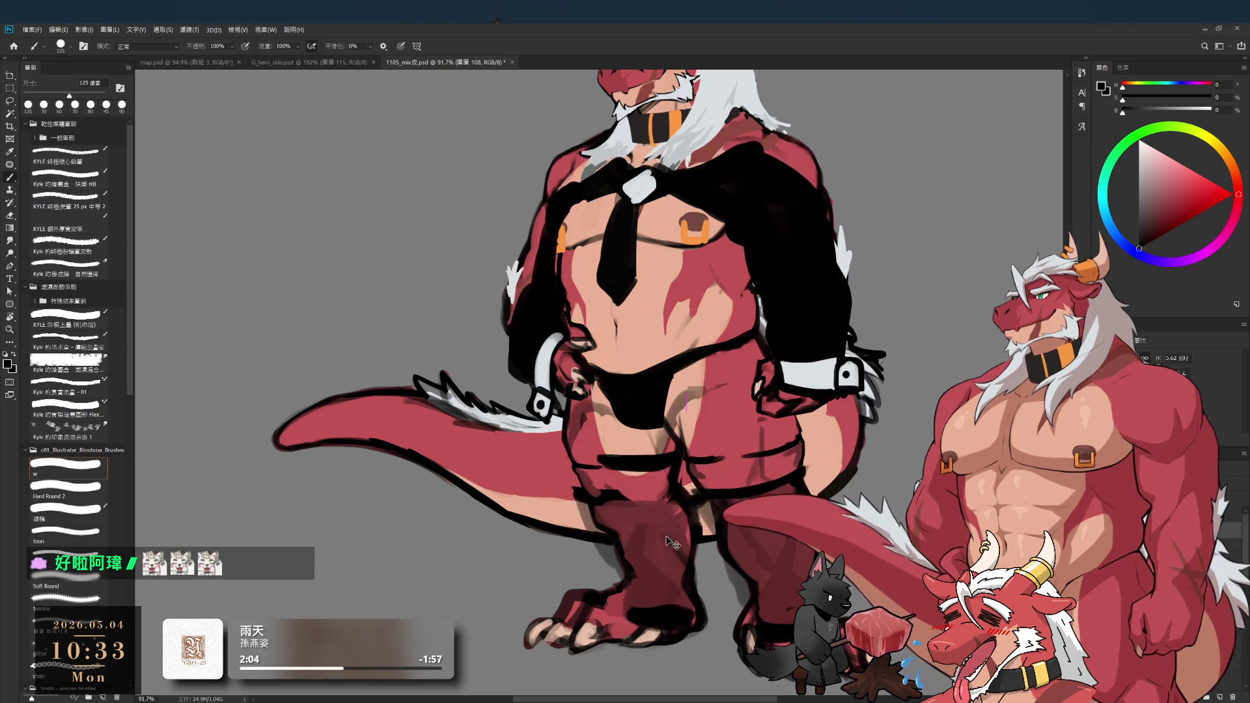
pyautogui.moveTo(591, 476)
pyautogui.mouseDown()
pyautogui.moveTo(642, 560)
pyautogui.moveTo(651, 469)
pyautogui.moveTo(686, 539)
pyautogui.mouseUp()
pyautogui.press(']')
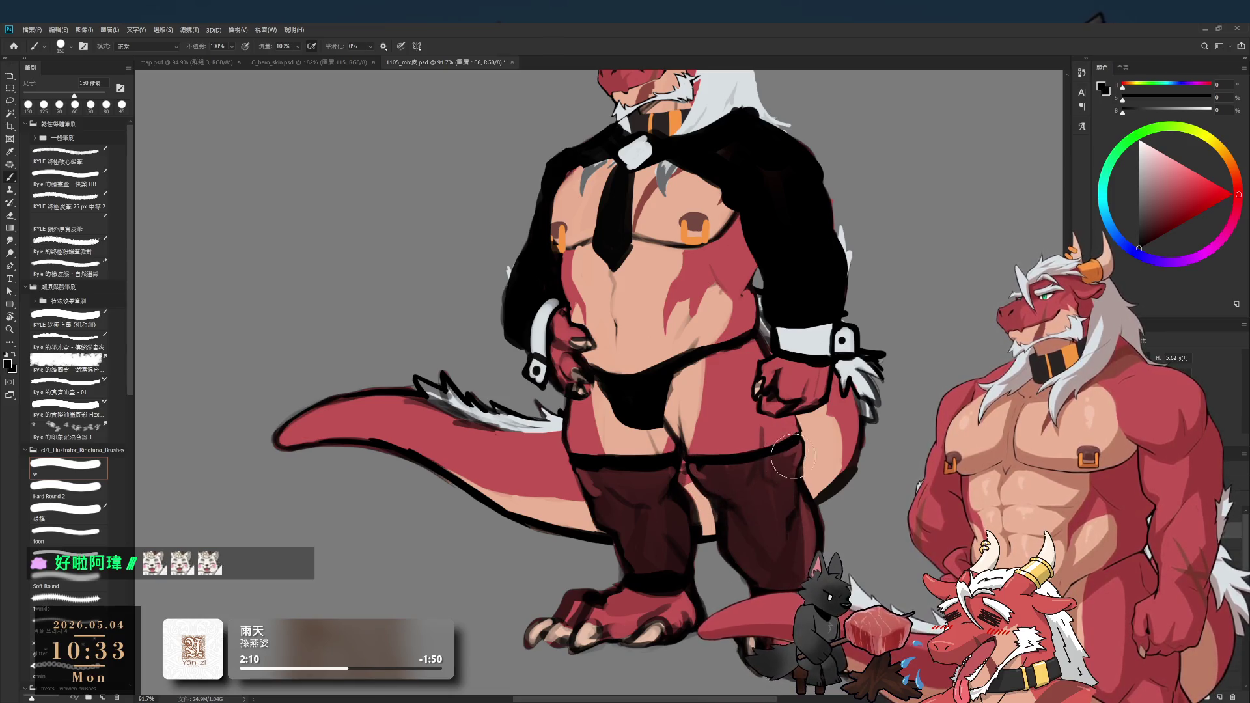
pyautogui.press('e')
pyautogui.moveTo(680, 481); pyautogui.dragTo(699, 478)
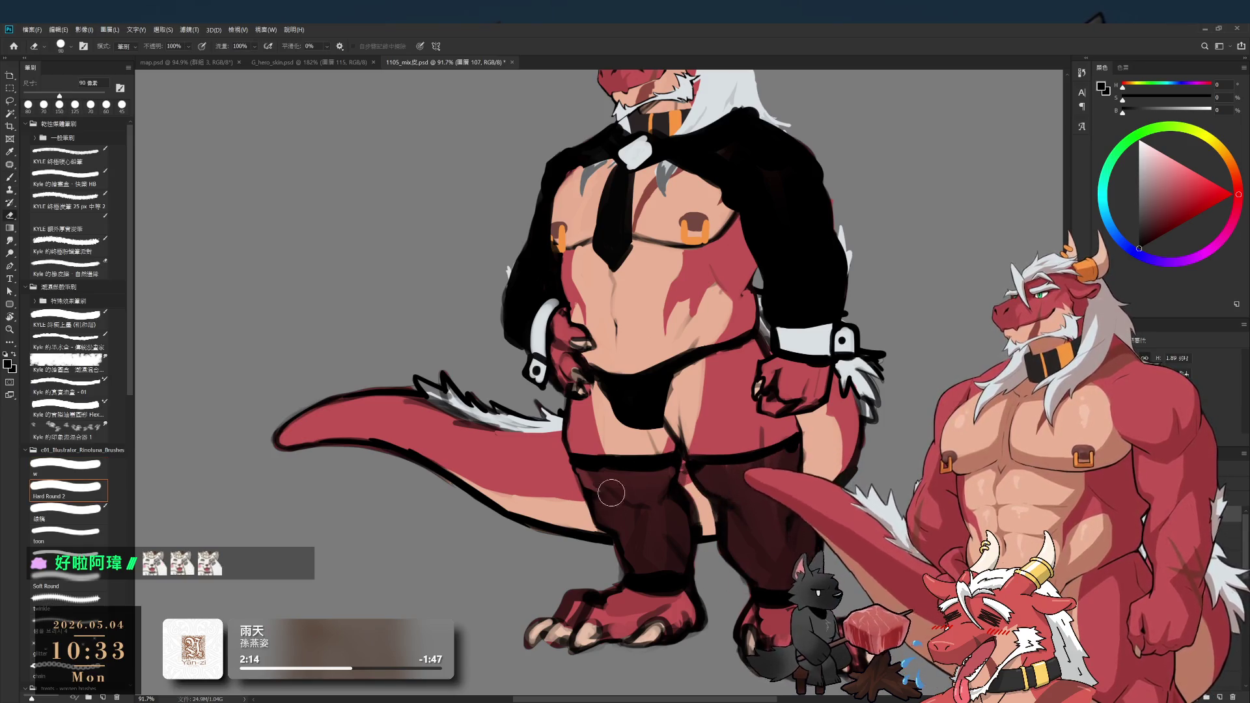
pyautogui.scroll(-3, 785, 448)
pyautogui.scroll(-2, 785, 448)
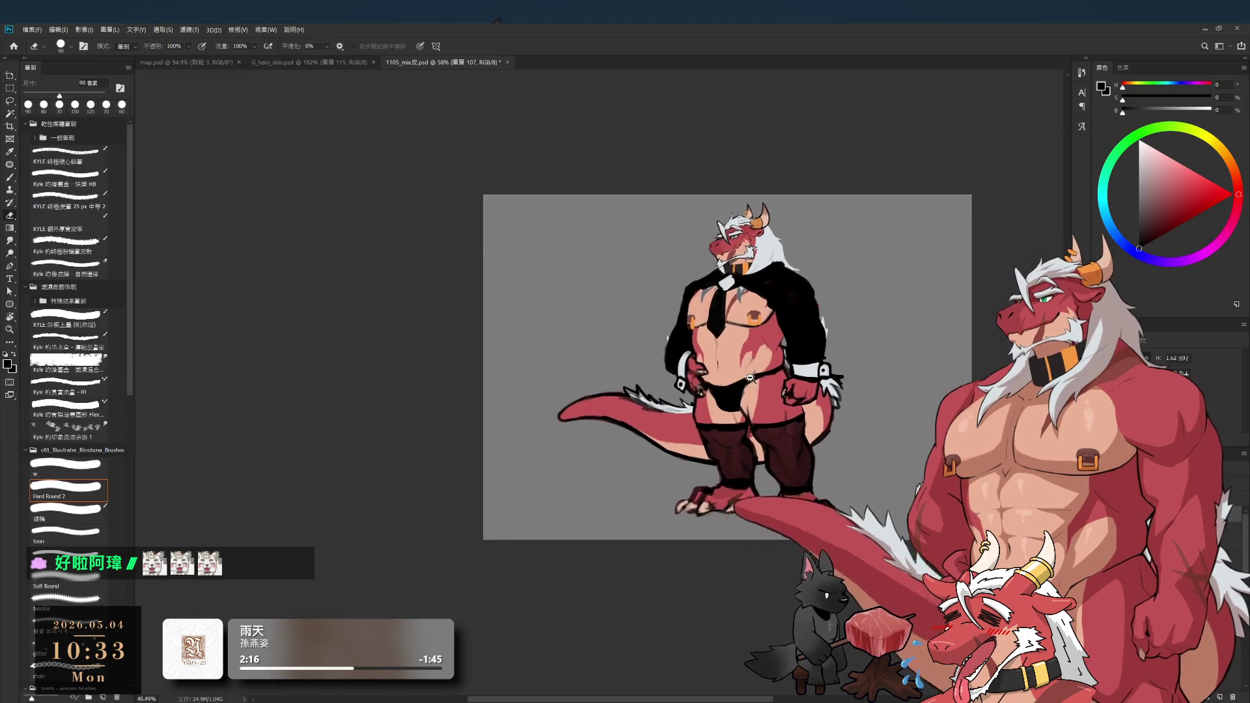
# - Paint the neck collar in the sampled light grey with a small brush
pyautogui.scroll(5, 830, 402)
pyautogui.scroll(-3, 827, 402)
pyautogui.scroll(4, 818, 404)
pyautogui.scroll(2, 817, 404)
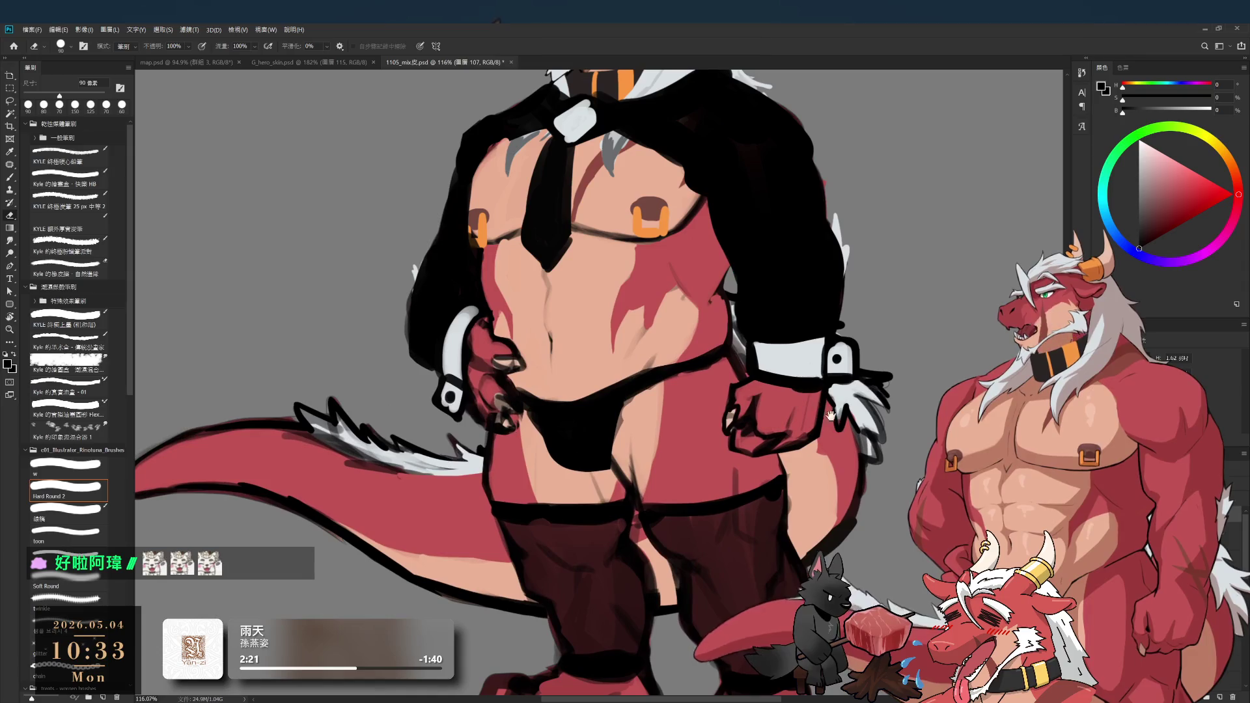
pyautogui.press('b')
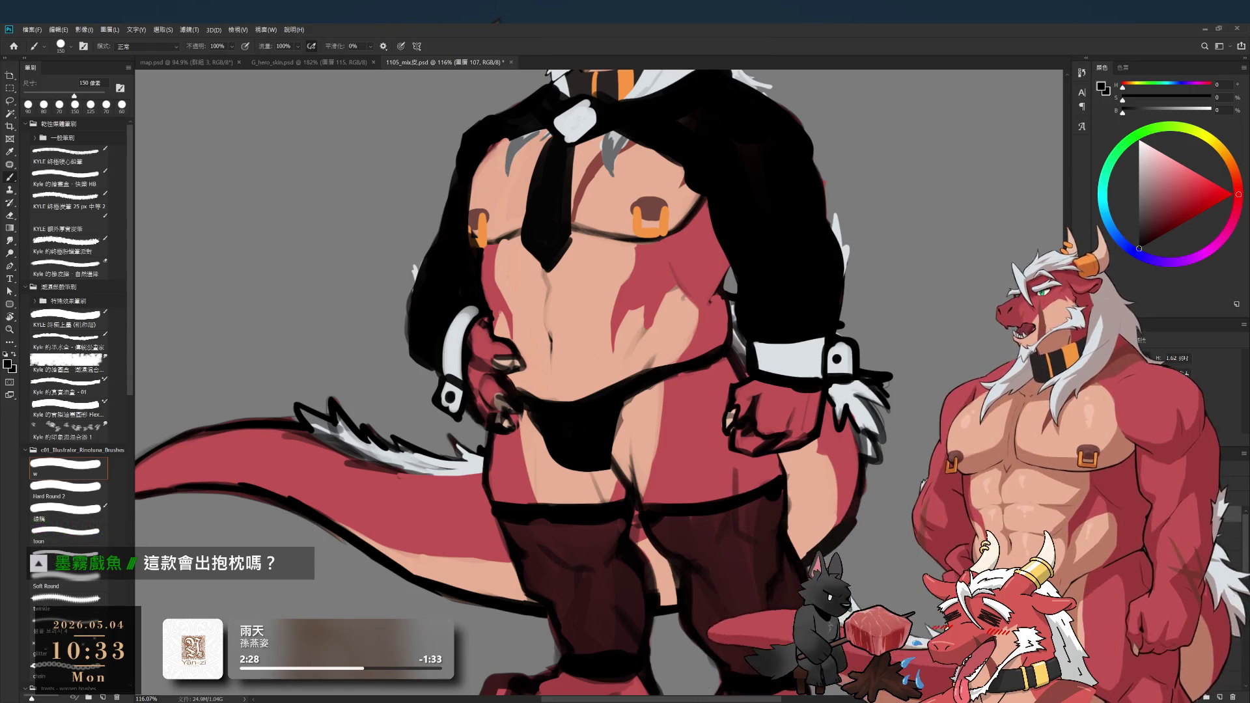
pyautogui.moveTo(573, 114); pyautogui.dragTo(629, 270)
pyautogui.press('[')
pyautogui.keyDown('alt'); pyautogui.click(629, 270); pyautogui.keyUp('alt')
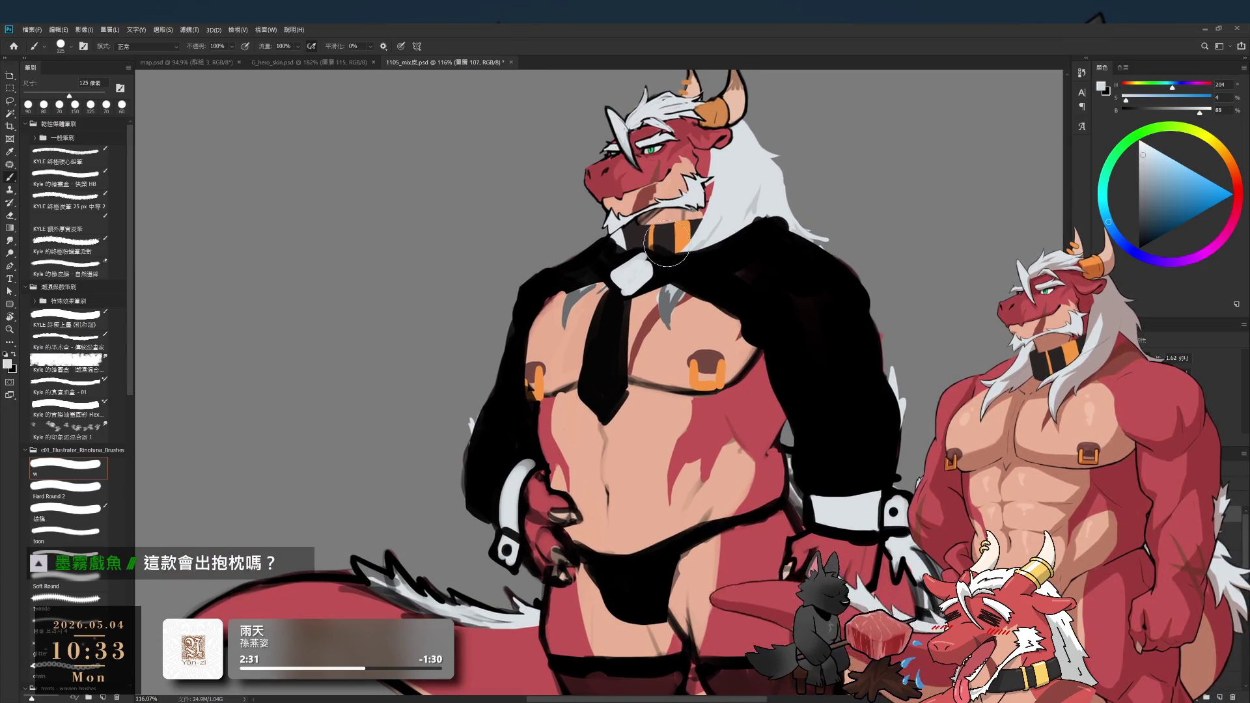
pyautogui.press('[')
pyautogui.press('[')
pyautogui.press('[')
pyautogui.moveTo(664, 226)
pyautogui.mouseDown()
pyautogui.moveTo(670, 257)
pyautogui.moveTo(720, 244)
pyautogui.moveTo(628, 243)
pyautogui.moveTo(609, 255)
pyautogui.moveTo(622, 270)
pyautogui.mouseUp()
pyautogui.press('[')
pyautogui.press('[')
# - Outline the collar's top and right edge in black, touching up with near-white at 20–30 px
pyautogui.keyDown('alt'); pyautogui.click(609, 261); pyautogui.keyUp('alt')
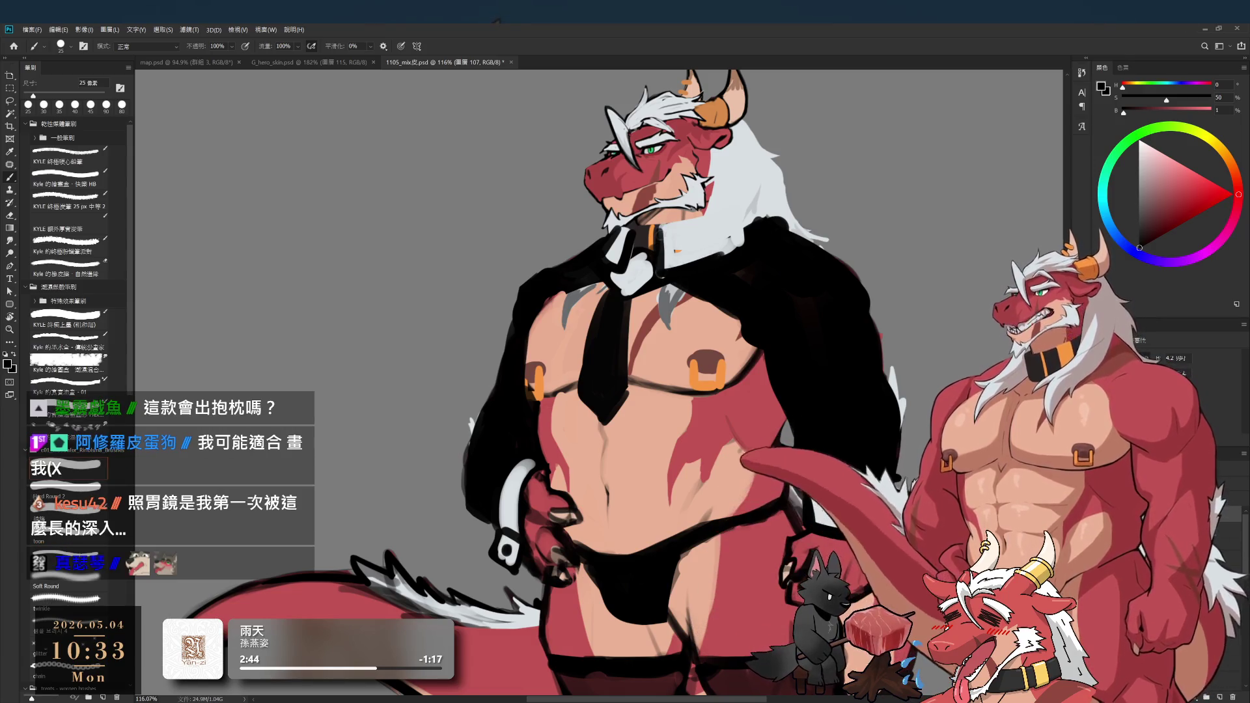
pyautogui.moveTo(661, 222)
pyautogui.mouseDown()
pyautogui.moveTo(736, 219)
pyautogui.moveTo(741, 237)
pyautogui.mouseUp()
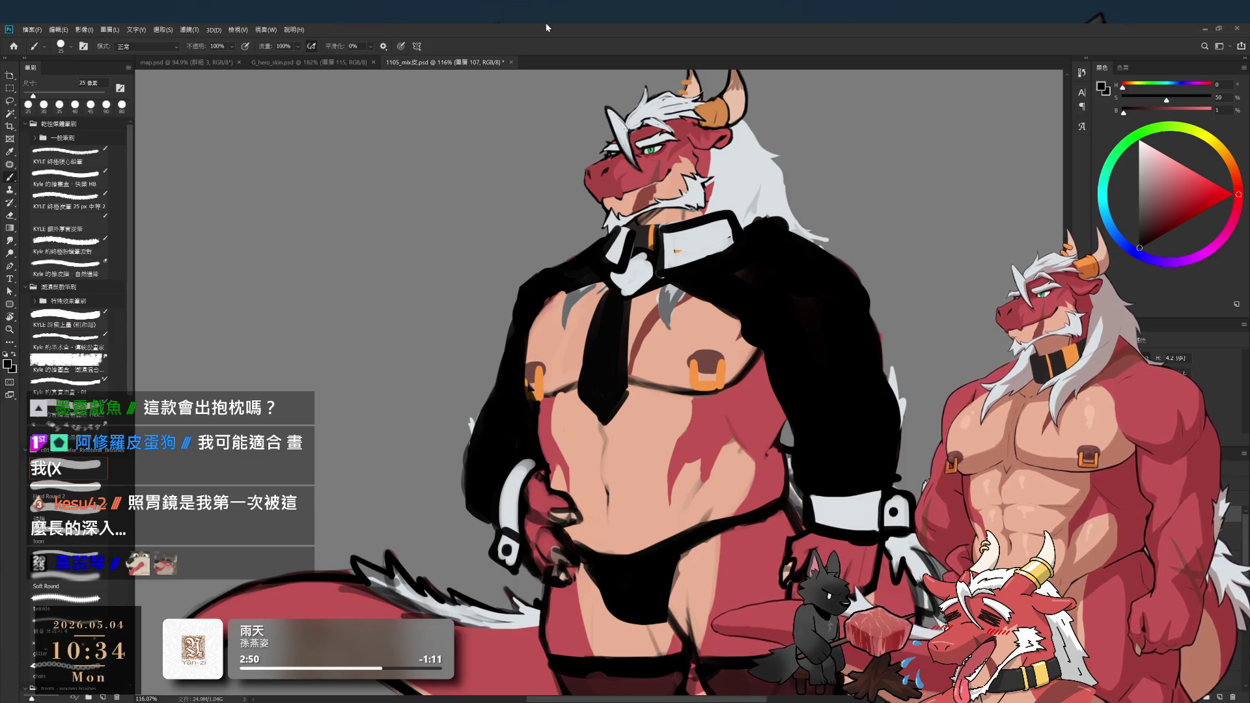
pyautogui.keyDown('alt'); pyautogui.click(607, 270); pyautogui.keyUp('alt')
pyautogui.keyDown('alt'); pyautogui.click(608, 276); pyautogui.keyUp('alt')
pyautogui.press(']')
pyautogui.press('[')
pyautogui.press('[')
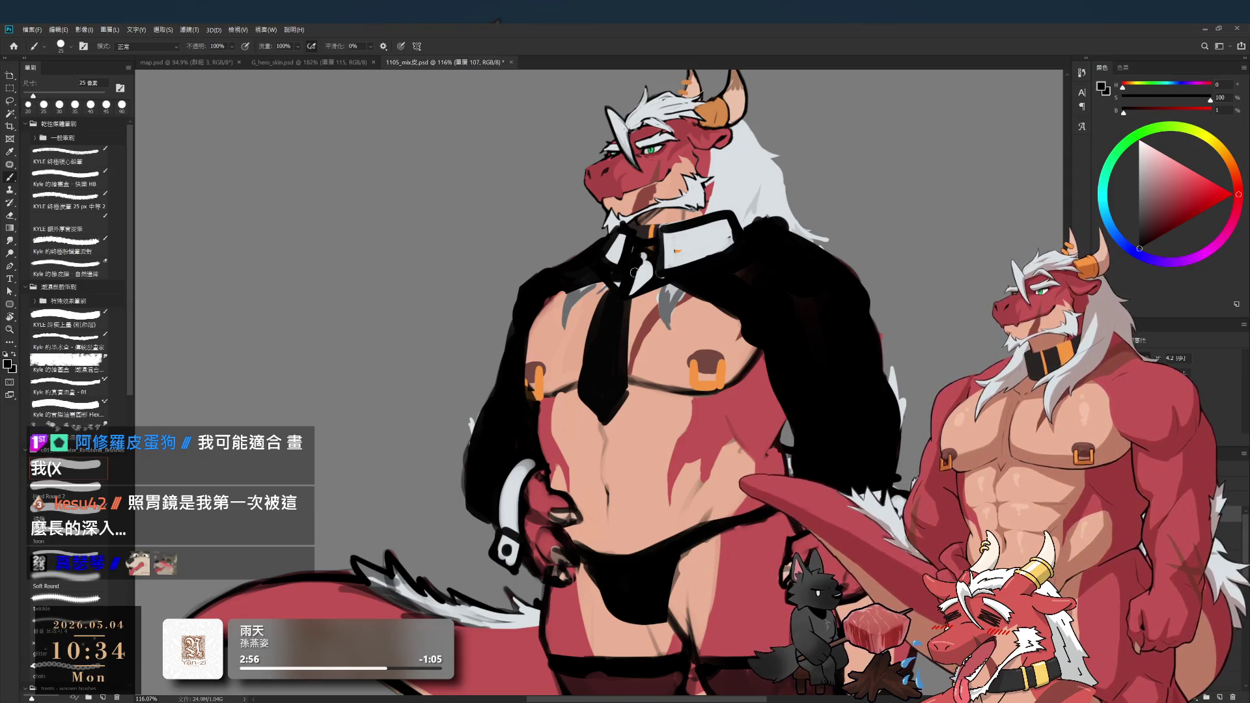
pyautogui.press(']')
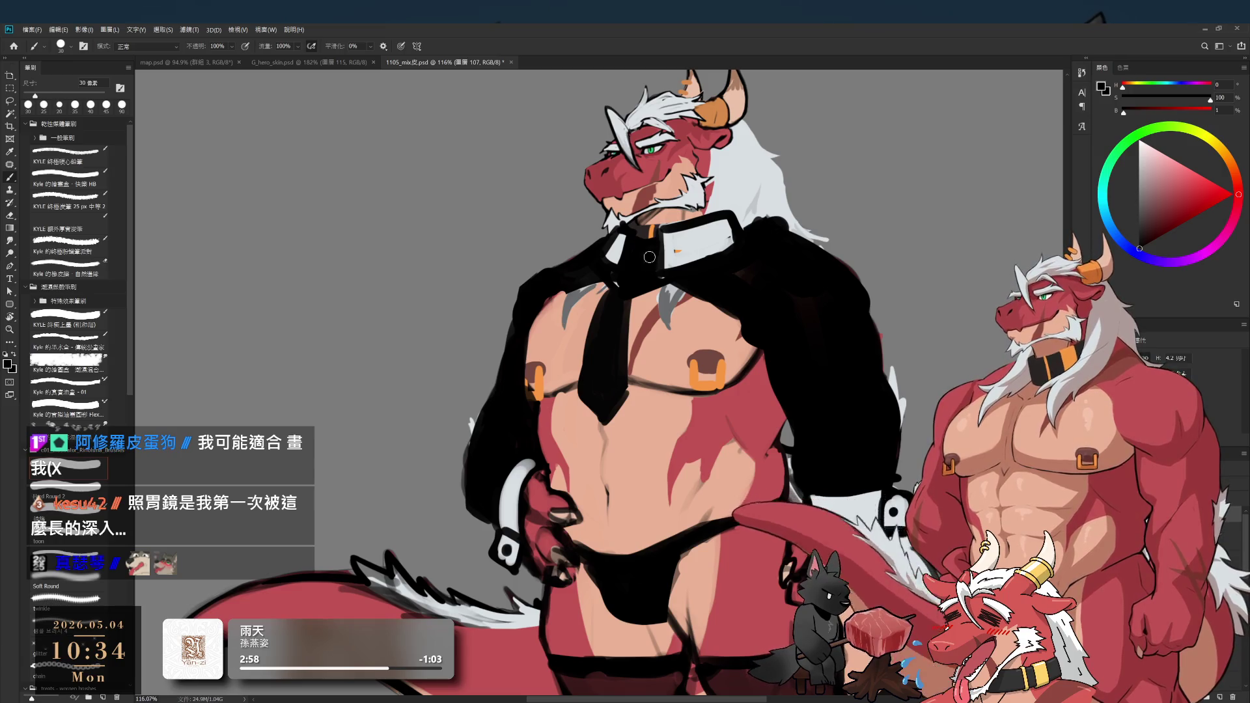
pyautogui.keyDown('alt'); pyautogui.click(663, 244); pyautogui.keyUp('alt')
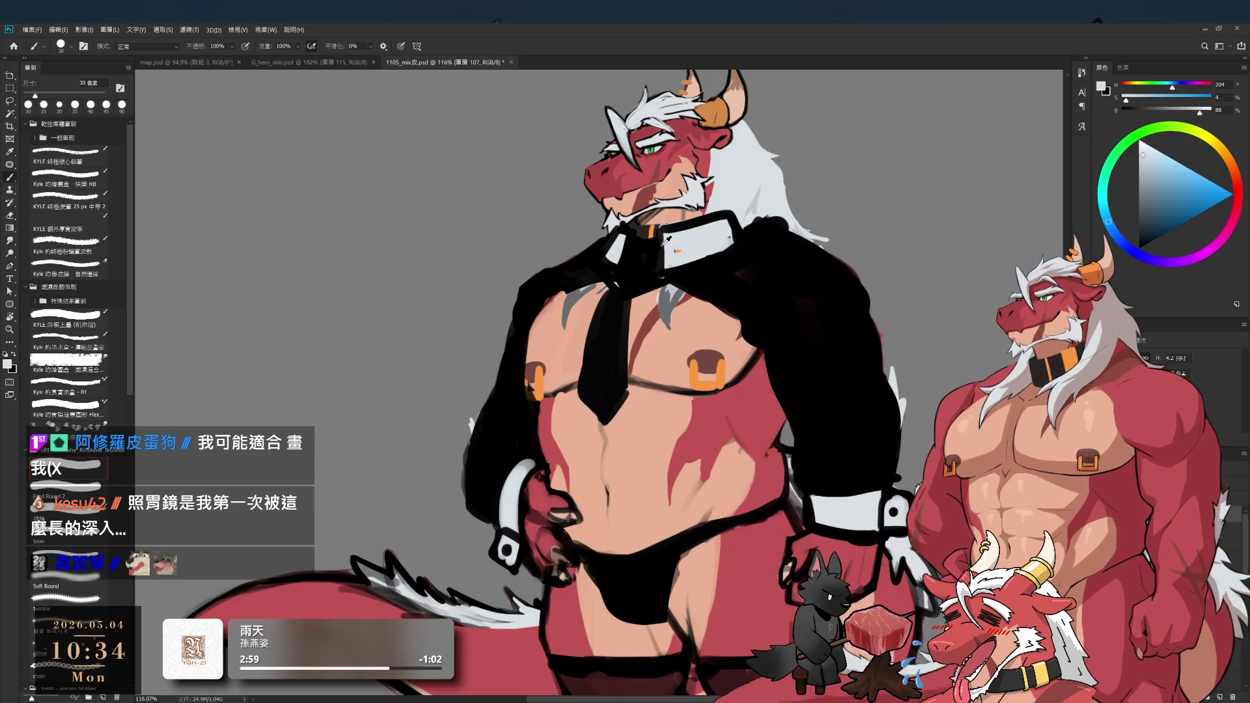
pyautogui.keyDown('alt'); pyautogui.click(629, 233); pyautogui.keyUp('alt')
pyautogui.keyDown('alt'); pyautogui.click(691, 246); pyautogui.keyUp('alt')
pyautogui.press(']')
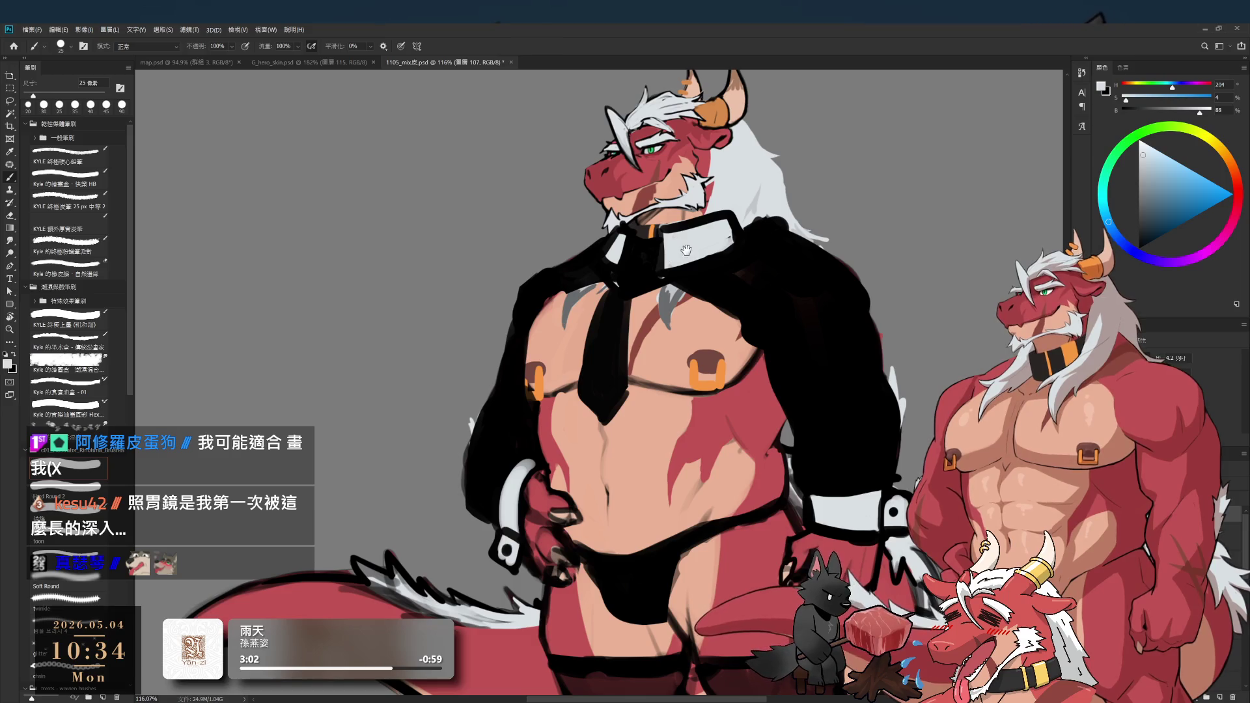
pyautogui.moveTo(630, 252)
pyautogui.mouseDown()
pyautogui.moveTo(602, 250)
pyautogui.moveTo(623, 264)
pyautogui.mouseUp()
pyautogui.press('[')
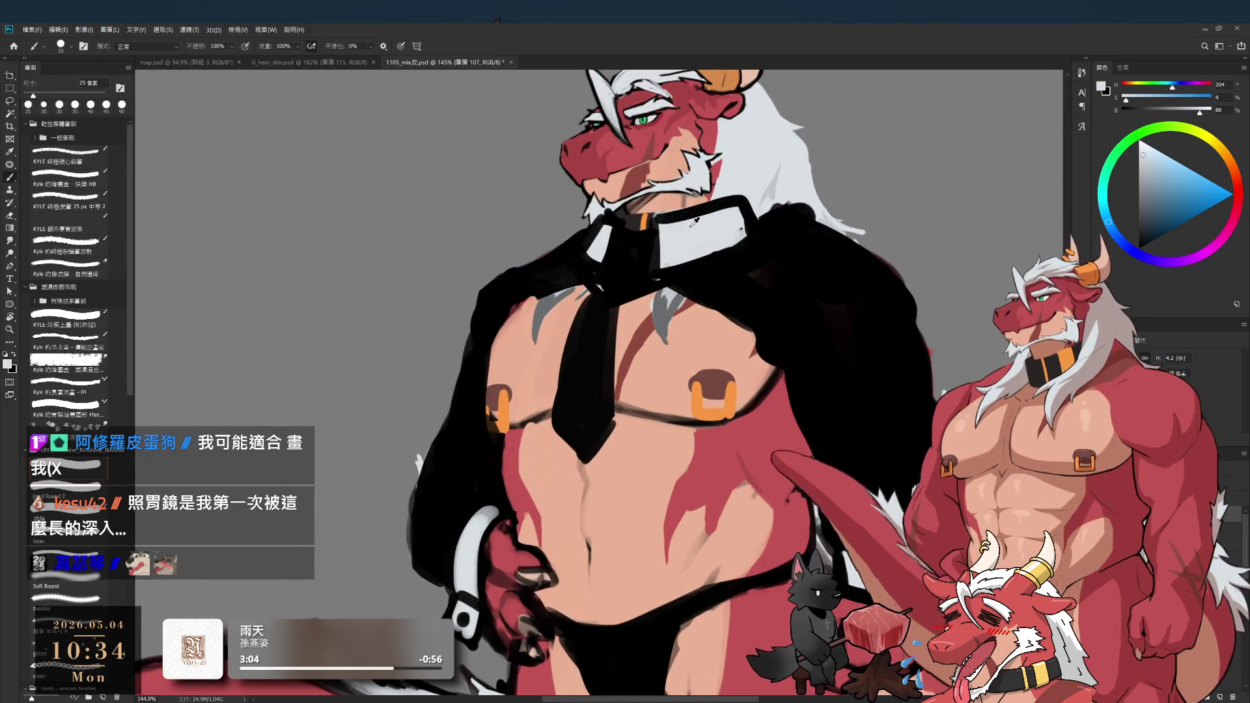
pyautogui.scroll(-3, 623, 264)
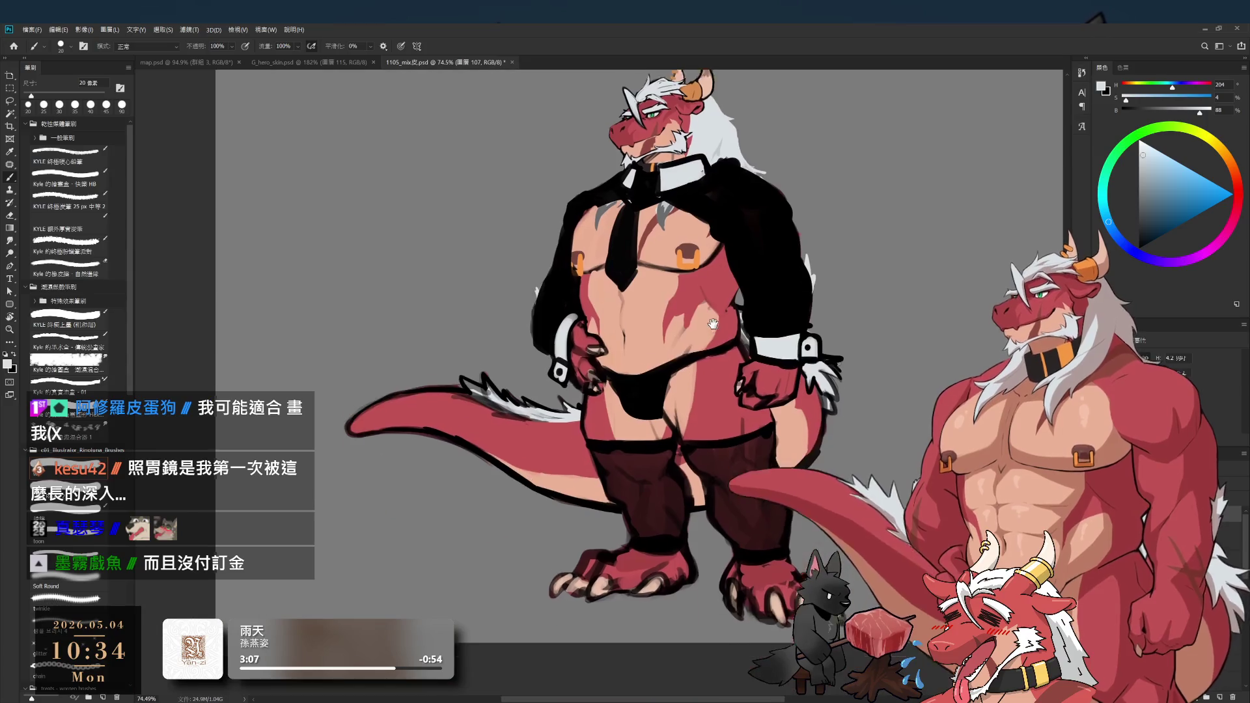
# - Set default colours with a 175 px brush, zoom out to the whole figure, and add a new layer
pyautogui.press(']')
pyautogui.press(']')
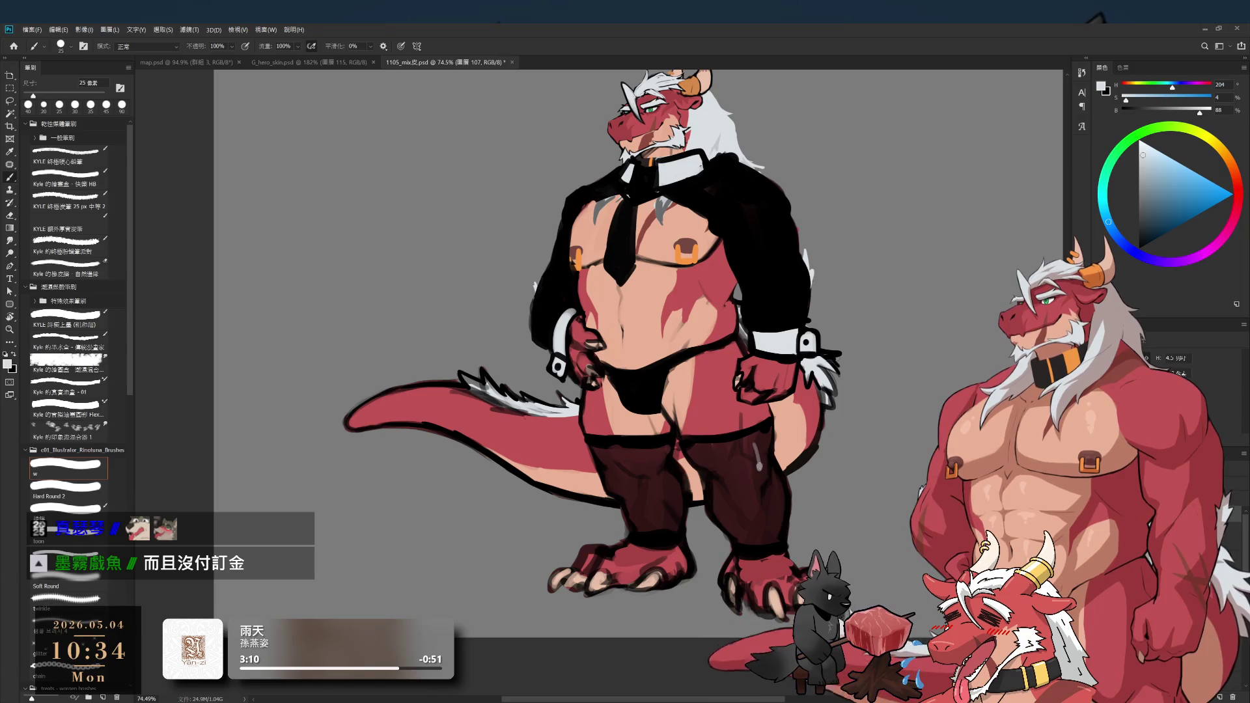
pyautogui.press('d')
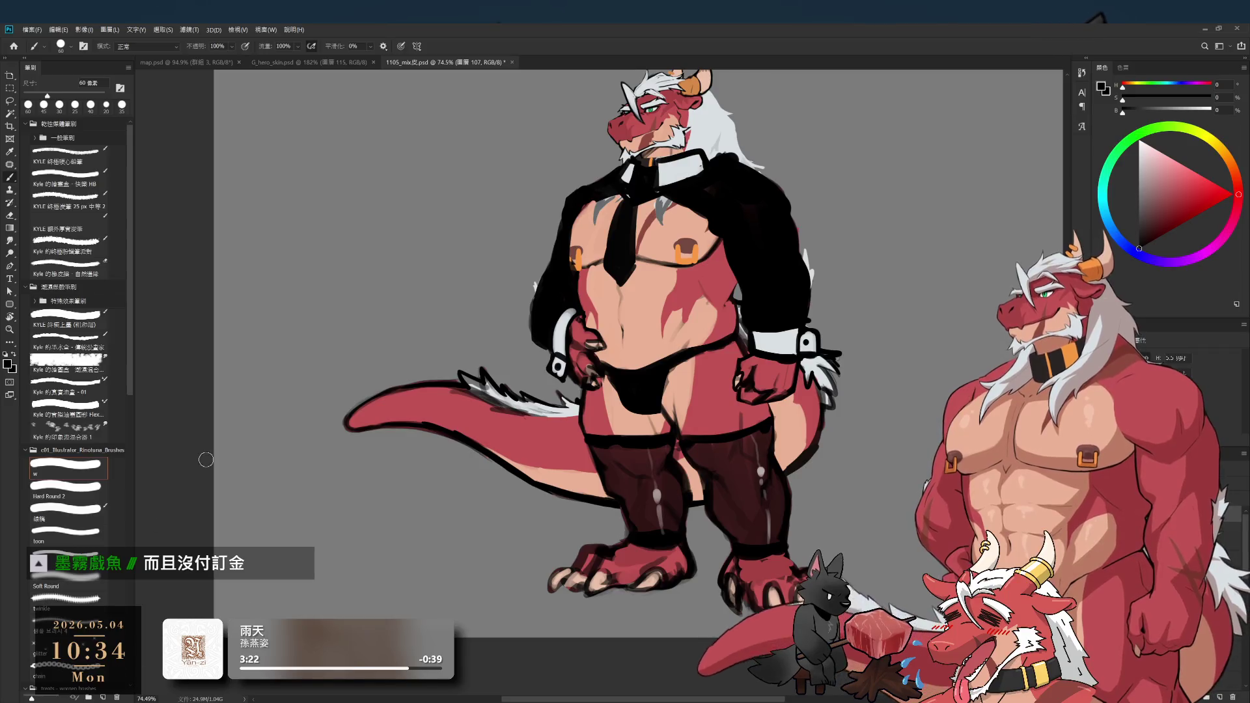
pyautogui.press(']')
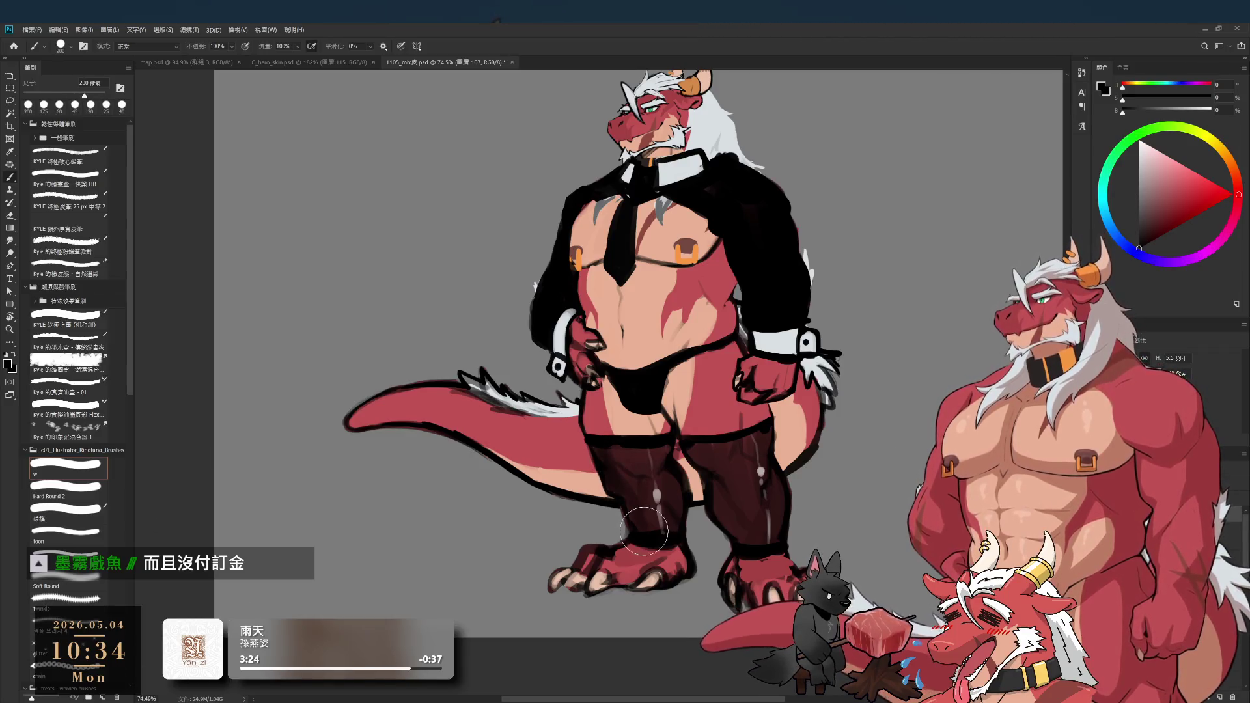
pyautogui.press('[')
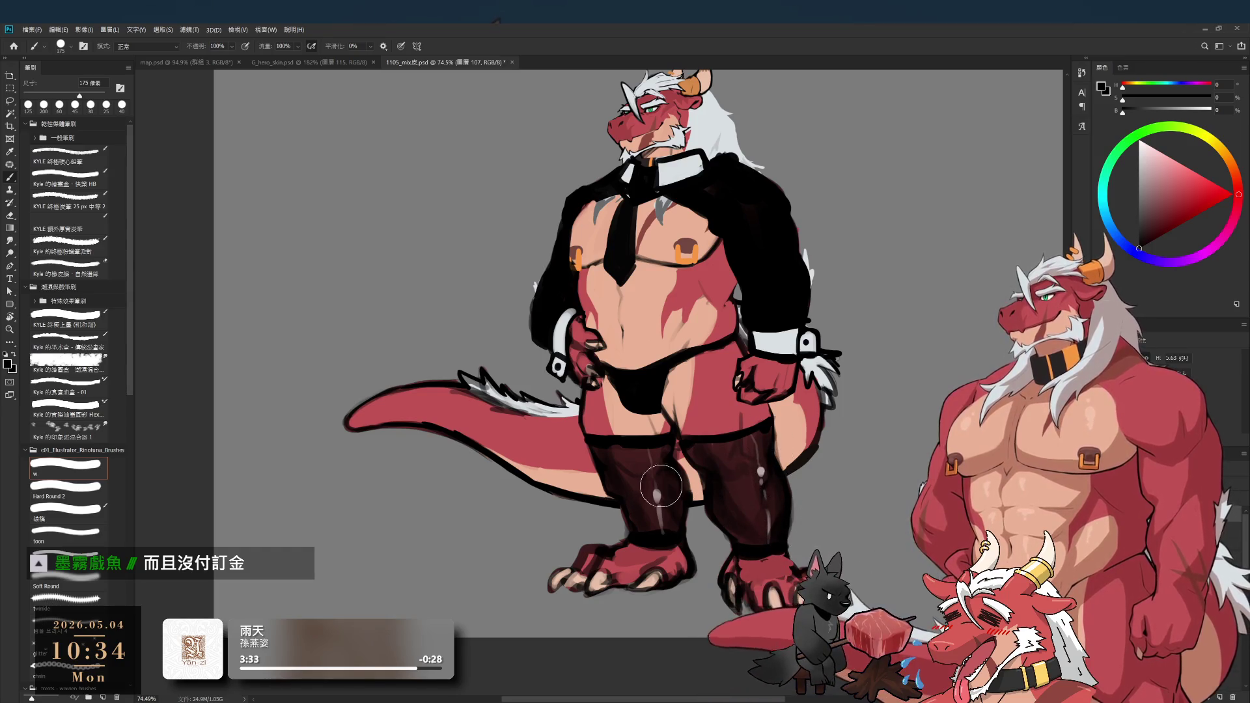
pyautogui.moveTo(659, 486)
pyautogui.mouseDown()
pyautogui.moveTo(603, 516)
pyautogui.moveTo(659, 537)
pyautogui.mouseUp()
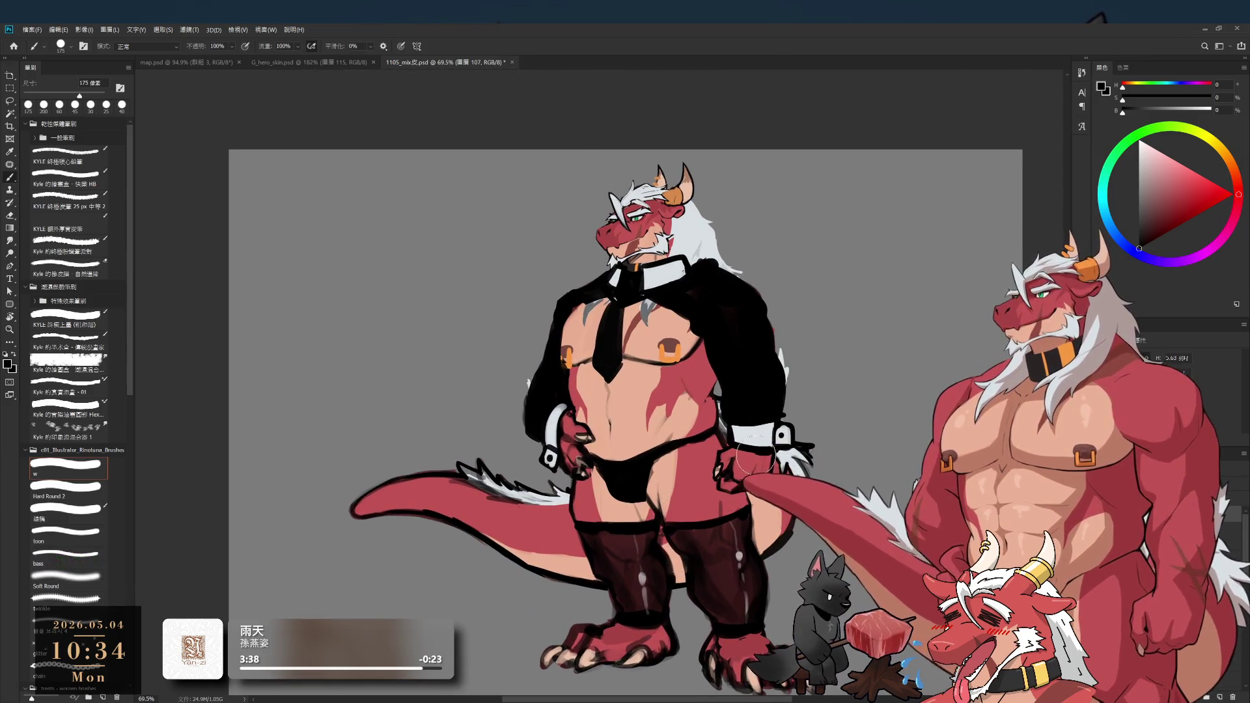
pyautogui.hotkey('ctrl', 'shift', 'alt', 'n')
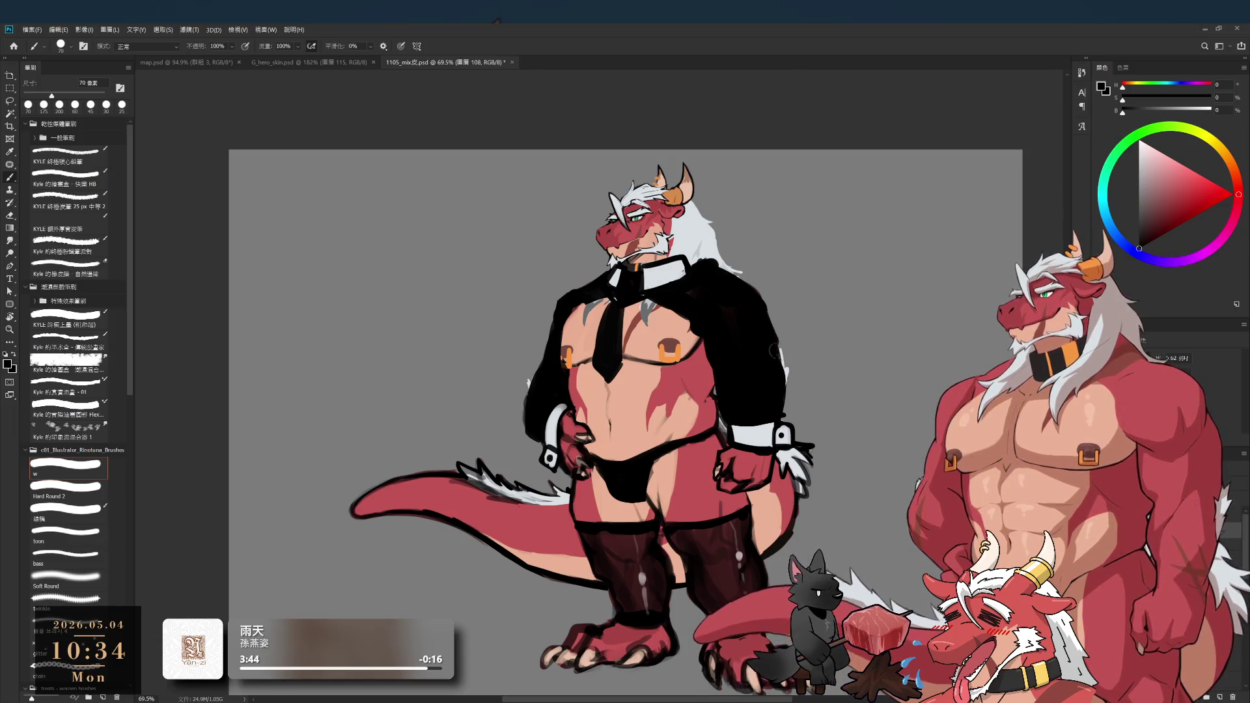
pyautogui.press('e')
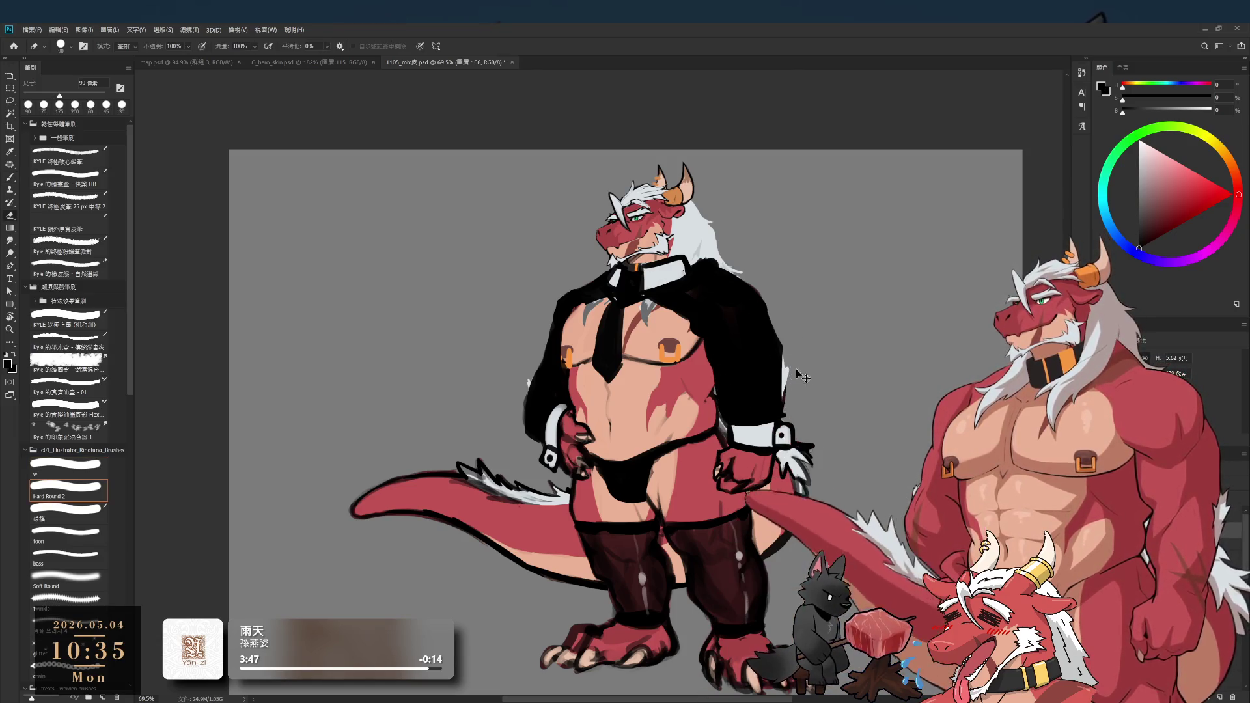
pyautogui.press('b')
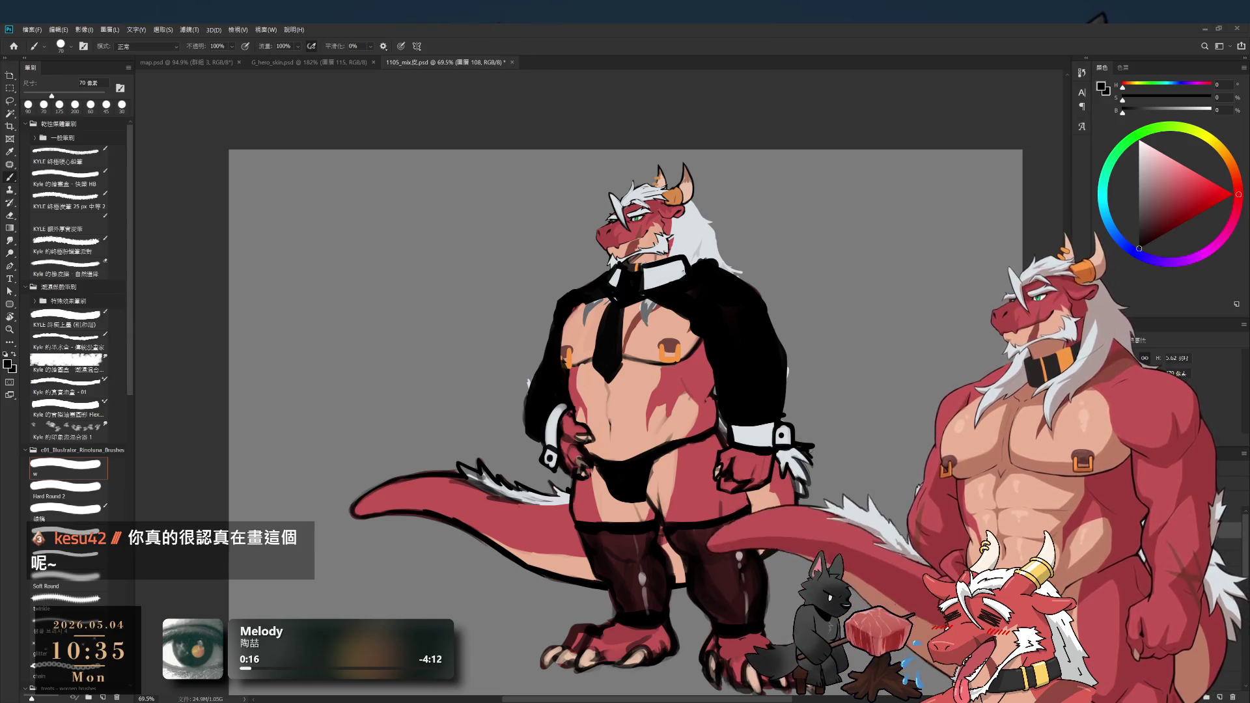
pyautogui.scroll(-5, 781, 330)
pyautogui.scroll(2, 782, 330)
pyautogui.scroll(2, 679, 271)
pyautogui.press('l')
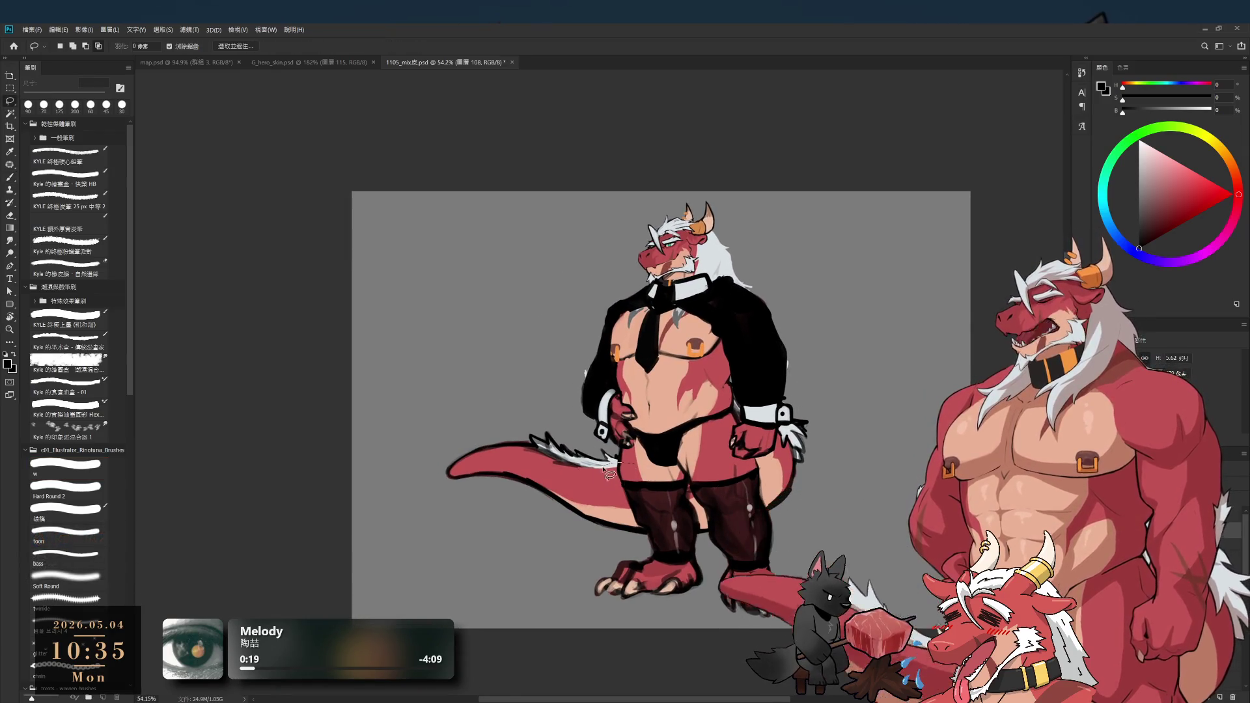
# - Lasso the stocking-covered legs and hips, hiding the clothing layer to check the bare body
pyautogui.moveTo(616, 485)
pyautogui.mouseDown()
pyautogui.moveTo(651, 563)
pyautogui.moveTo(752, 476)
pyautogui.mouseUp()
pyautogui.moveTo(796, 538)
pyautogui.mouseDown()
pyautogui.moveTo(717, 618)
pyautogui.moveTo(816, 555)
pyautogui.mouseUp()
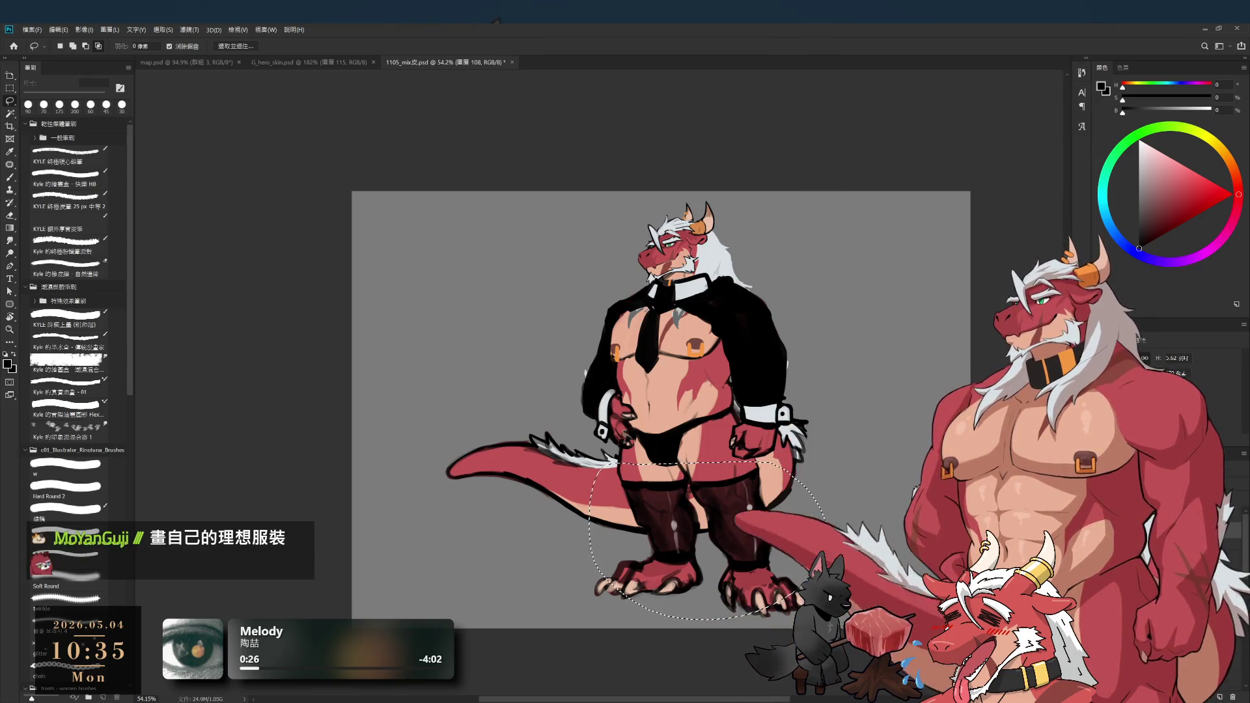
pyautogui.hotkey('ctrl', ',')
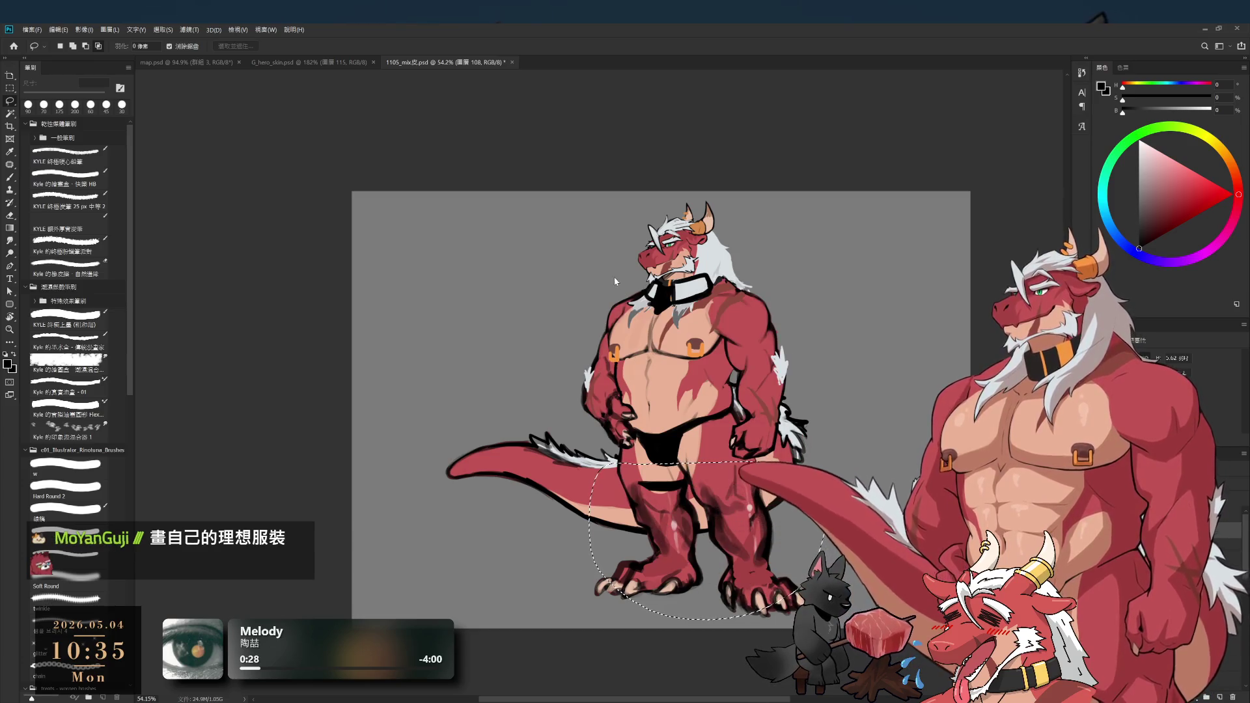
pyautogui.click(652, 485)
pyautogui.hotkey('alt', '[')
# - Reselect the lower legs and feet, show the clothing again, then deselect and return to a 60 px brush
pyautogui.moveTo(625, 463)
pyautogui.mouseDown()
pyautogui.moveTo(814, 485)
pyautogui.moveTo(860, 527)
pyautogui.moveTo(801, 600)
pyautogui.moveTo(609, 494)
pyautogui.mouseUp()
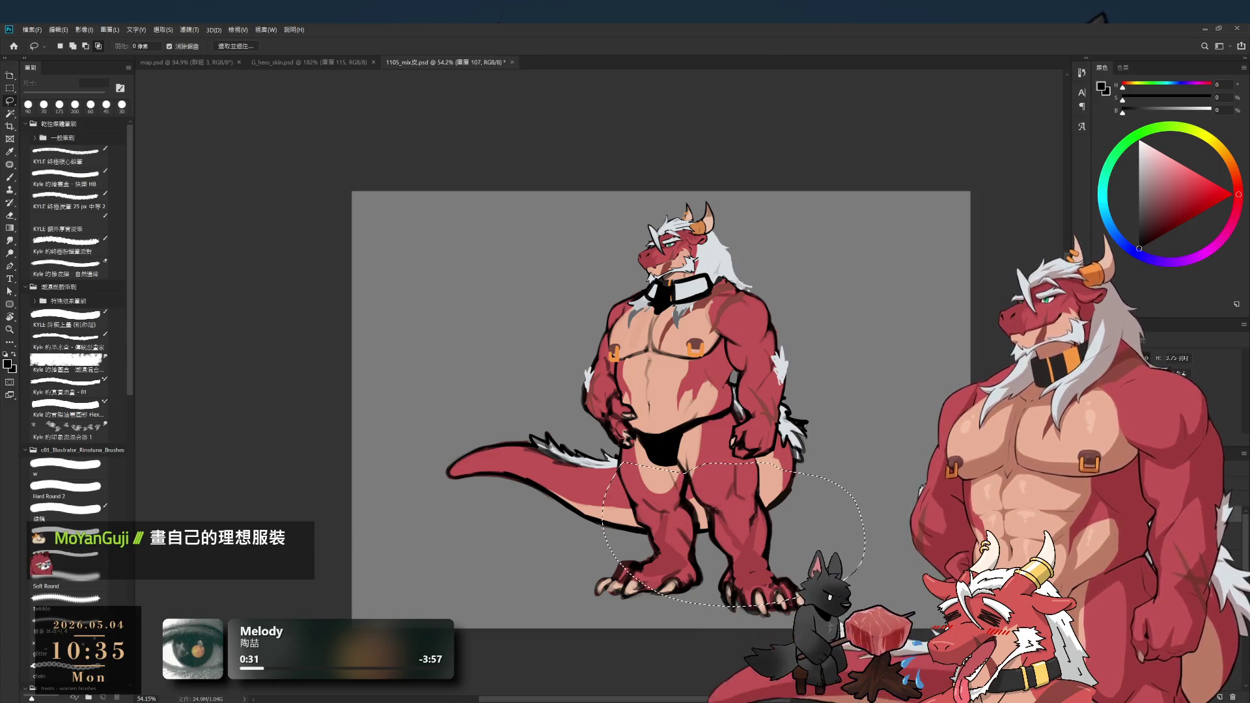
pyautogui.hotkey('ctrl', ',')
pyautogui.hotkey('alt', ']')
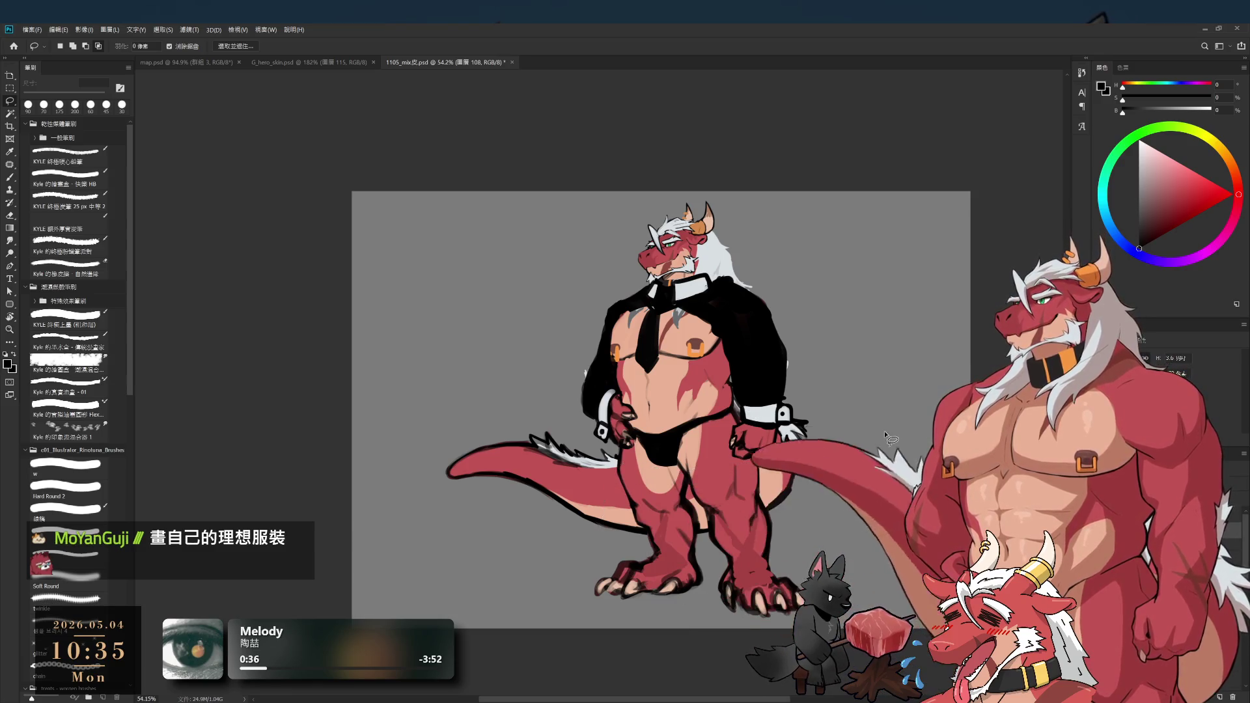
pyautogui.hotkey('ctrl', 'd')
pyautogui.hotkey('ctrl', '+')
pyautogui.press('b')
pyautogui.press('[')
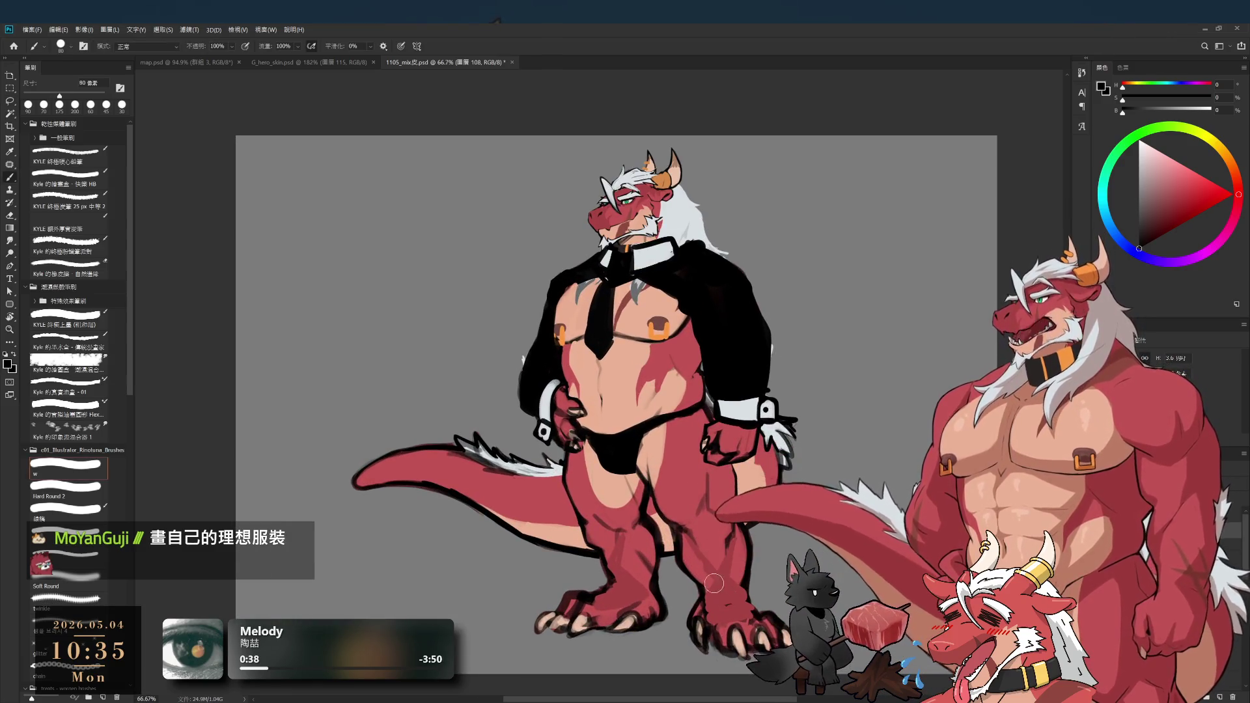
# - Paint black bands across the right and left ankles, ending with a 45 px brush
pyautogui.moveTo(706, 589); pyautogui.dragTo(743, 599)
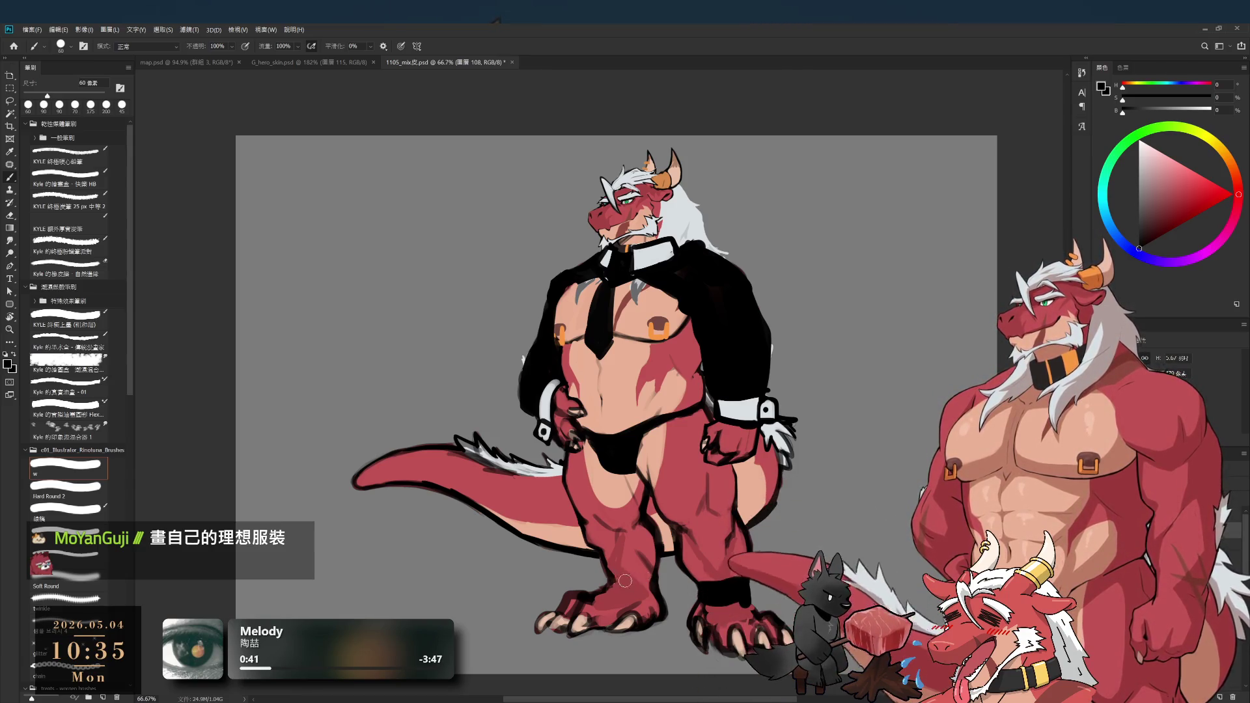
pyautogui.moveTo(609, 583)
pyautogui.mouseDown()
pyautogui.moveTo(655, 578)
pyautogui.moveTo(644, 575)
pyautogui.mouseUp()
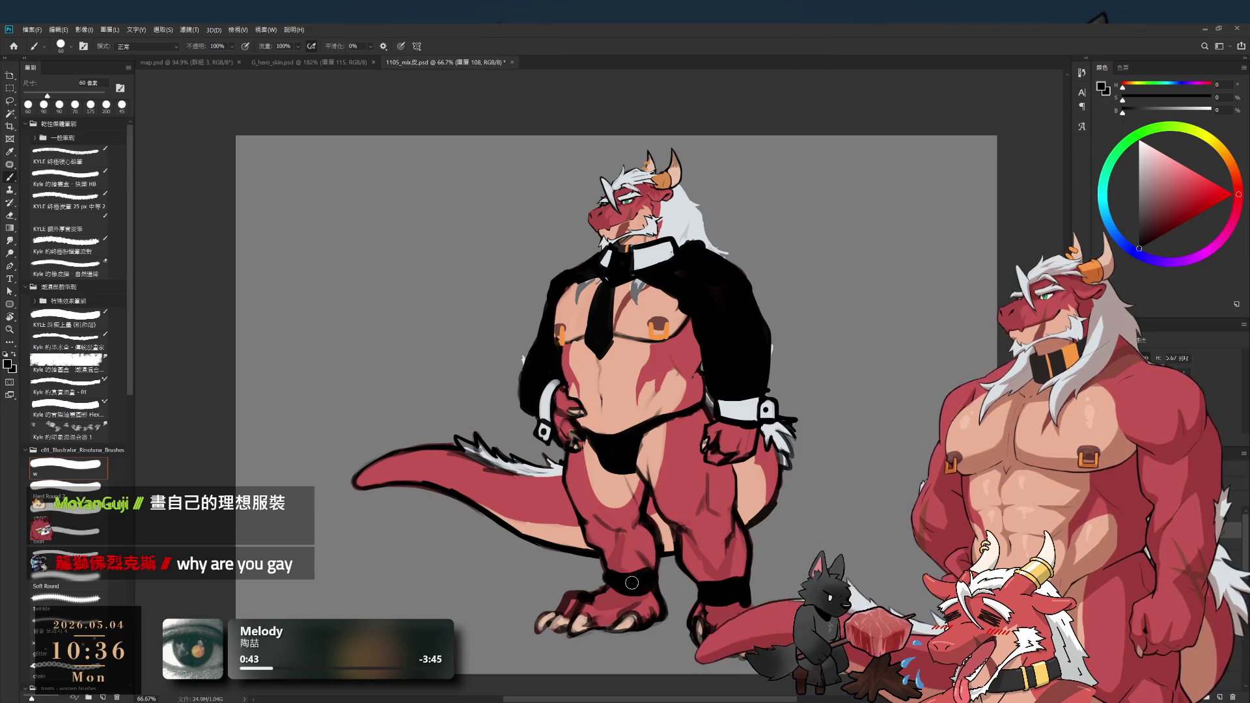
pyautogui.press('[')
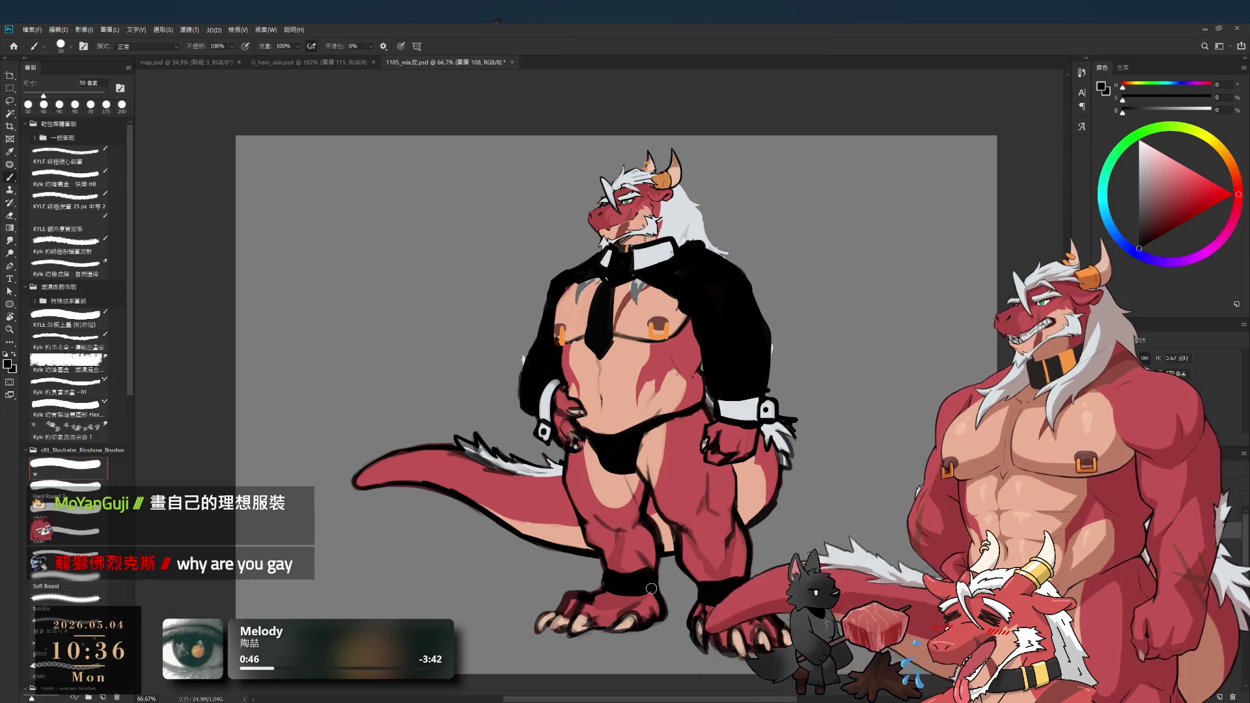
pyautogui.press('e')
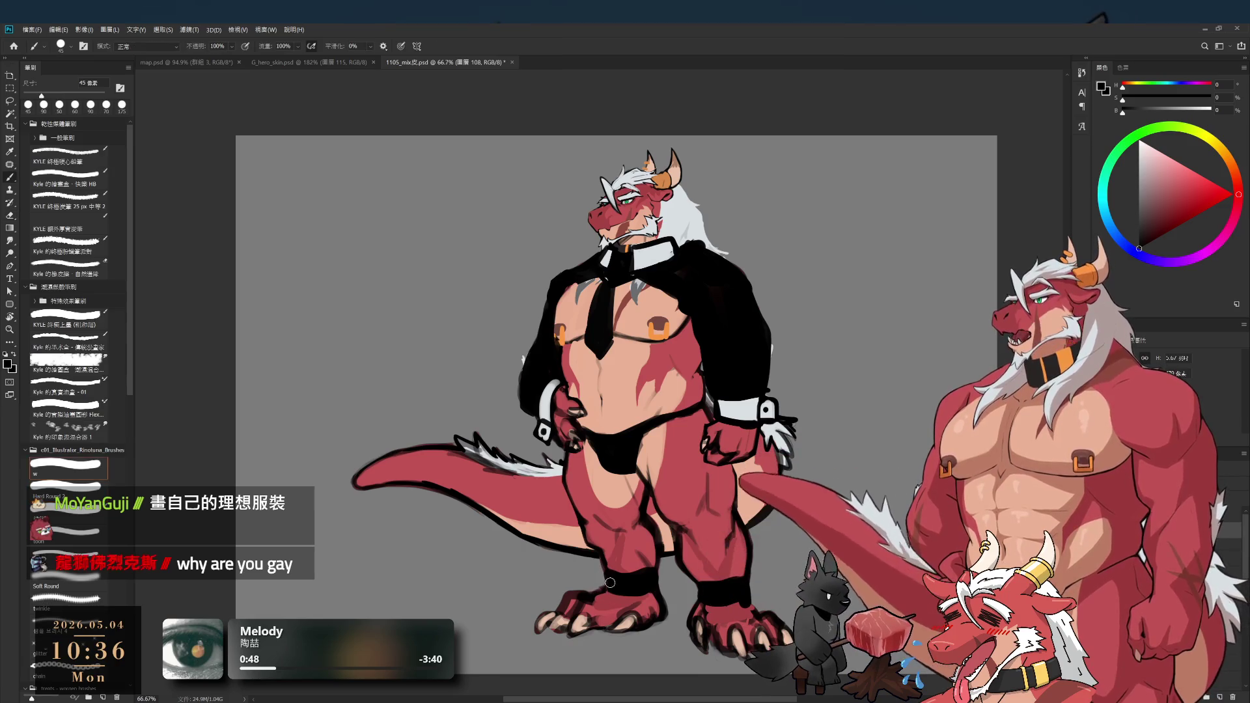
pyautogui.press('b')
pyautogui.press('[')
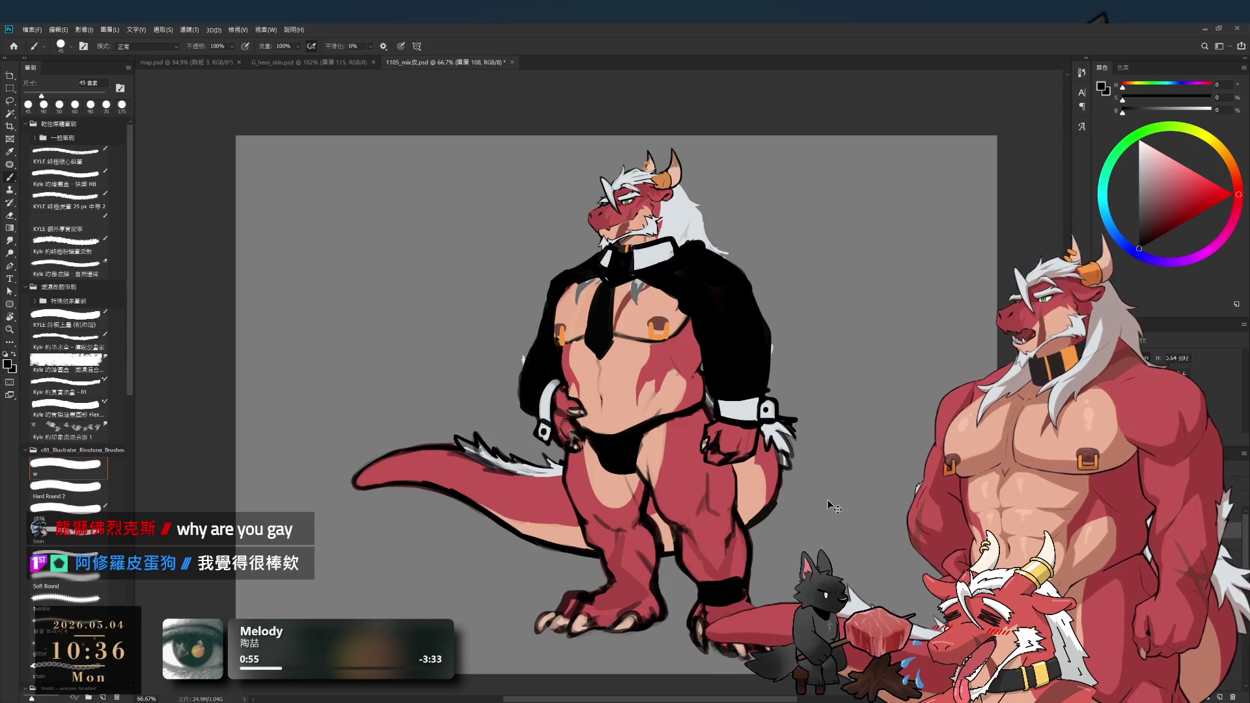
# - Step back through history to restore the dark stockings, deselect, and make them opaque
pyautogui.hotkey('ctrl', 'z')
pyautogui.hotkey('ctrl', 'shift', 'z')
pyautogui.hotkey('ctrl', 'shift', 'z')
pyautogui.hotkey('ctrl', 'shift', 'z')
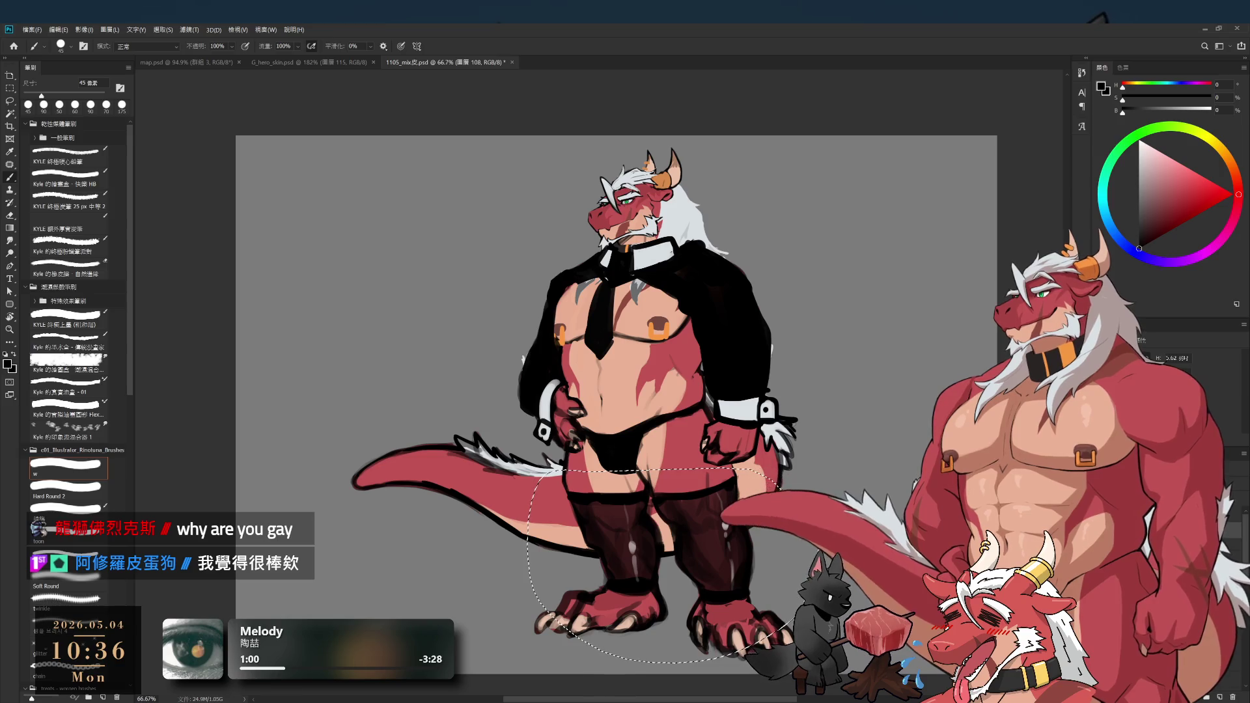
pyautogui.press('l')
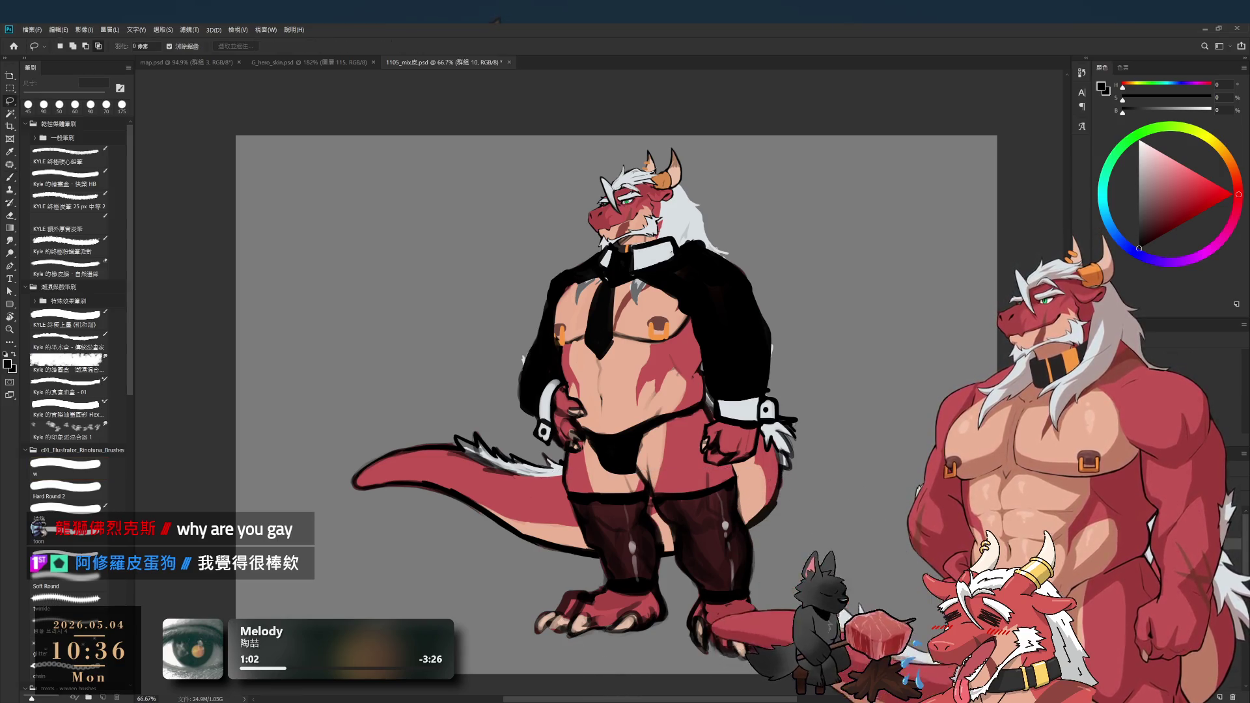
pyautogui.hotkey('ctrl', 'd')
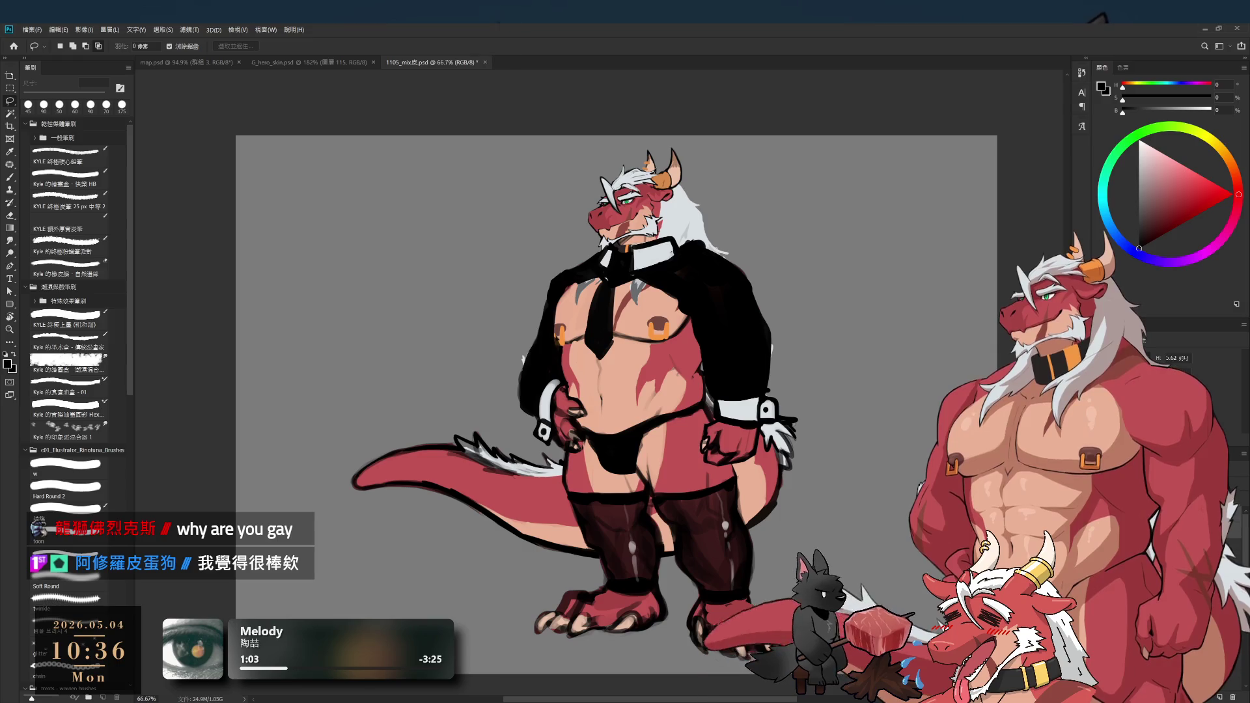
pyautogui.hotkey('ctrl', 'shift', 'z')
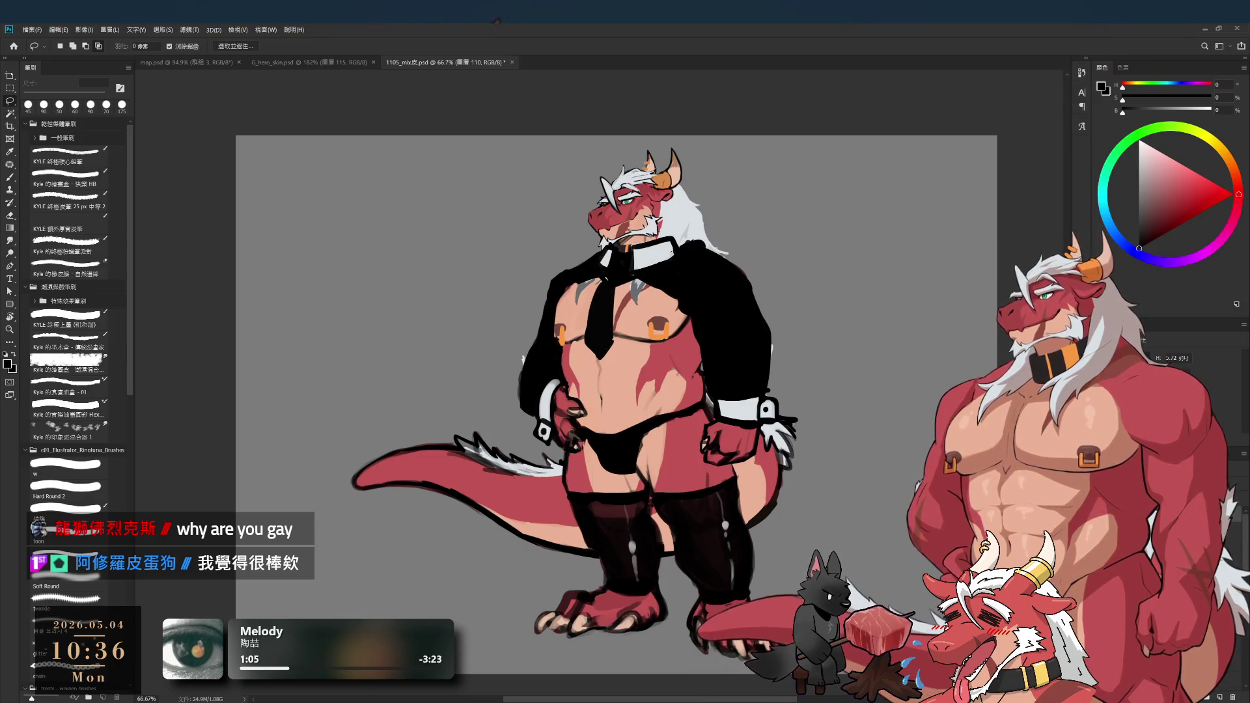
# - Undo the opaque stocking fill and erase the stockings from both legs with a 125 px eraser
pyautogui.hotkey('ctrl', 'z')
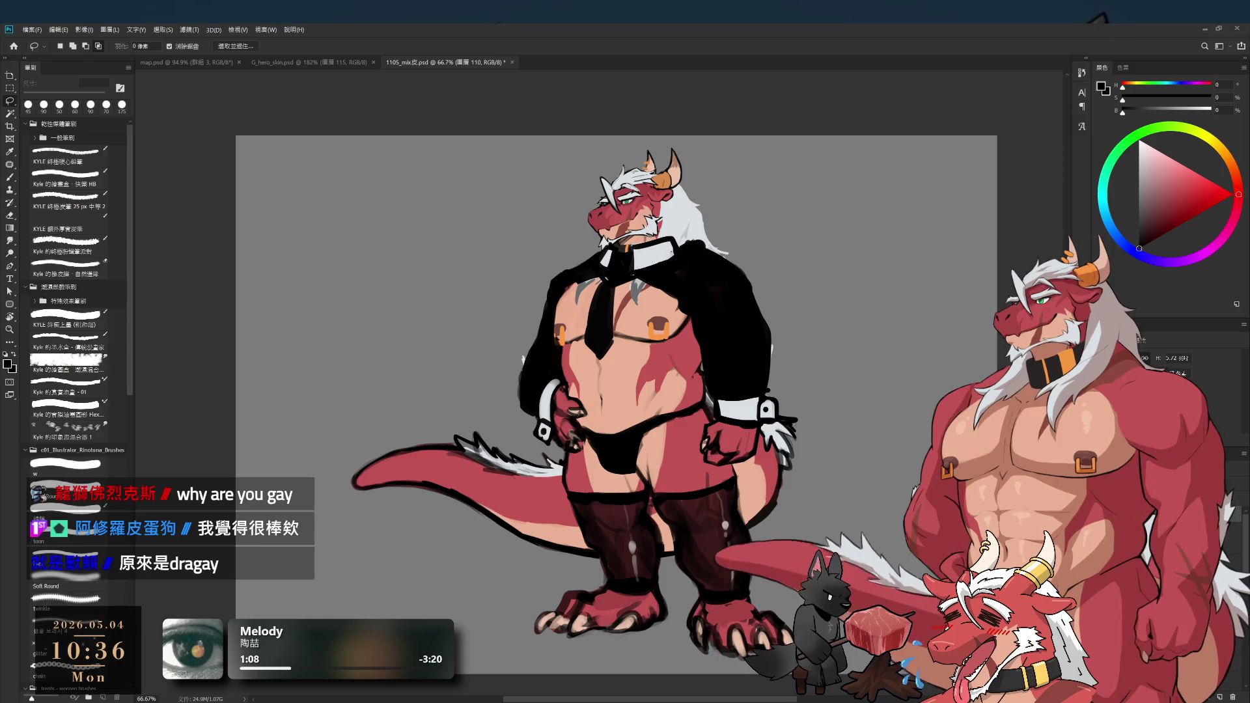
pyautogui.press('e')
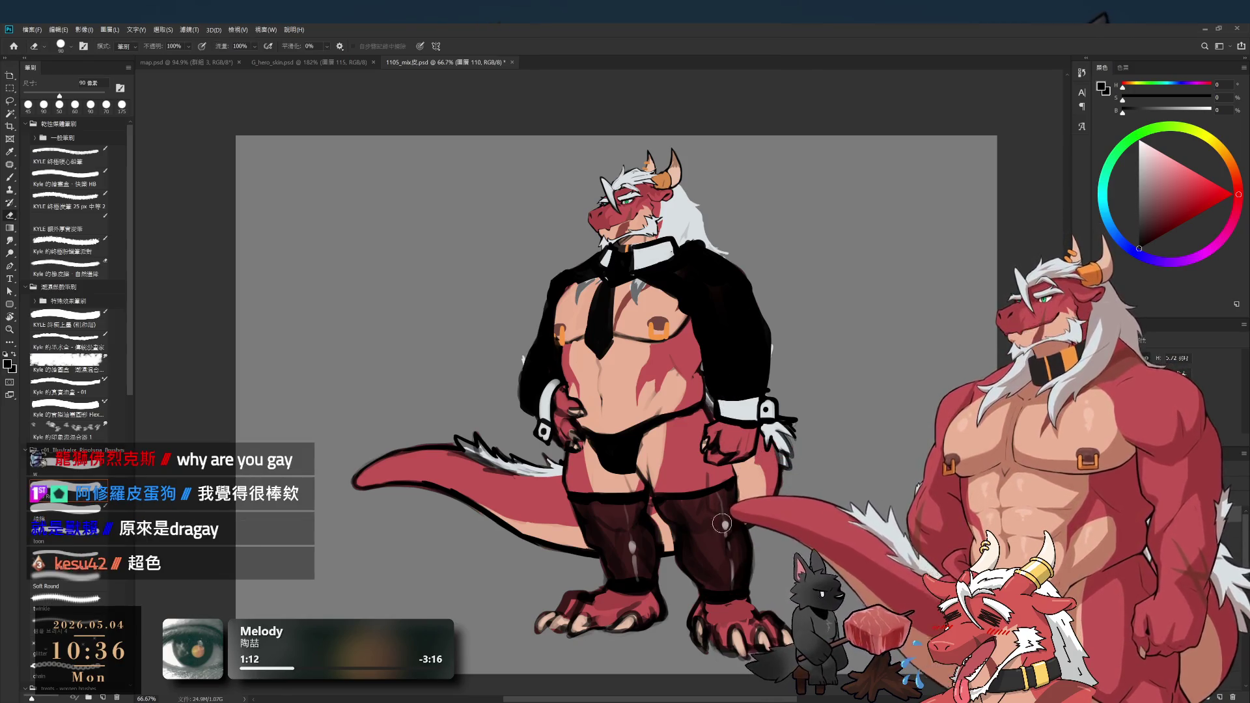
pyautogui.press(']')
pyautogui.press(']')
pyautogui.moveTo(630, 507); pyautogui.dragTo(630, 560)
pyautogui.moveTo(660, 487)
pyautogui.mouseDown()
pyautogui.moveTo(704, 495)
pyautogui.moveTo(704, 562)
pyautogui.mouseUp()
# - Paint thick black bands around the right and left ankles, evening them out at 45 px
pyautogui.press('b')
pyautogui.moveTo(692, 578); pyautogui.dragTo(747, 580)
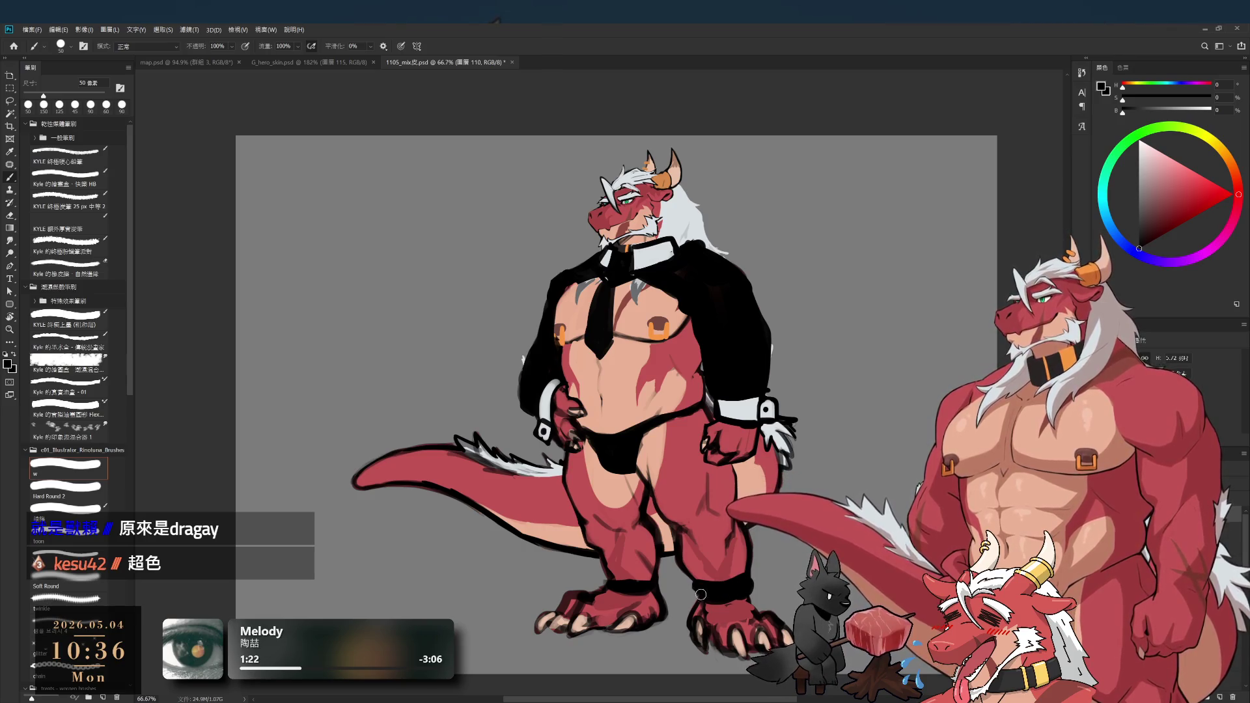
pyautogui.press(']')
pyautogui.moveTo(657, 576); pyautogui.dragTo(605, 579)
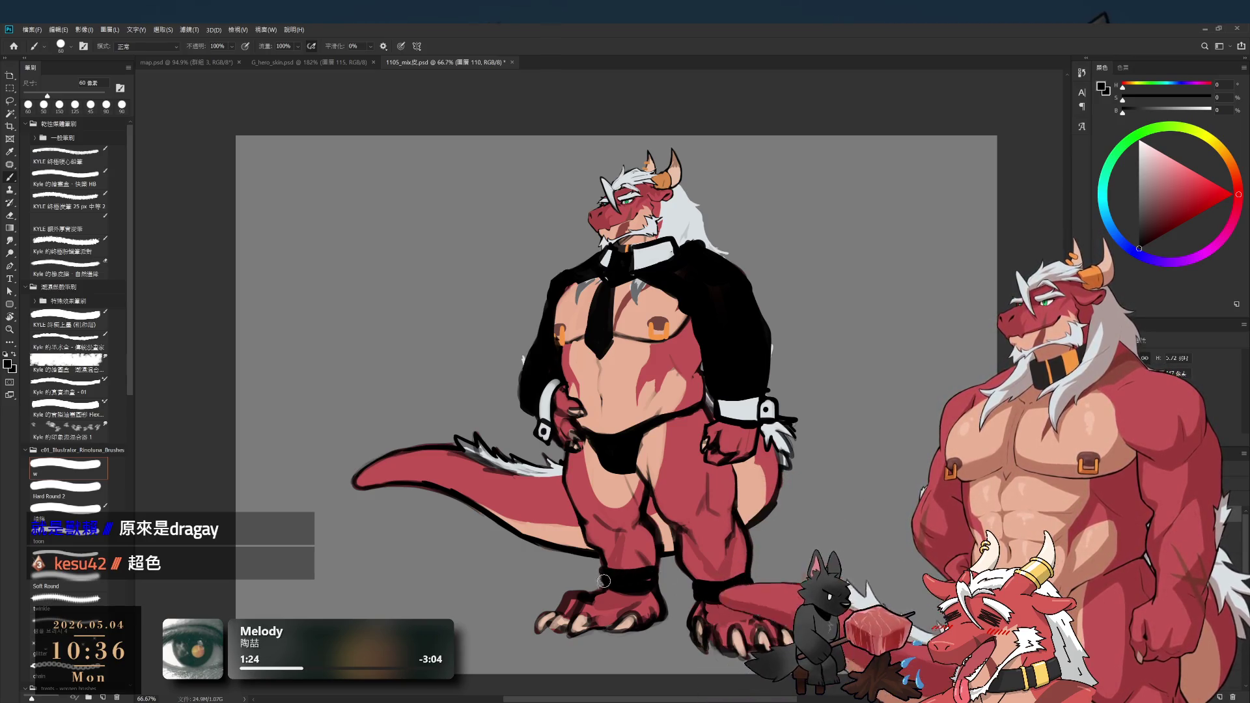
pyautogui.press('[')
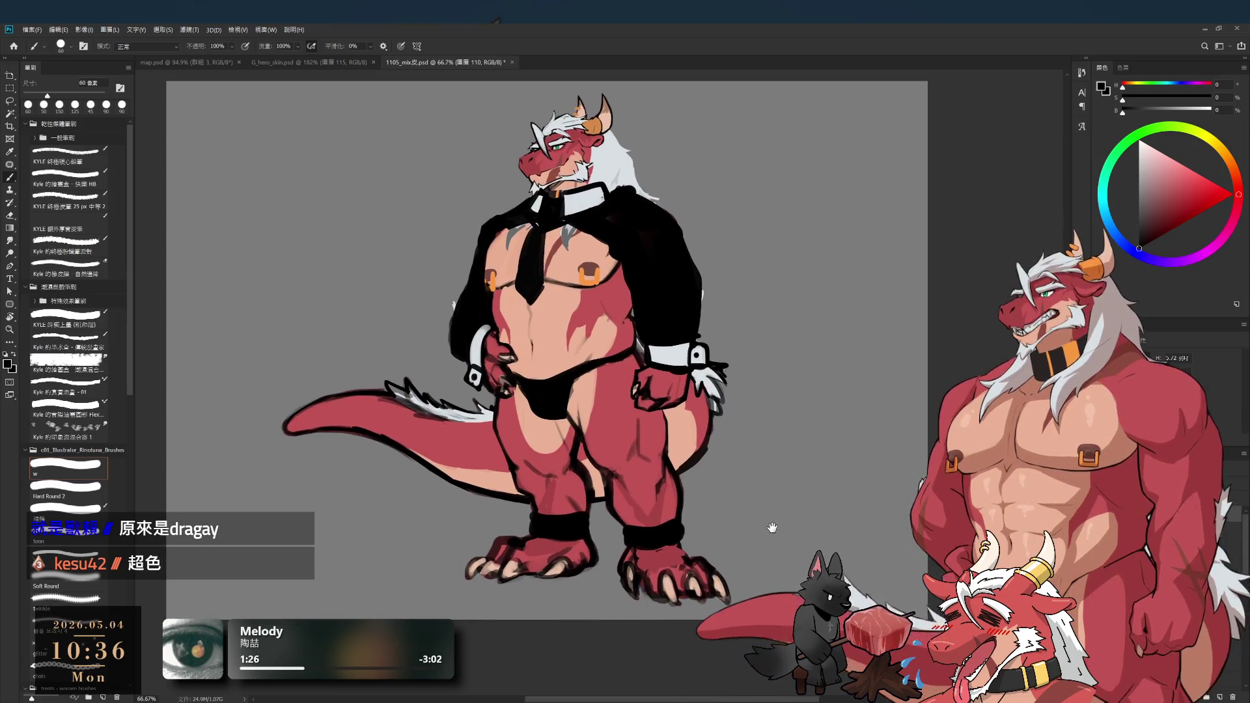
pyautogui.moveTo(615, 584); pyautogui.dragTo(590, 582)
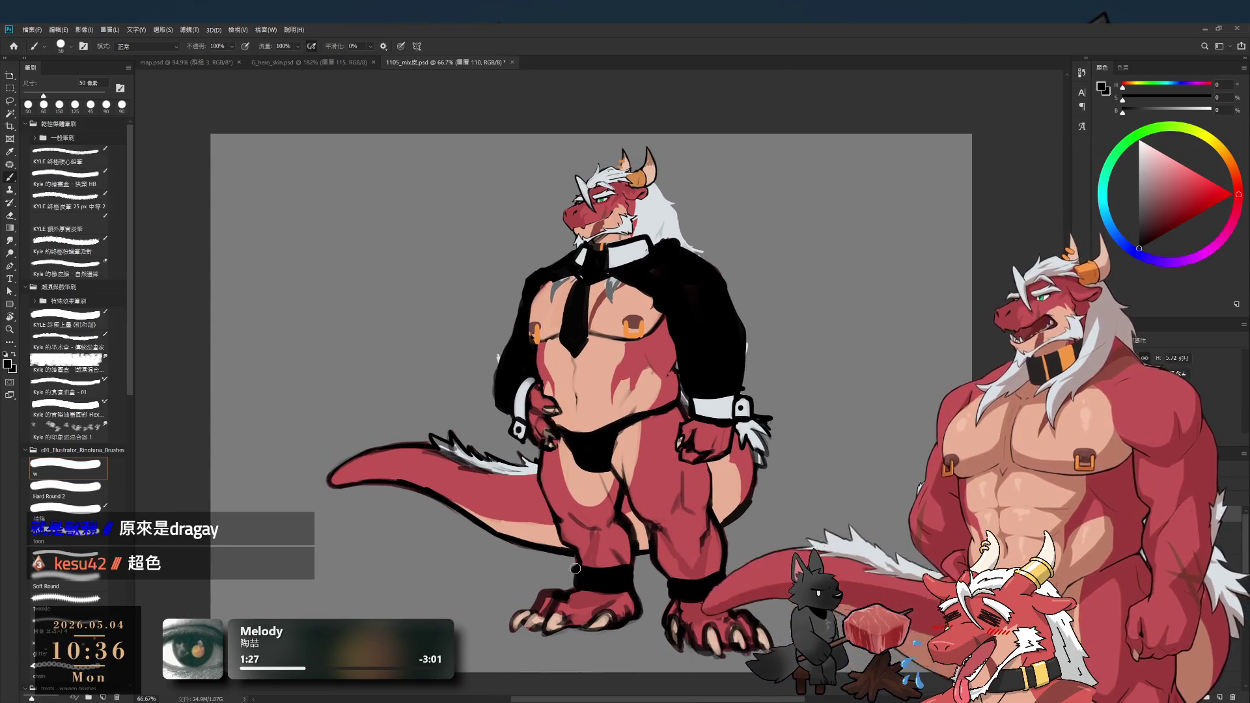
pyautogui.press('[')
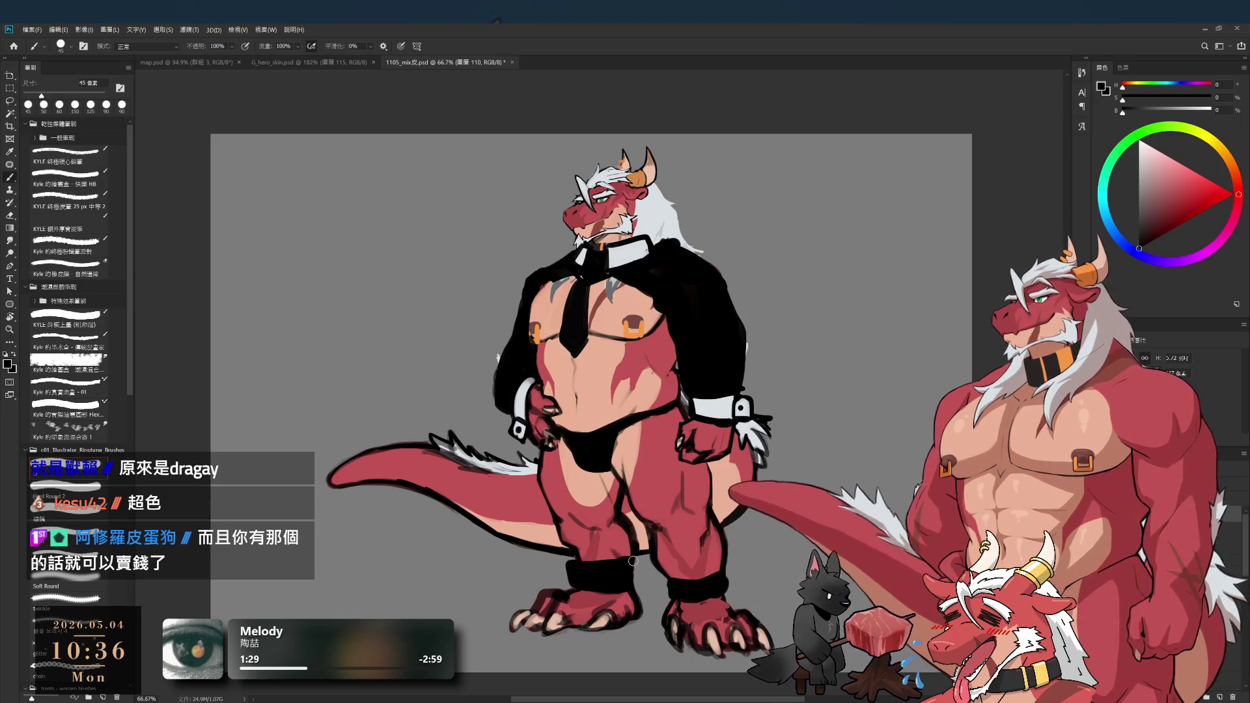
pyautogui.moveTo(663, 573); pyautogui.dragTo(683, 573)
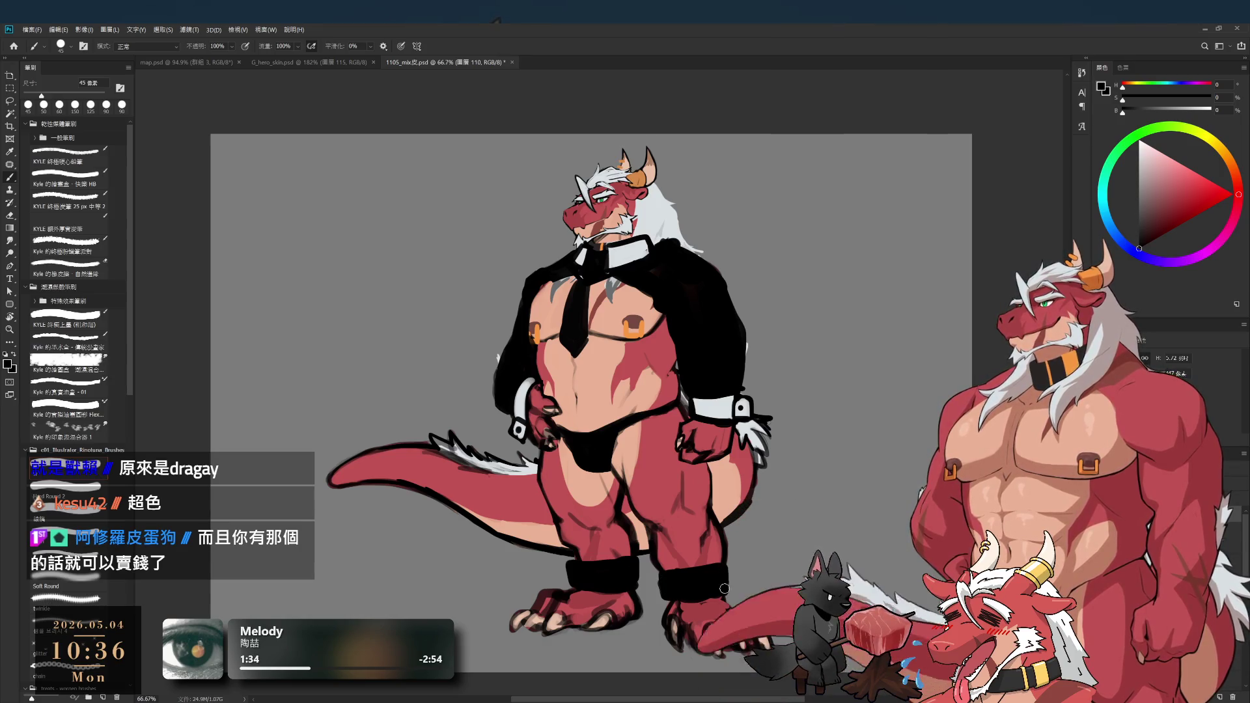
pyautogui.press('e')
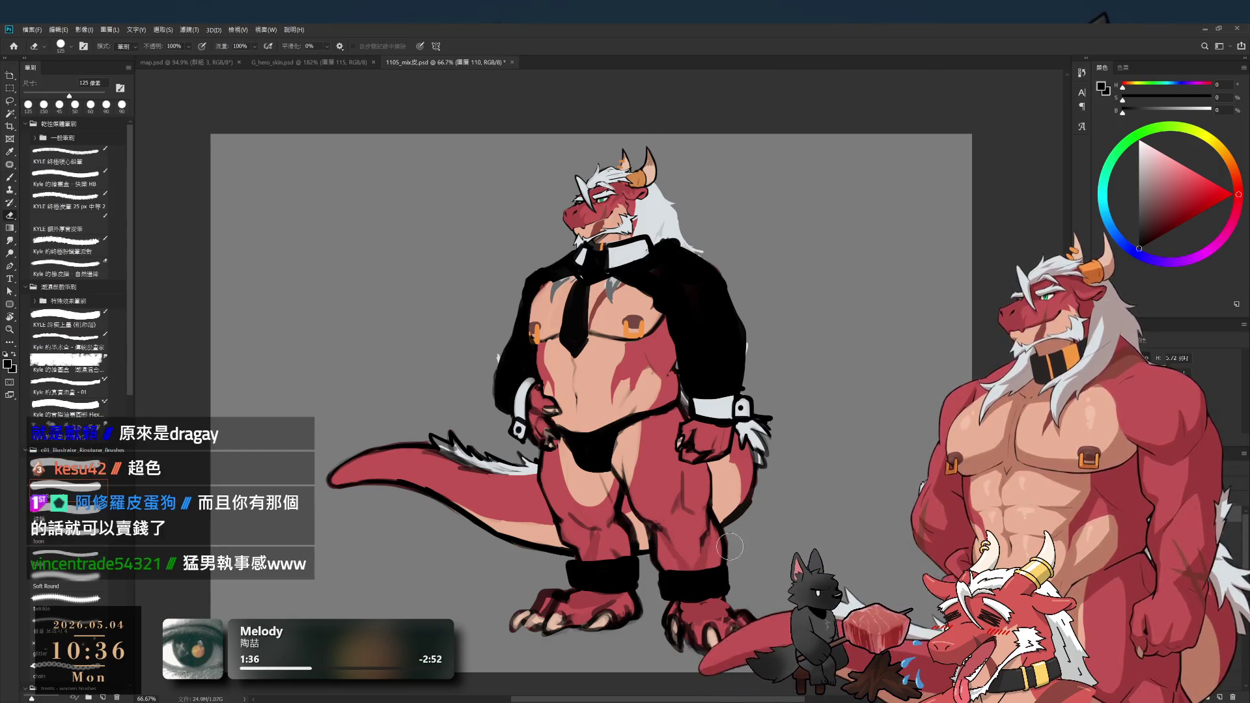
pyautogui.press('b')
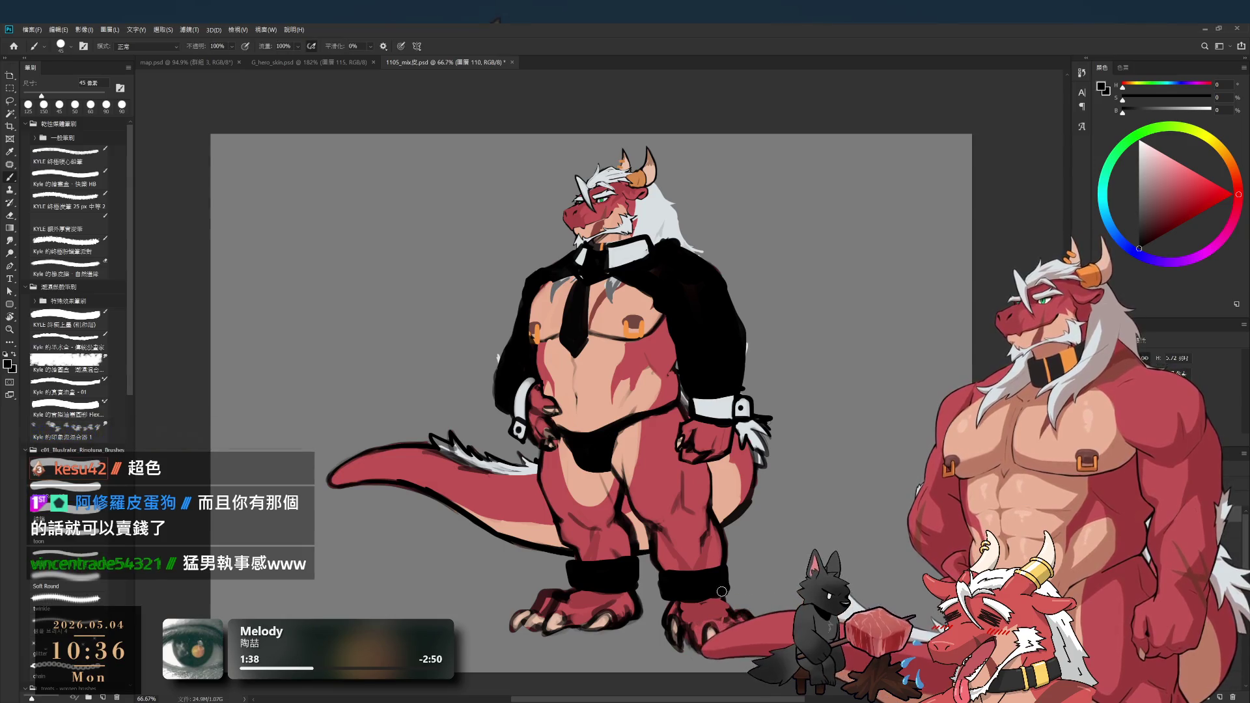
pyautogui.press('e')
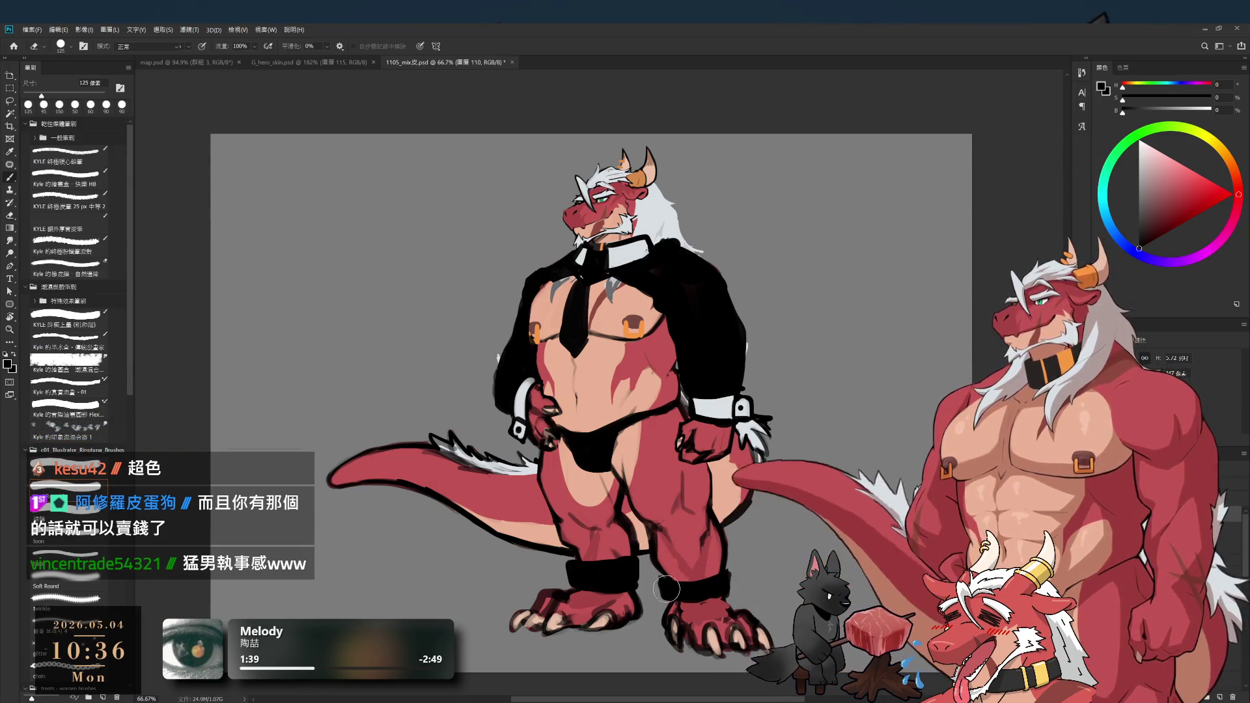
pyautogui.press('b')
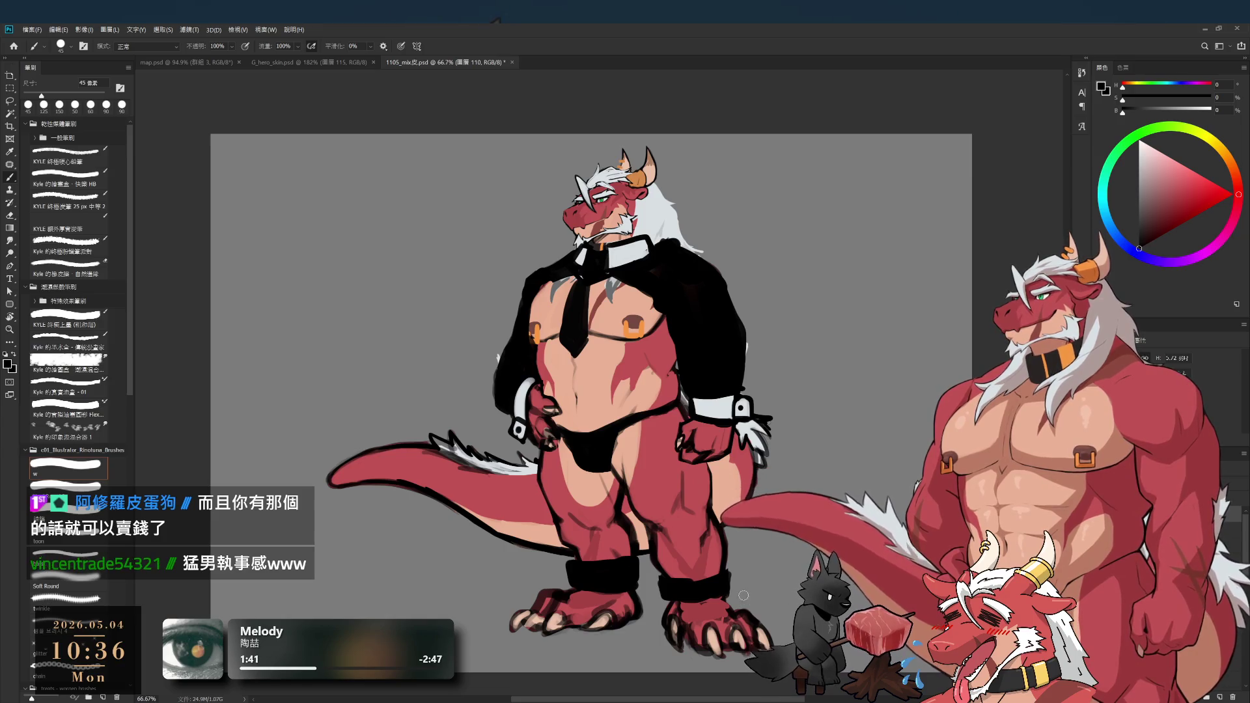
# - Draw a strap and chain linking the two black ankle bands
pyautogui.moveTo(728, 586); pyautogui.dragTo(750, 598)
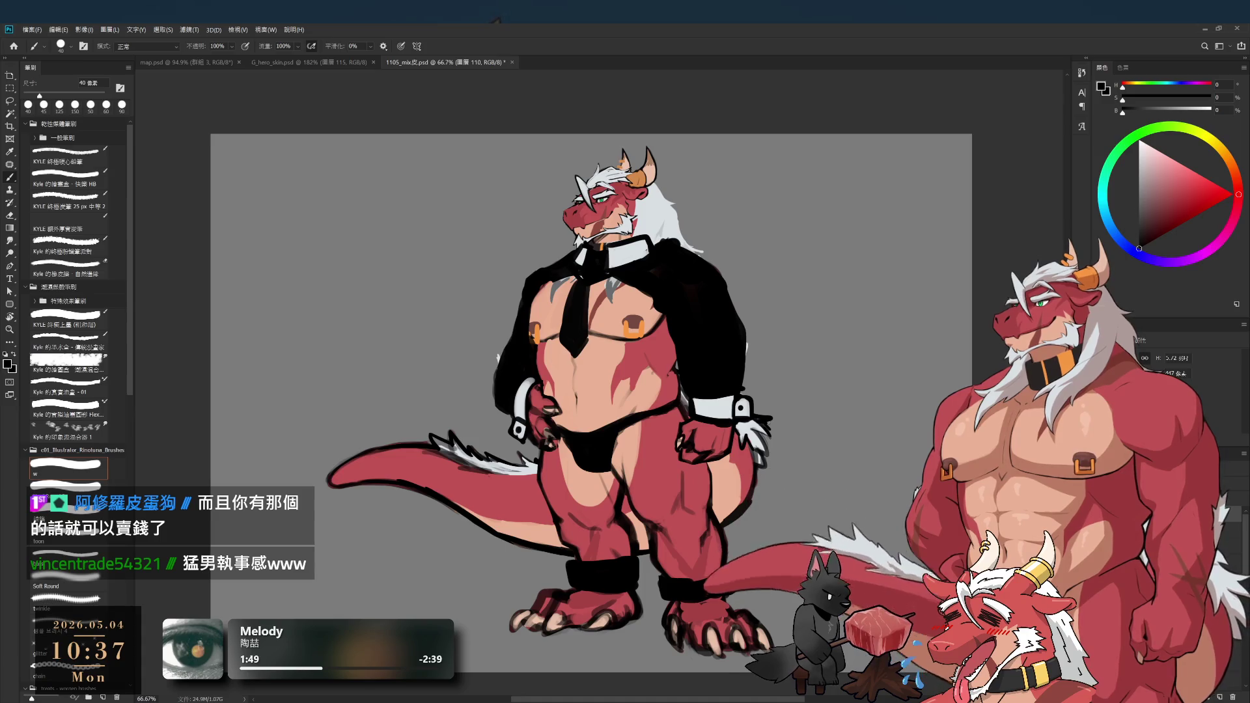
pyautogui.moveTo(760, 612); pyautogui.dragTo(786, 632)
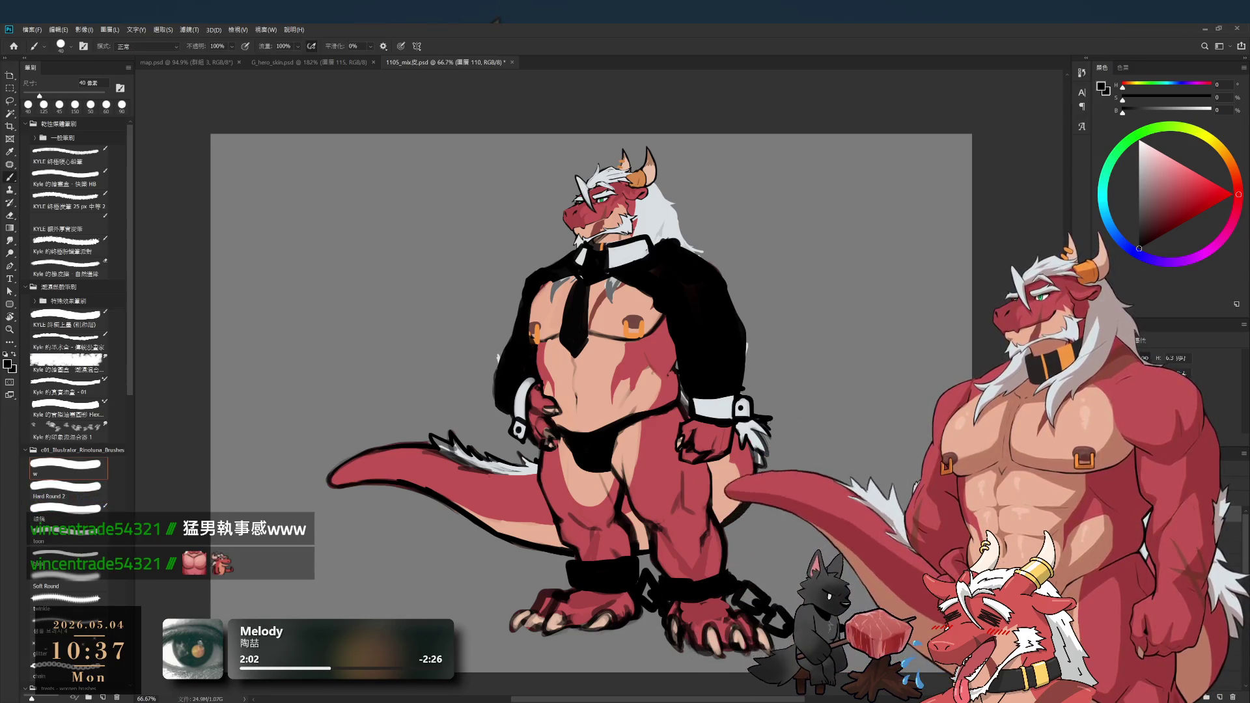
pyautogui.moveTo(586, 391); pyautogui.dragTo(557, 377)
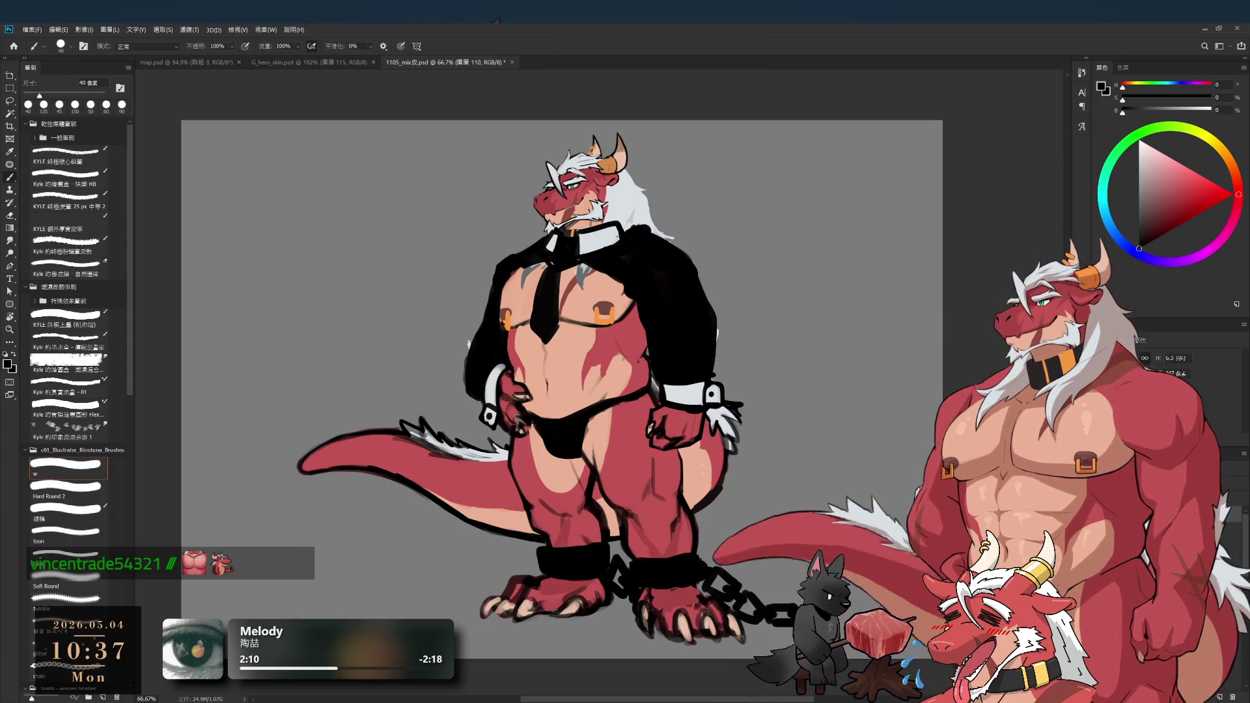
# - Switch to light grey and paint a highlight on the right ankle cuff with a larger brush
pyautogui.press('x')
pyautogui.press(']')
pyautogui.press(']')
pyautogui.press(']')
pyautogui.press(']')
pyautogui.press(']')
pyautogui.press(']')
pyautogui.moveTo(678, 577); pyautogui.dragTo(676, 573)
pyautogui.press(']')
pyautogui.press('[')
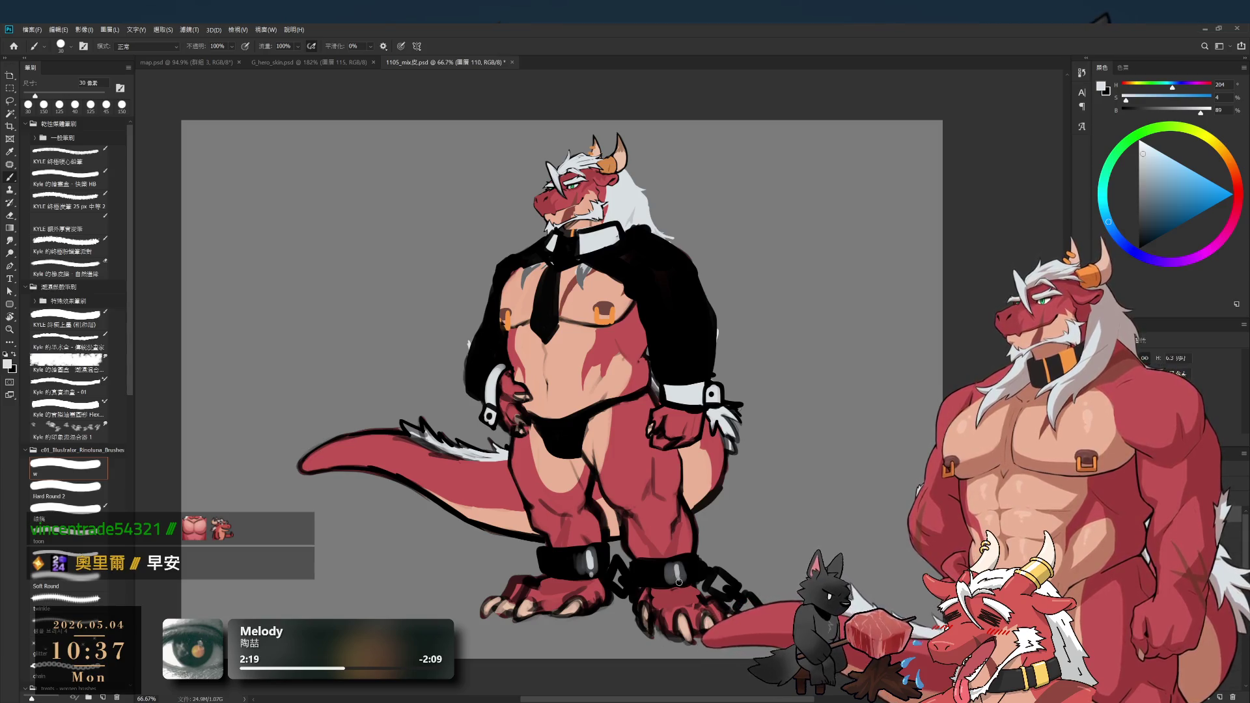
pyautogui.press('[')
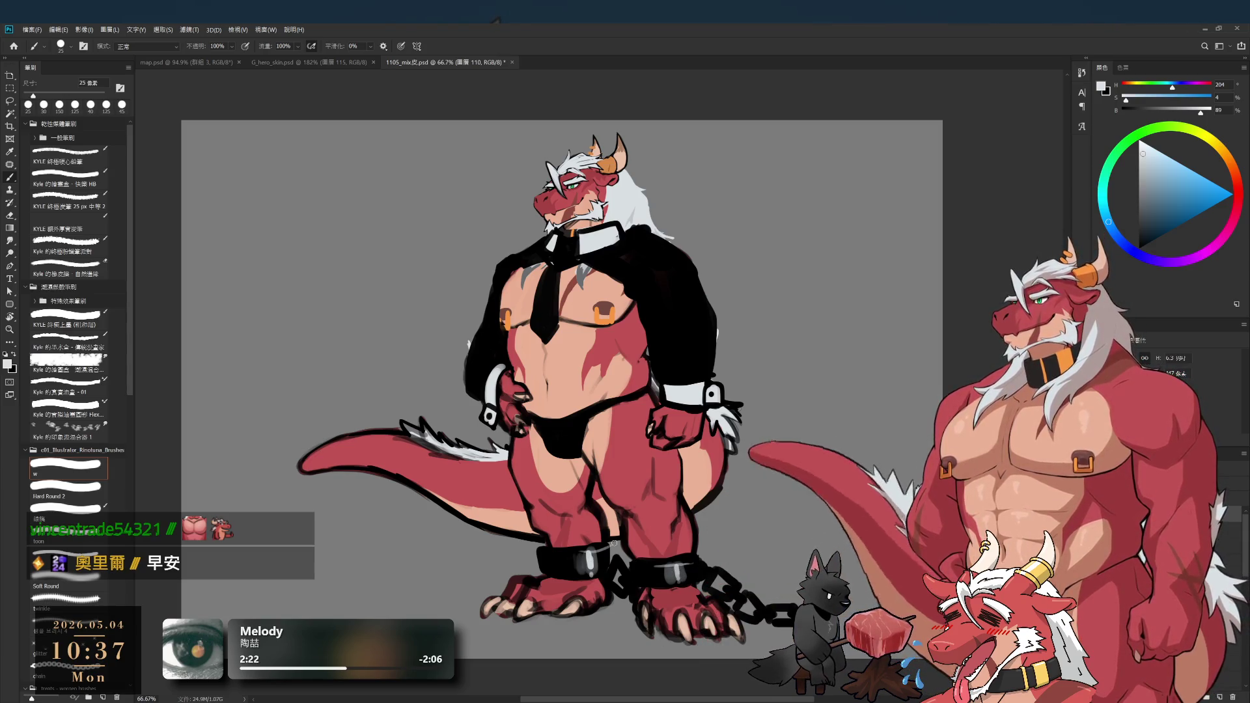
pyautogui.scroll(-4, 613, 543)
pyautogui.scroll(2, 811, 453)
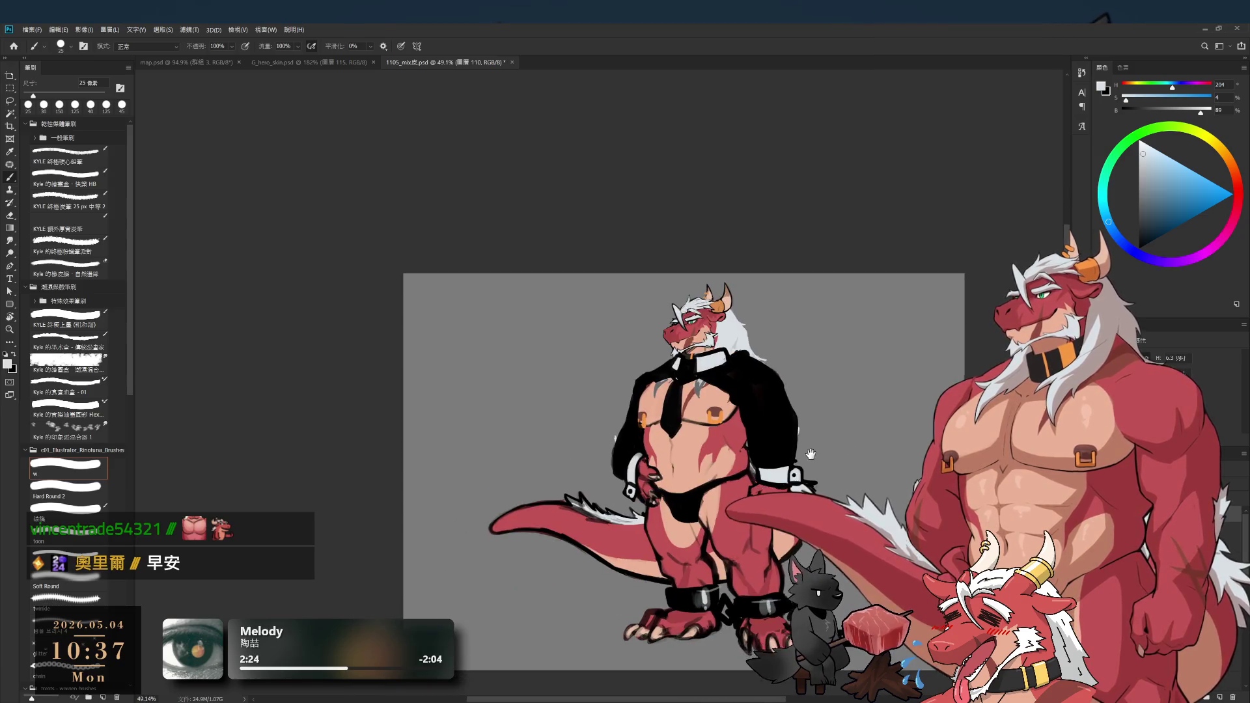
pyautogui.scroll(2, 810, 454)
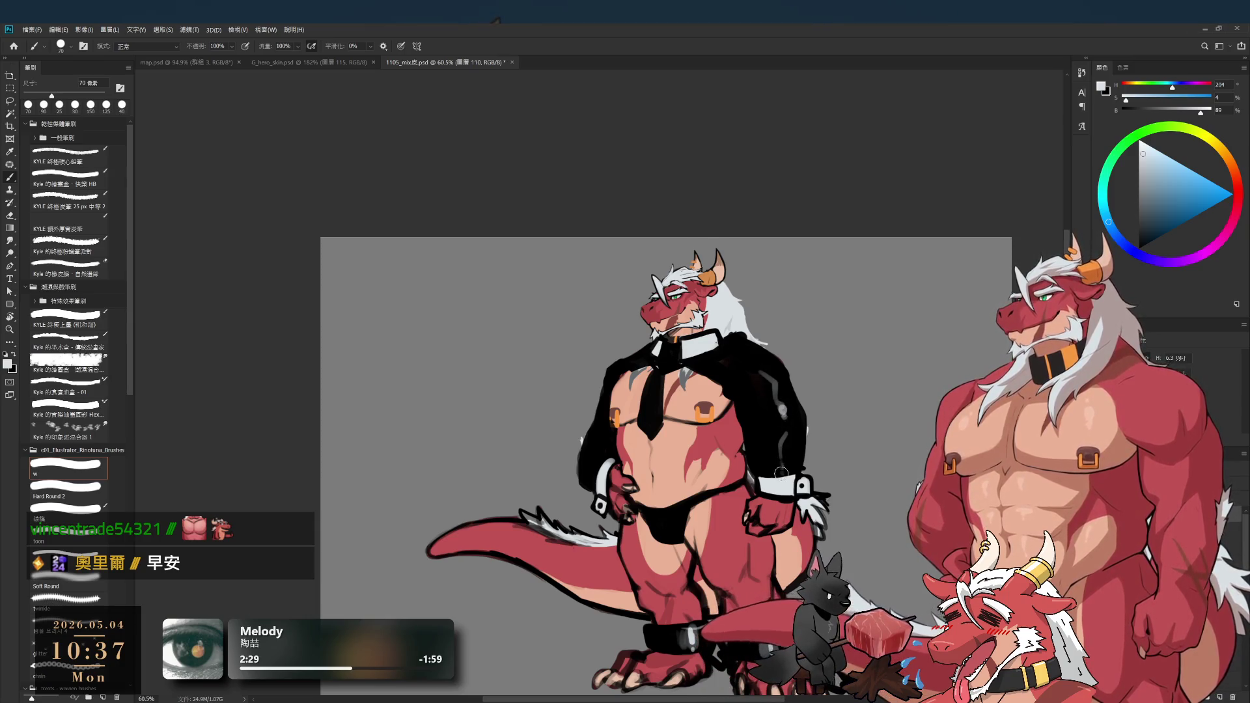
pyautogui.scroll(3, 688, 496)
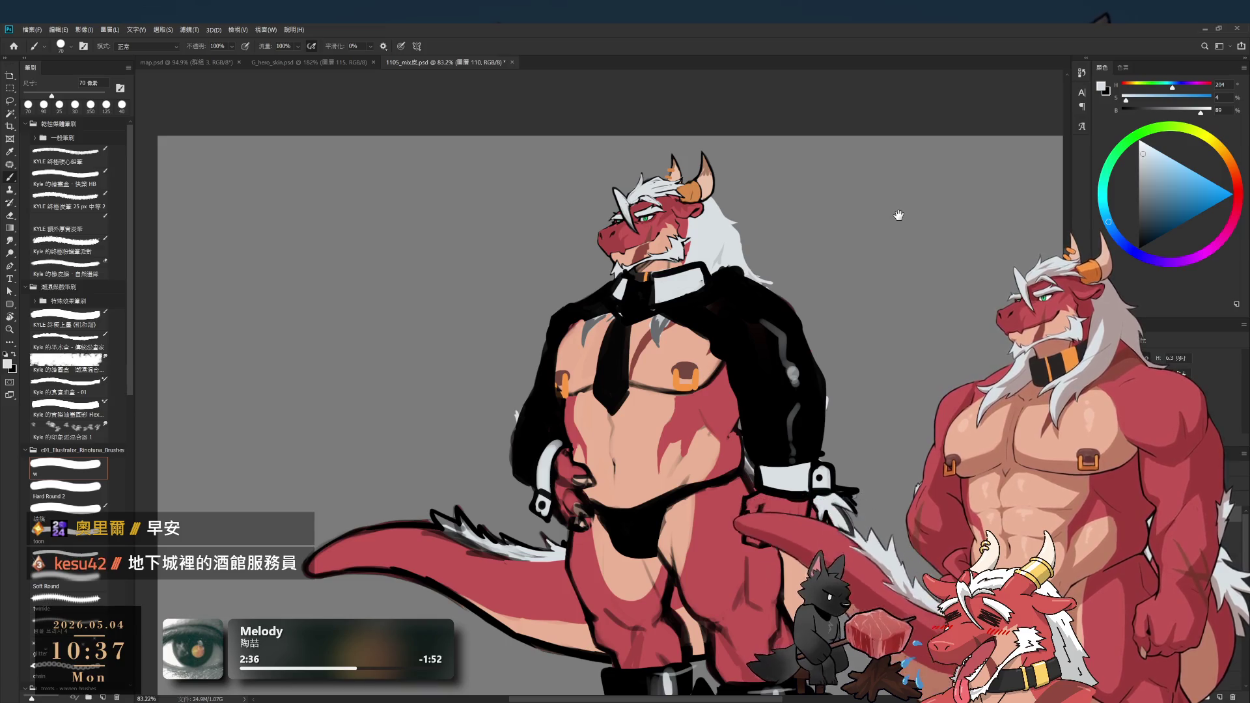
pyautogui.scroll(-2, 896, 215)
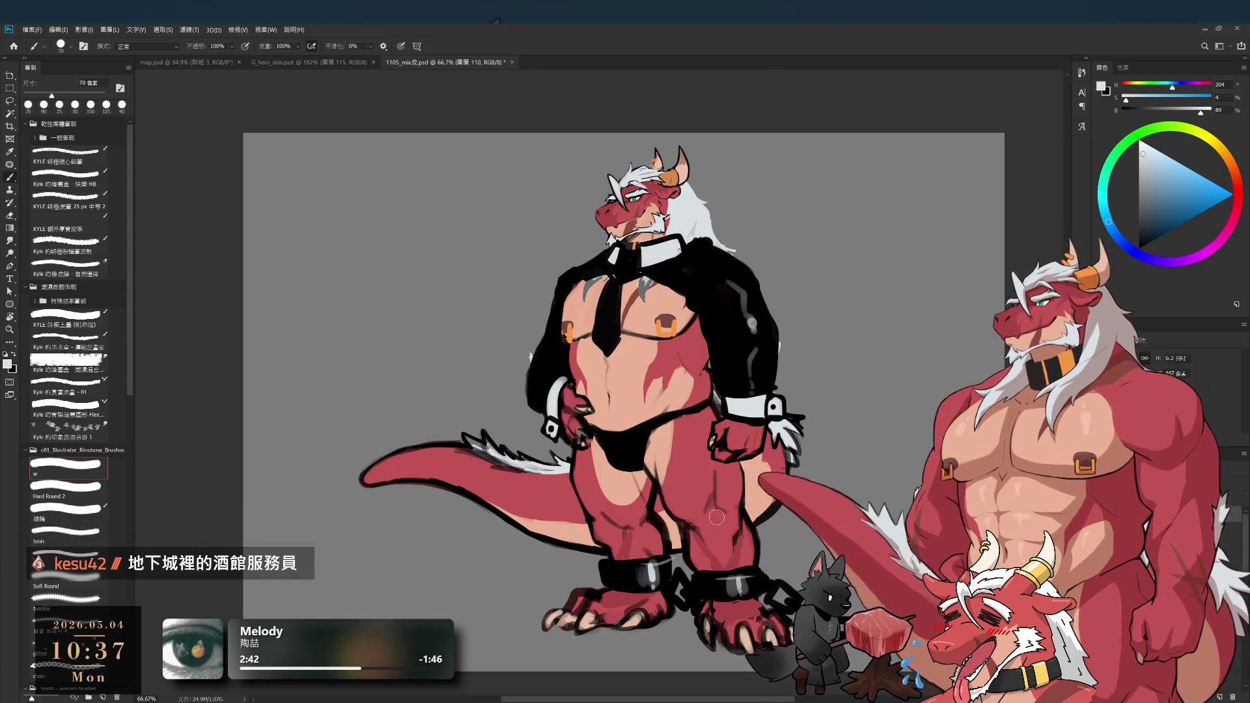
pyautogui.click(8, 140)
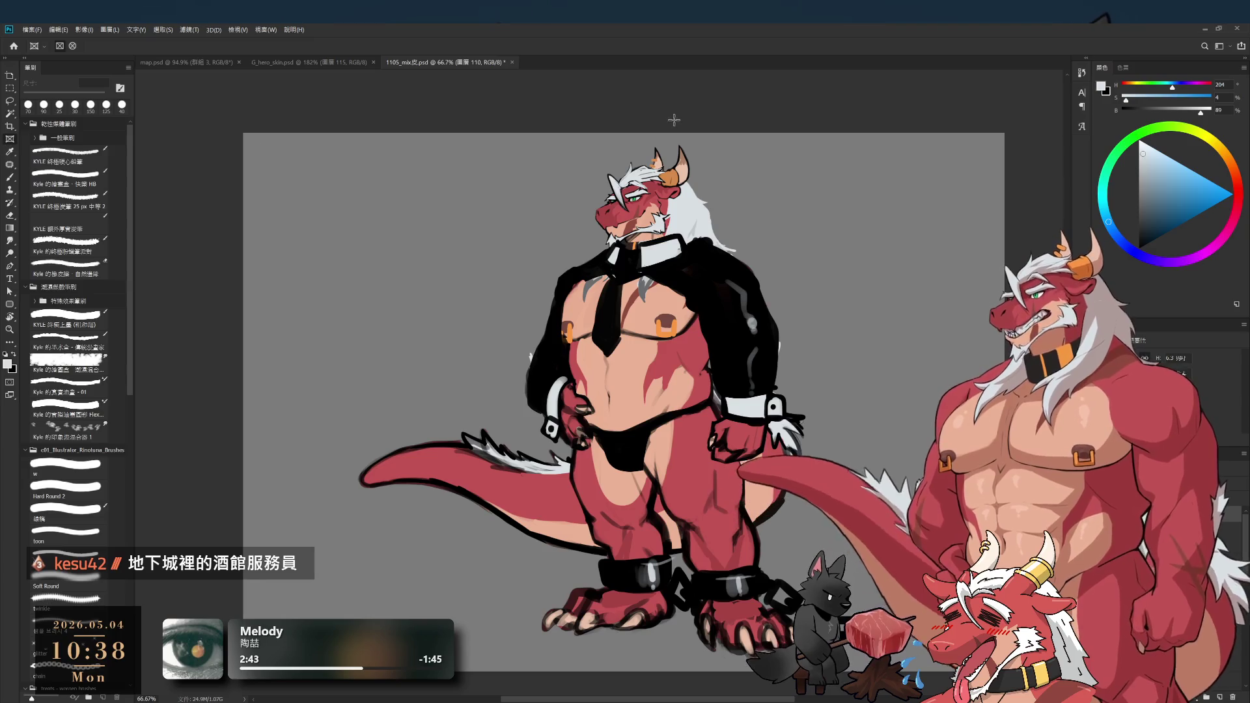
# - Crop the canvas taller at the top to add space above the head, then sample the background grey
pyautogui.click(648, 137)
pyautogui.click(10, 126)
pyautogui.moveTo(624, 134); pyautogui.dragTo(611, 77)
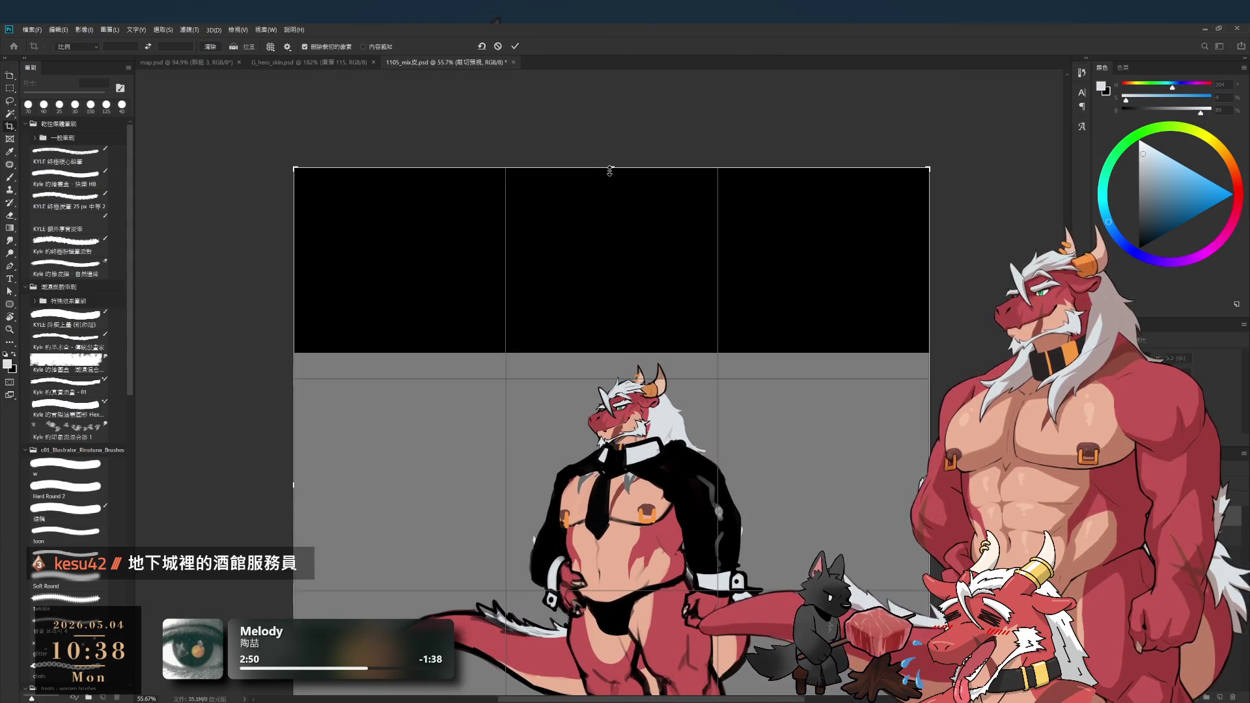
pyautogui.moveTo(611, 168); pyautogui.dragTo(613, 213)
pyautogui.click(512, 46)
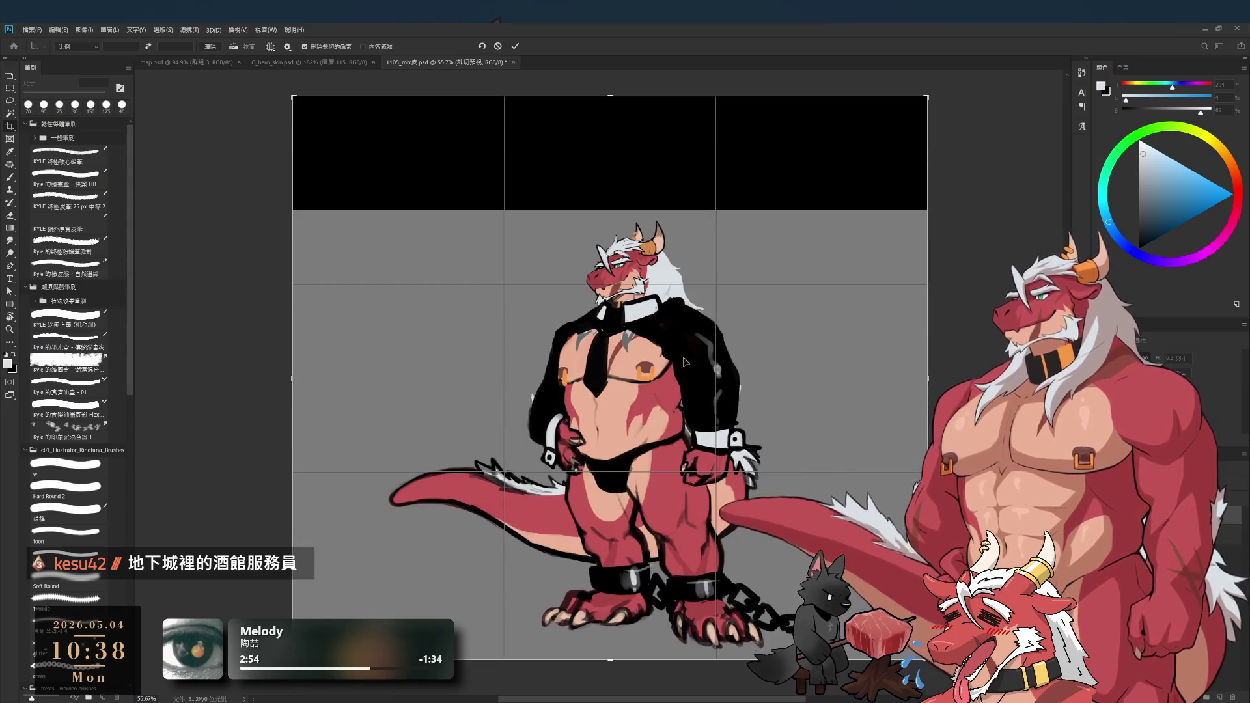
pyautogui.press('b')
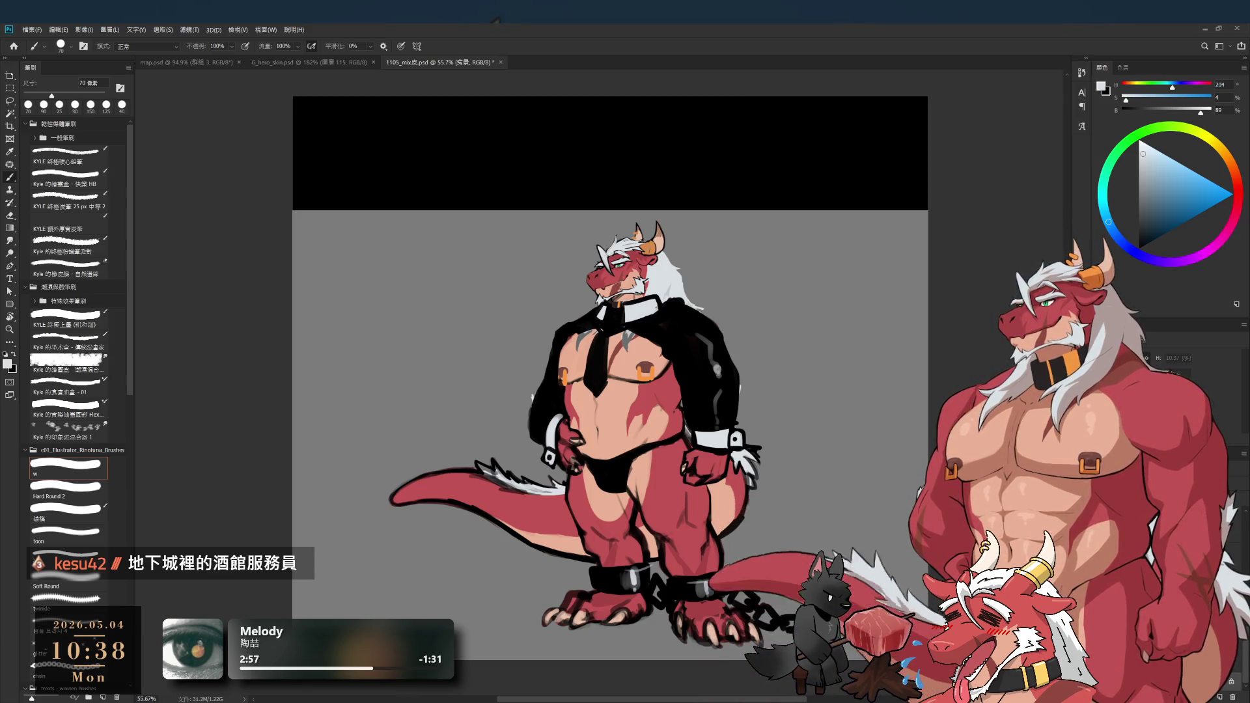
pyautogui.keyDown('alt'); pyautogui.click(837, 346); pyautogui.keyUp('alt')
# - Fill the new top strip with background grey, then sample black and return to layer 110
pyautogui.hotkey('alt', 'BackSpace')
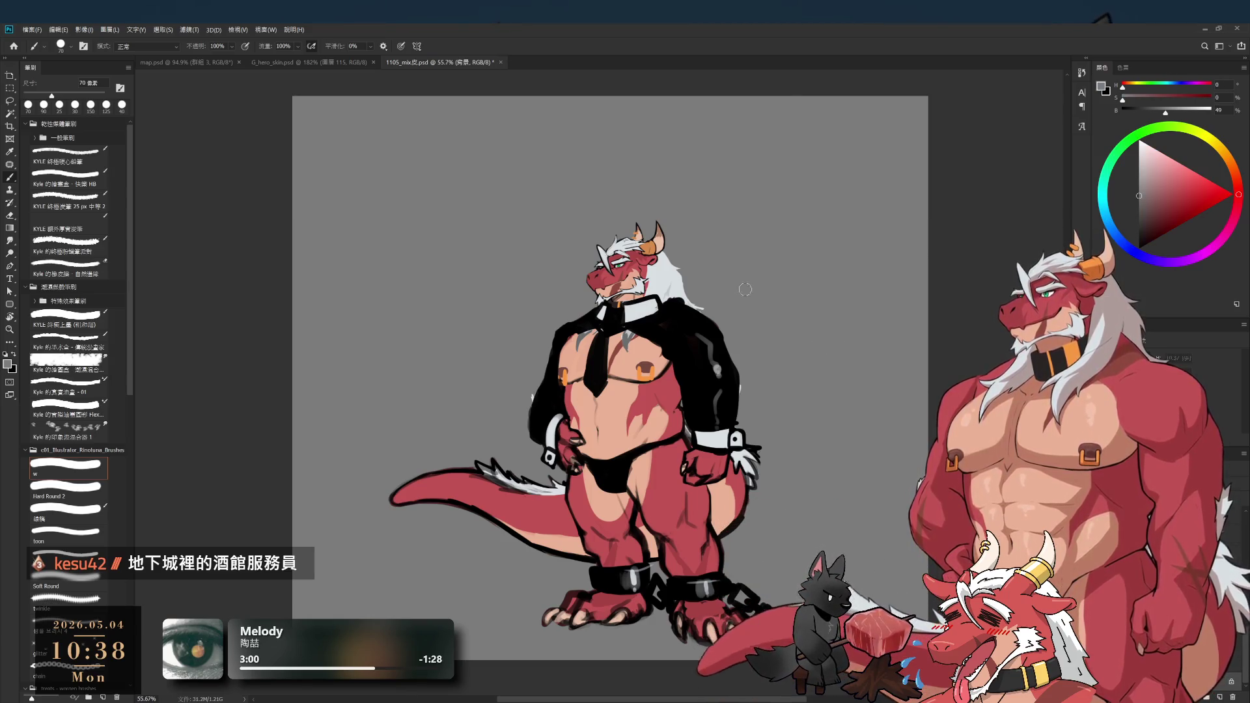
pyautogui.scroll(5, 654, 270)
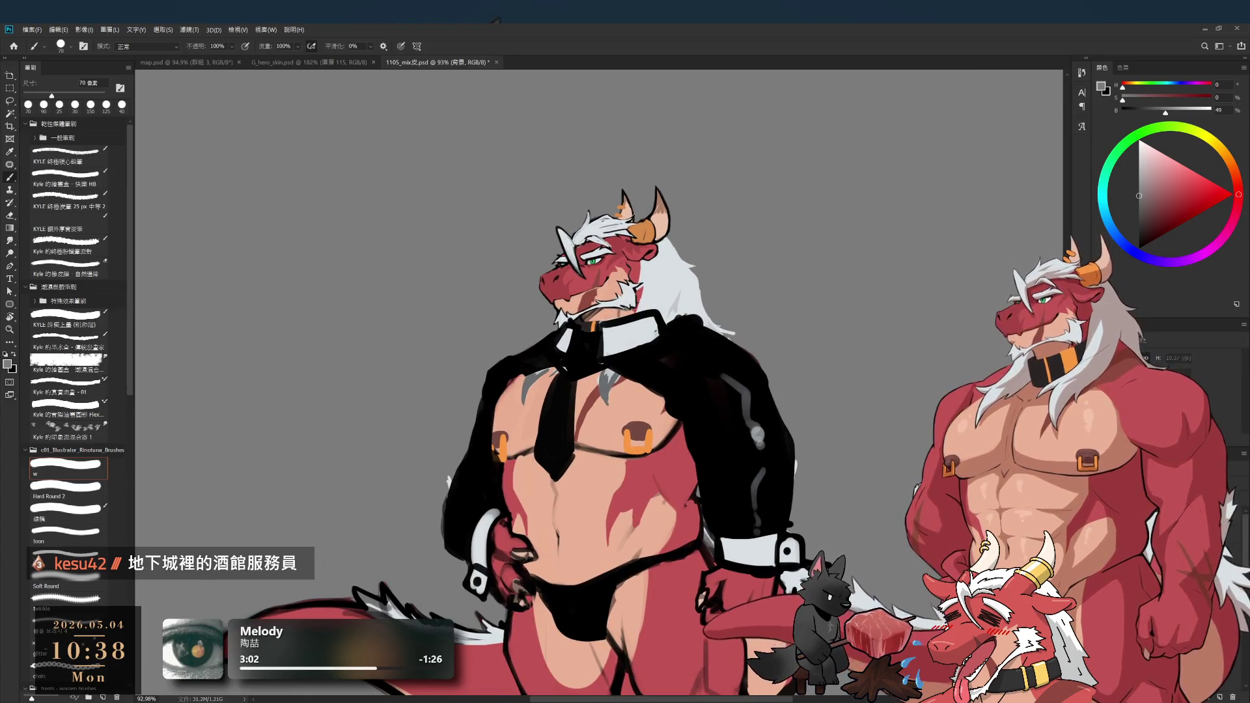
pyautogui.hotkey('alt', ']')
pyautogui.keyDown('alt'); pyautogui.click(723, 570); pyautogui.keyUp('alt')
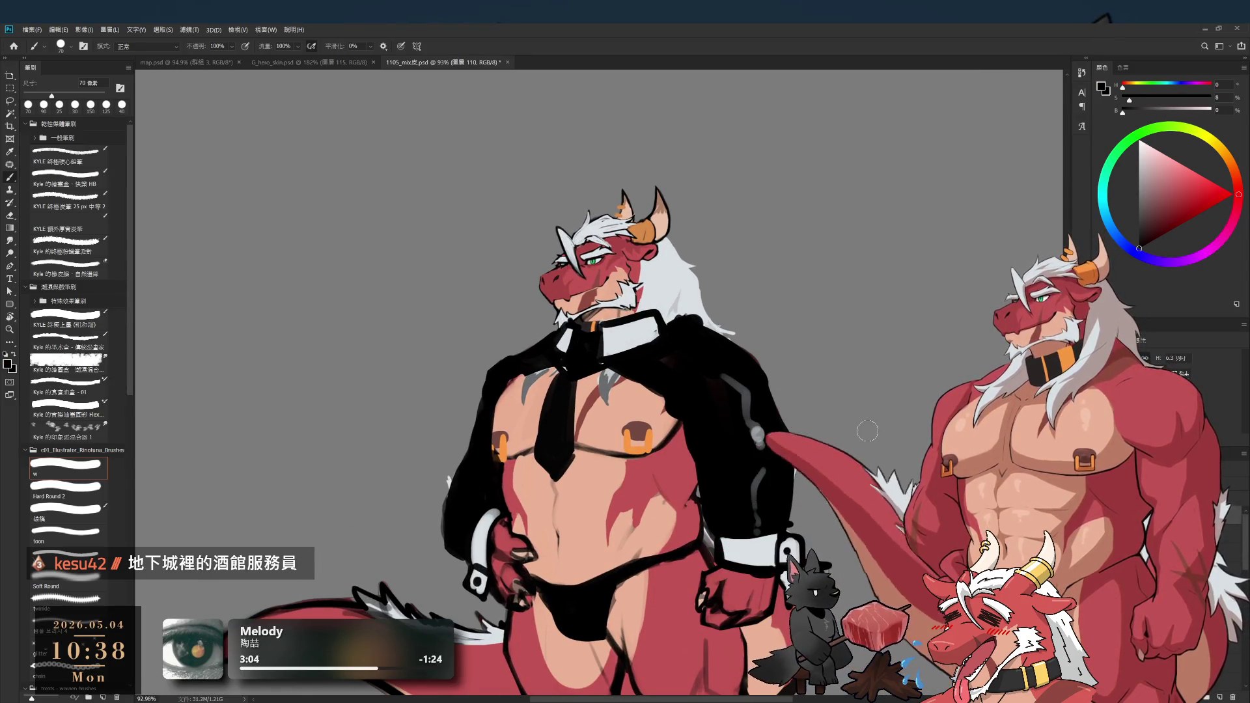
pyautogui.moveTo(609, 167)
pyautogui.mouseDown()
pyautogui.moveTo(658, 268)
pyautogui.moveTo(638, 335)
pyautogui.mouseUp()
pyautogui.hotkey('ctrl', 'z')
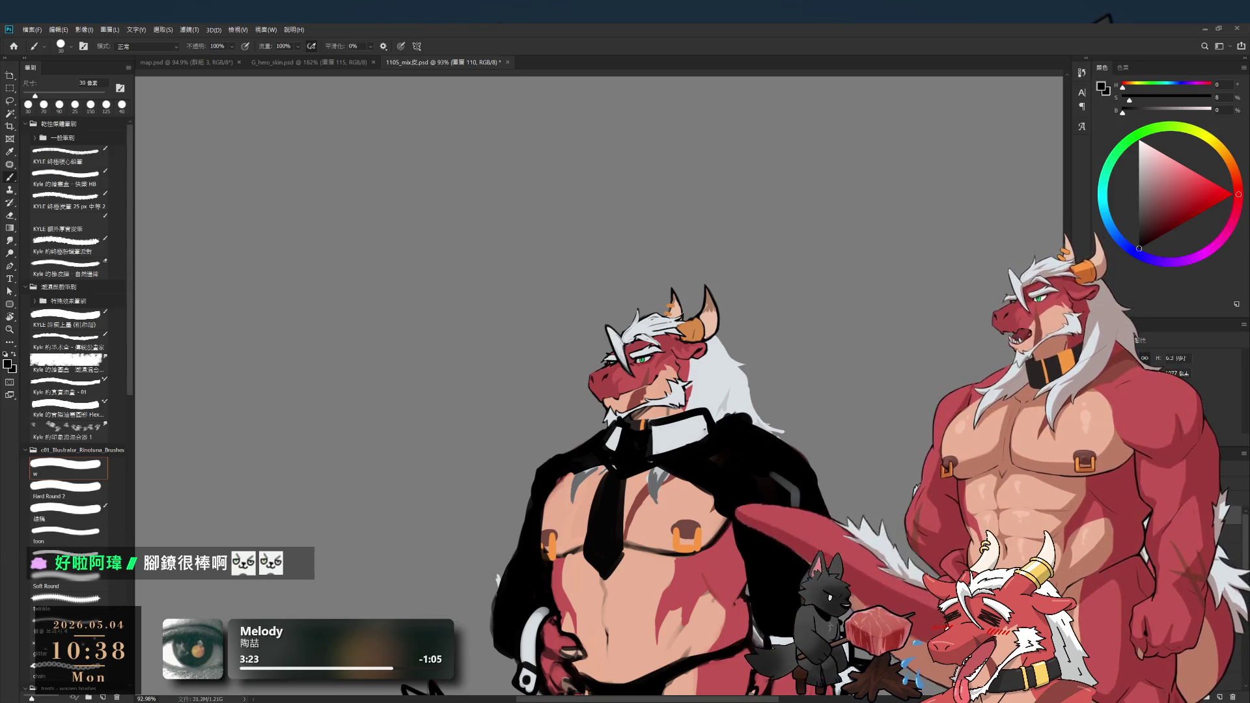
pyautogui.moveTo(815, 313); pyautogui.dragTo(805, 170)
pyautogui.scroll(-3, 806, 169)
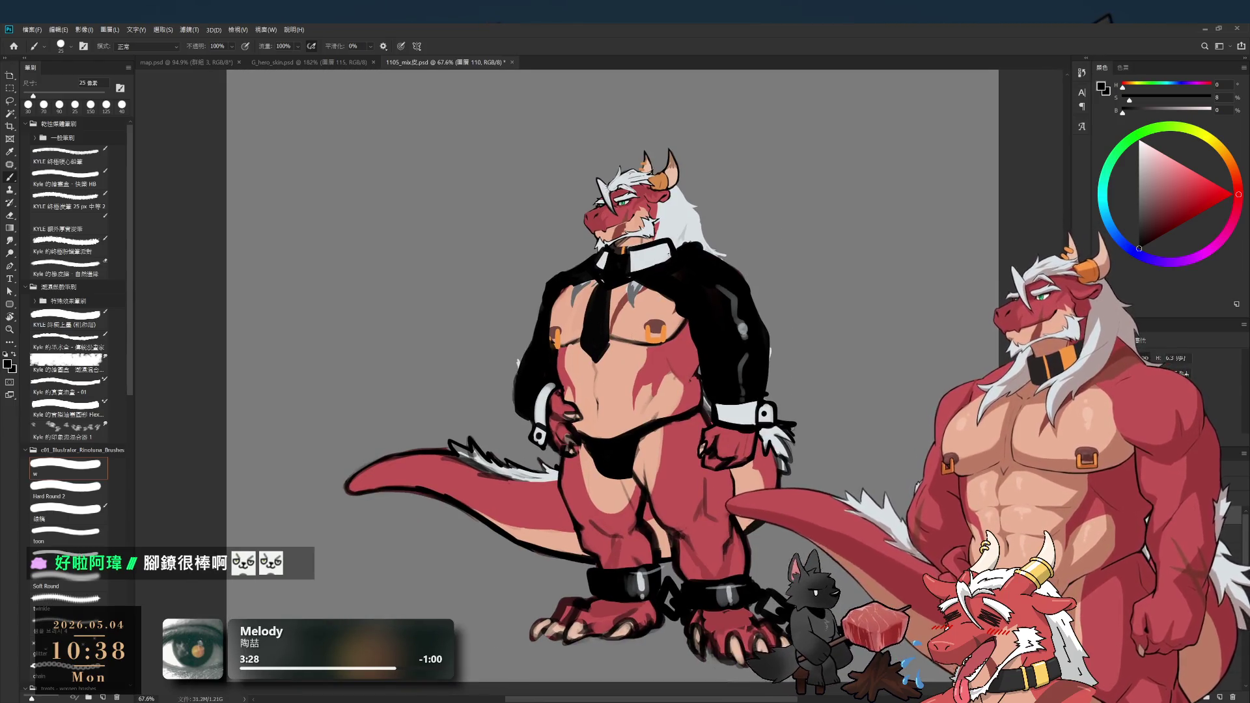
# - Sketch the second bunny ear above the head and curving beside the horn at 20–45 px
pyautogui.press('[')
pyautogui.moveTo(645, 193)
pyautogui.mouseDown()
pyautogui.moveTo(594, 121)
pyautogui.moveTo(634, 185)
pyautogui.mouseUp()
pyautogui.hotkey('ctrl', 'z')
pyautogui.hotkey('ctrl', 'z')
pyautogui.moveTo(620, 118); pyautogui.dragTo(633, 176)
pyautogui.press(']')
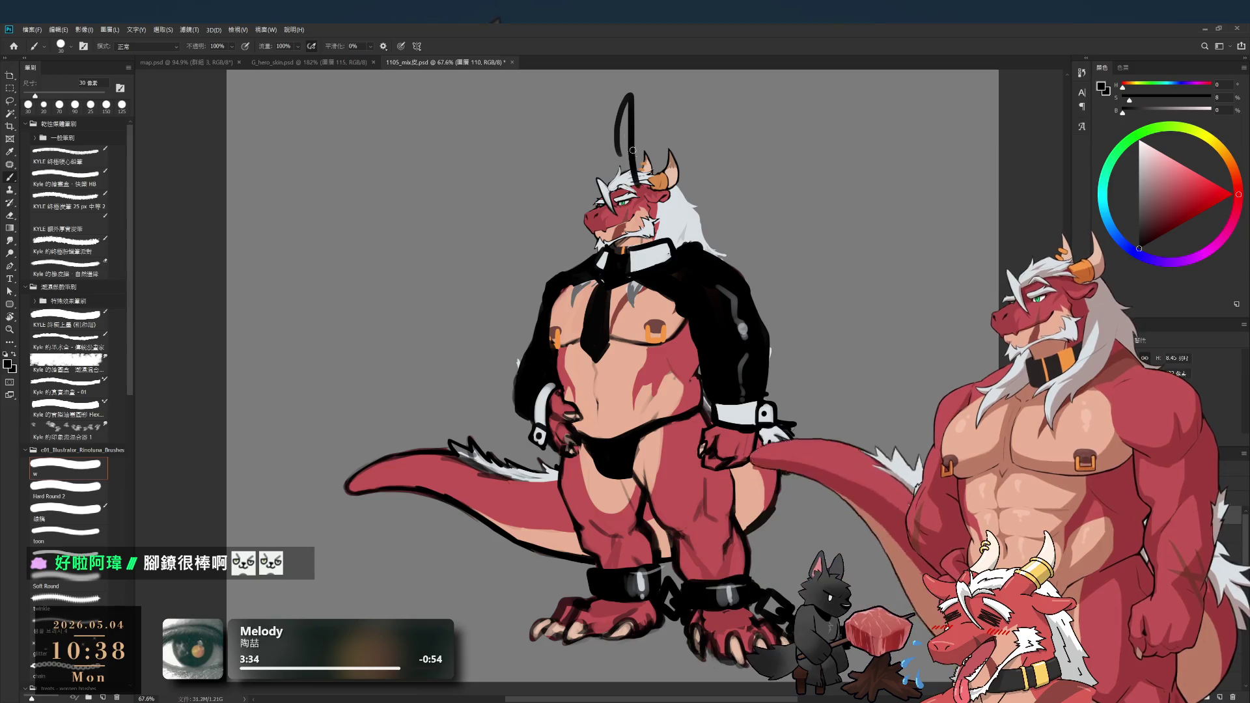
pyautogui.moveTo(628, 98)
pyautogui.mouseDown()
pyautogui.moveTo(637, 183)
pyautogui.moveTo(629, 104)
pyautogui.moveTo(635, 168)
pyautogui.moveTo(630, 128)
pyautogui.mouseUp()
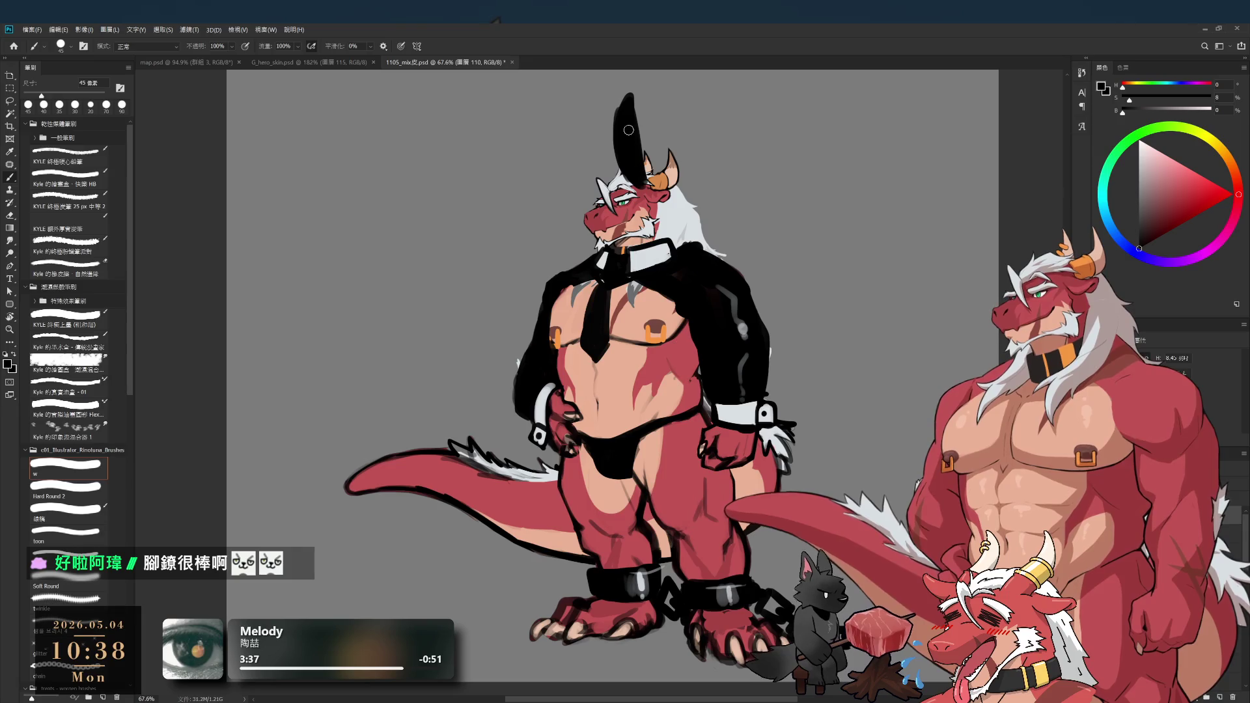
pyautogui.moveTo(577, 174)
pyautogui.mouseDown()
pyautogui.moveTo(552, 178)
pyautogui.moveTo(586, 147)
pyautogui.moveTo(624, 182)
pyautogui.mouseUp()
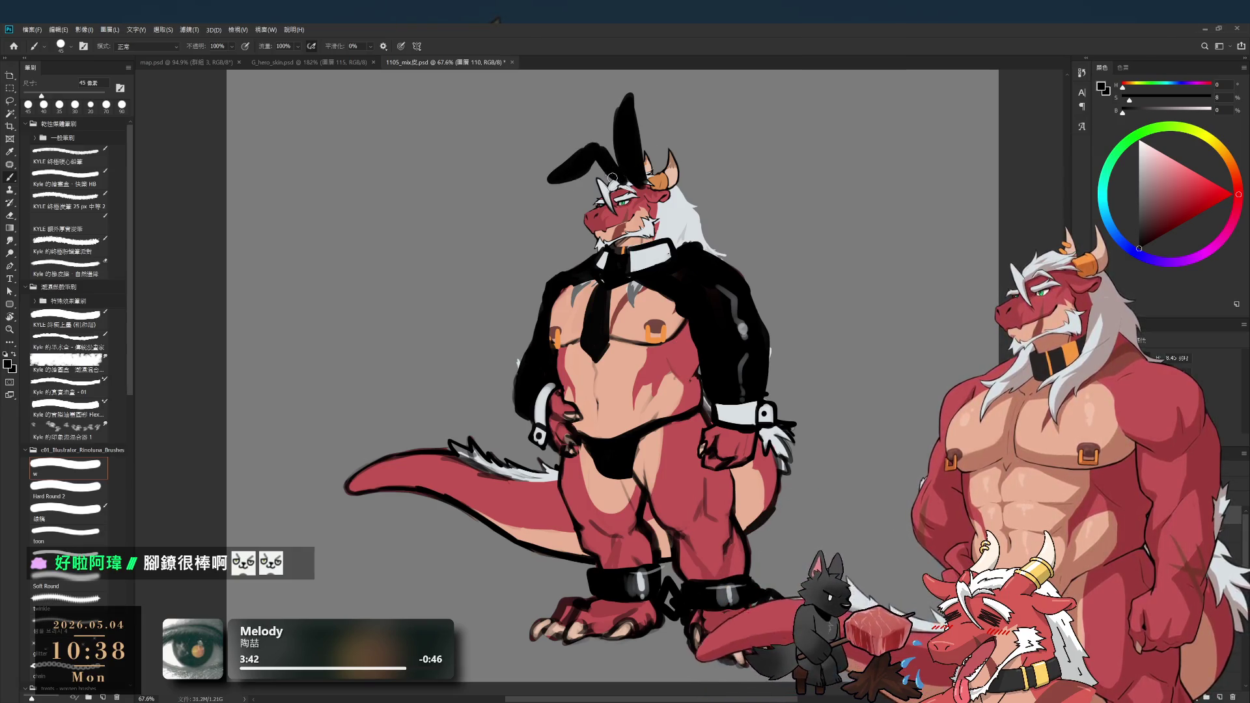
# - Pick a smaller hard-edged brush, clean up the ear's edges, and resample black from the ear
pyautogui.scroll(3, 640, 163)
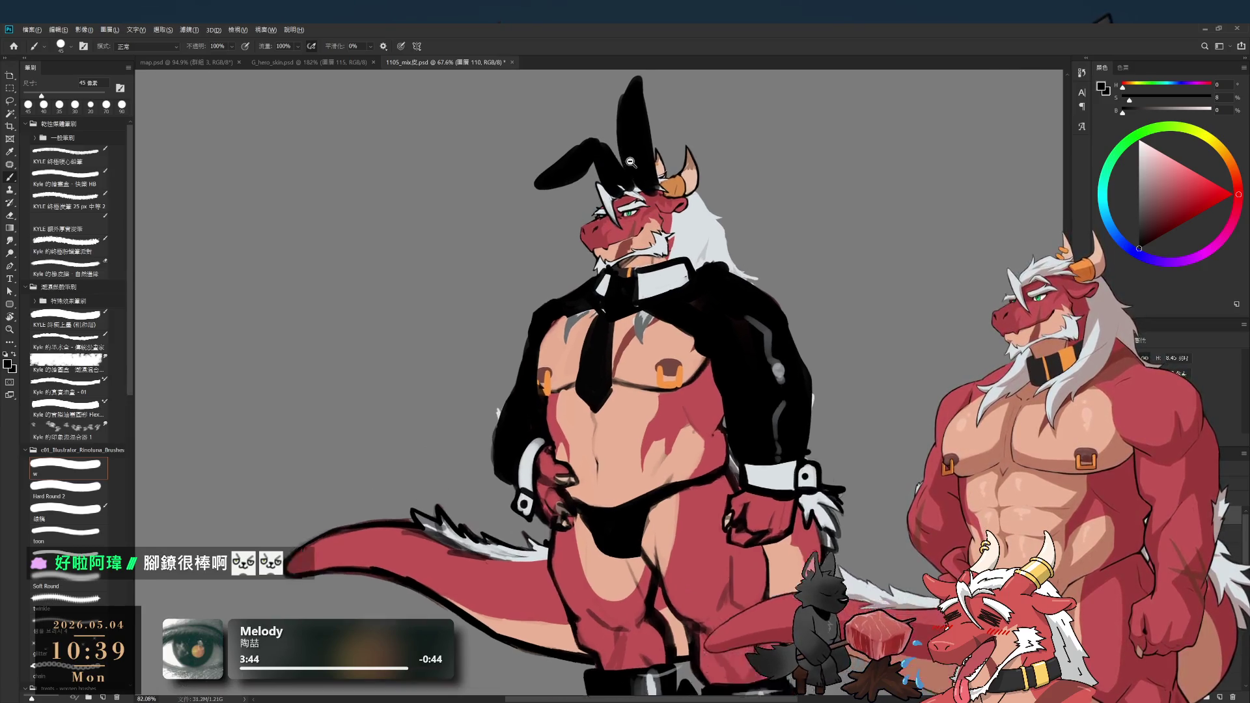
pyautogui.click(80, 499)
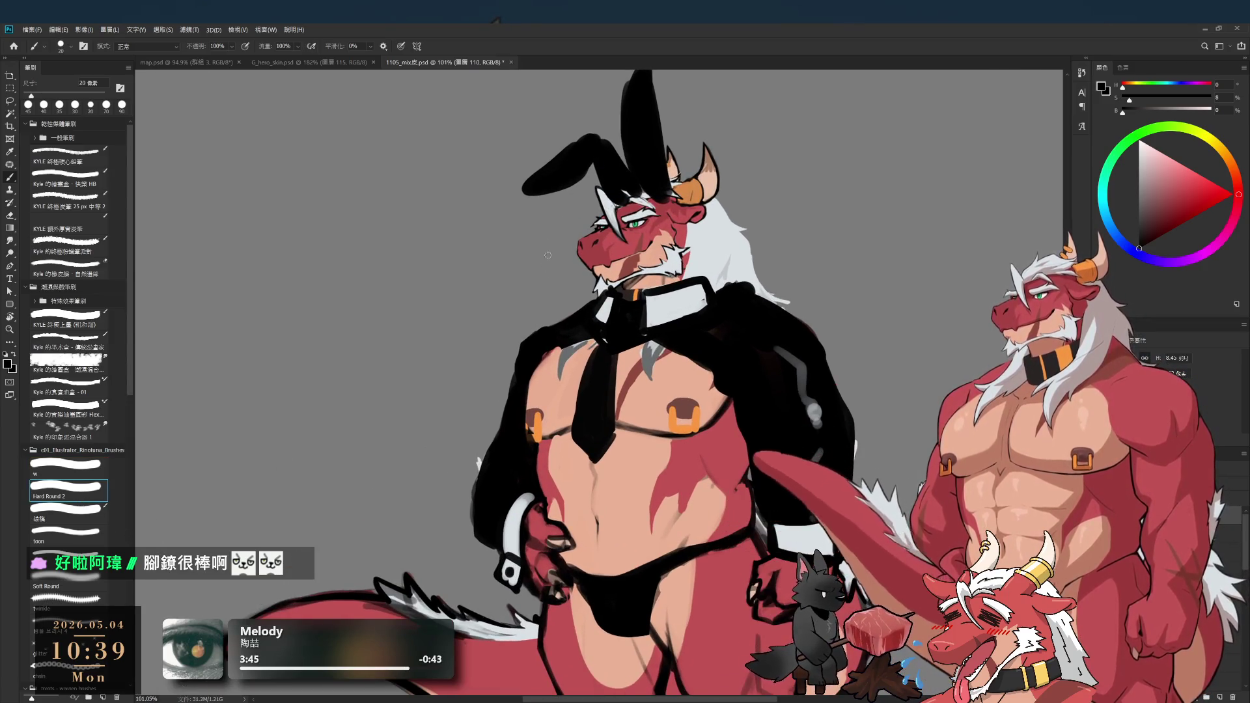
pyautogui.scroll(2, 593, 206)
pyautogui.press('e')
pyautogui.press('b')
pyautogui.press('e')
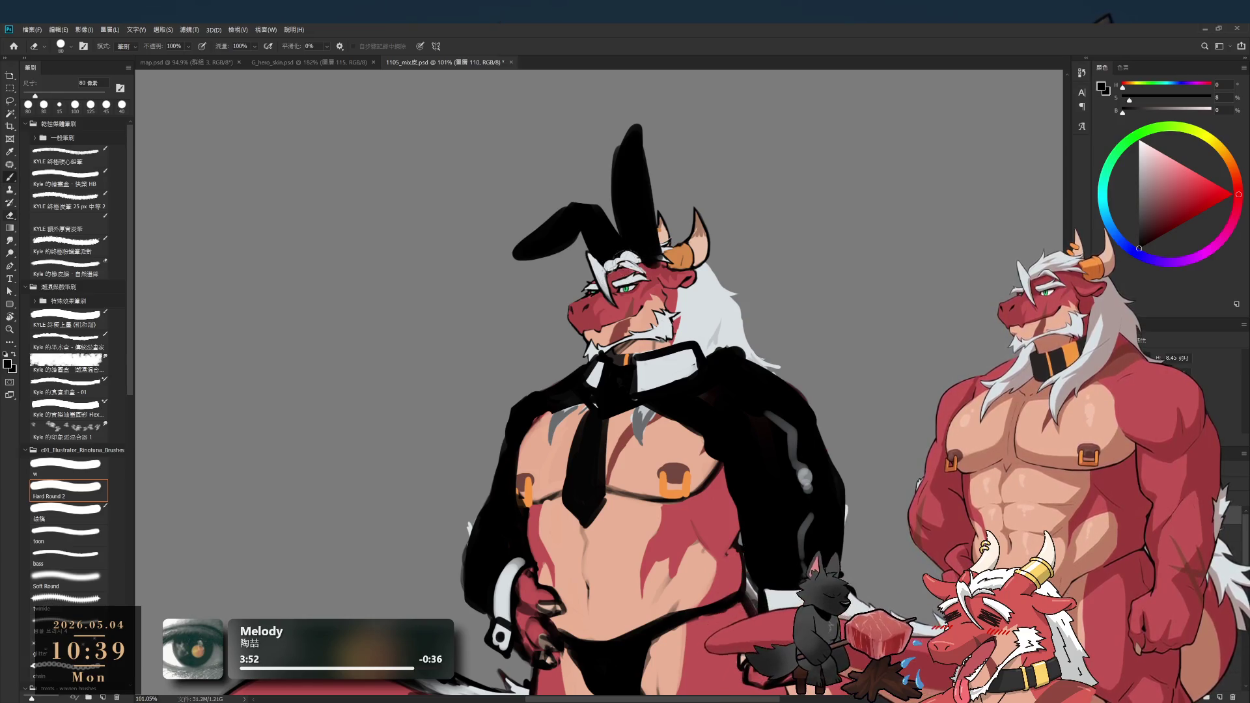
pyautogui.press('b')
pyautogui.press('x')
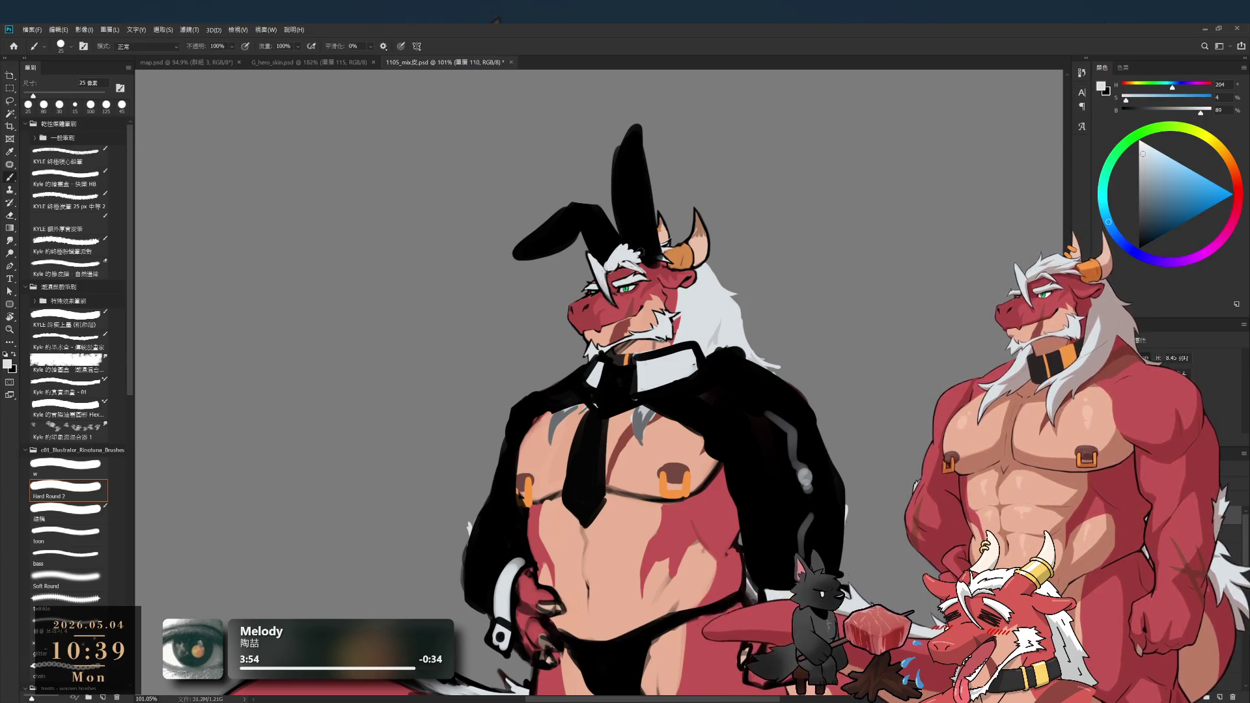
pyautogui.keyDown('alt'); pyautogui.click(645, 245); pyautogui.keyUp('alt')
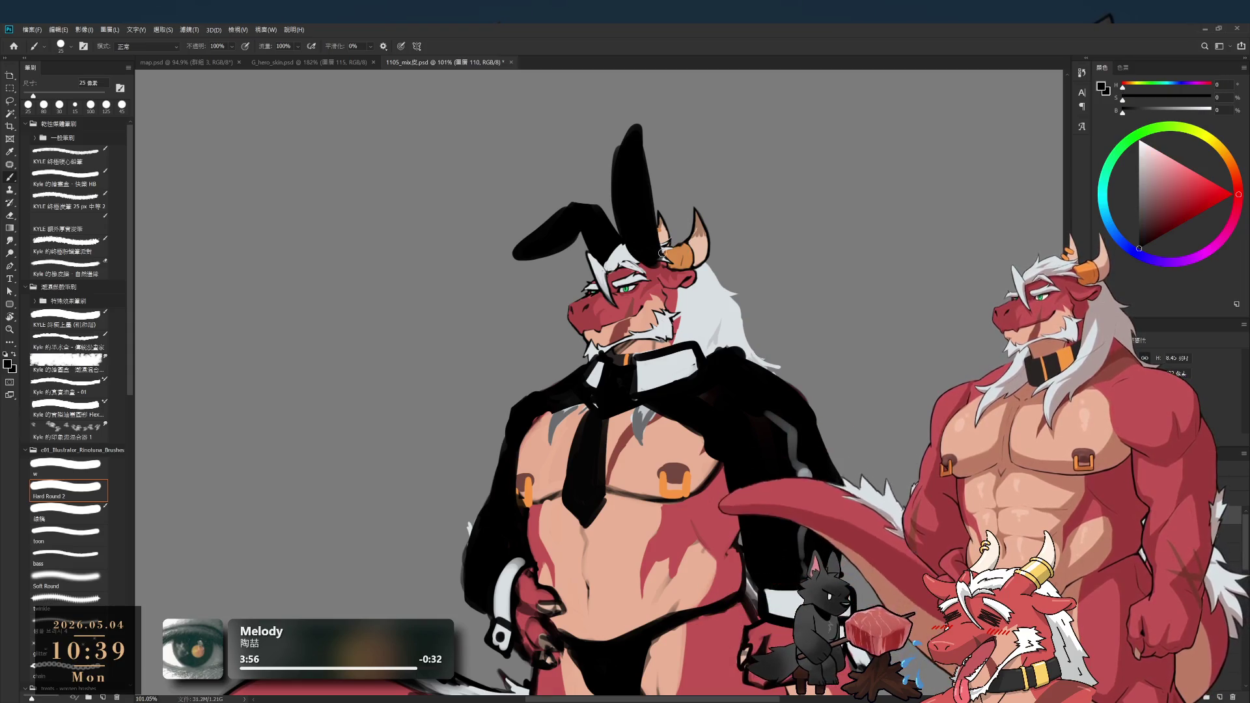
pyautogui.press('e')
pyautogui.press('b')
pyautogui.scroll(-2, 670, 270)
pyautogui.scroll(4, 671, 270)
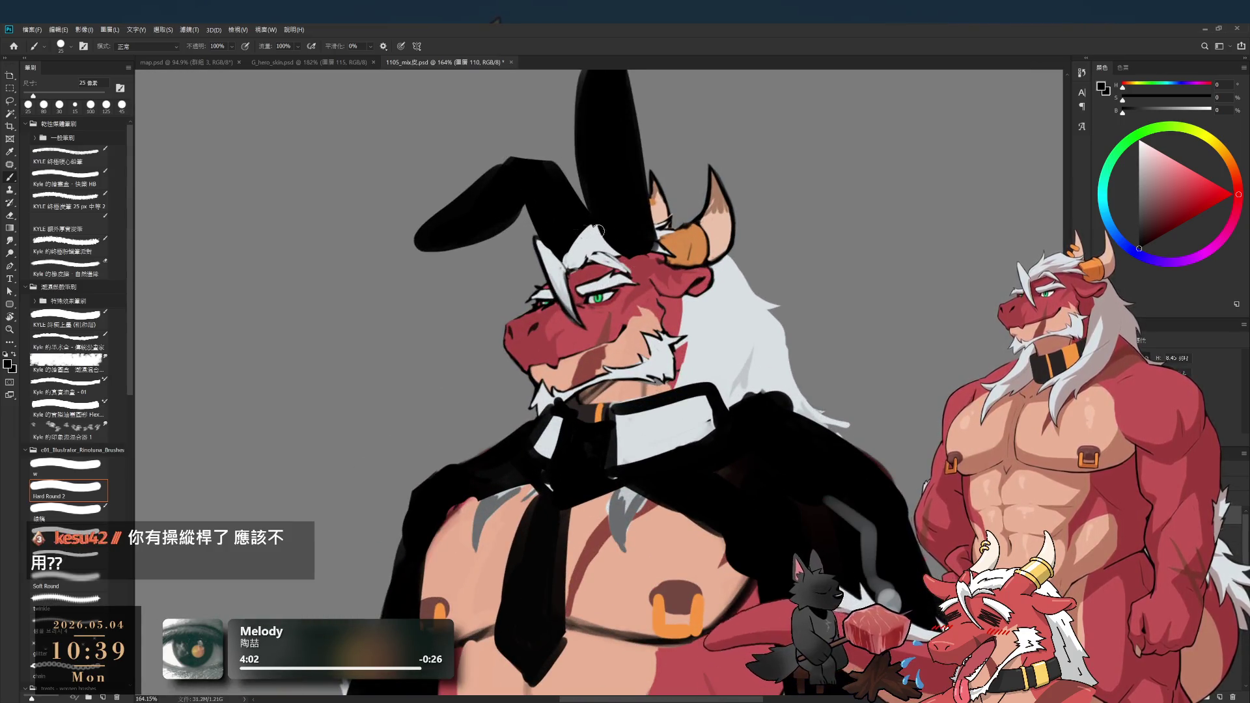
# - Paint two light grey hair strands beside the horn with a 20 px brush, then resample black
pyautogui.keyDown('alt'); pyautogui.click(588, 241); pyautogui.keyUp('alt')
pyautogui.press('[')
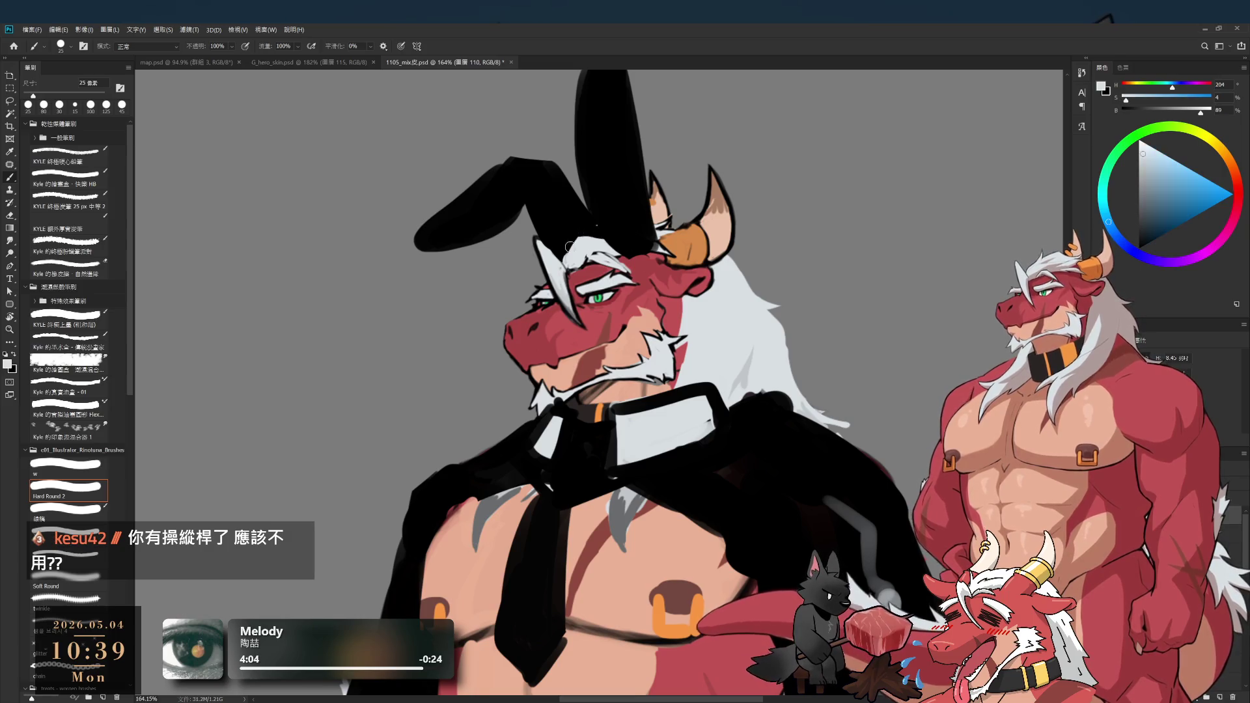
pyautogui.moveTo(578, 216); pyautogui.dragTo(571, 256)
pyautogui.moveTo(581, 212); pyautogui.dragTo(572, 249)
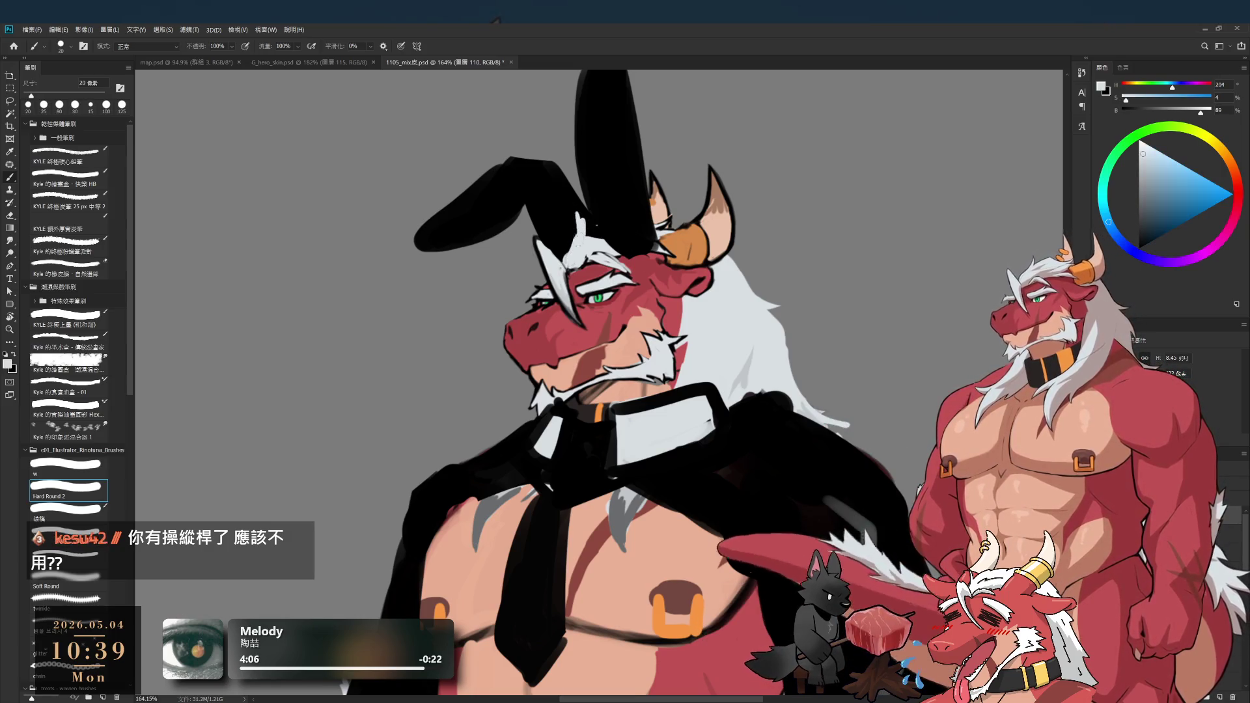
pyautogui.keyDown('alt'); pyautogui.click(581, 211); pyautogui.keyUp('alt')
pyautogui.scroll(-5, 642, 361)
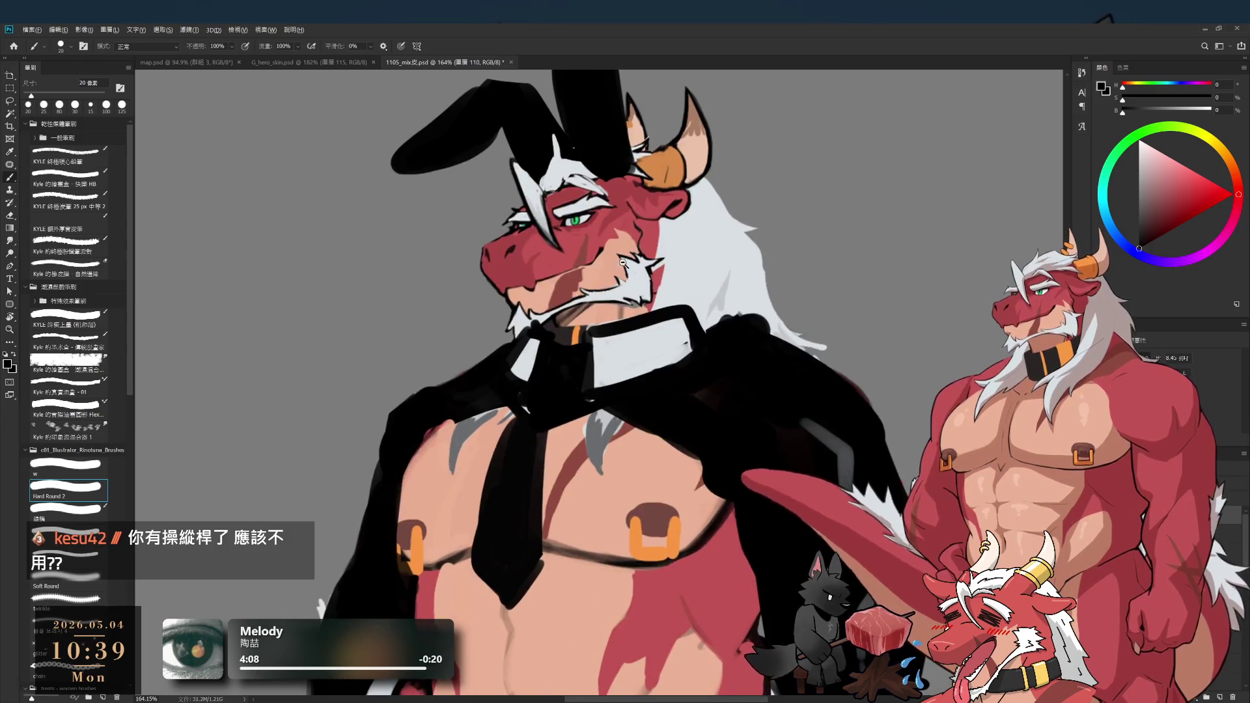
pyautogui.scroll(3, 582, 251)
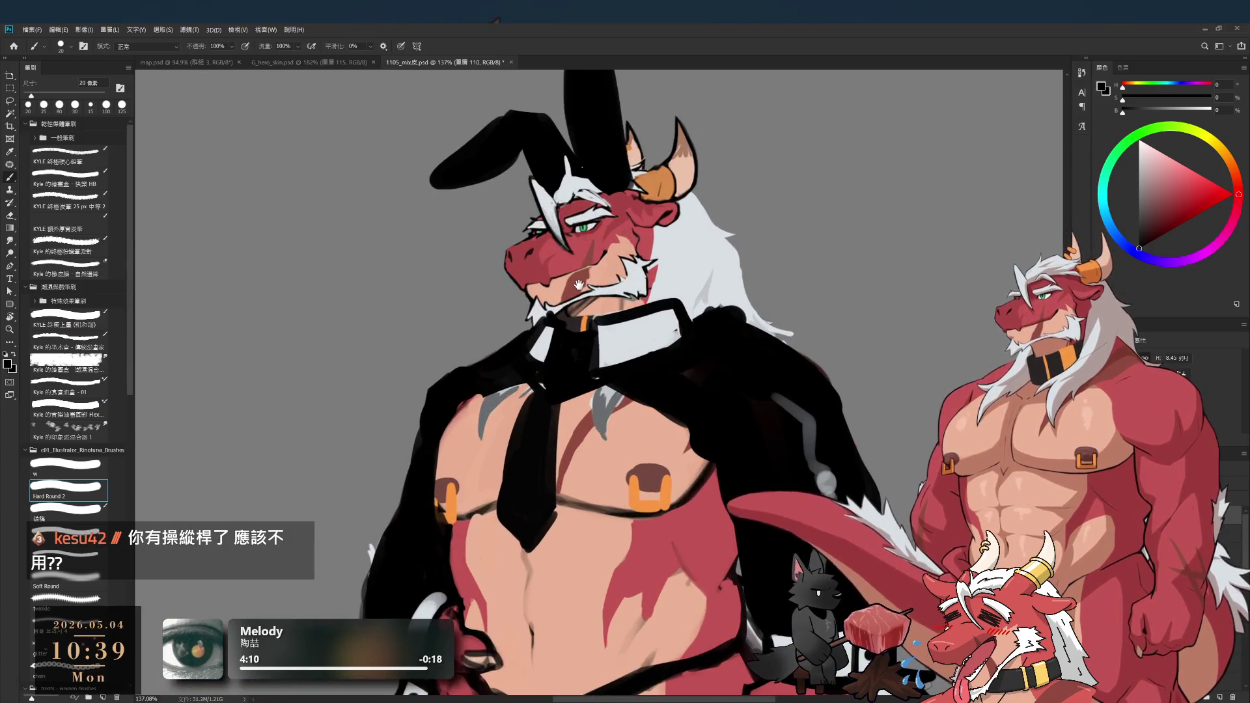
pyautogui.scroll(-6, 587, 327)
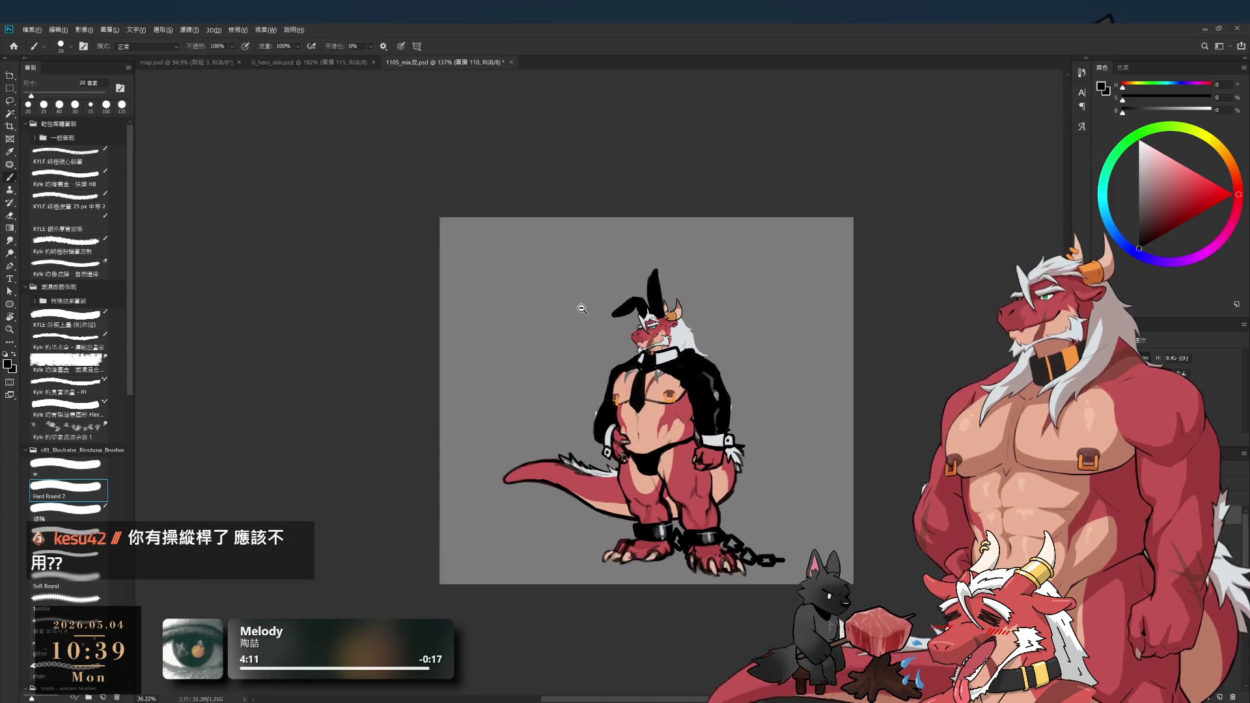
pyautogui.scroll(6, 582, 309)
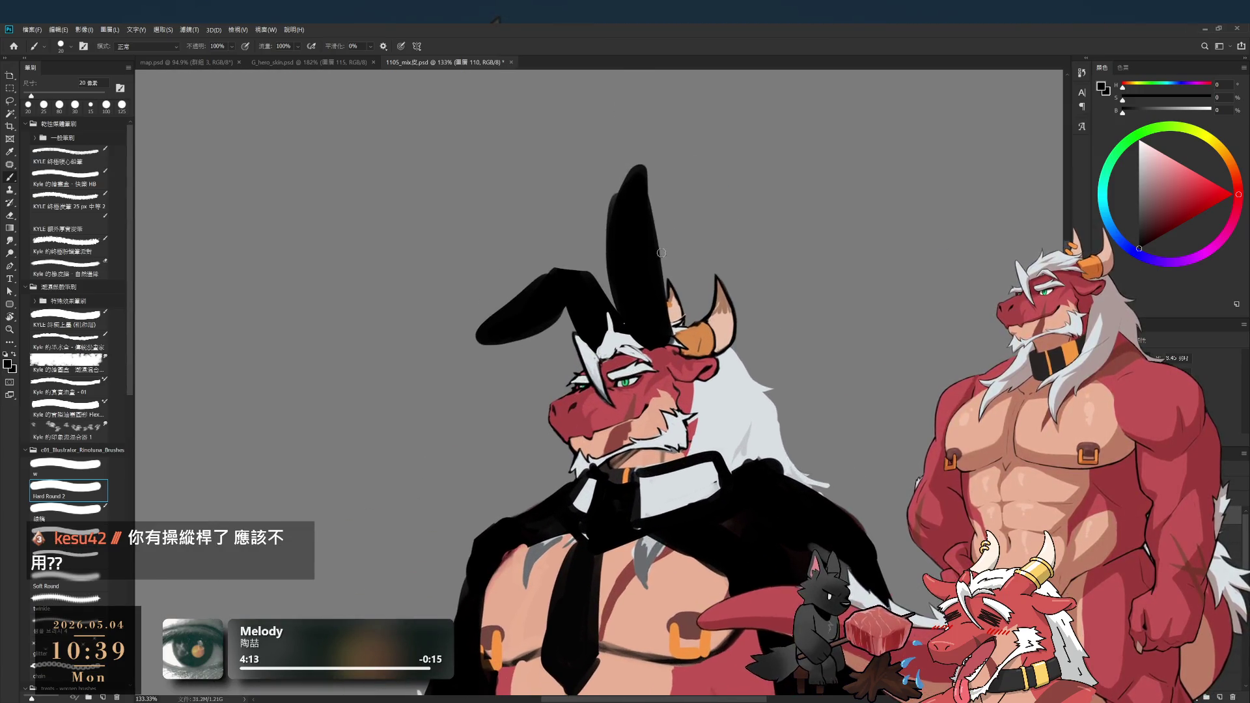
# - Trim and repaint the tall ear's edges so its tip is taller and rounded, then zoom to the face
pyautogui.press('e')
pyautogui.moveTo(642, 170); pyautogui.dragTo(658, 182)
pyautogui.moveTo(671, 231)
pyautogui.mouseDown()
pyautogui.moveTo(650, 201)
pyautogui.moveTo(649, 251)
pyautogui.mouseUp()
pyautogui.press('b')
pyautogui.moveTo(646, 189); pyautogui.dragTo(647, 251)
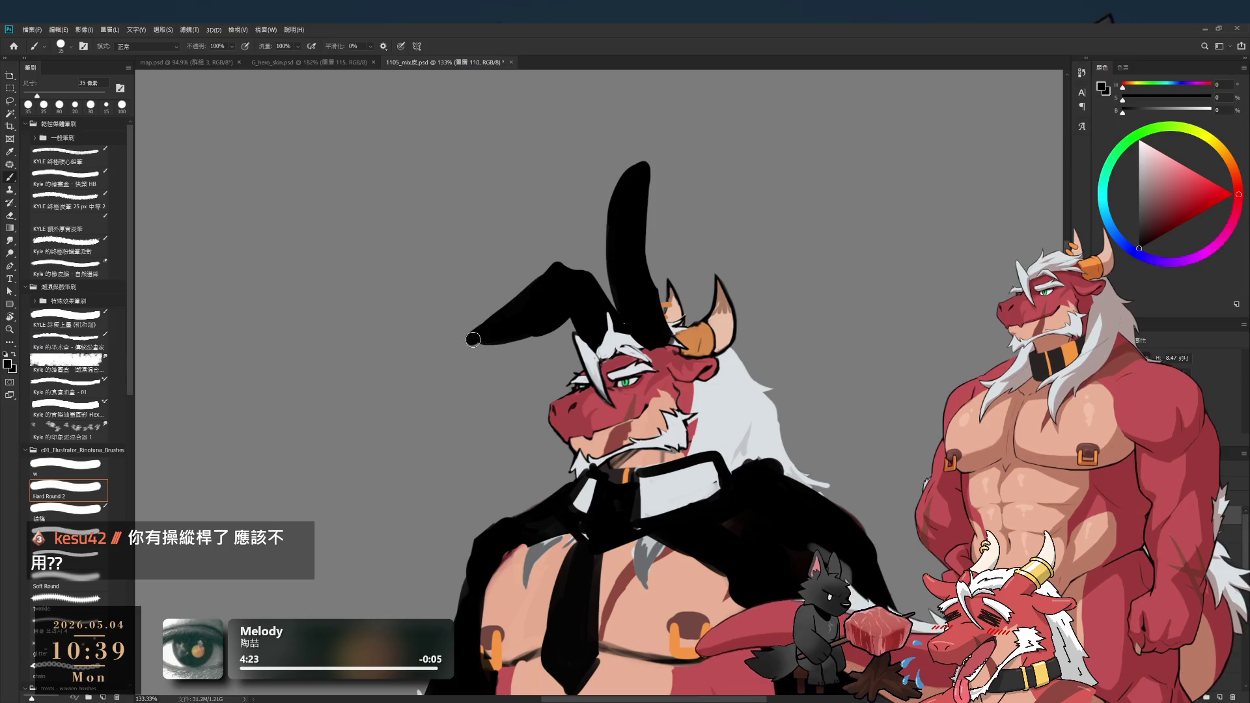
pyautogui.moveTo(624, 185); pyautogui.dragTo(616, 215)
pyautogui.press('b')
pyautogui.moveTo(641, 156); pyautogui.dragTo(650, 281)
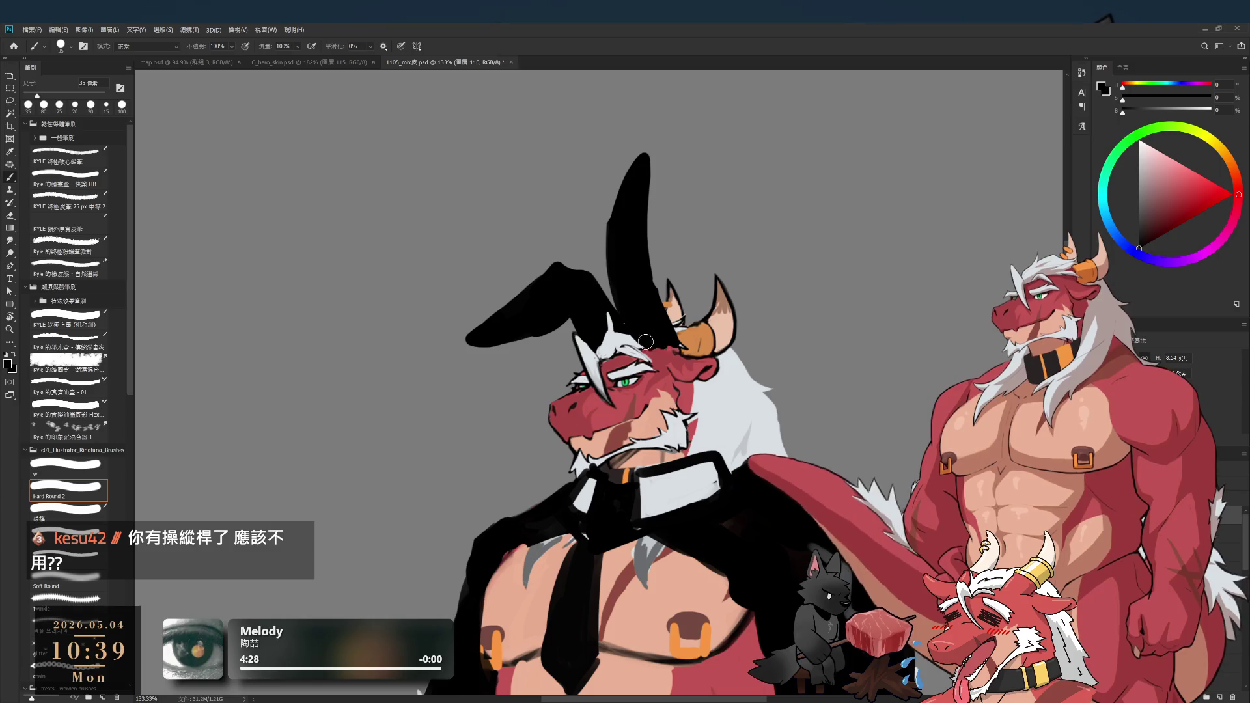
pyautogui.moveTo(672, 350); pyautogui.dragTo(671, 278)
pyautogui.scroll(3, 670, 279)
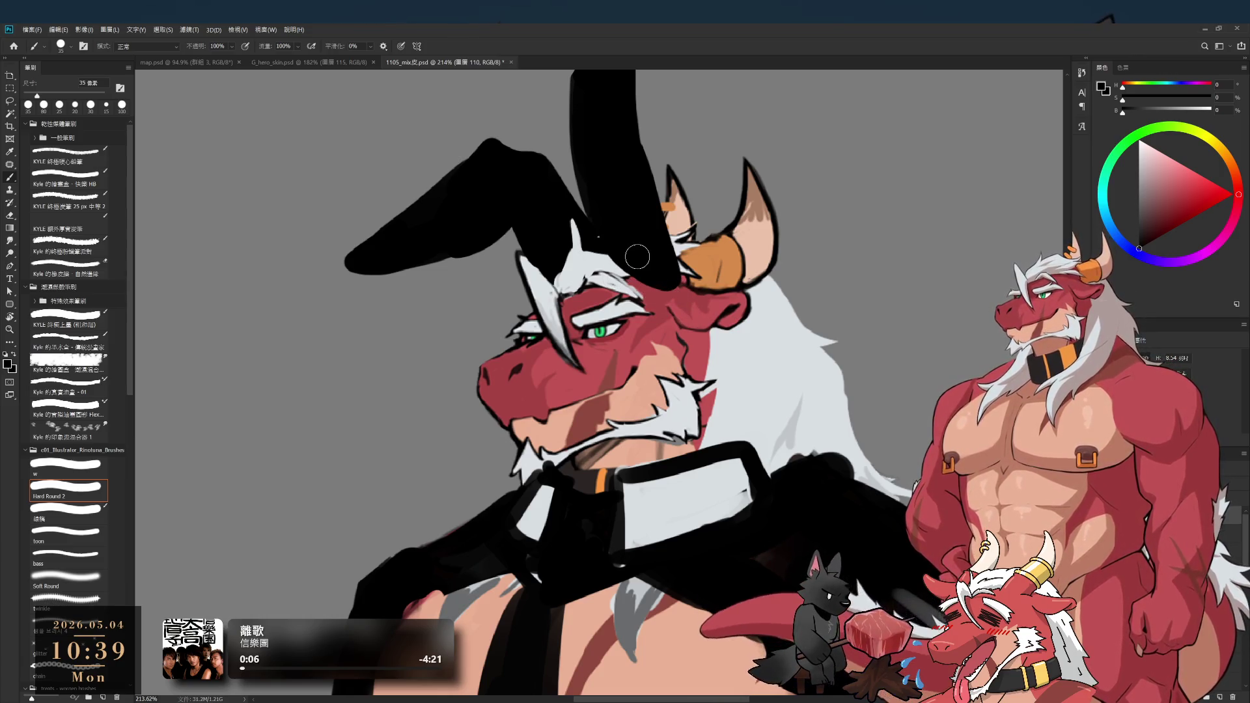
pyautogui.press('[')
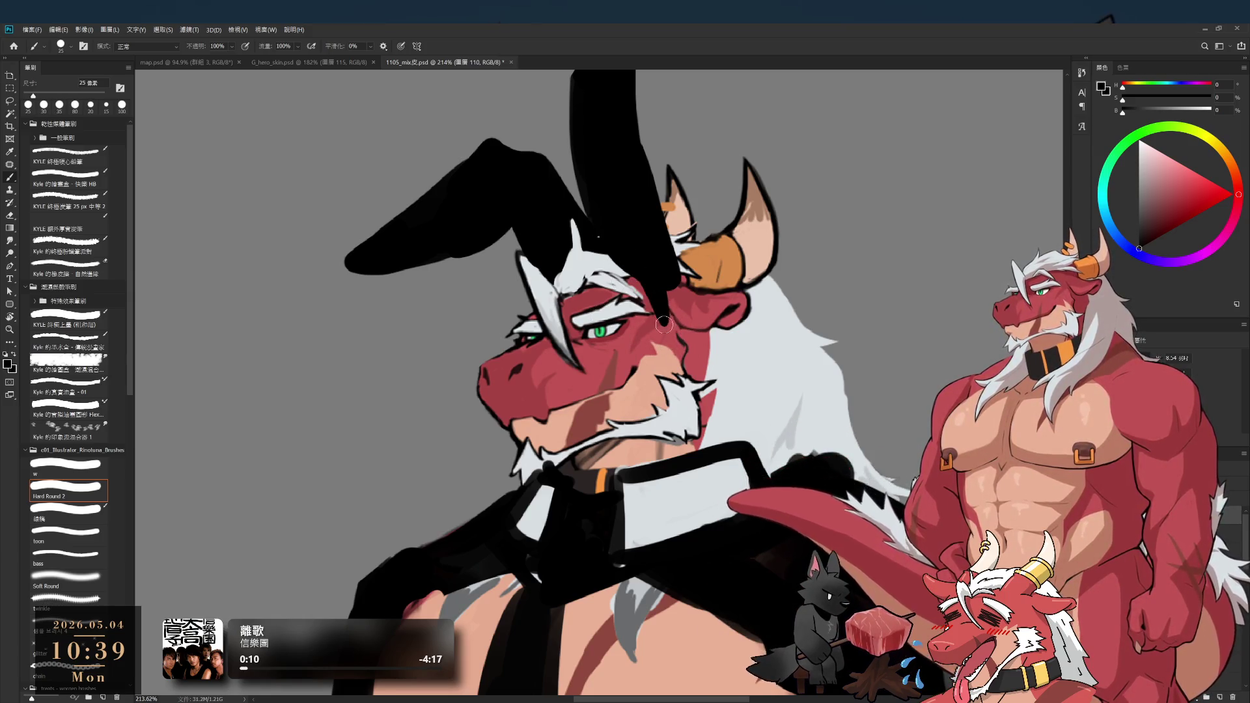
pyautogui.moveTo(664, 310)
pyautogui.mouseDown()
pyautogui.moveTo(577, 326)
pyautogui.moveTo(621, 332)
pyautogui.moveTo(645, 306)
pyautogui.moveTo(714, 324)
pyautogui.mouseUp()
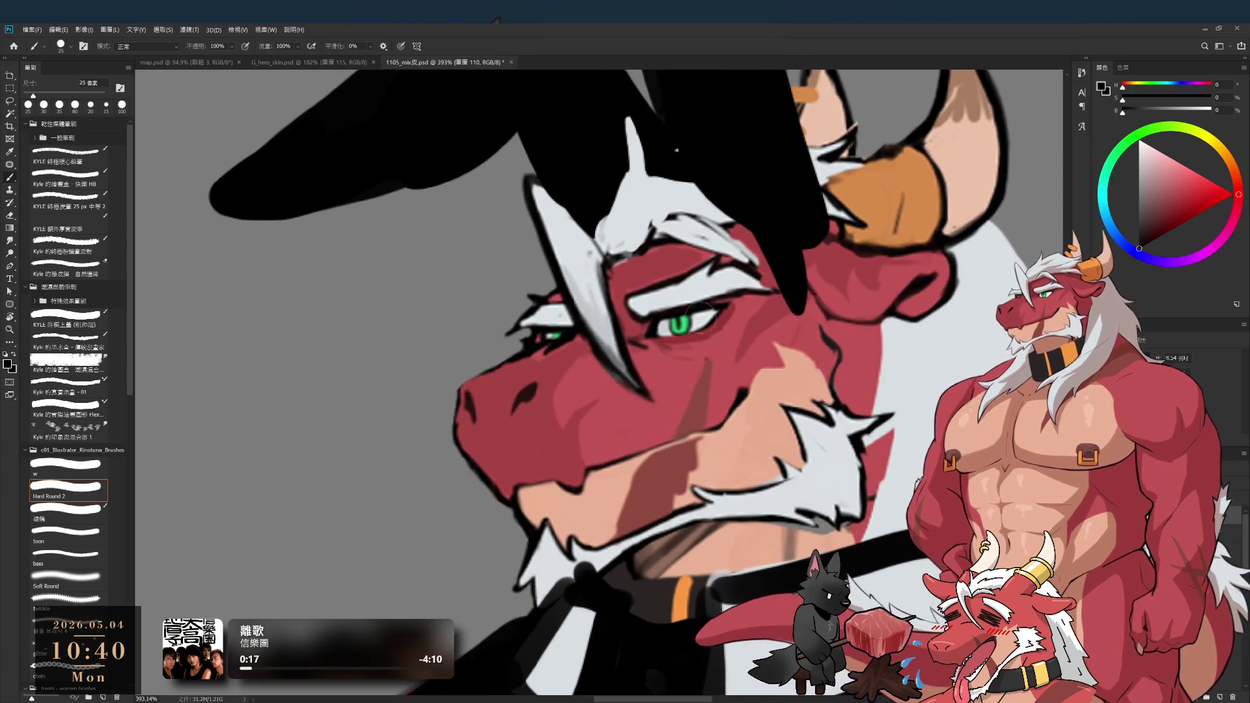
# - Paint over the old green iris with pale grey eye-white using a 20 px brush
pyautogui.keyDown('alt'); pyautogui.click(698, 320); pyautogui.keyUp('alt')
pyautogui.click(665, 327)
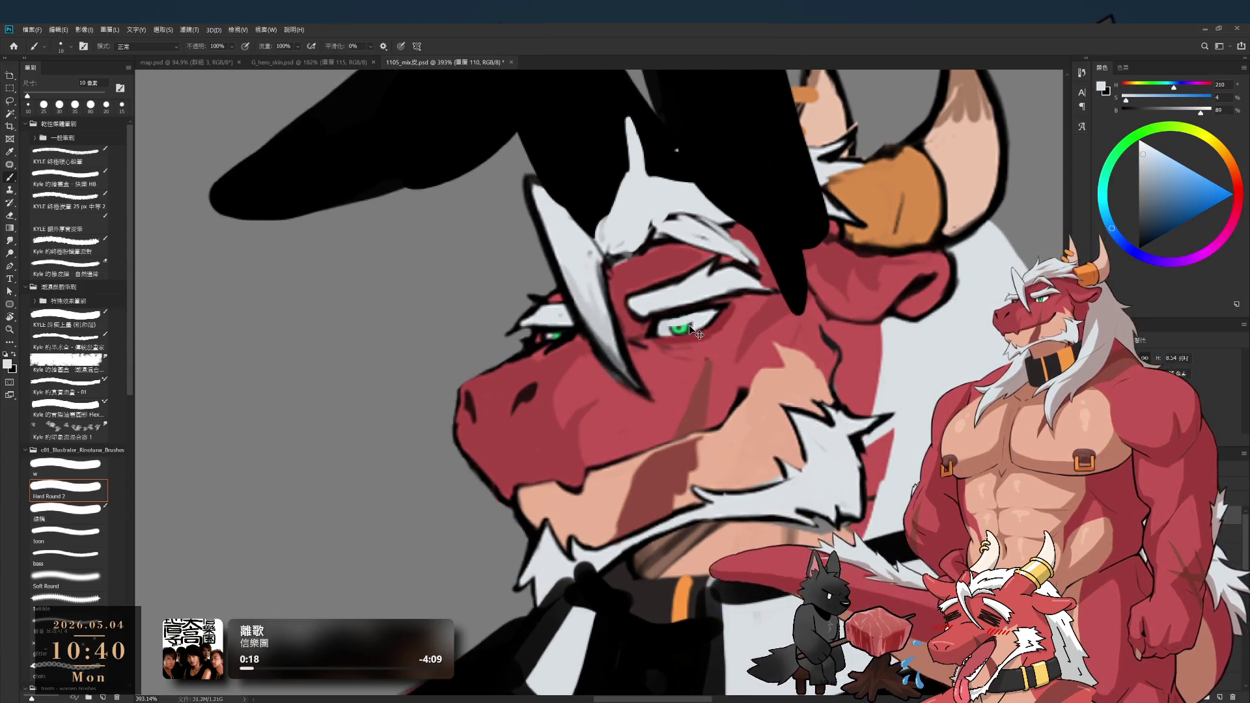
pyautogui.keyDown('alt'); pyautogui.click(682, 321); pyautogui.keyUp('alt')
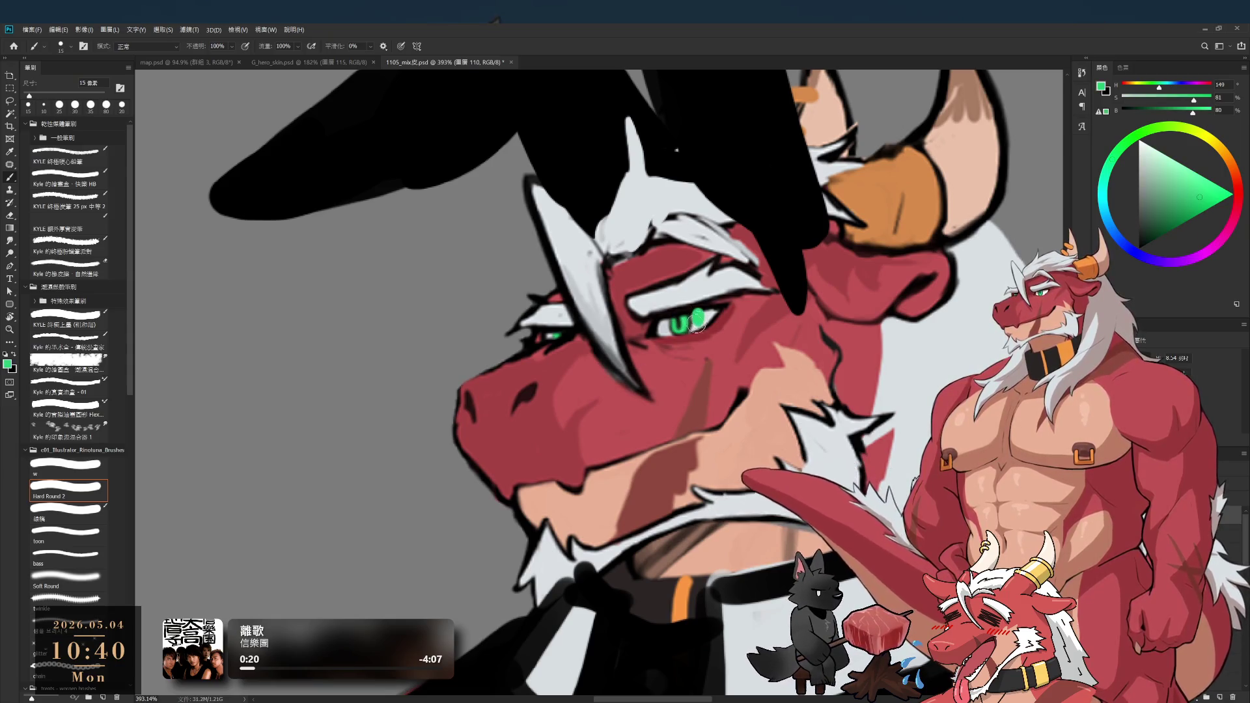
pyautogui.keyDown('alt'); pyautogui.click(706, 317); pyautogui.keyUp('alt')
pyautogui.press(']')
pyautogui.moveTo(656, 325); pyautogui.dragTo(695, 320)
# - Paint a new green iris at 15 px, sample near-black, and draw a curved nostril line on the snout
pyautogui.keyDown('alt'); pyautogui.click(754, 344); pyautogui.keyUp('alt')
pyautogui.press('[')
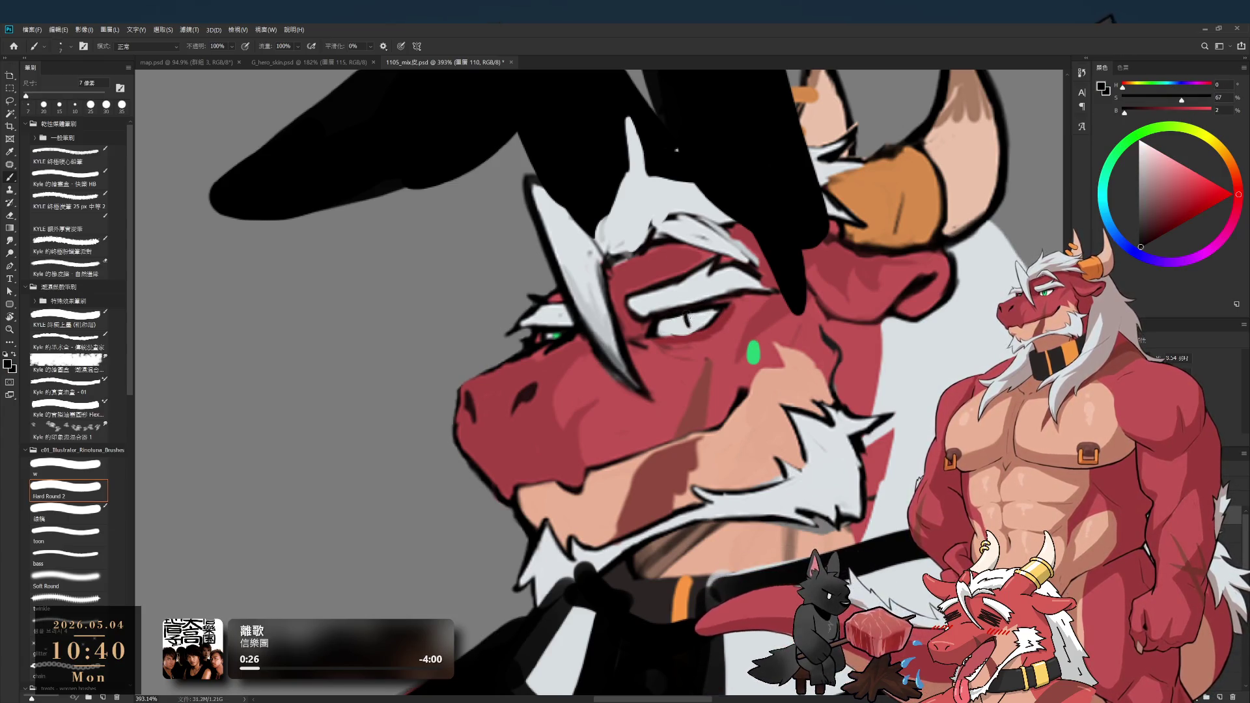
pyautogui.keyDown('alt'); pyautogui.click(755, 352); pyautogui.keyUp('alt')
pyautogui.moveTo(693, 314); pyautogui.dragTo(704, 315)
pyautogui.press('[')
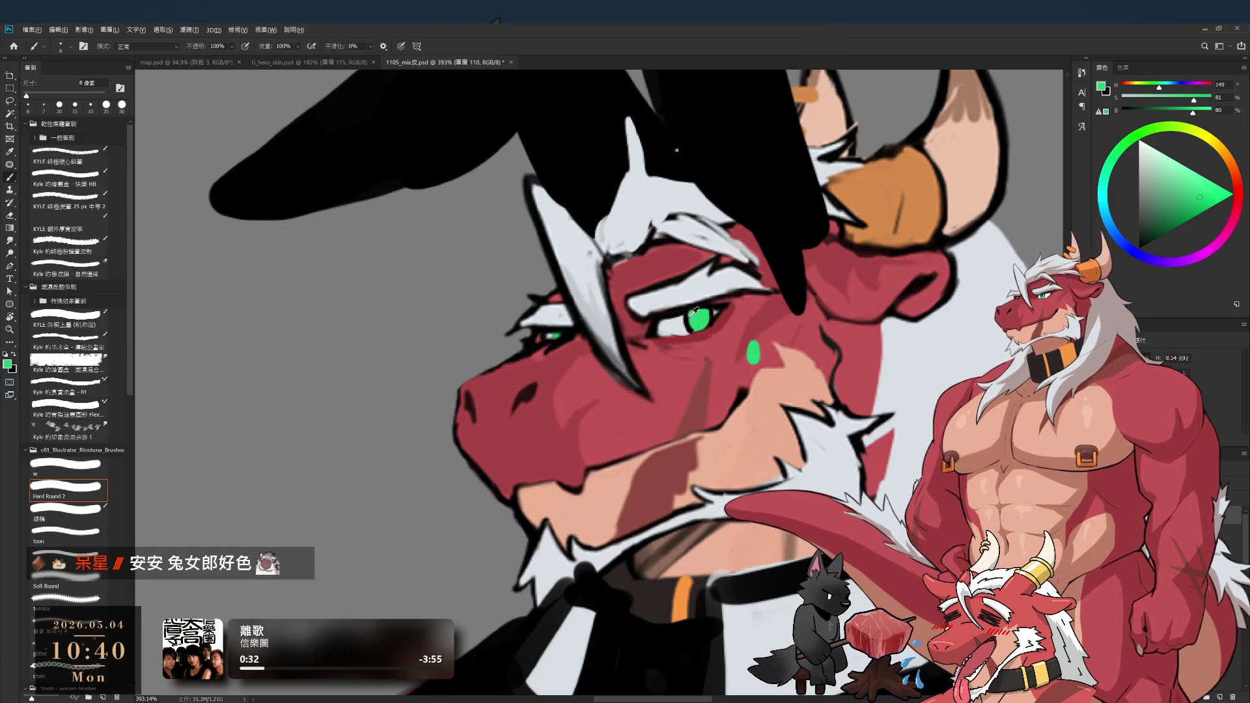
pyautogui.keyDown('alt'); pyautogui.click(704, 314); pyautogui.keyUp('alt')
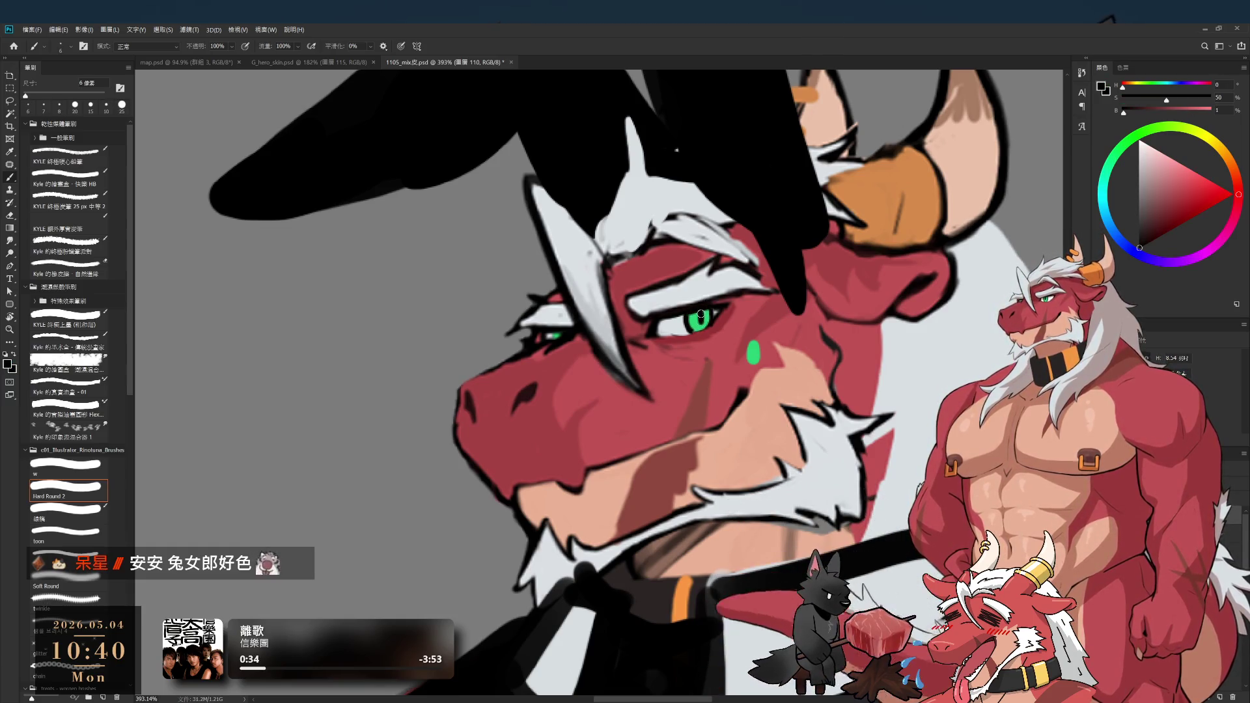
pyautogui.scroll(-1, 663, 395)
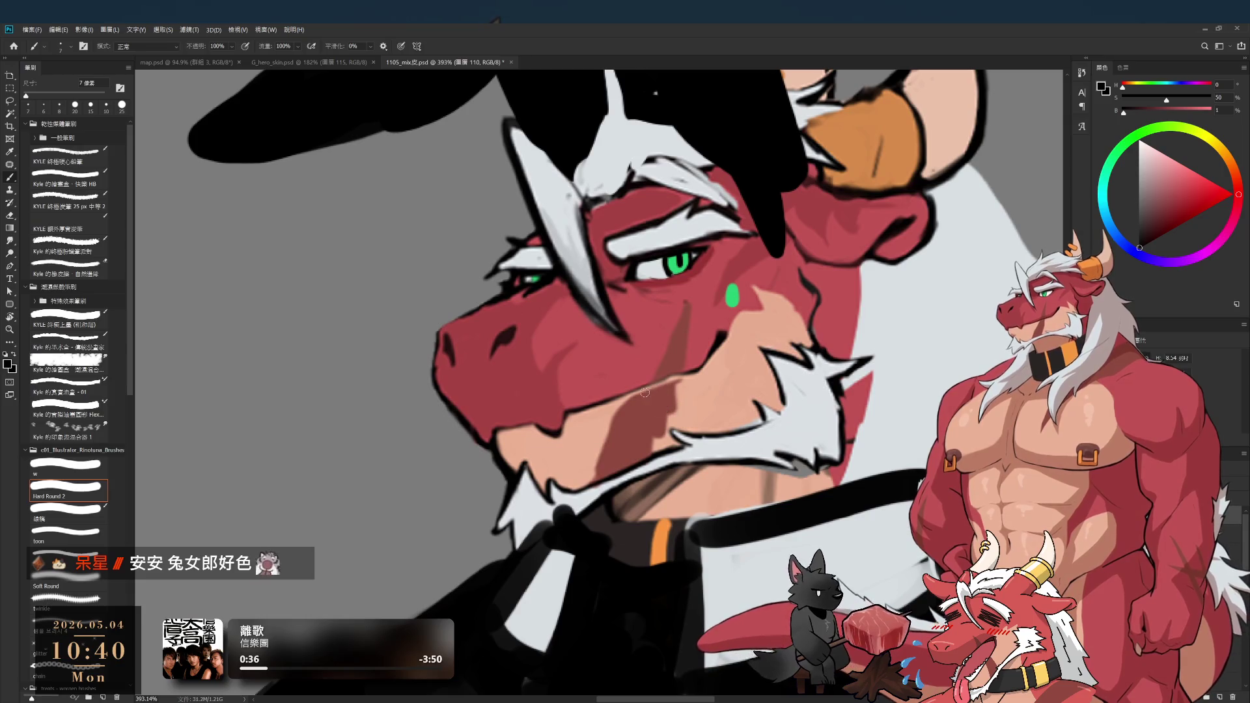
pyautogui.press(']')
pyautogui.press(']')
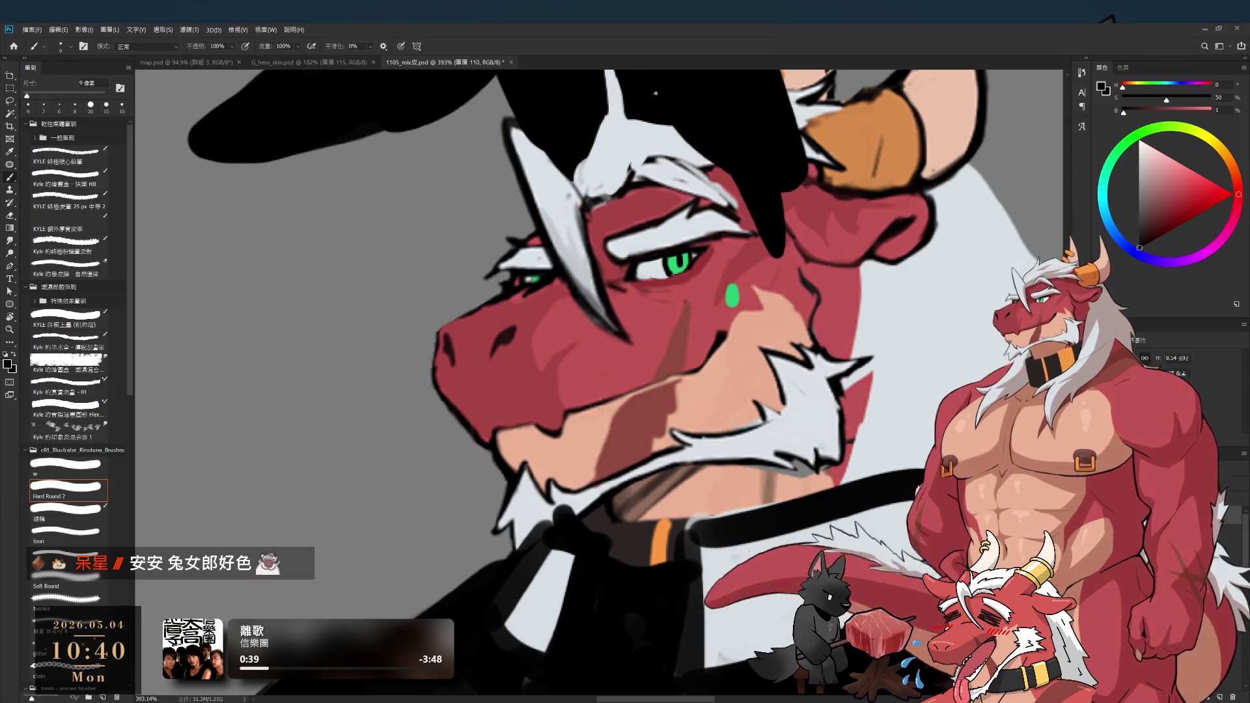
pyautogui.moveTo(603, 405); pyautogui.dragTo(629, 439)
# - Finish the nostril curve on the snout and fill the nostril's inside with lighter pink
pyautogui.moveTo(656, 384); pyautogui.dragTo(635, 437)
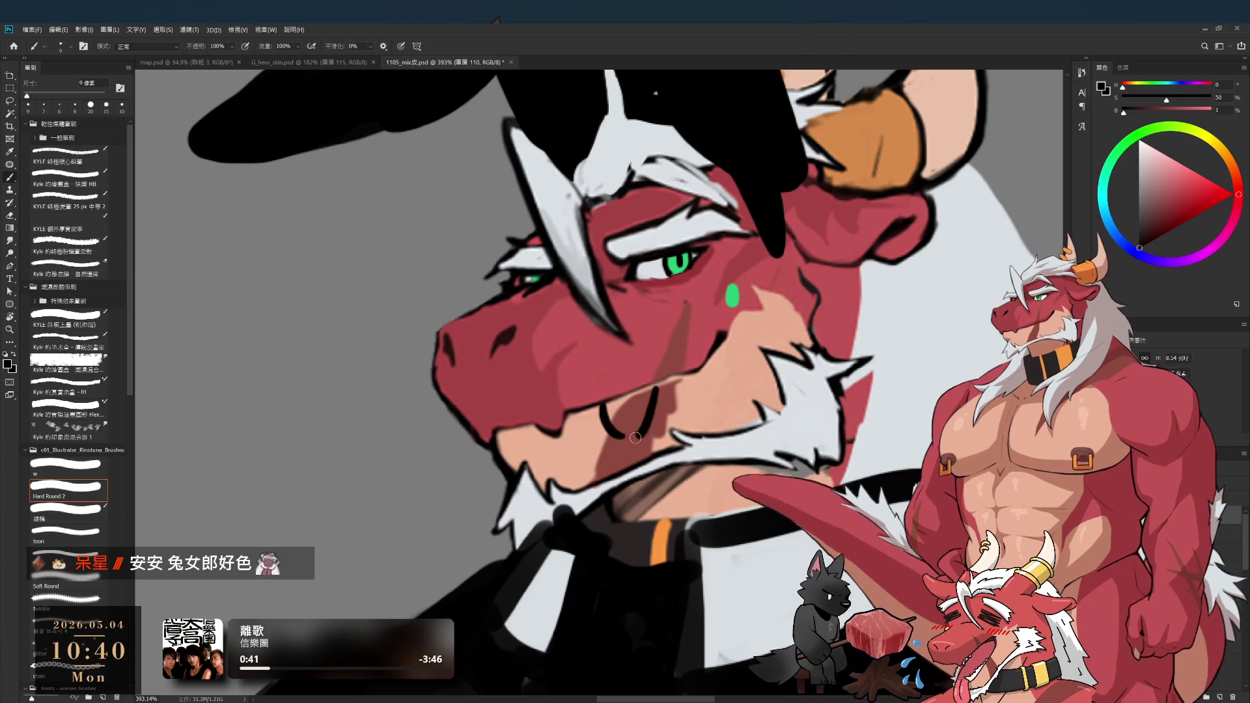
pyautogui.keyDown('alt'); pyautogui.click(629, 407); pyautogui.keyUp('alt')
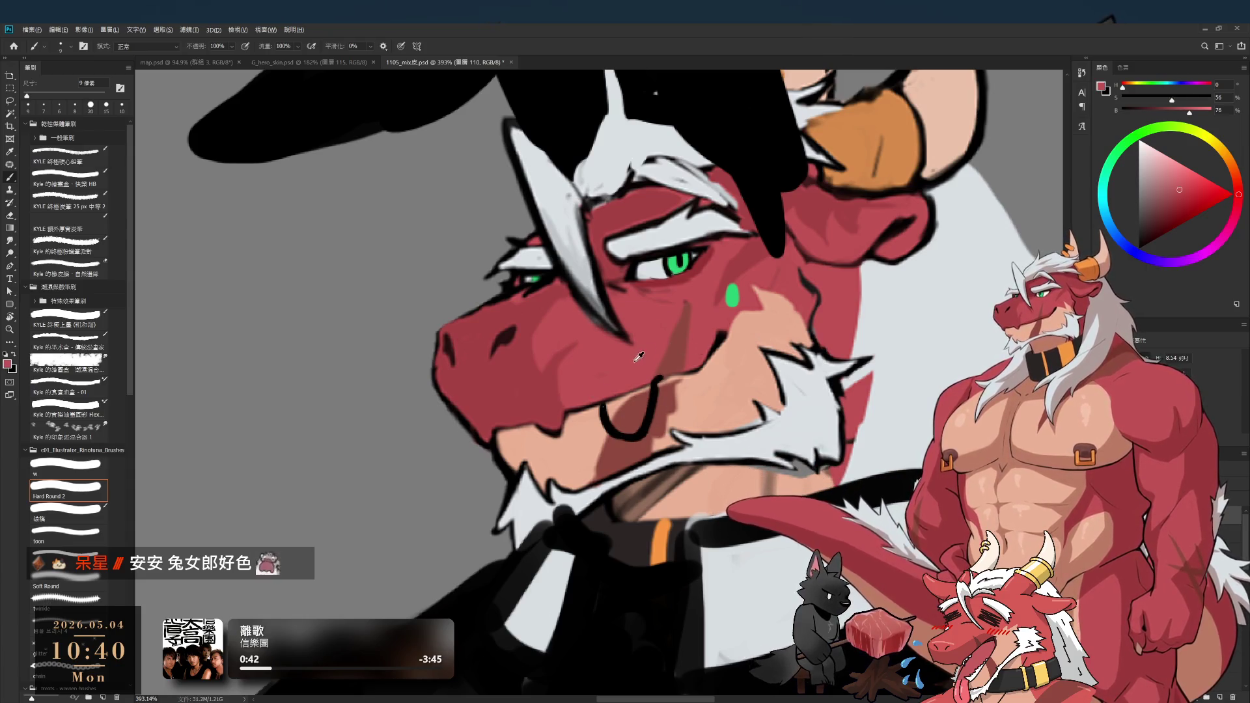
pyautogui.press('[')
pyautogui.keyDown('alt'); pyautogui.click(654, 378); pyautogui.keyUp('alt')
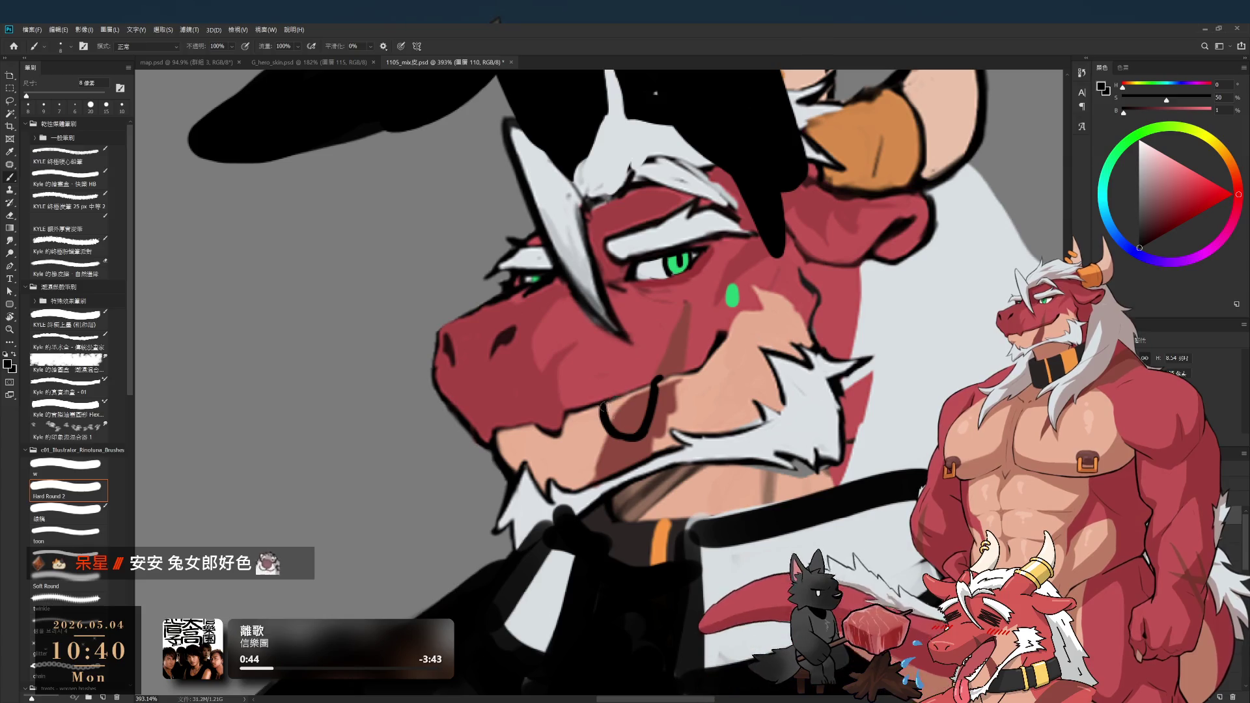
pyautogui.press(']')
pyautogui.keyDown('alt'); pyautogui.click(622, 414); pyautogui.keyUp('alt')
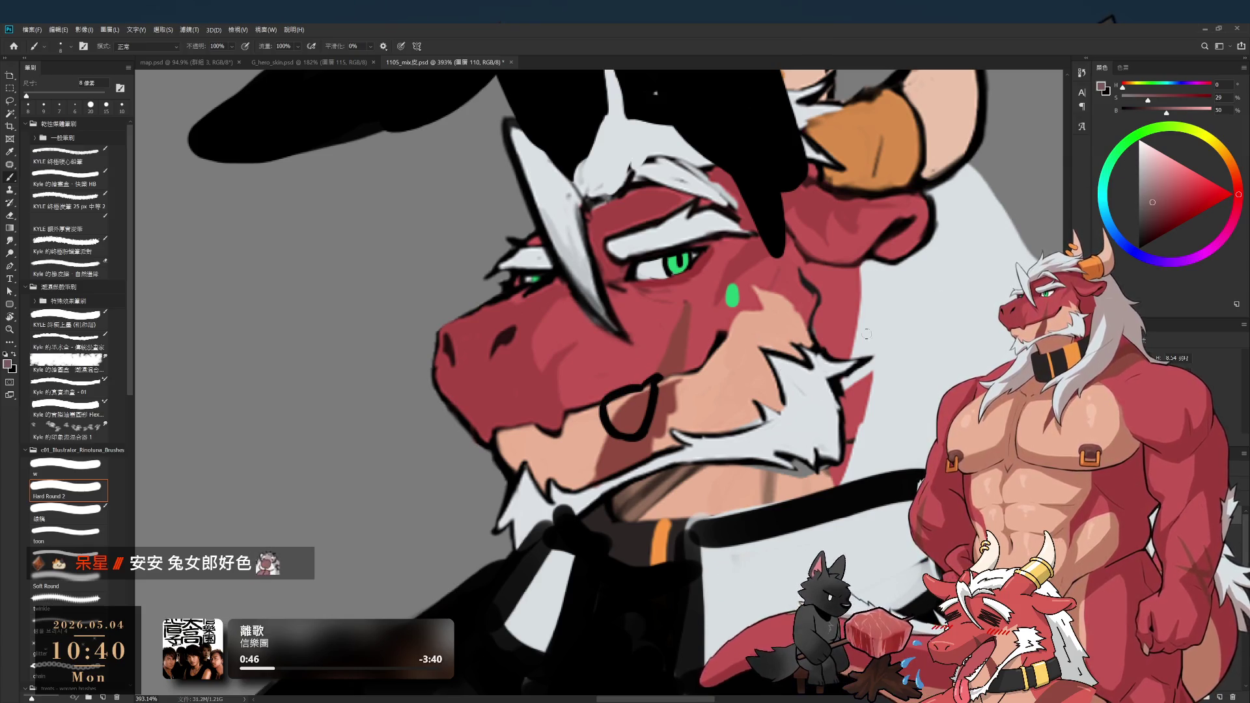
pyautogui.press(']')
pyautogui.keyDown('alt'); pyautogui.click(644, 405); pyautogui.keyUp('alt')
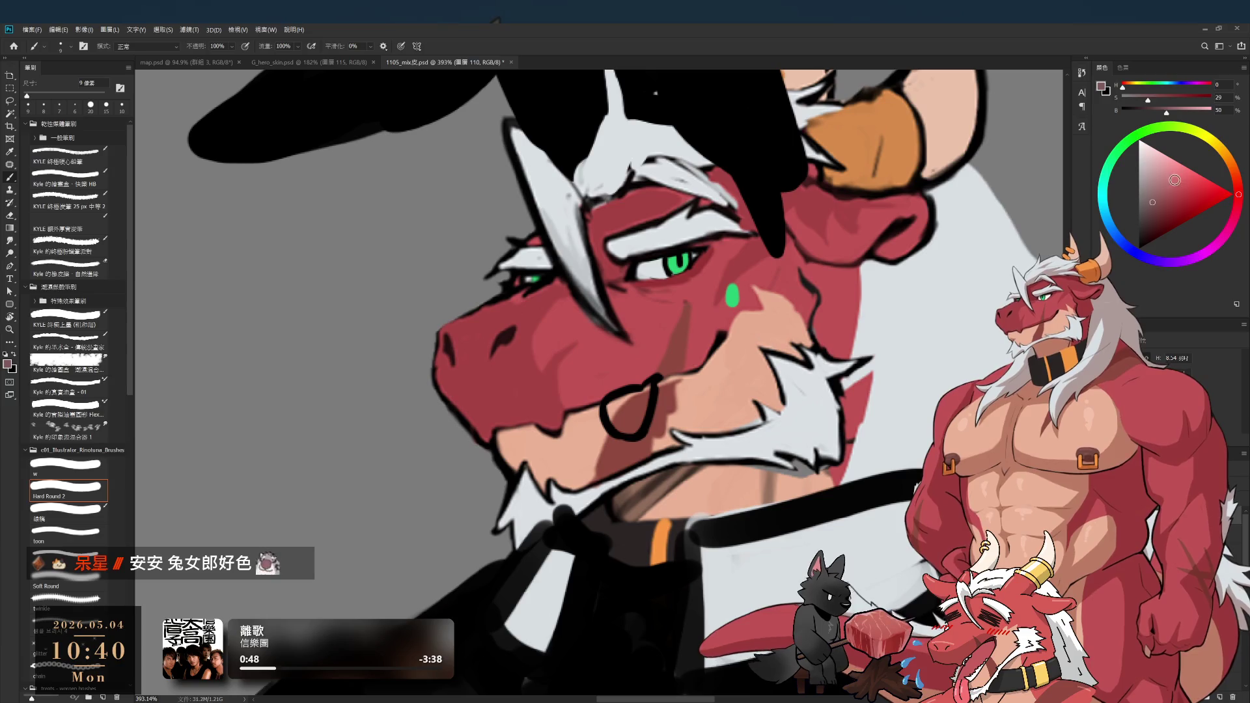
pyautogui.moveTo(635, 408)
pyautogui.mouseDown()
pyautogui.moveTo(617, 427)
pyautogui.moveTo(627, 424)
pyautogui.mouseUp()
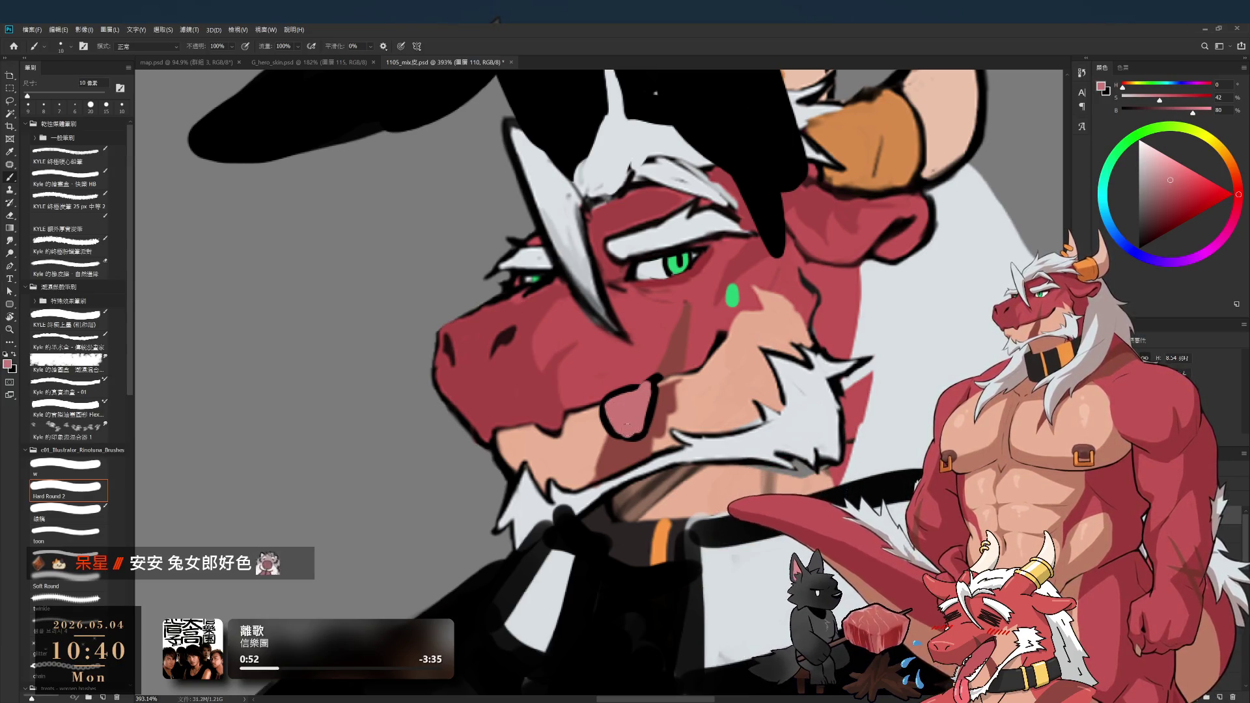
# - Paint the tongue in light pink using colours sampled from the tongue, with a dark outline
pyautogui.keyDown('alt'); pyautogui.click(657, 379); pyautogui.keyUp('alt')
pyautogui.press('[')
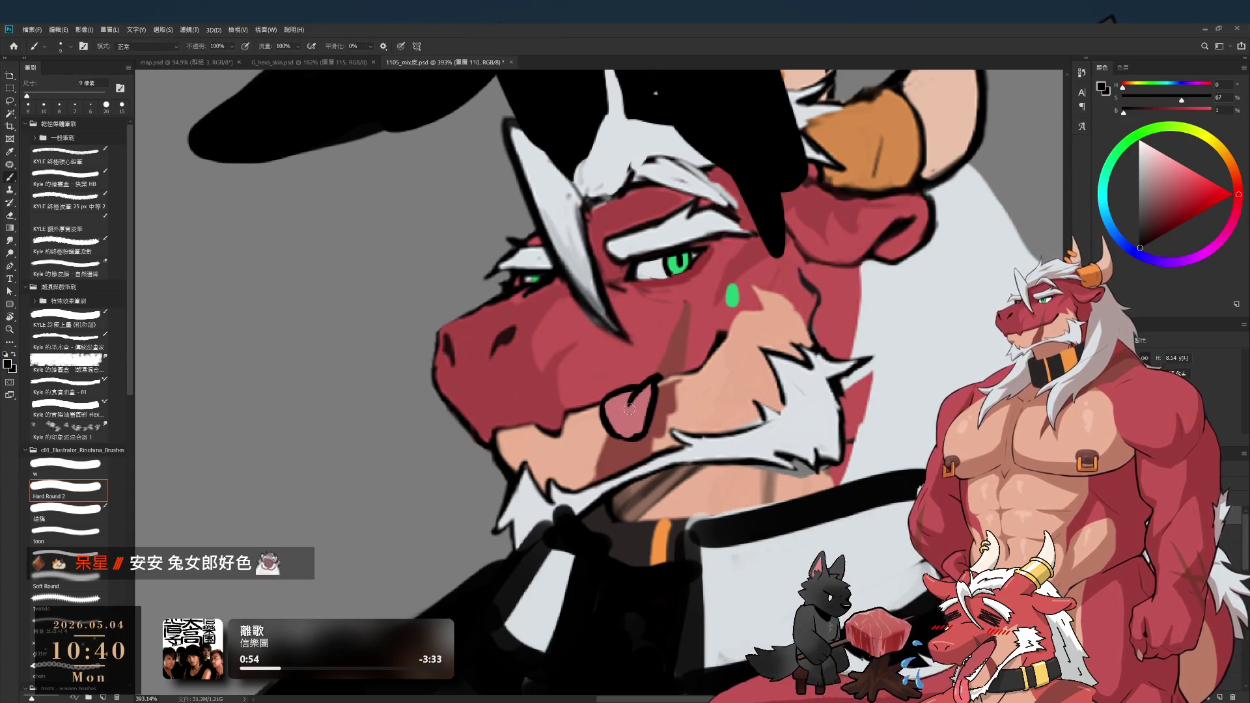
pyautogui.moveTo(640, 392)
pyautogui.mouseDown()
pyautogui.moveTo(622, 417)
pyautogui.moveTo(651, 418)
pyautogui.mouseUp()
pyautogui.keyDown('alt'); pyautogui.click(630, 398); pyautogui.keyUp('alt')
pyautogui.keyDown('alt'); pyautogui.click(630, 398); pyautogui.keyUp('alt')
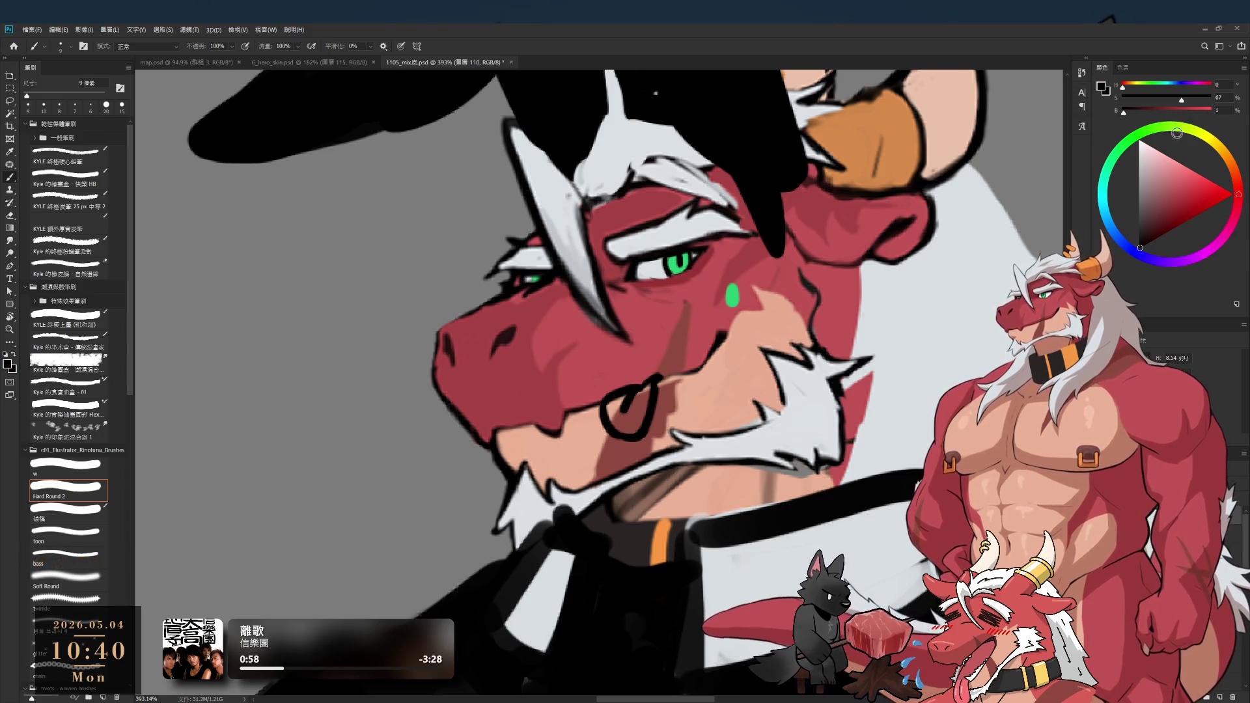
pyautogui.press(']')
pyautogui.keyDown('alt'); pyautogui.click(616, 407); pyautogui.keyUp('alt')
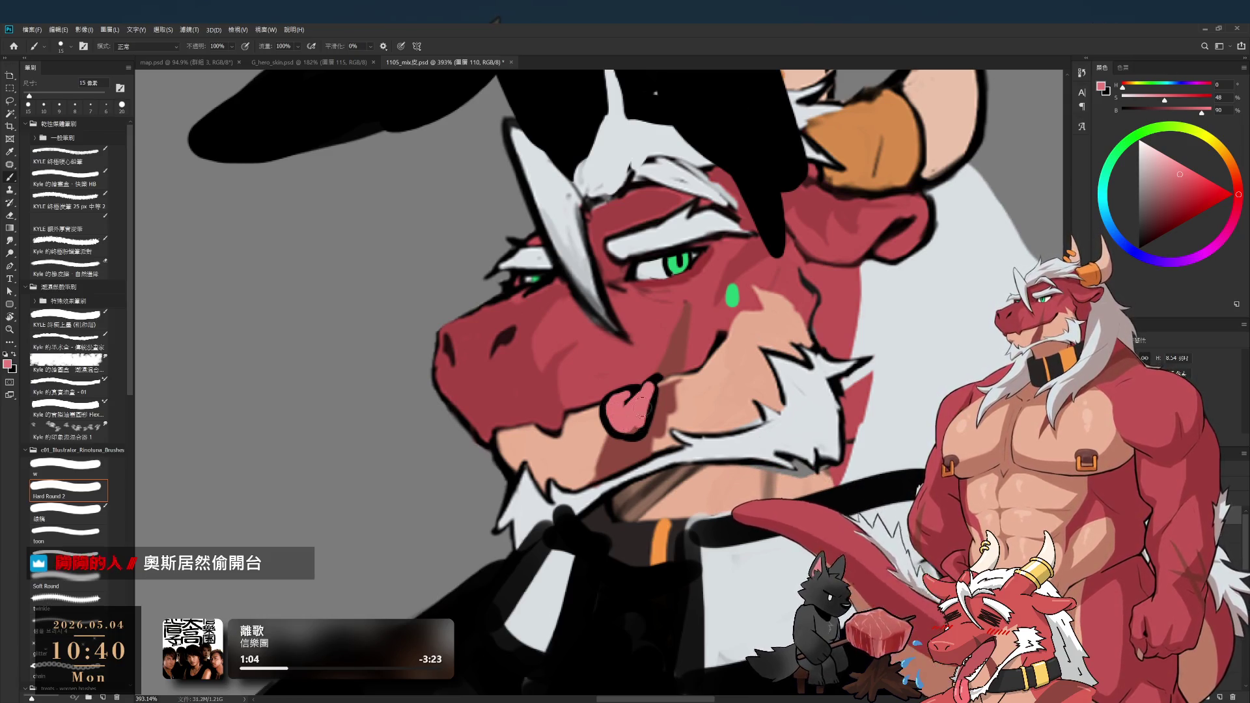
pyautogui.press('[')
pyautogui.keyDown('alt'); pyautogui.click(635, 388); pyautogui.keyUp('alt')
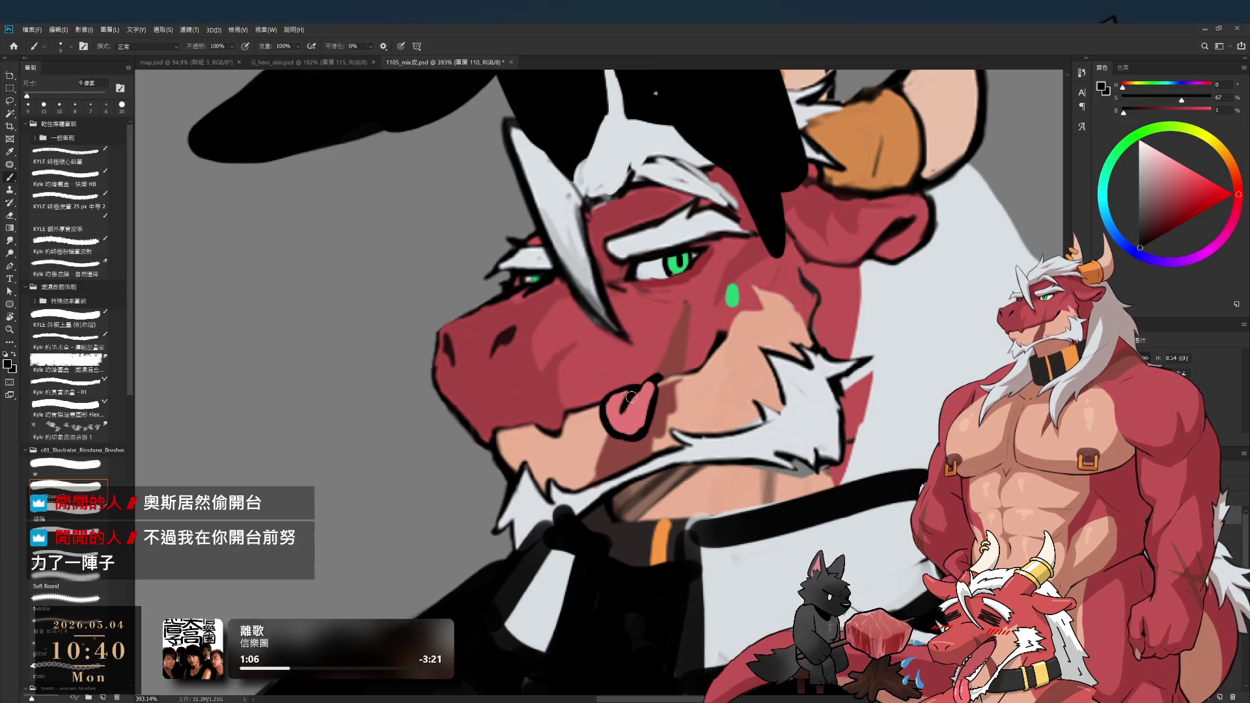
# - Lasso the tongue and reshape it into a smaller tongue poking out of the mouth
pyautogui.press('l')
pyautogui.moveTo(622, 393)
pyautogui.mouseDown()
pyautogui.moveTo(614, 424)
pyautogui.moveTo(538, 434)
pyautogui.mouseUp()
pyautogui.hotkey('ctrl', 'd')
pyautogui.press('e')
pyautogui.press('[')
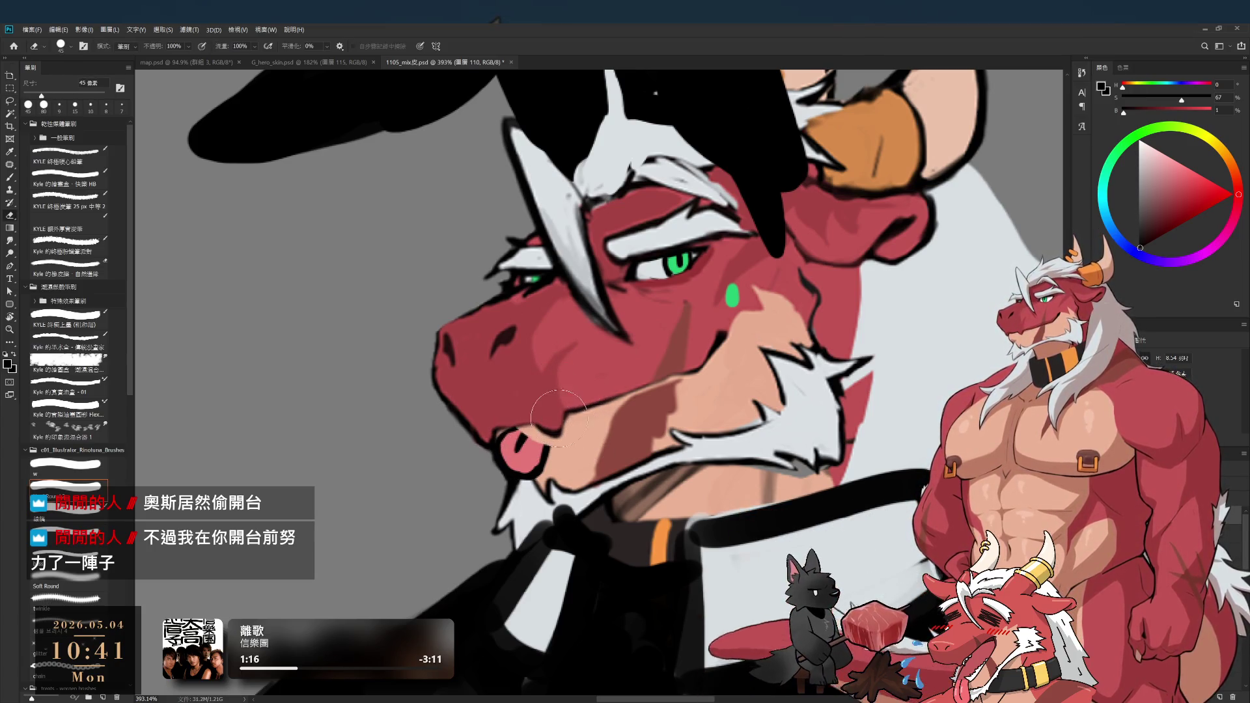
pyautogui.press('[')
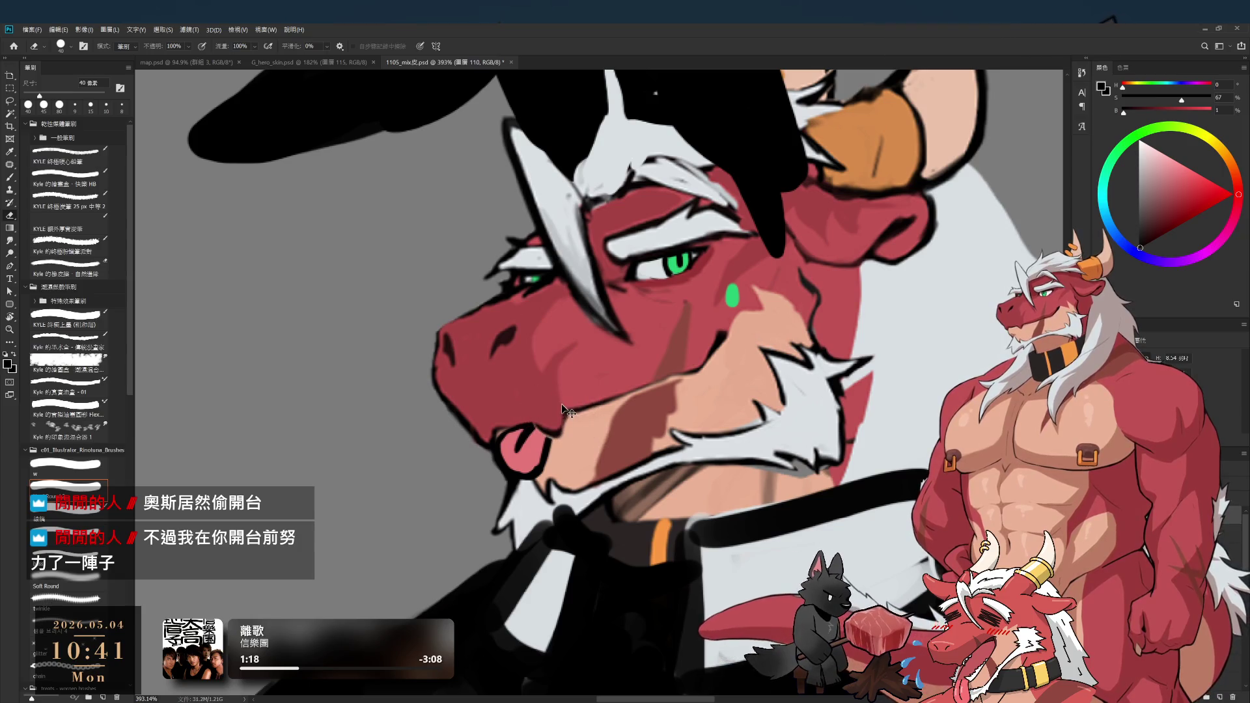
pyautogui.scroll(-5, 716, 306)
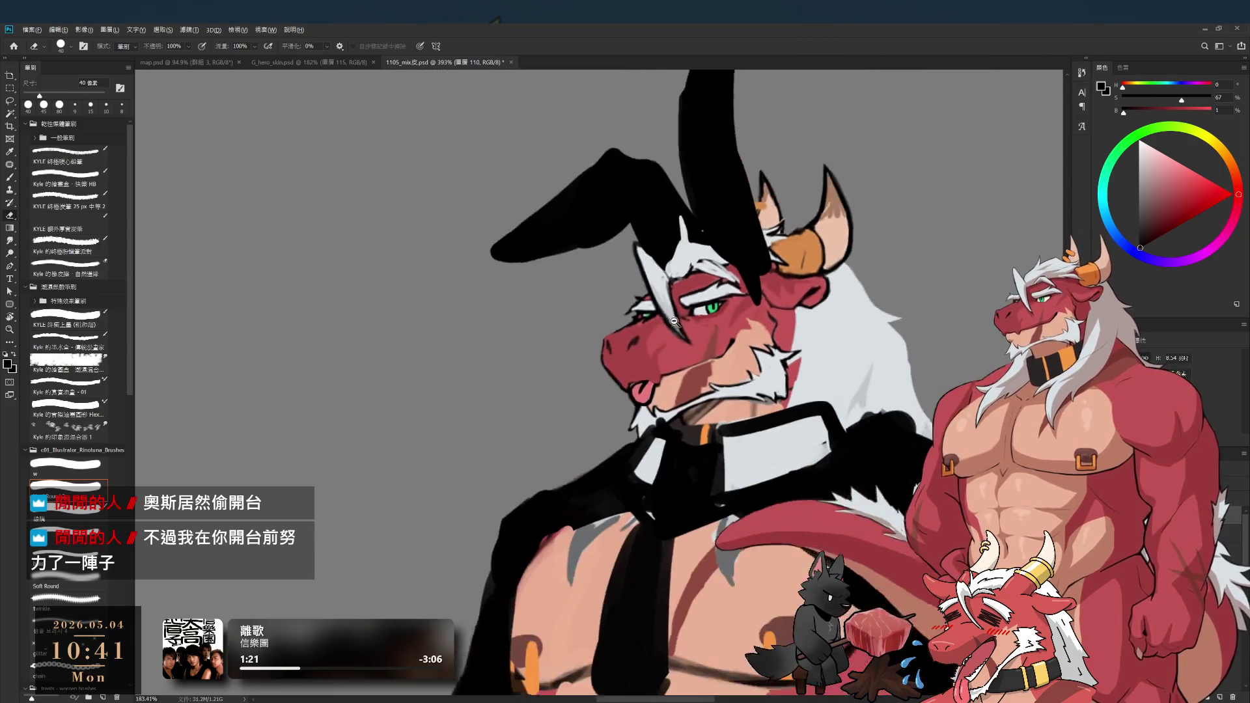
# - Bring the upper body into view and make layer 圖層 110 the active layer
pyautogui.moveTo(711, 366)
pyautogui.mouseDown()
pyautogui.moveTo(717, 437)
pyautogui.moveTo(674, 301)
pyautogui.mouseUp()
pyautogui.press('b')
pyautogui.scroll(-1, 674, 301)
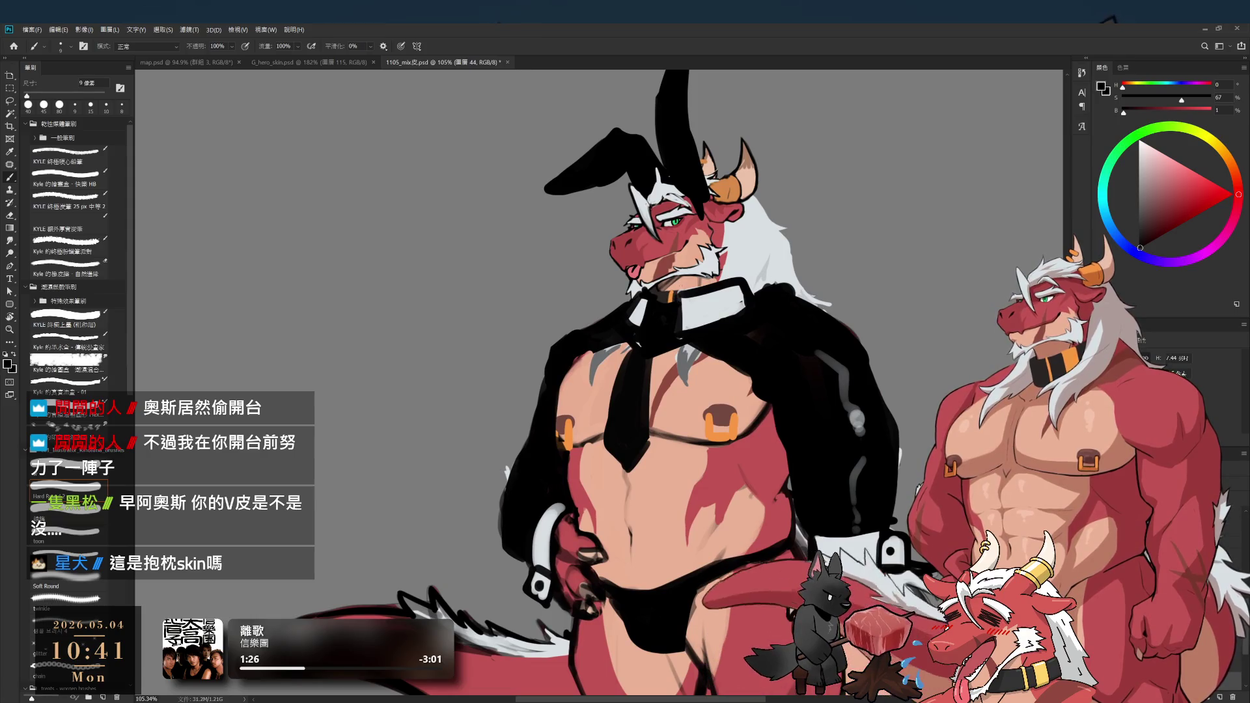
pyautogui.keyDown('alt'); pyautogui.click(657, 391); pyautogui.keyUp('alt')
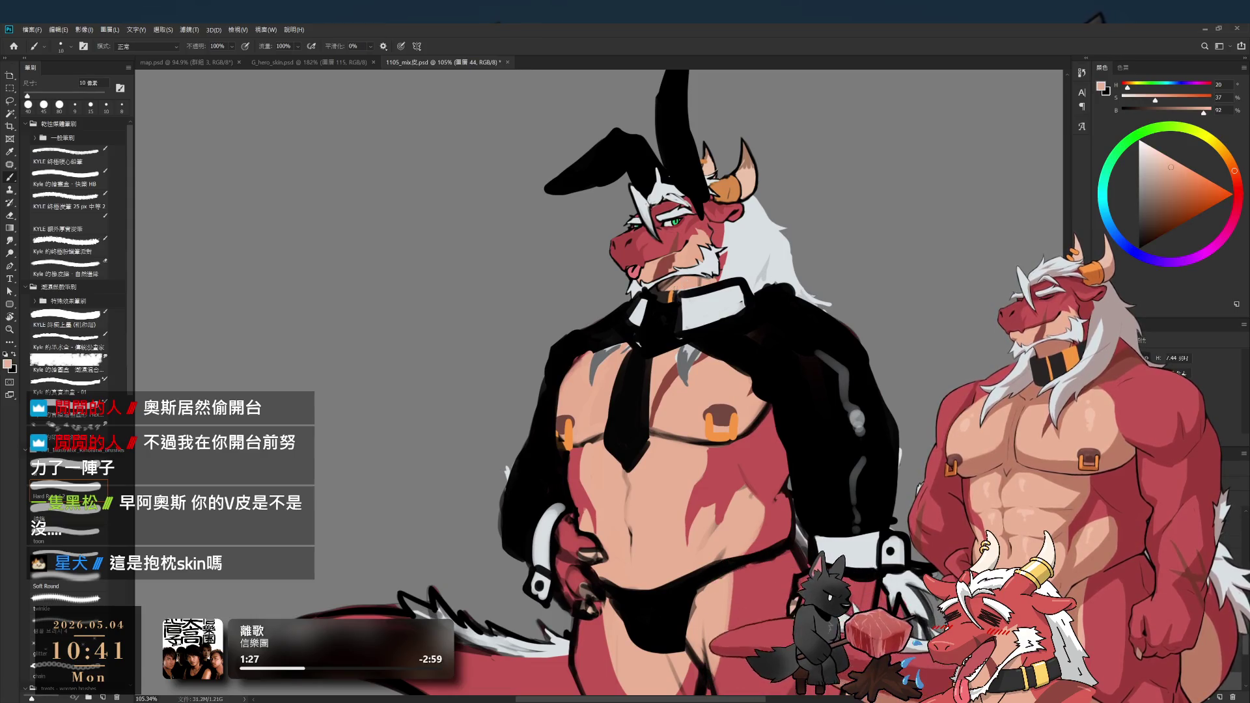
pyautogui.keyDown('ctrl'); pyautogui.click(682, 294); pyautogui.keyUp('ctrl')
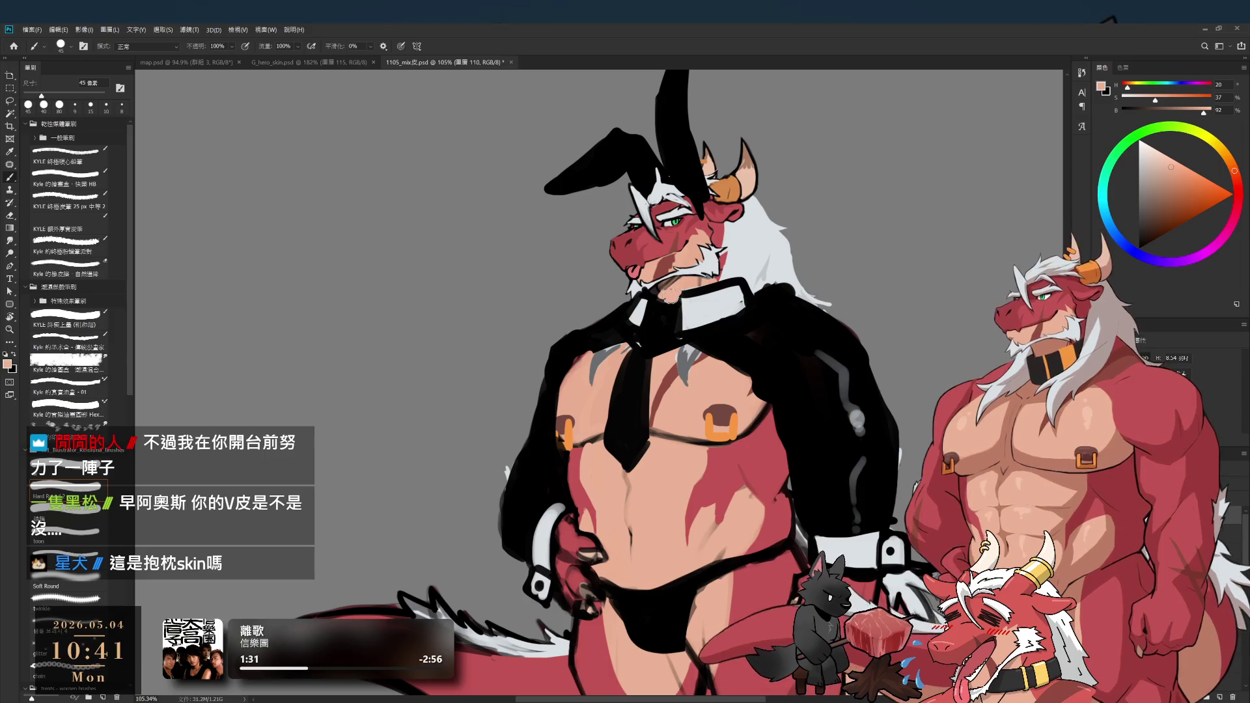
# - Touch up the collar with sampled white and black at 30 px, alternating brush and eraser
pyautogui.keyDown('alt'); pyautogui.click(648, 305); pyautogui.keyUp('alt')
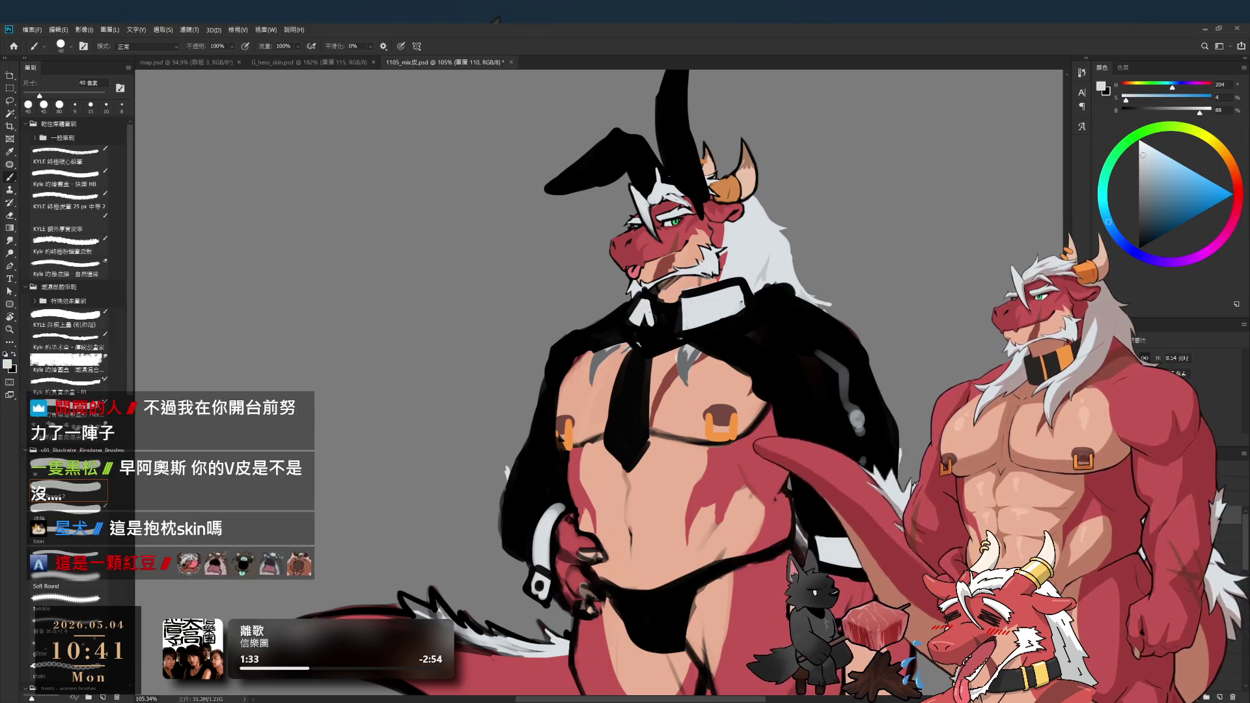
pyautogui.press('[')
pyautogui.keyDown('alt'); pyautogui.click(648, 322); pyautogui.keyUp('alt')
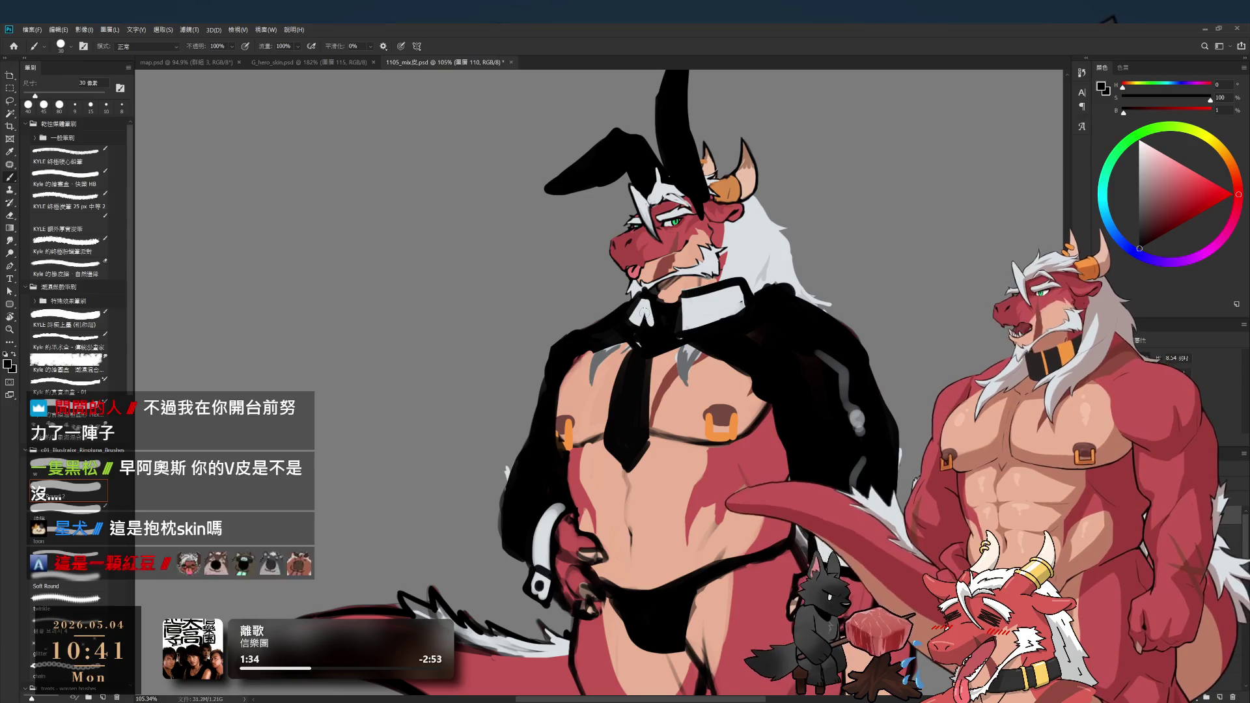
pyautogui.press('x')
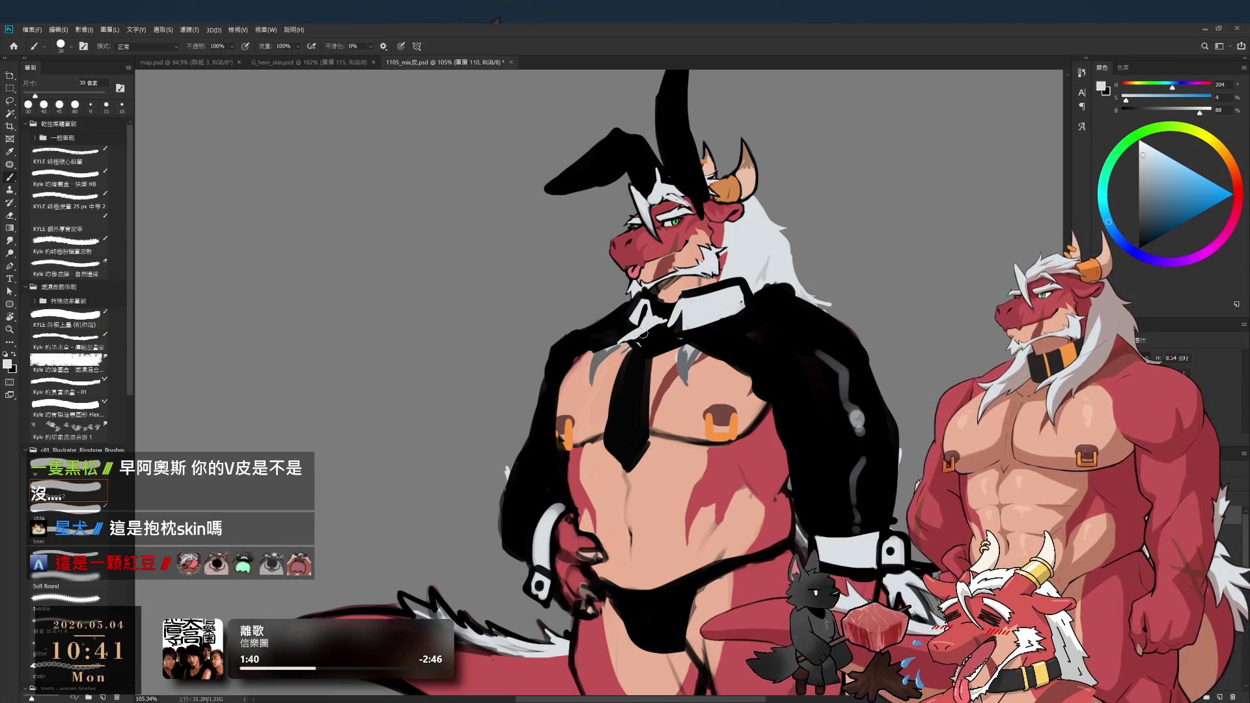
pyautogui.press('e')
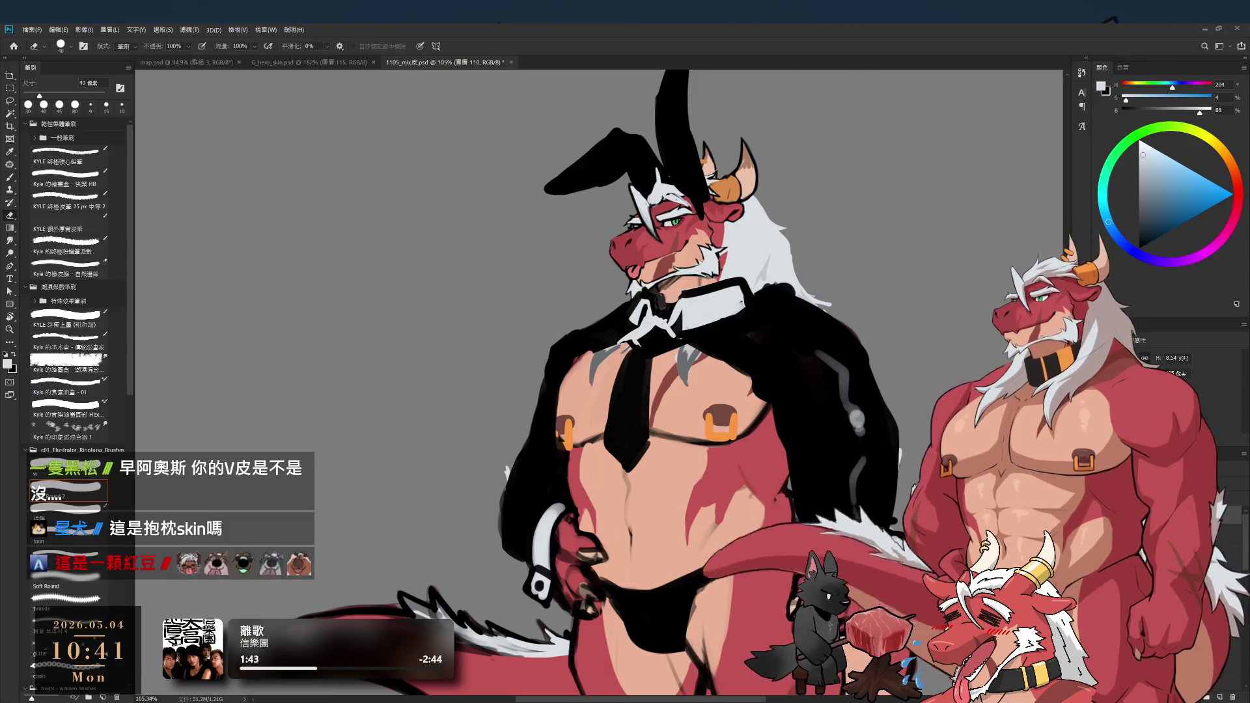
pyautogui.press('b')
pyautogui.keyDown('alt'); pyautogui.click(655, 290); pyautogui.keyUp('alt')
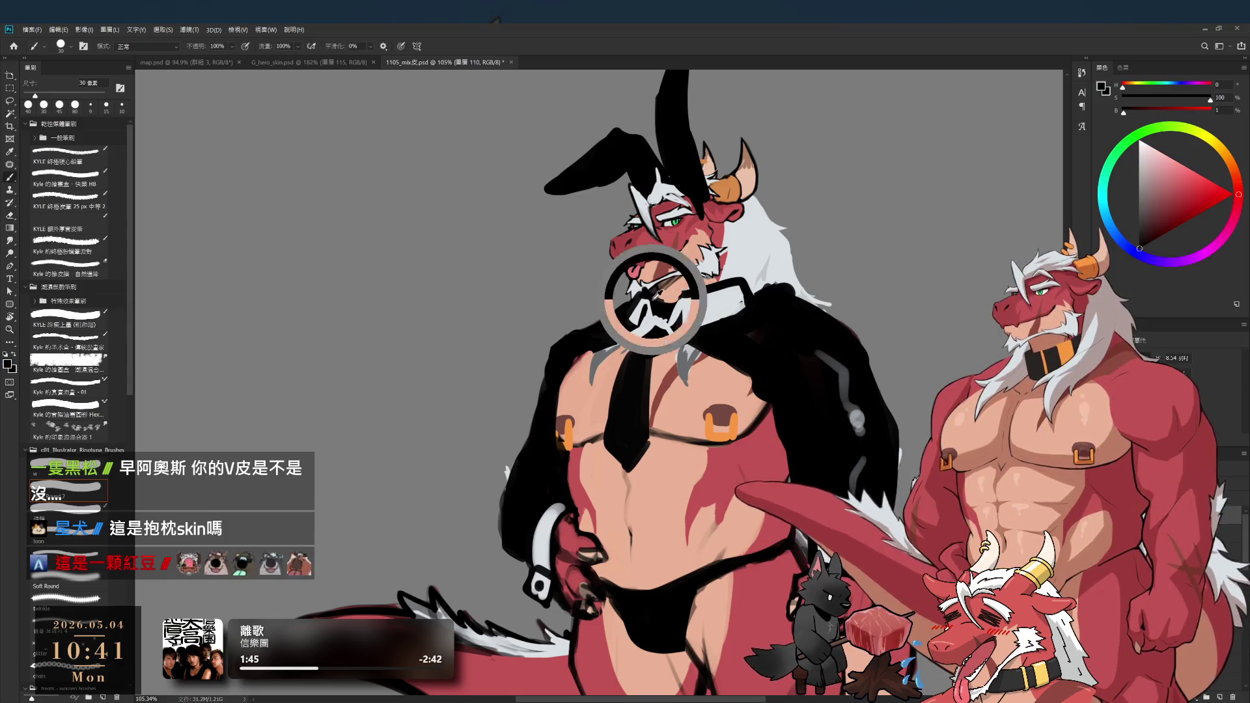
pyautogui.press('e')
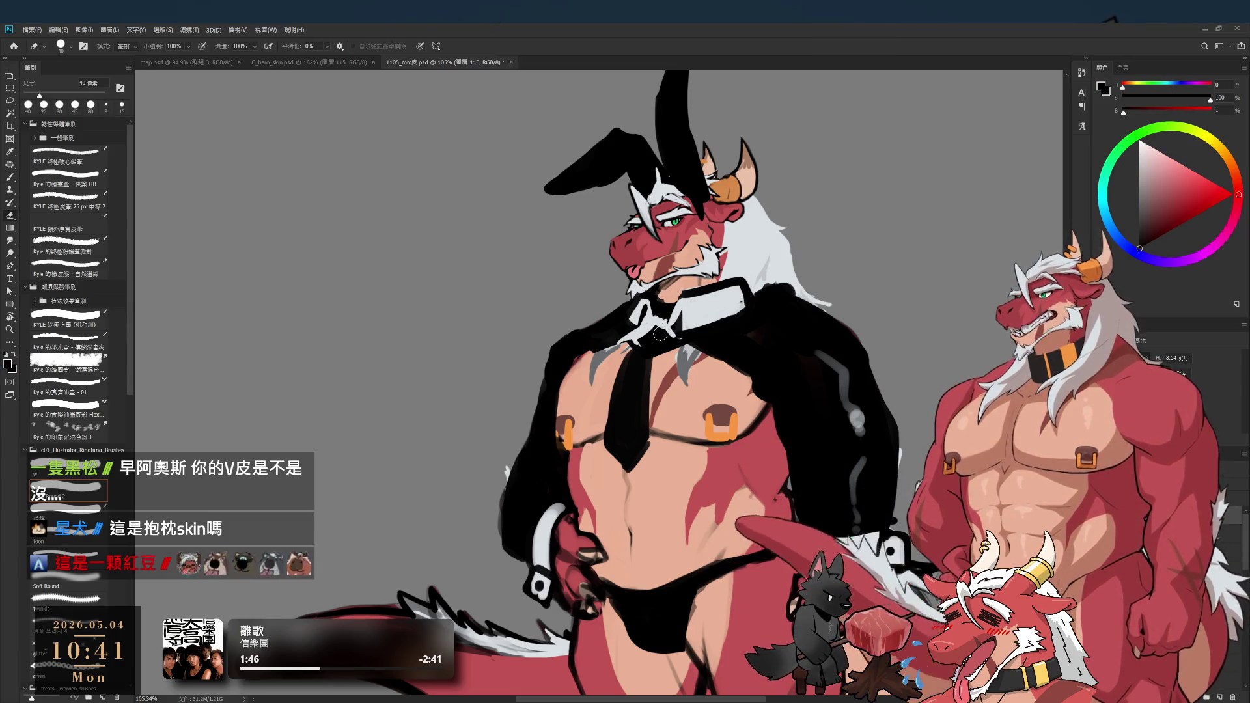
pyautogui.press('b')
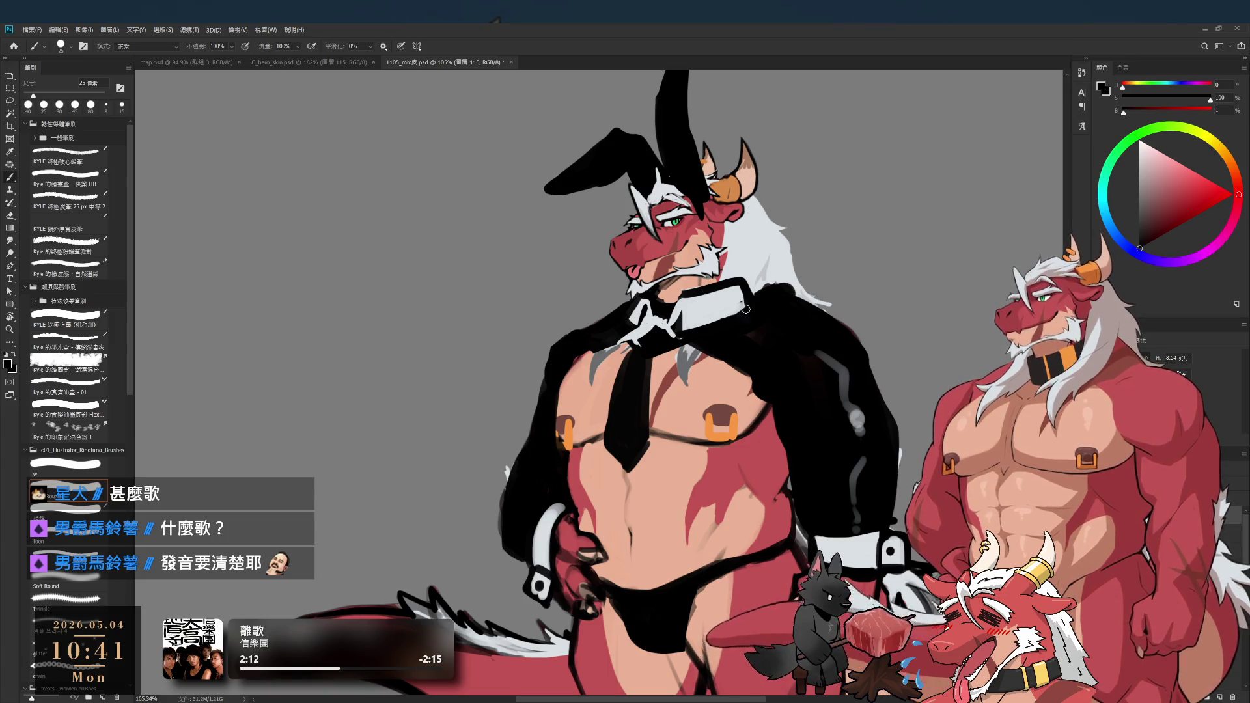
# - Paint light grey and skin-tone touches along the collar edge with a 30 px brush
pyautogui.moveTo(746, 313); pyautogui.dragTo(770, 354)
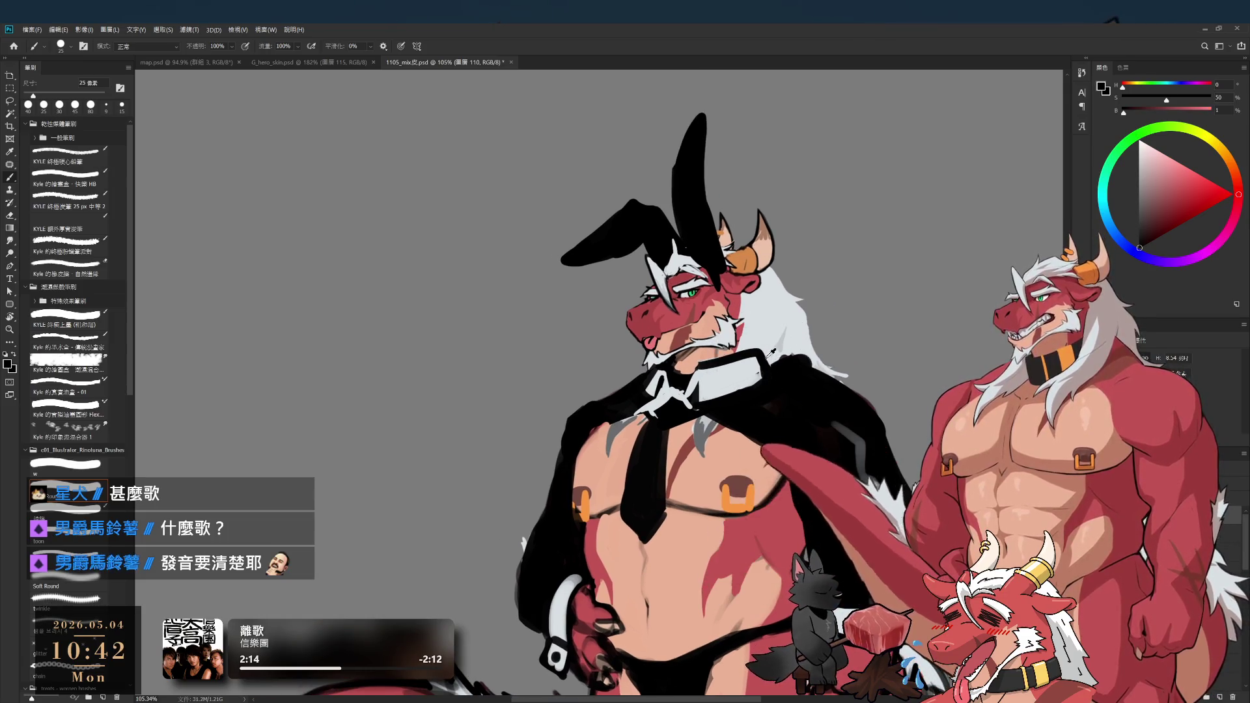
pyautogui.keyDown('alt'); pyautogui.click(762, 365); pyautogui.keyUp('alt')
pyautogui.press(']')
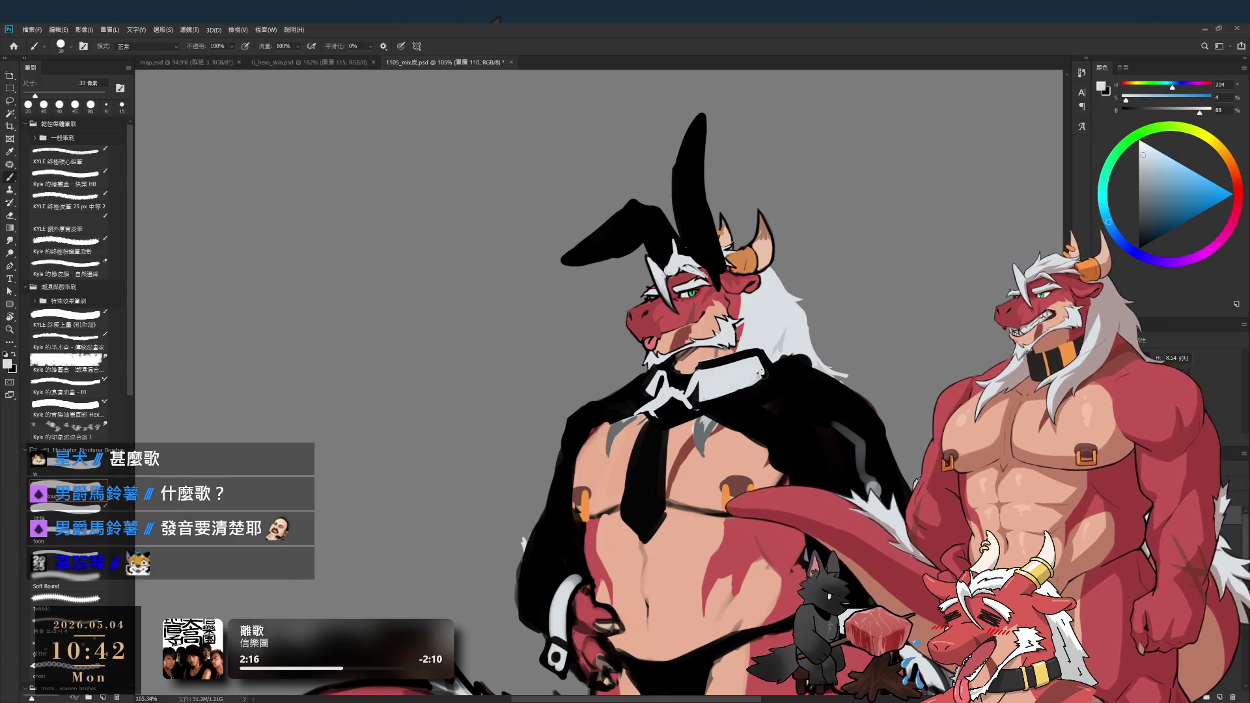
pyautogui.press('e')
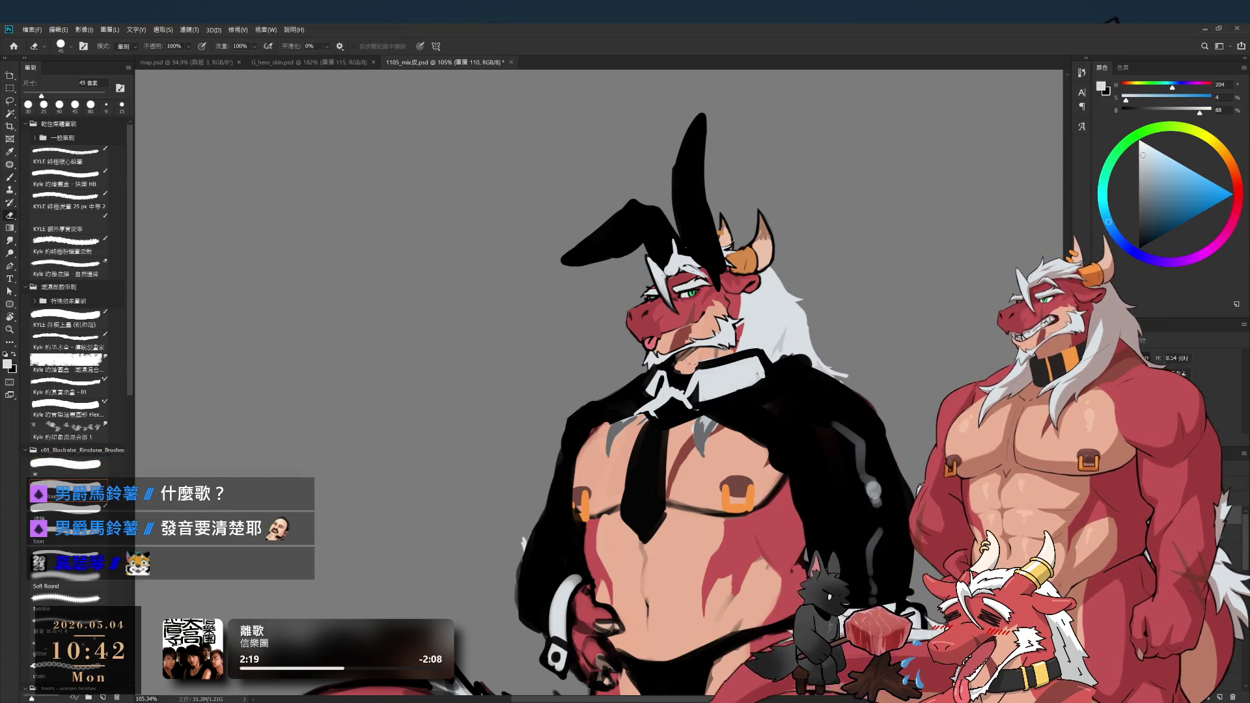
pyautogui.press('b')
pyautogui.keyDown('alt'); pyautogui.click(703, 359); pyautogui.keyUp('alt')
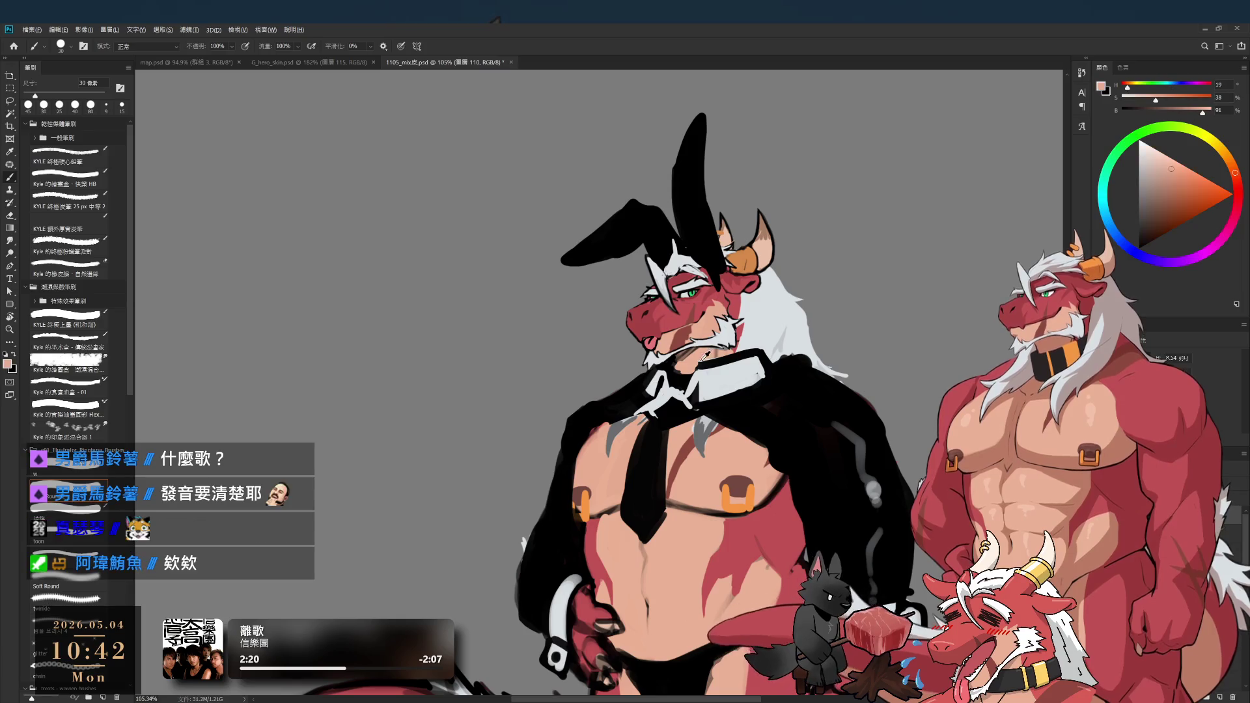
pyautogui.keyDown('alt'); pyautogui.click(708, 349); pyautogui.keyUp('alt')
pyautogui.moveTo(705, 358); pyautogui.dragTo(740, 352)
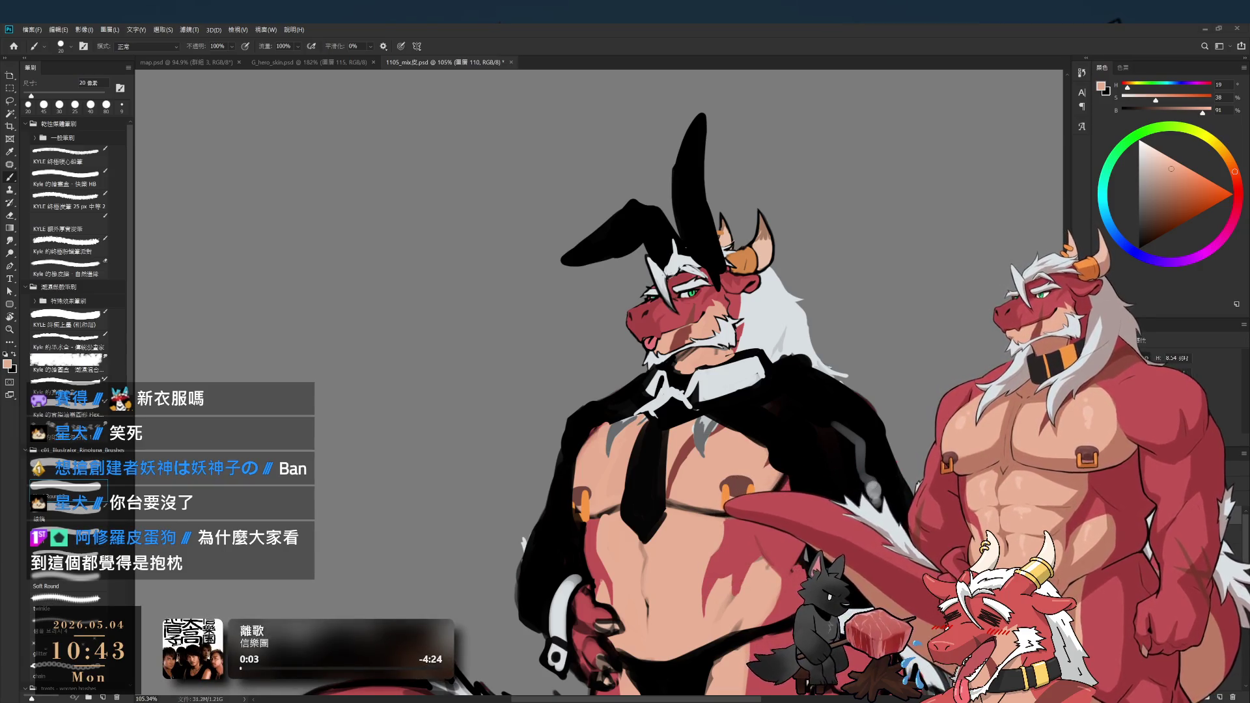
pyautogui.moveTo(847, 319)
pyautogui.mouseDown()
pyautogui.moveTo(749, 319)
pyautogui.moveTo(820, 322)
pyautogui.moveTo(805, 315)
pyautogui.mouseUp()
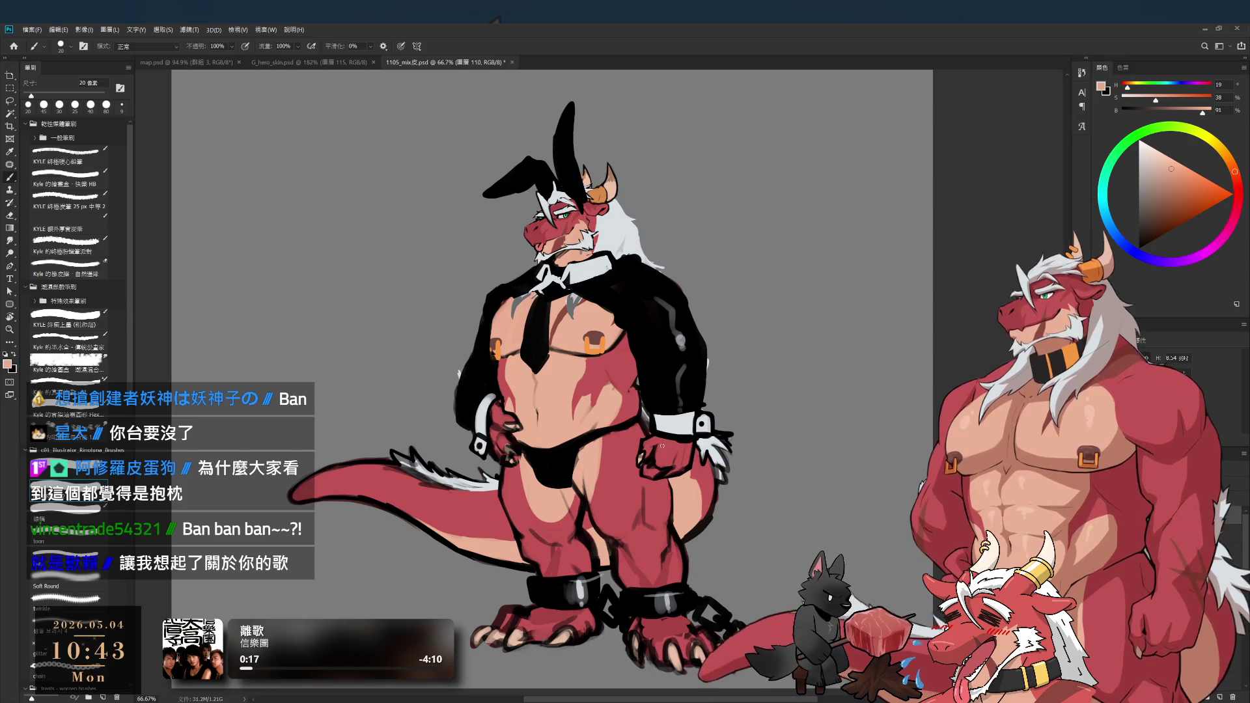
# - Reset the brush colour to black at about 60 px and paint over the briefs
pyautogui.keyDown('alt'); pyautogui.click(678, 422); pyautogui.keyUp('alt')
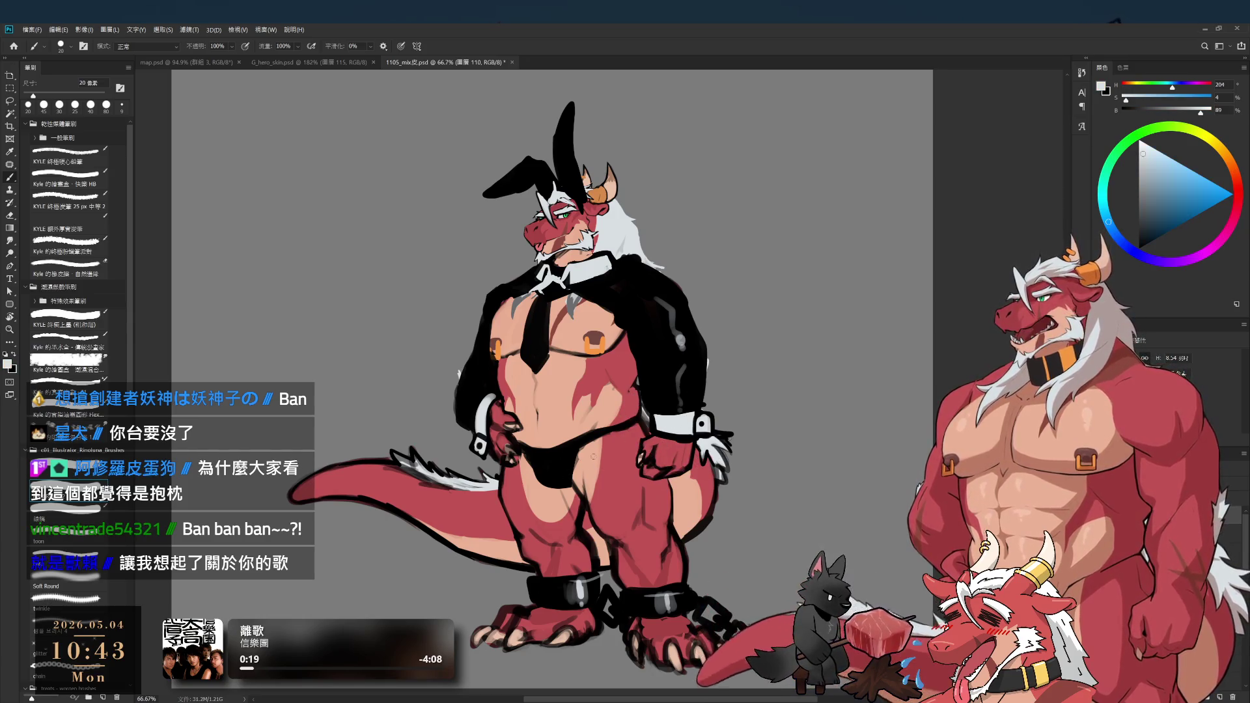
pyautogui.click(90, 449)
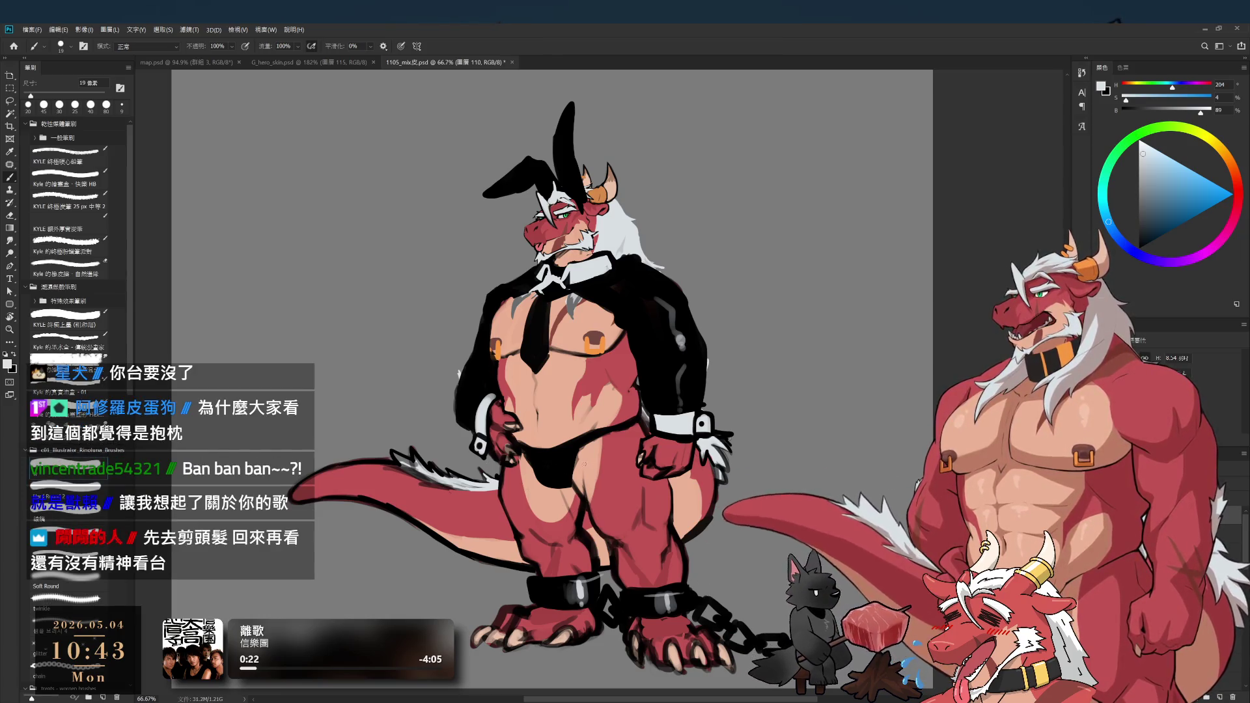
pyautogui.press(']')
pyautogui.press(']')
pyautogui.press(']')
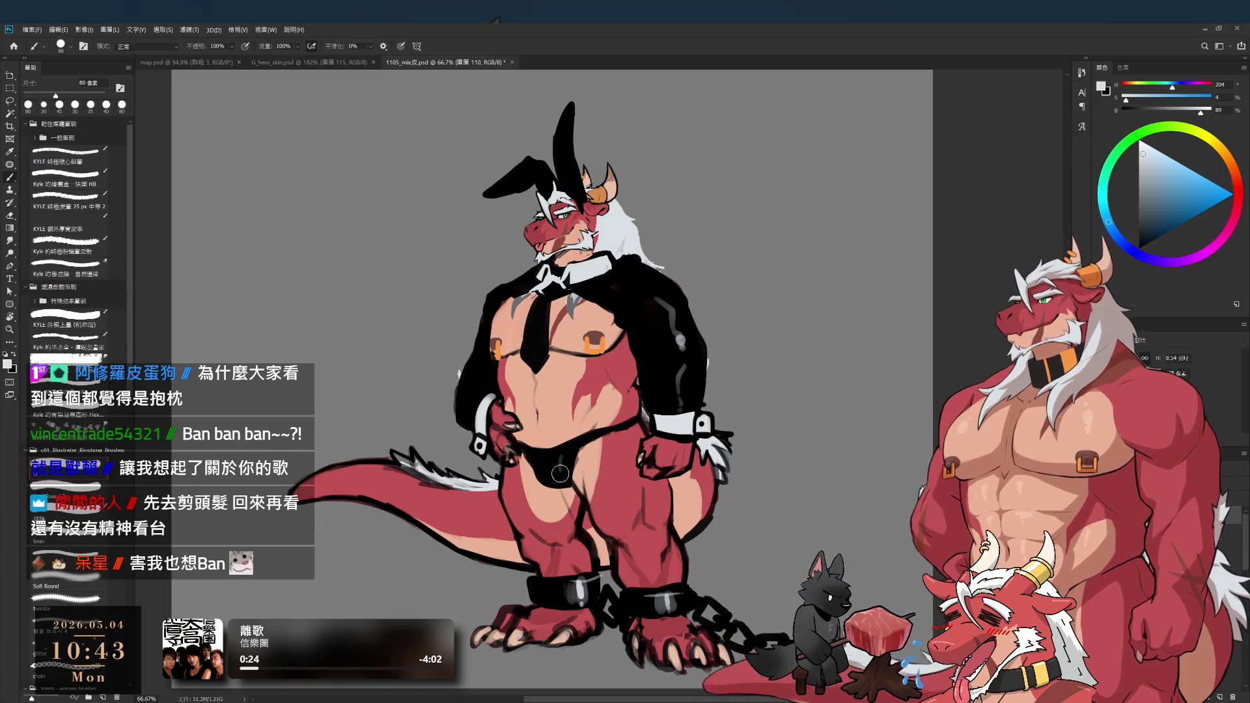
pyautogui.press(',')
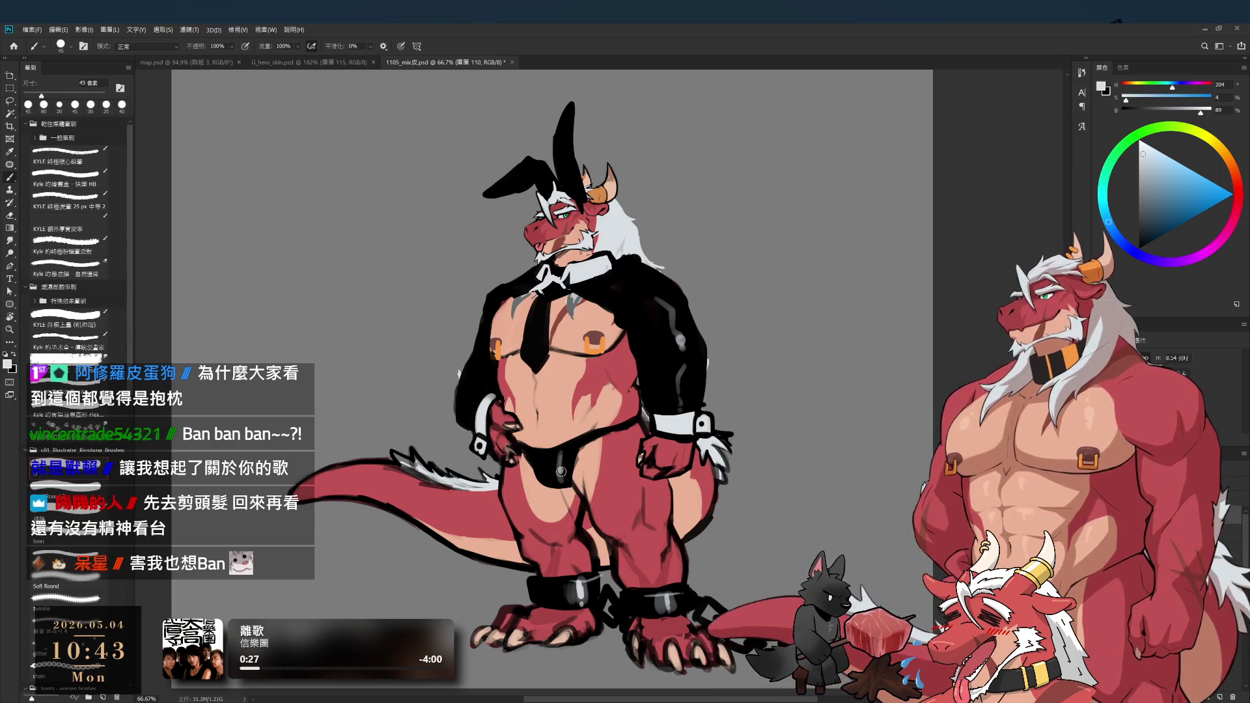
pyautogui.press(',')
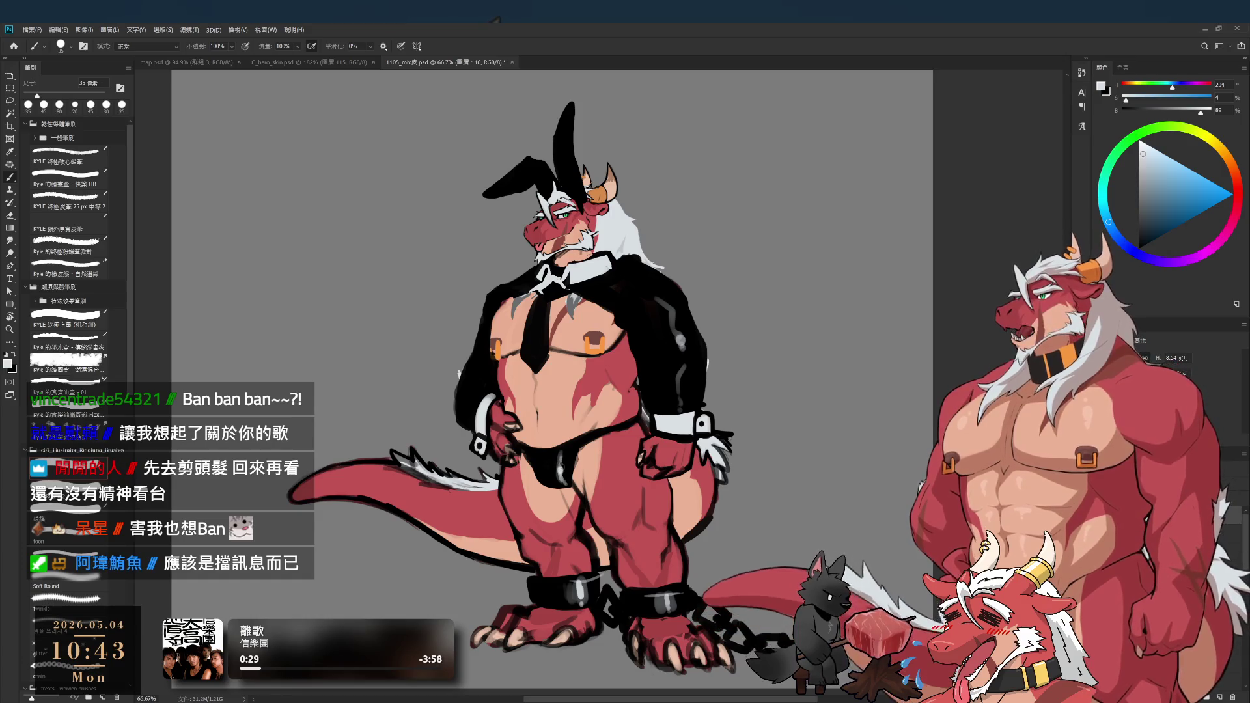
pyautogui.press(']')
pyautogui.press(']')
pyautogui.press(']')
pyautogui.press('d')
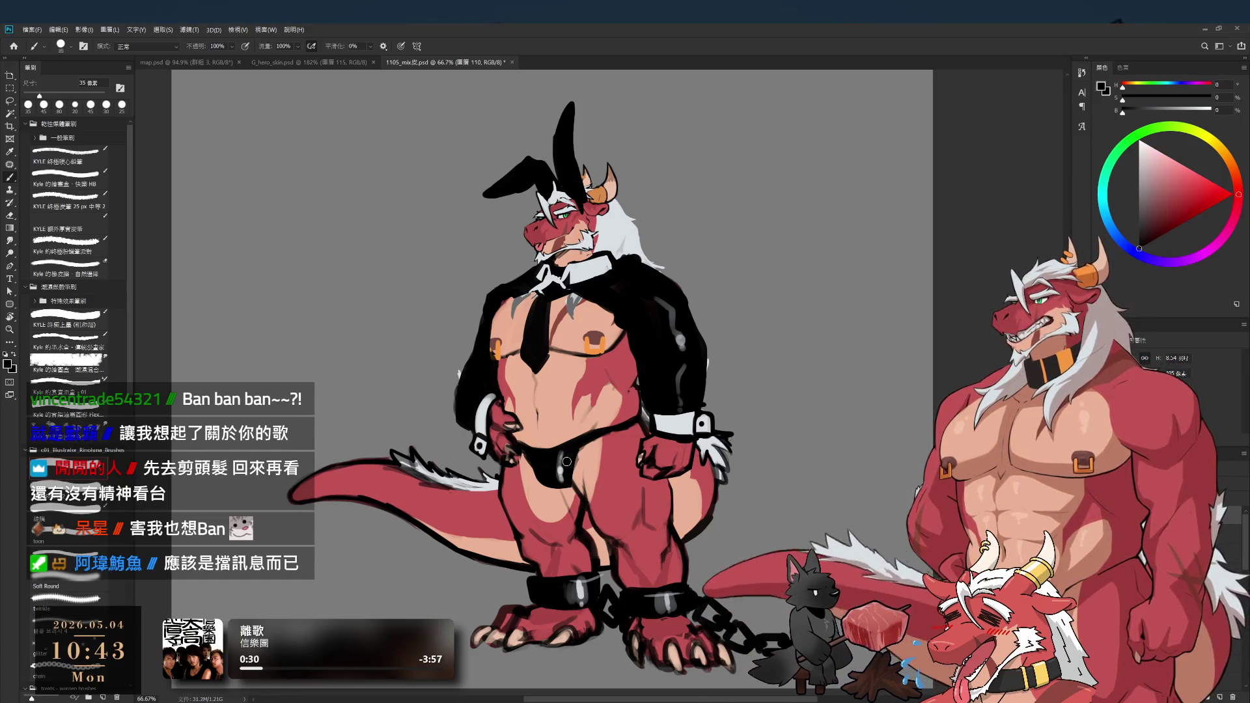
pyautogui.moveTo(555, 469); pyautogui.dragTo(557, 478)
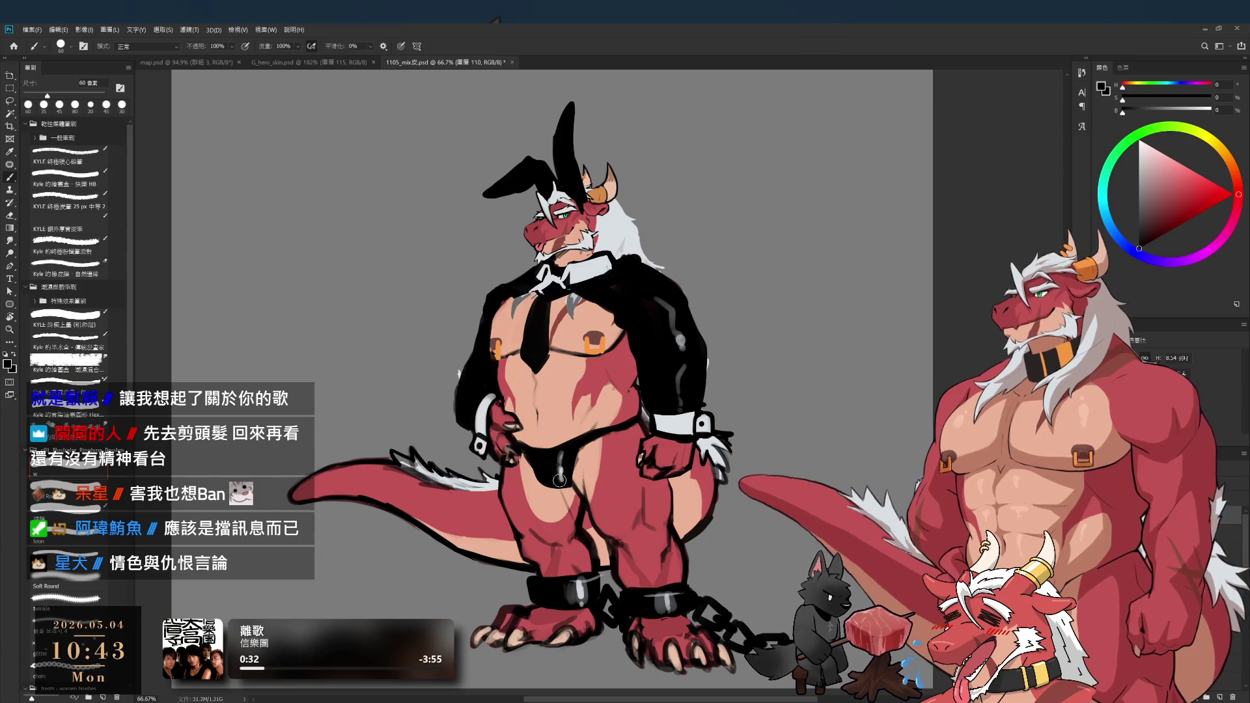
# - Refine the briefs' edges with sampled near-black, alternating brush and eraser
pyautogui.press(']')
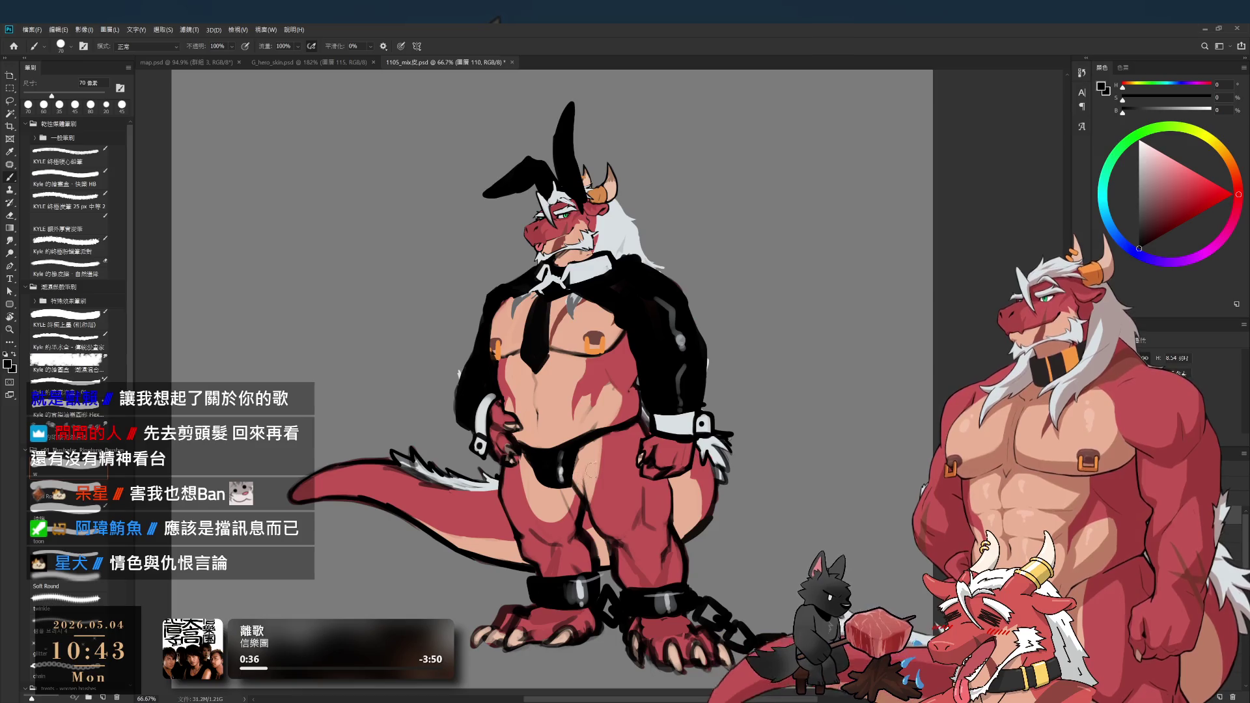
pyautogui.press('e')
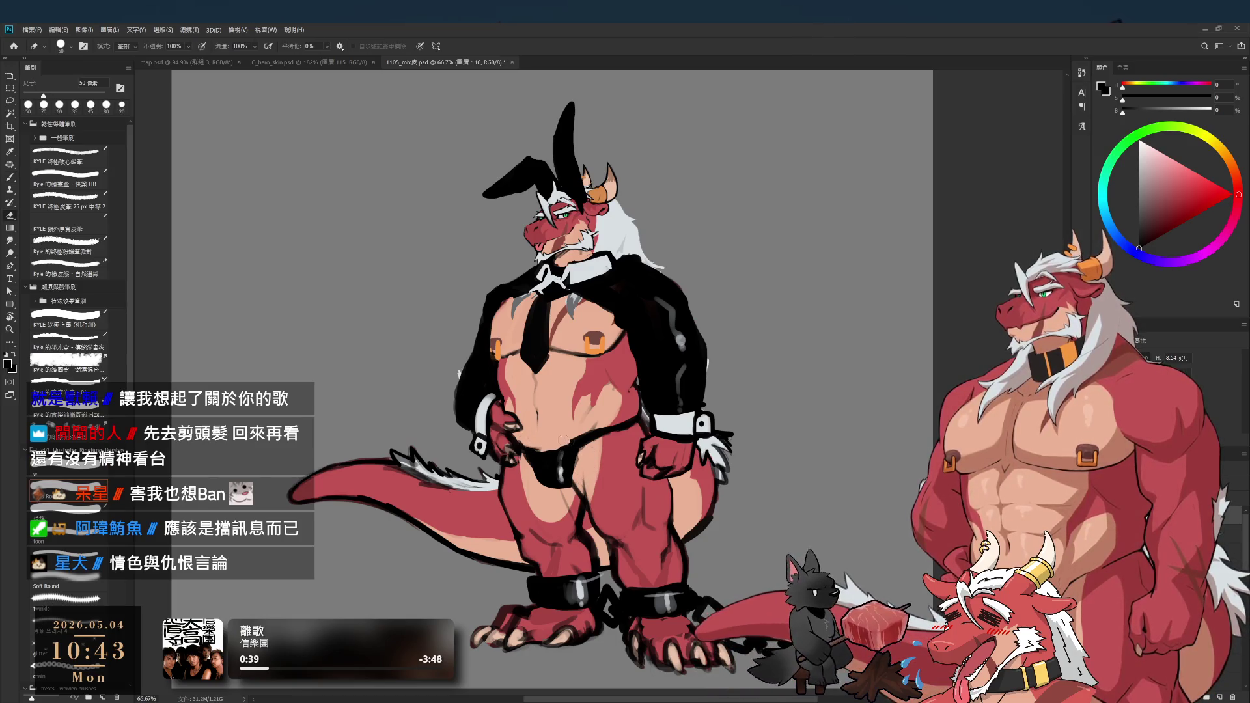
pyautogui.press('b')
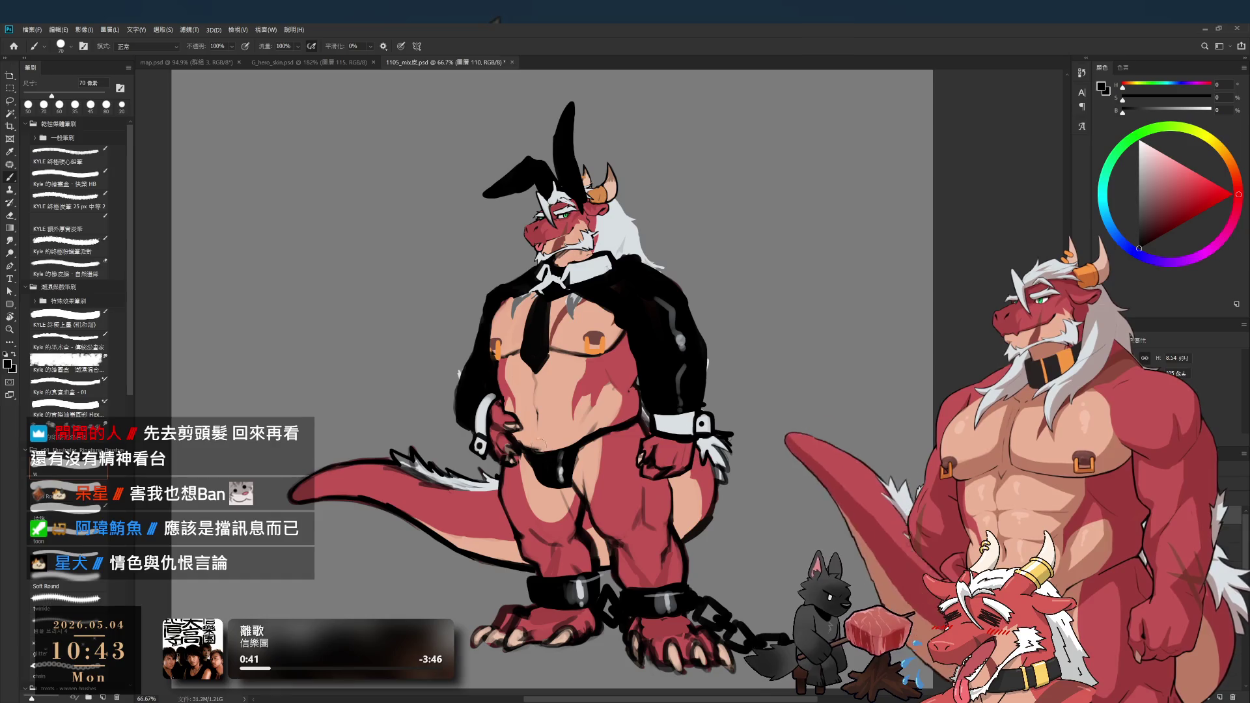
pyautogui.keyDown('alt'); pyautogui.click(531, 445); pyautogui.keyUp('alt')
pyautogui.press('[')
pyautogui.press('[')
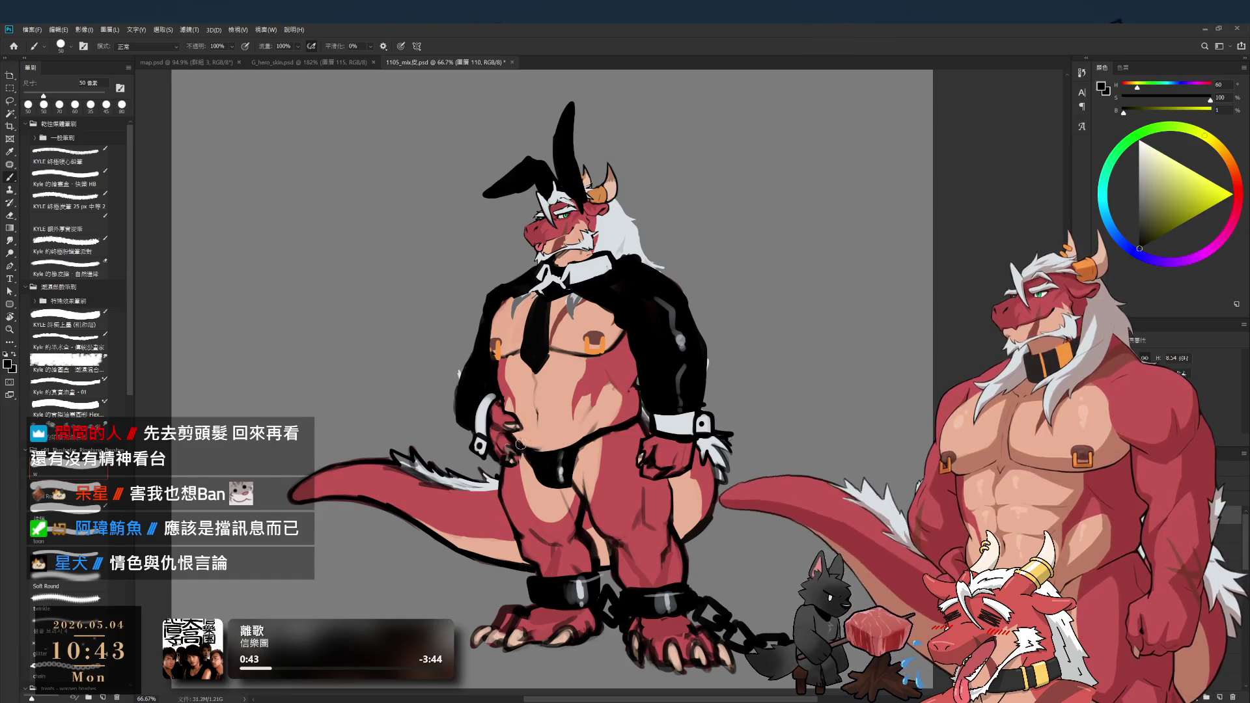
pyautogui.press('e')
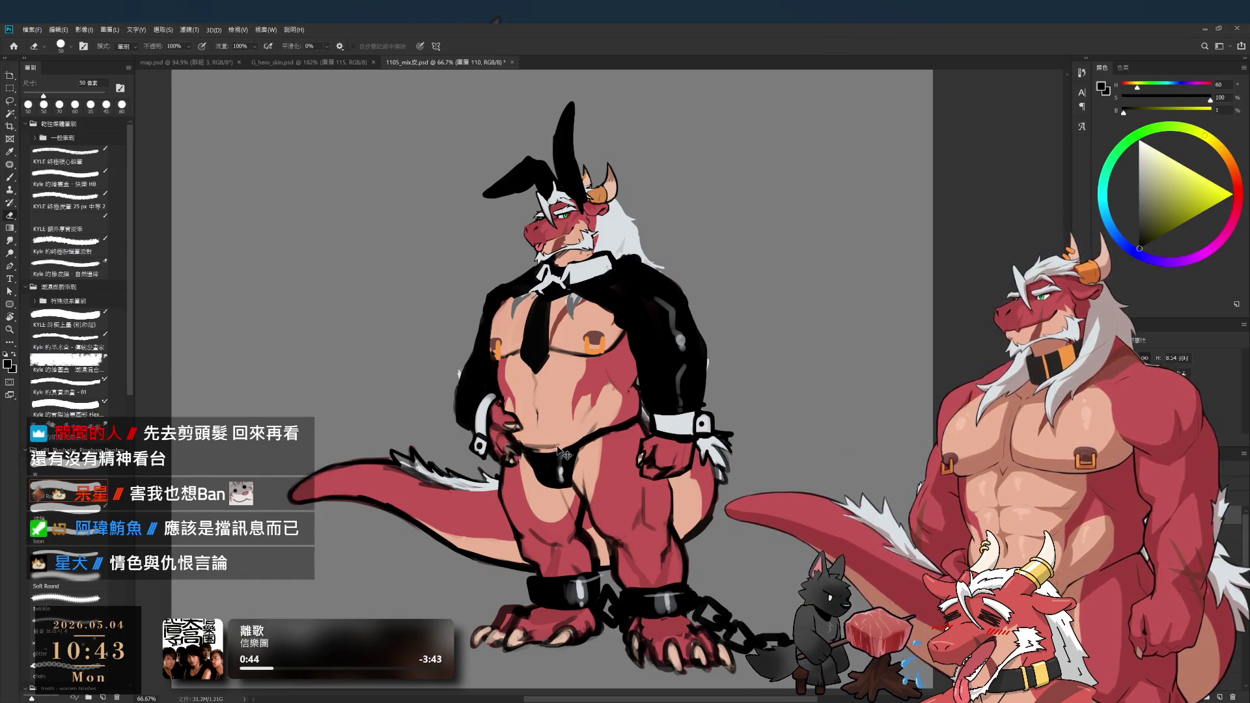
pyautogui.press('b')
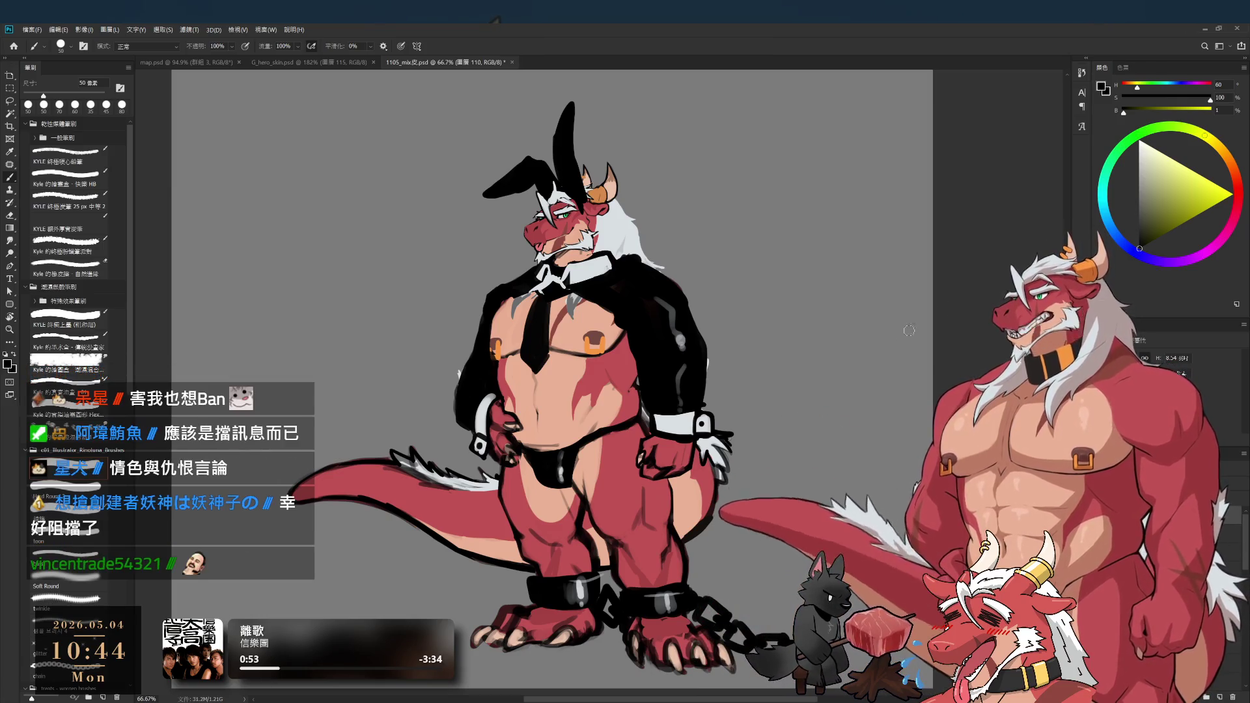
pyautogui.moveTo(697, 335); pyautogui.dragTo(738, 329)
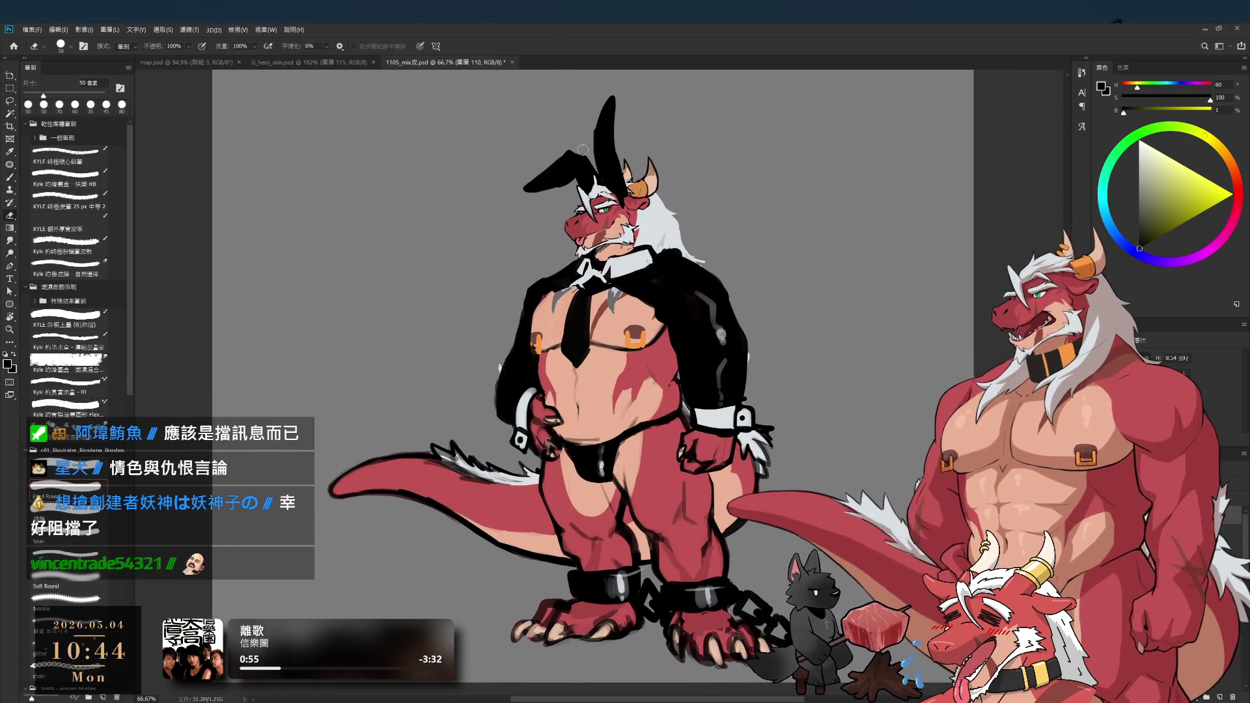
# - Sample pure black and refine the jacket around the neck with a 30–40 px brush
pyautogui.keyDown('alt'); pyautogui.click(605, 120); pyautogui.keyUp('alt')
pyautogui.press('[')
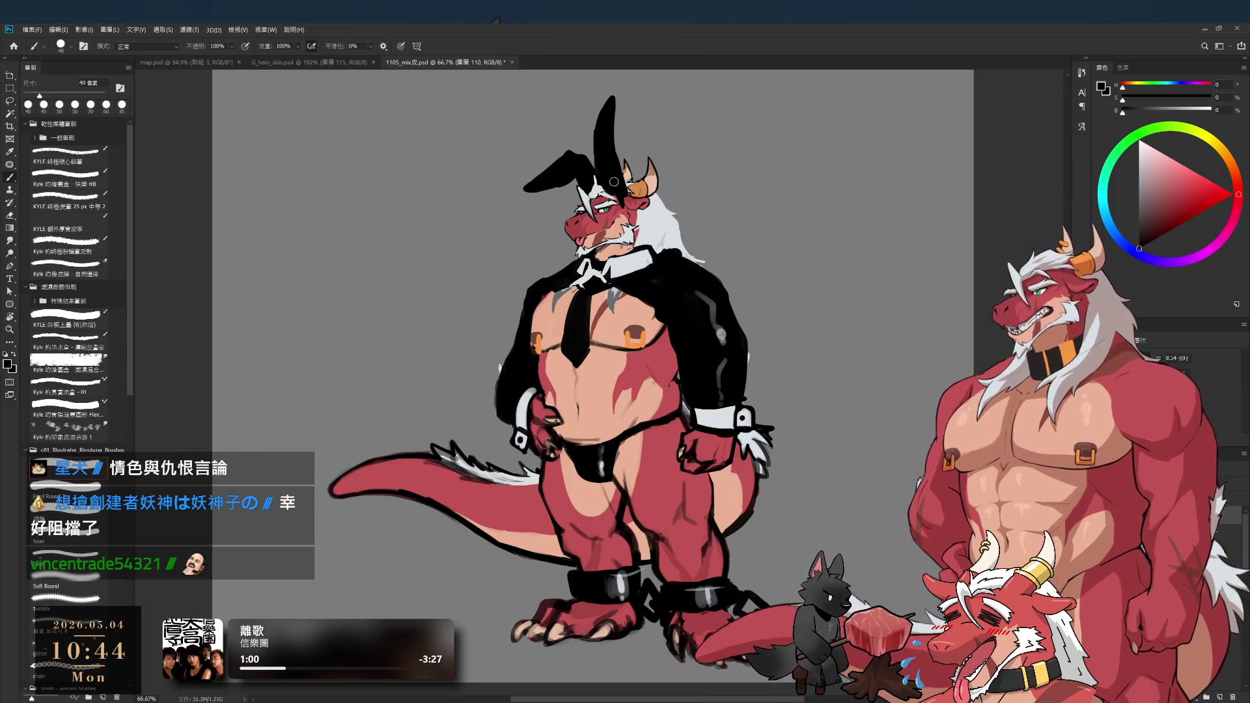
pyautogui.press('[')
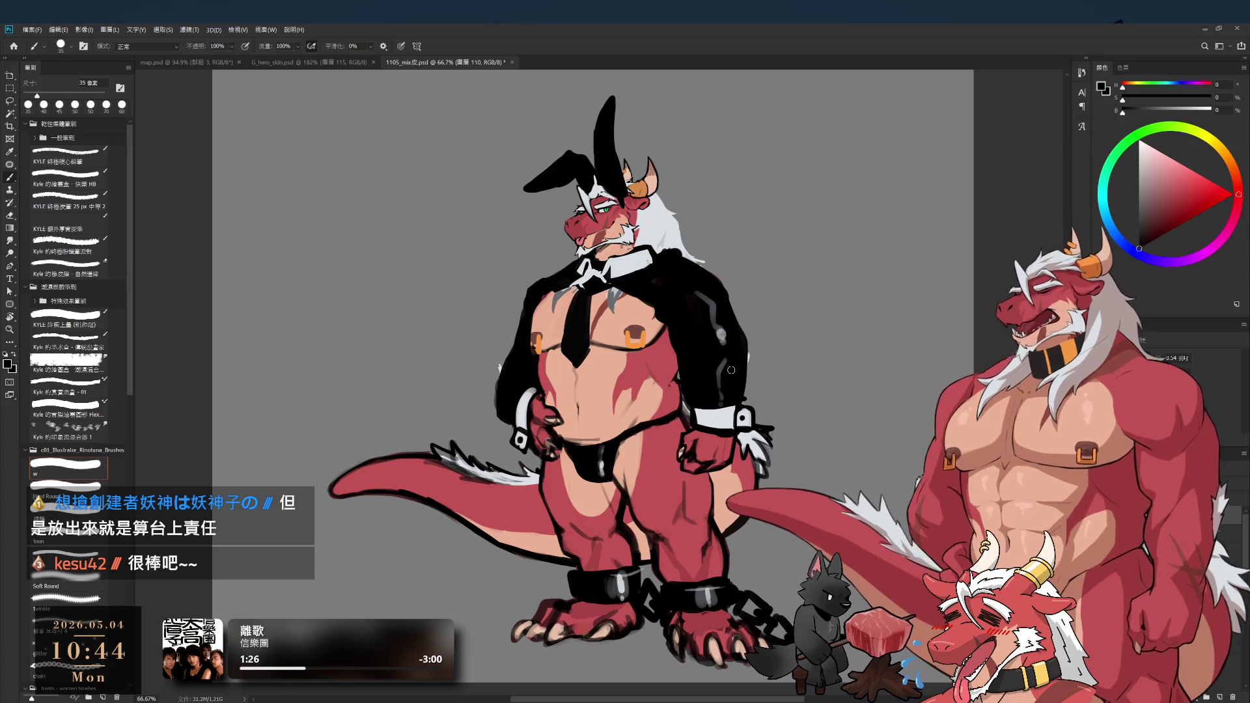
pyautogui.keyDown('alt'); pyautogui.click(655, 284); pyautogui.keyUp('alt')
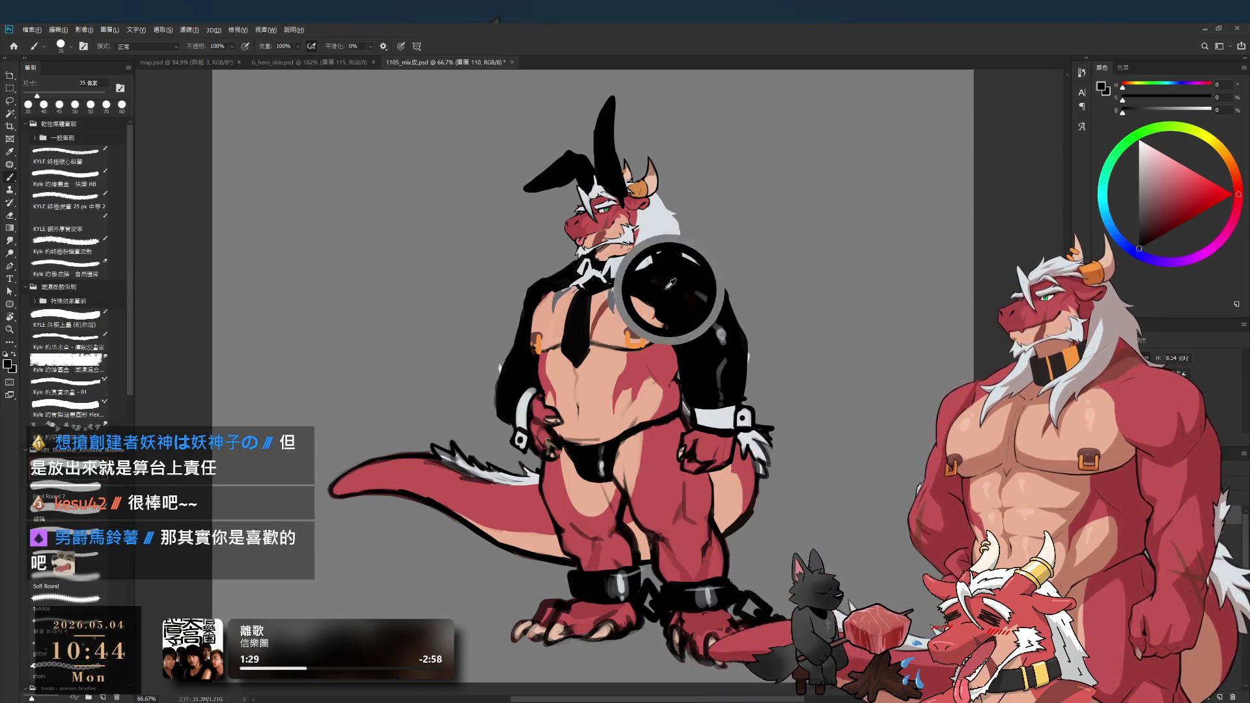
pyautogui.press(']')
pyautogui.press('[')
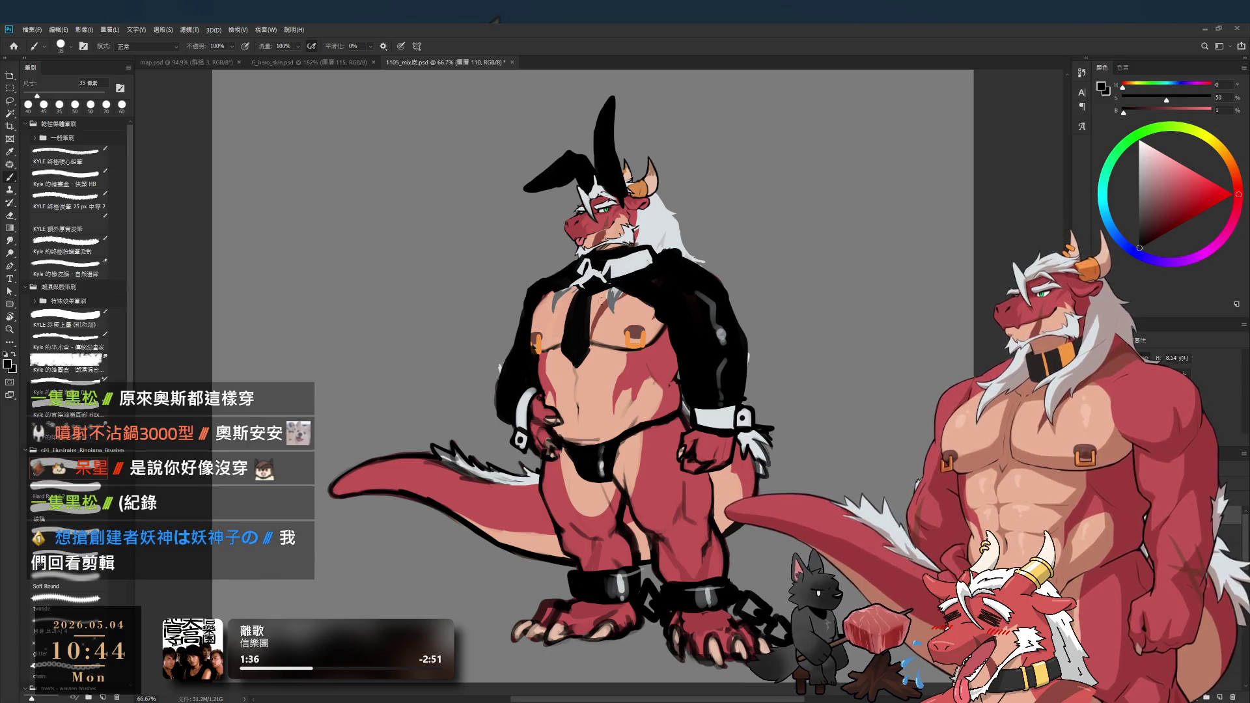
pyautogui.press('[')
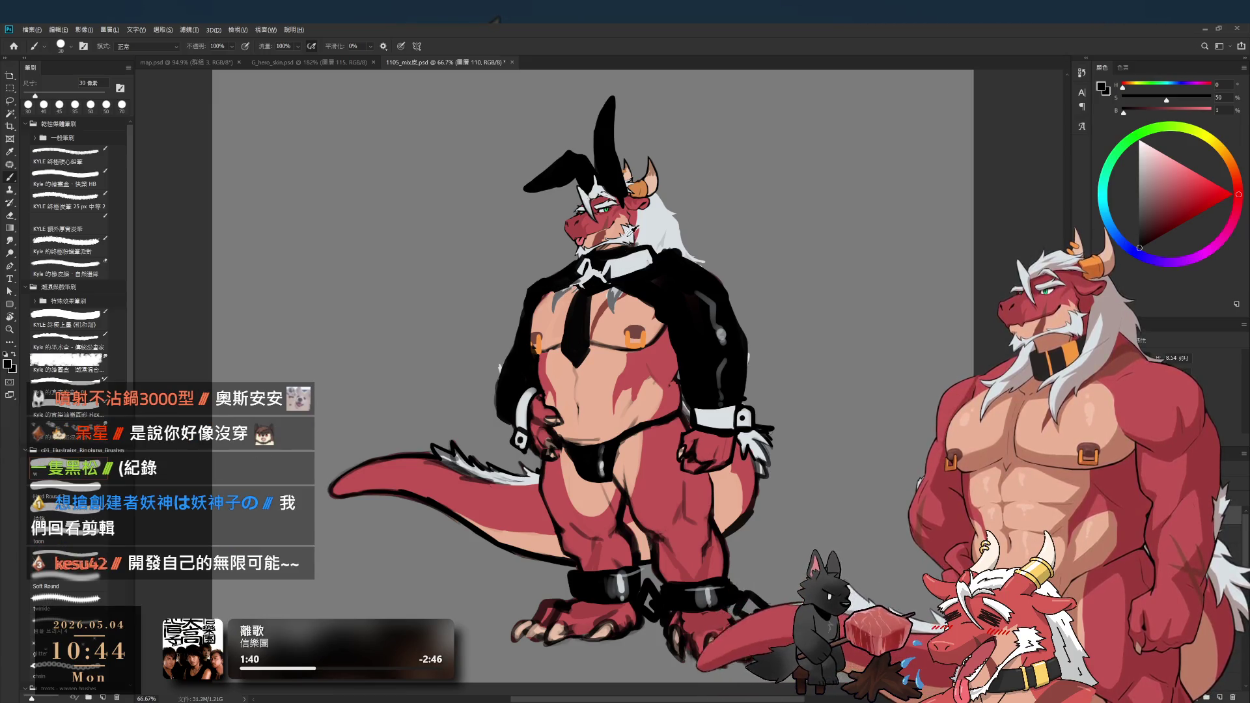
# - Paint light-grey hair over the white collar, swapping between grey and black at 25–35 px
pyautogui.keyDown('alt'); pyautogui.click(652, 231); pyautogui.keyUp('alt')
pyautogui.press('[')
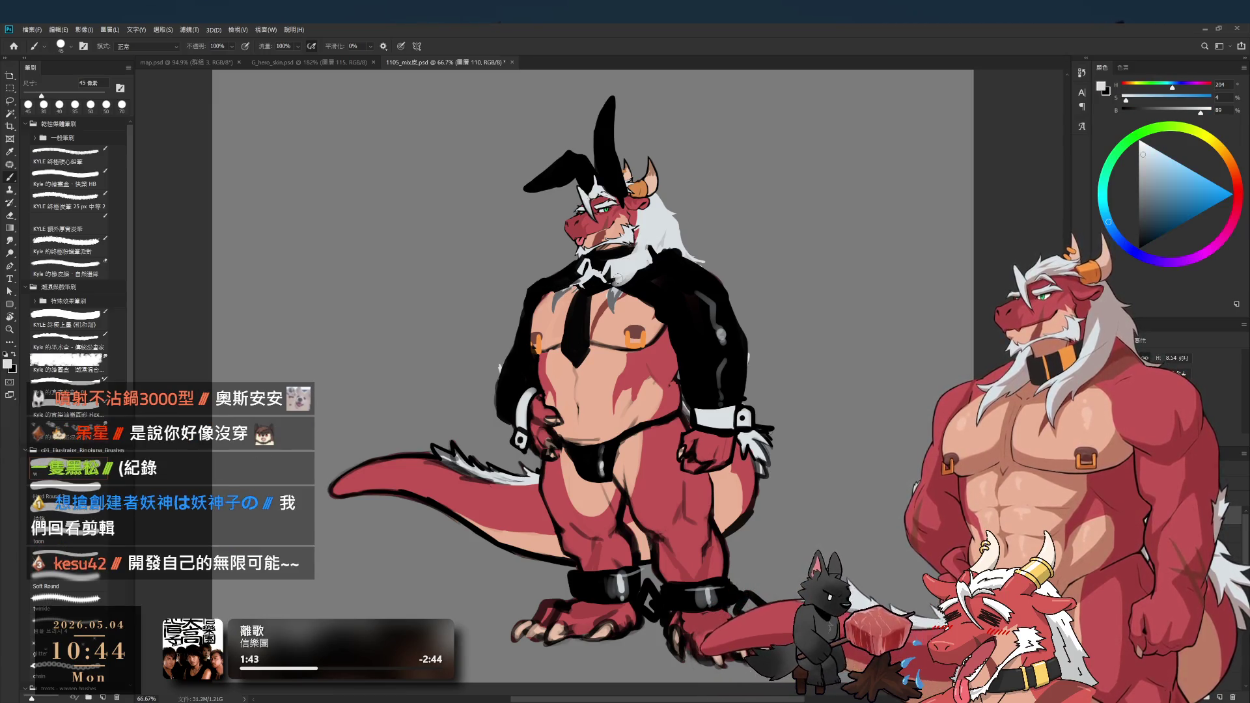
pyautogui.moveTo(642, 267); pyautogui.dragTo(612, 285)
pyautogui.press('[')
pyautogui.press('[')
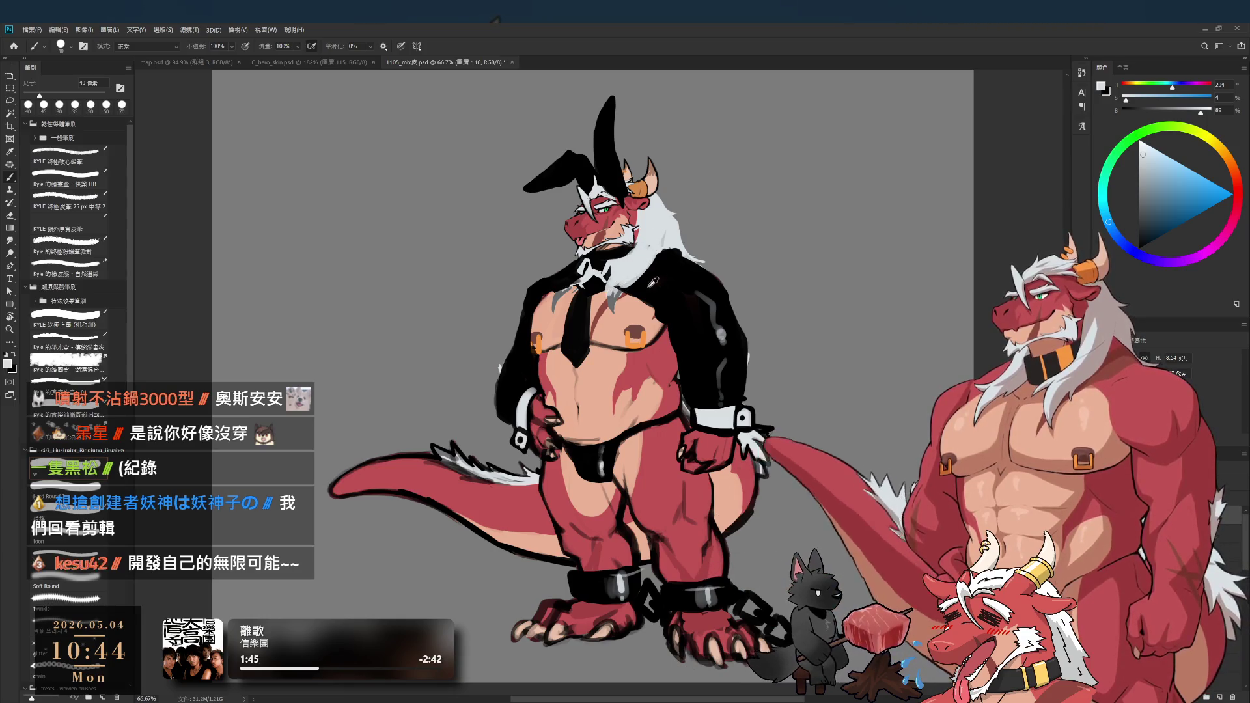
pyautogui.press('x')
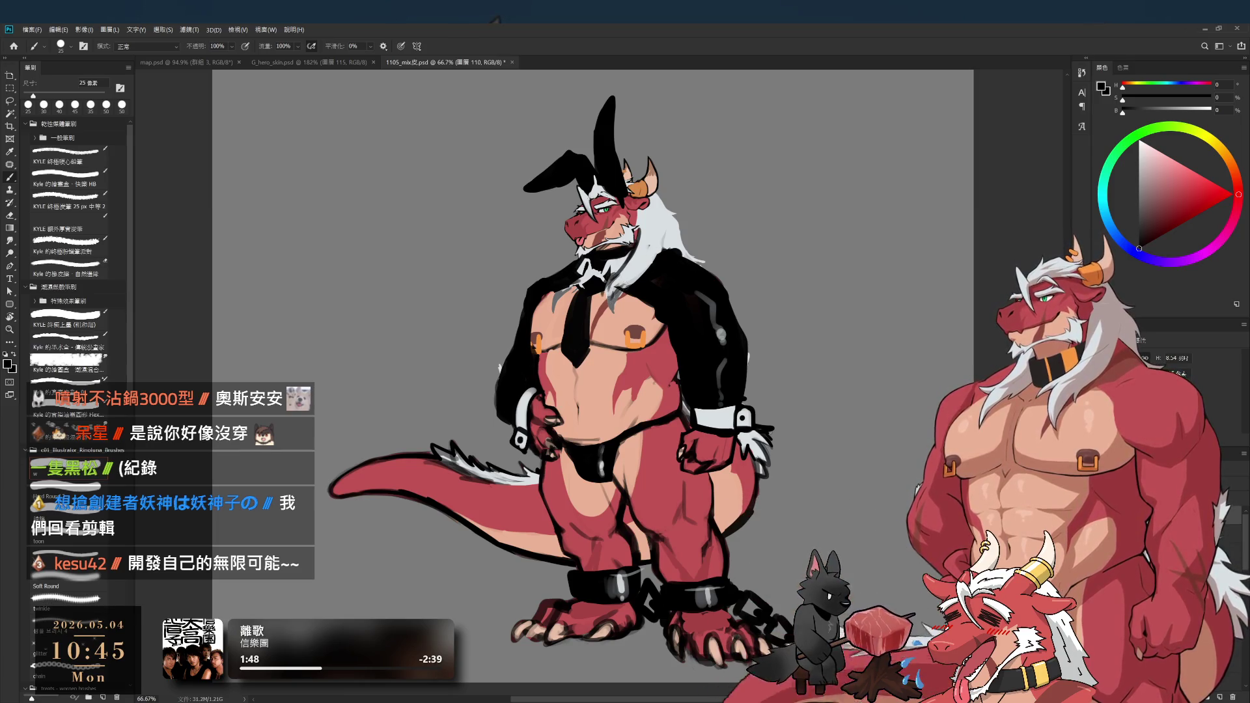
pyautogui.press(']')
pyautogui.press('x')
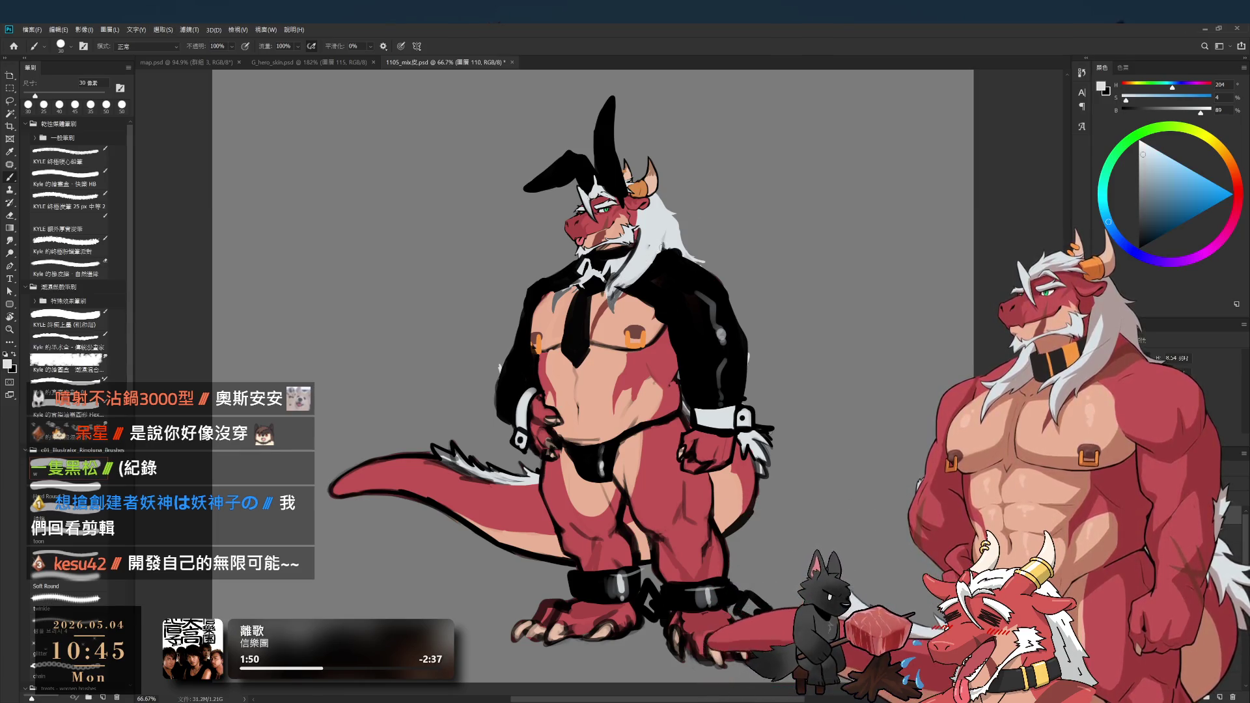
pyautogui.press(']')
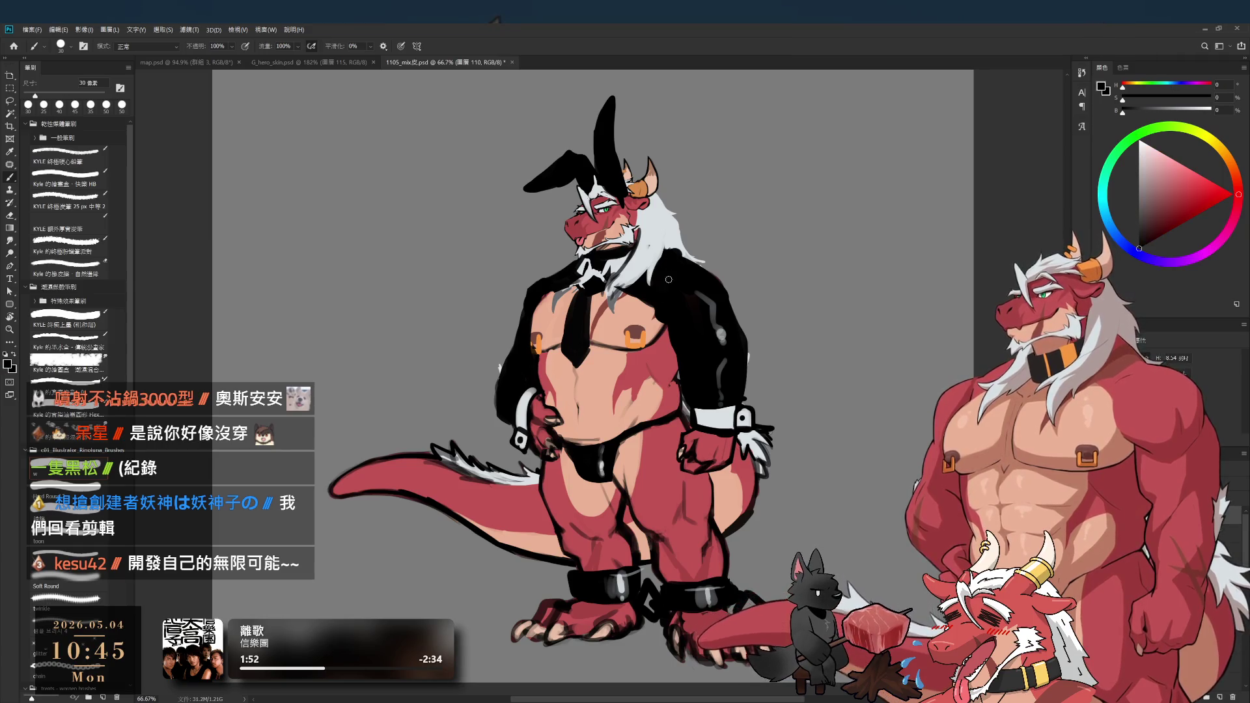
pyautogui.press('[')
pyautogui.press('[')
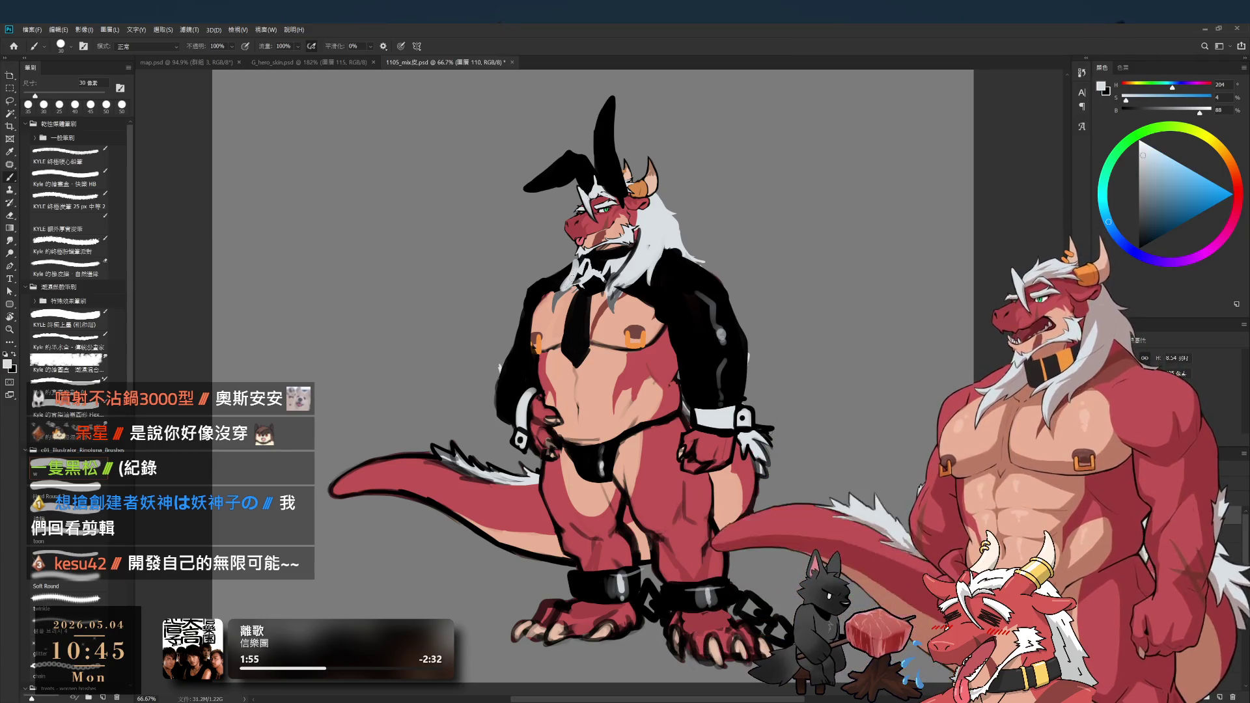
pyautogui.press('x')
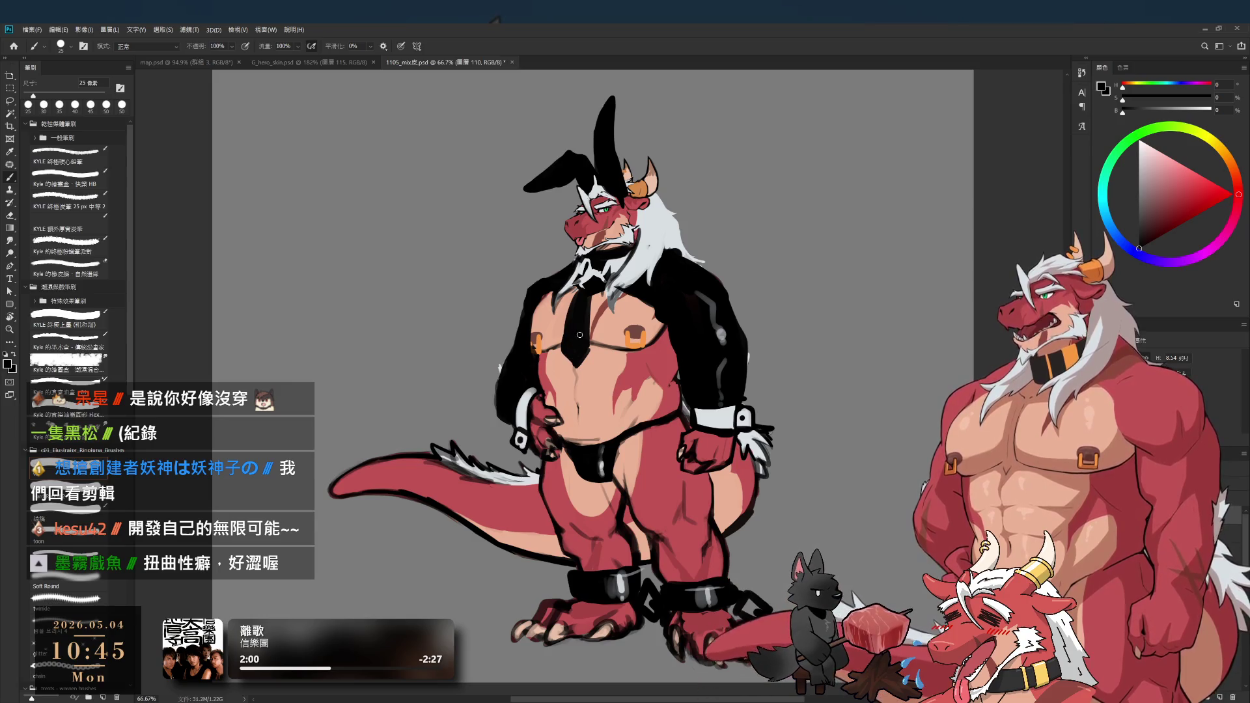
pyautogui.scroll(-1, 679, 347)
pyautogui.hscroll(1, 680, 348)
# - Refine the briefs and strap details, alternating brush and eraser at 30 px
pyautogui.press('e')
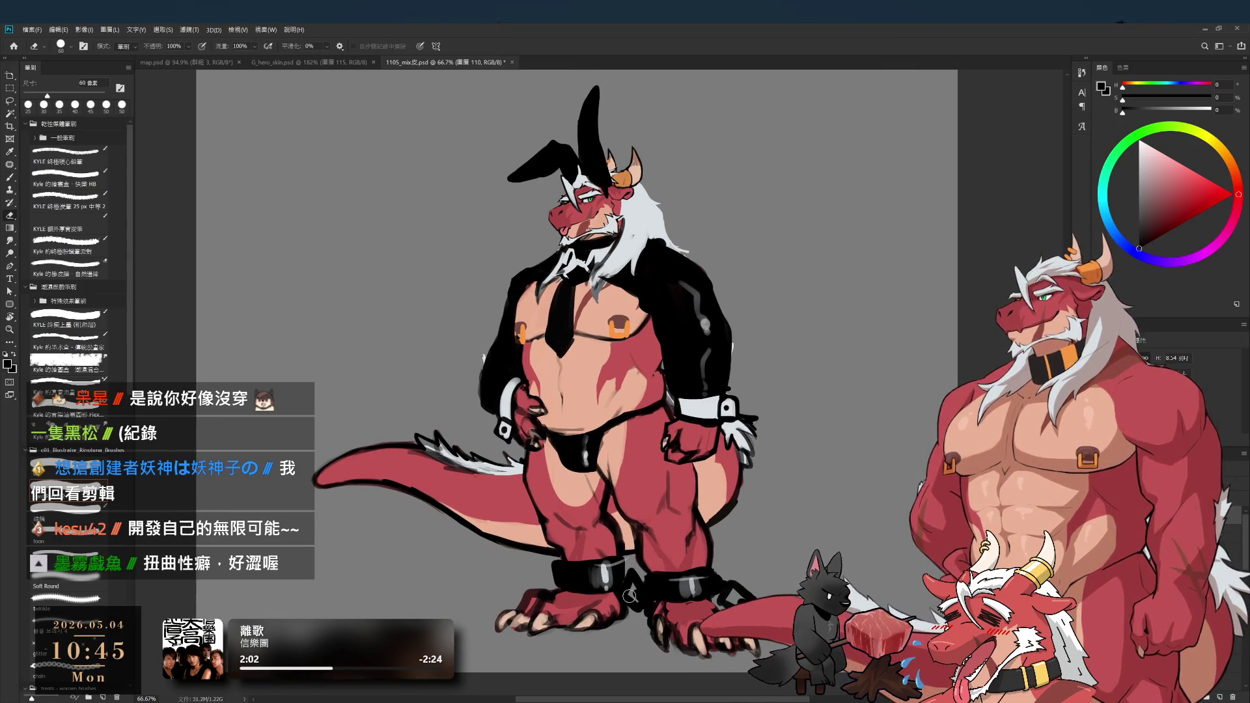
pyautogui.press('b')
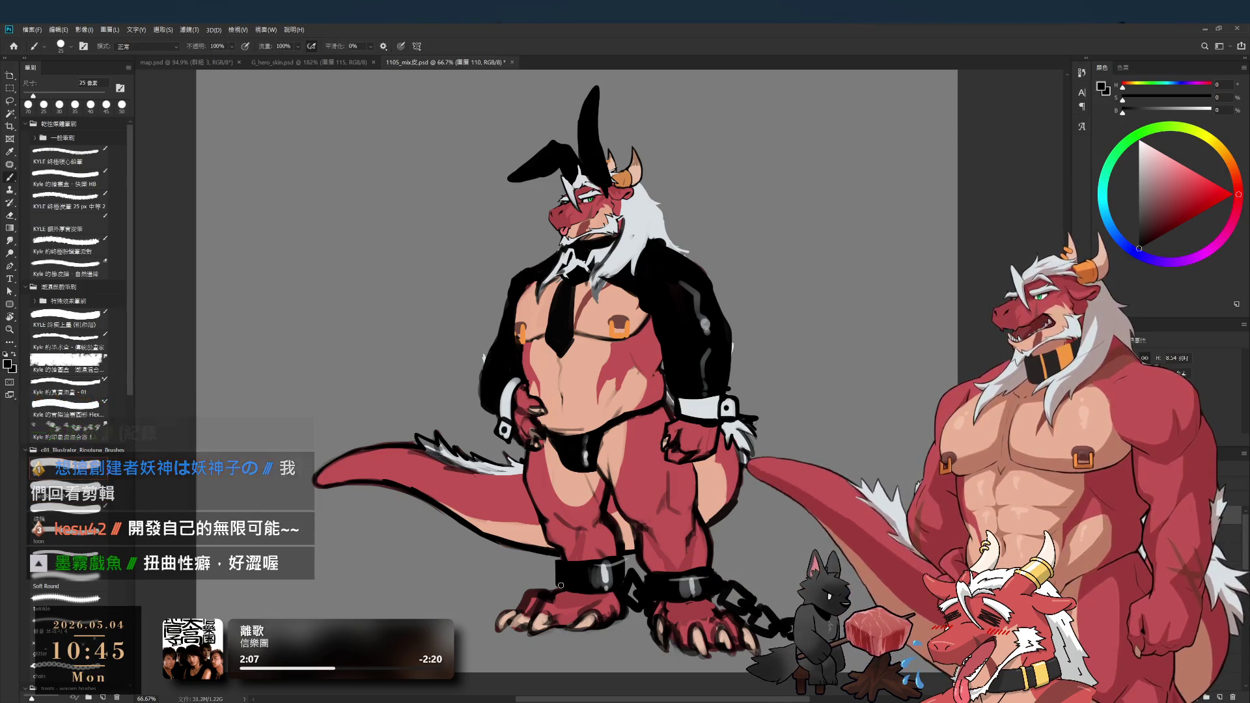
pyautogui.press('e')
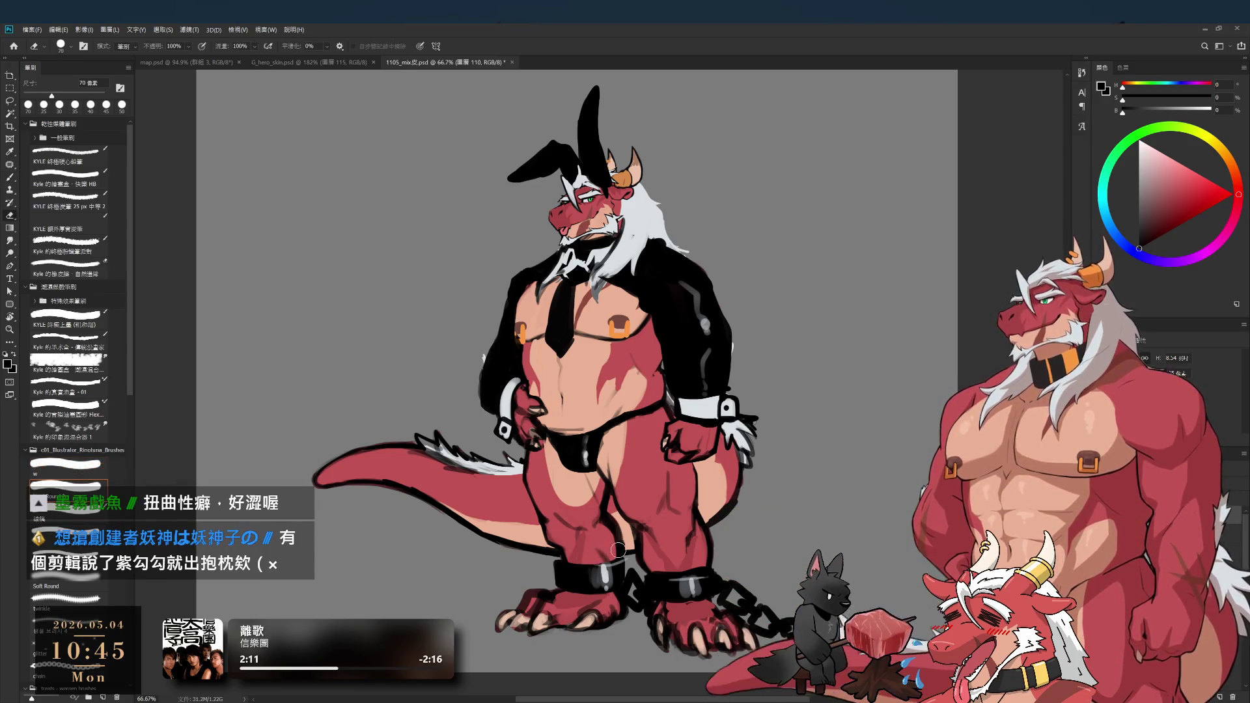
pyautogui.press('b')
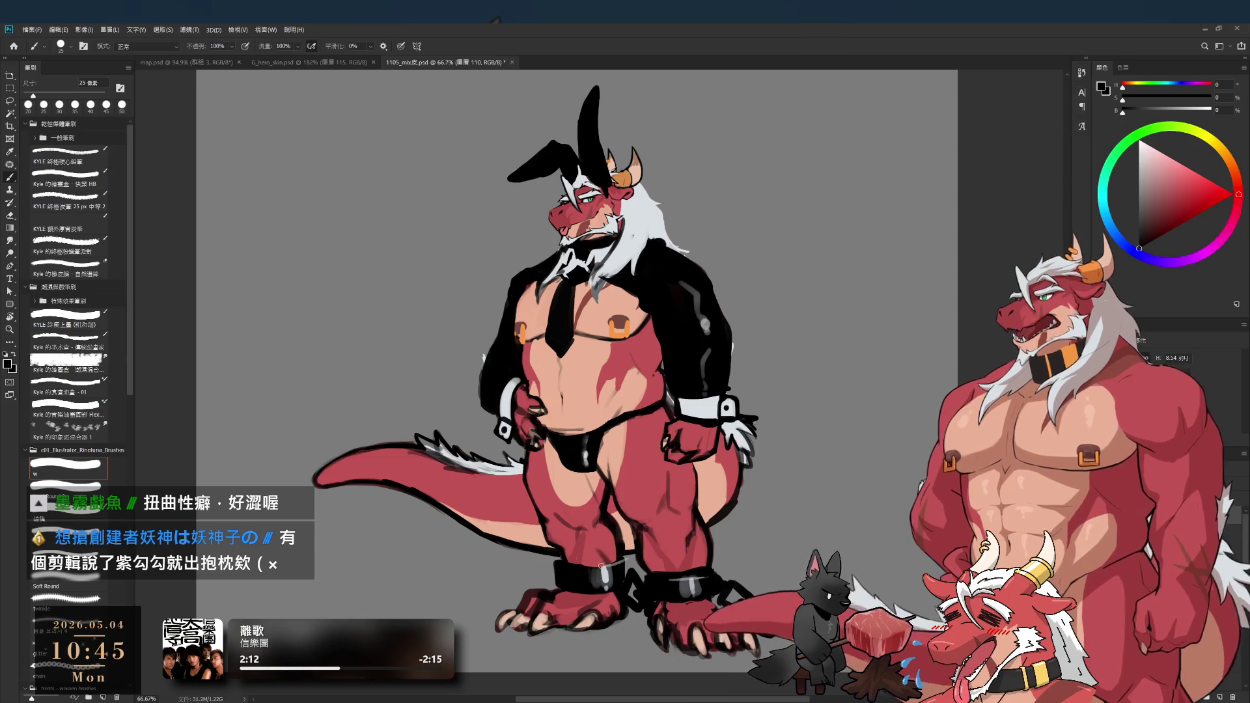
pyautogui.press(']')
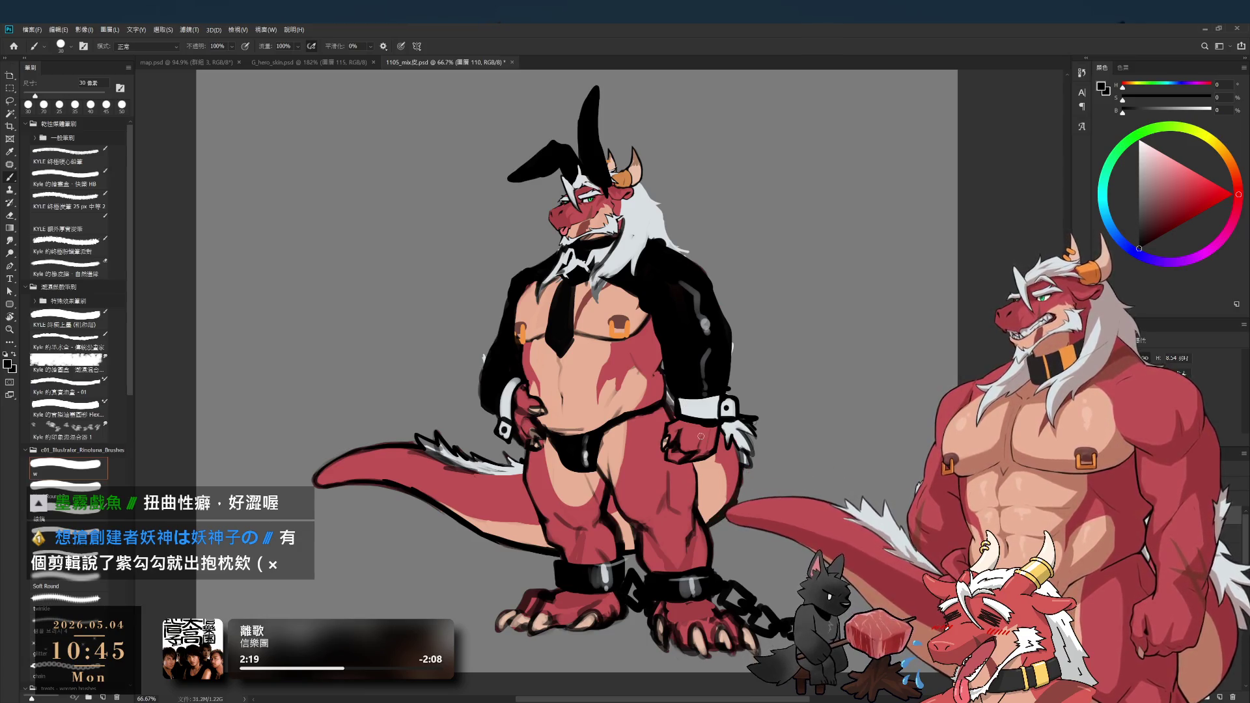
pyautogui.press('e')
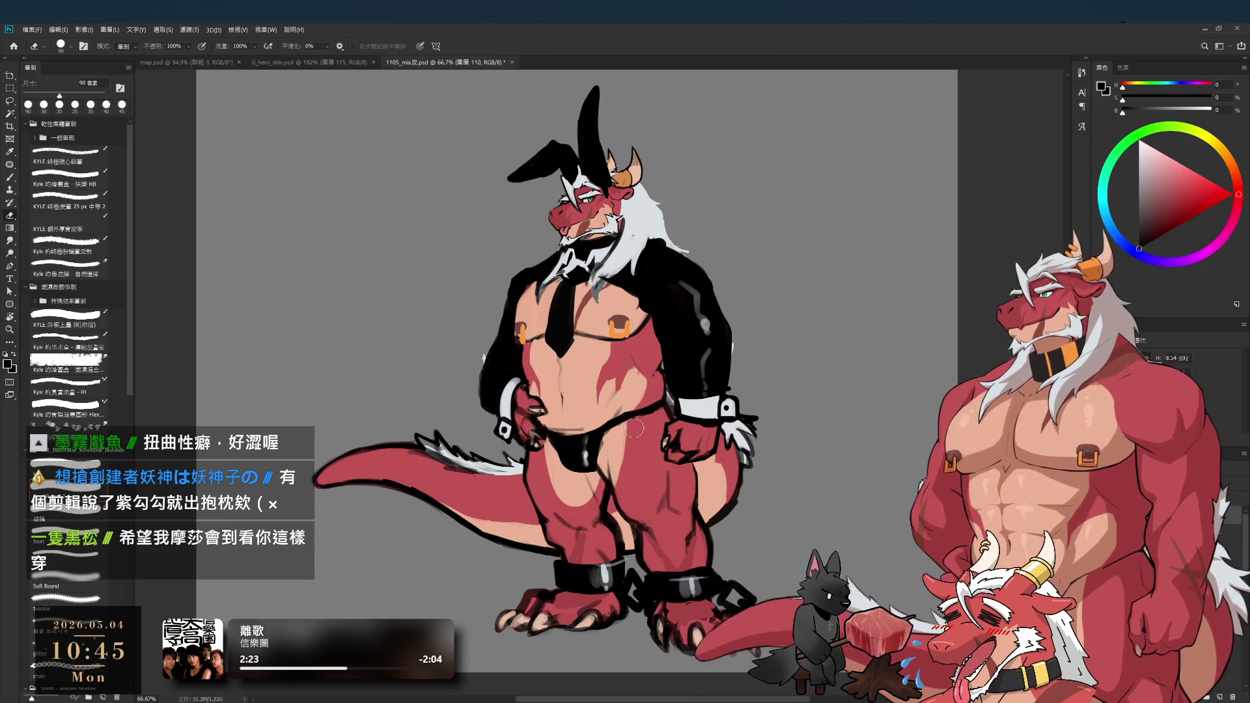
pyautogui.press('b')
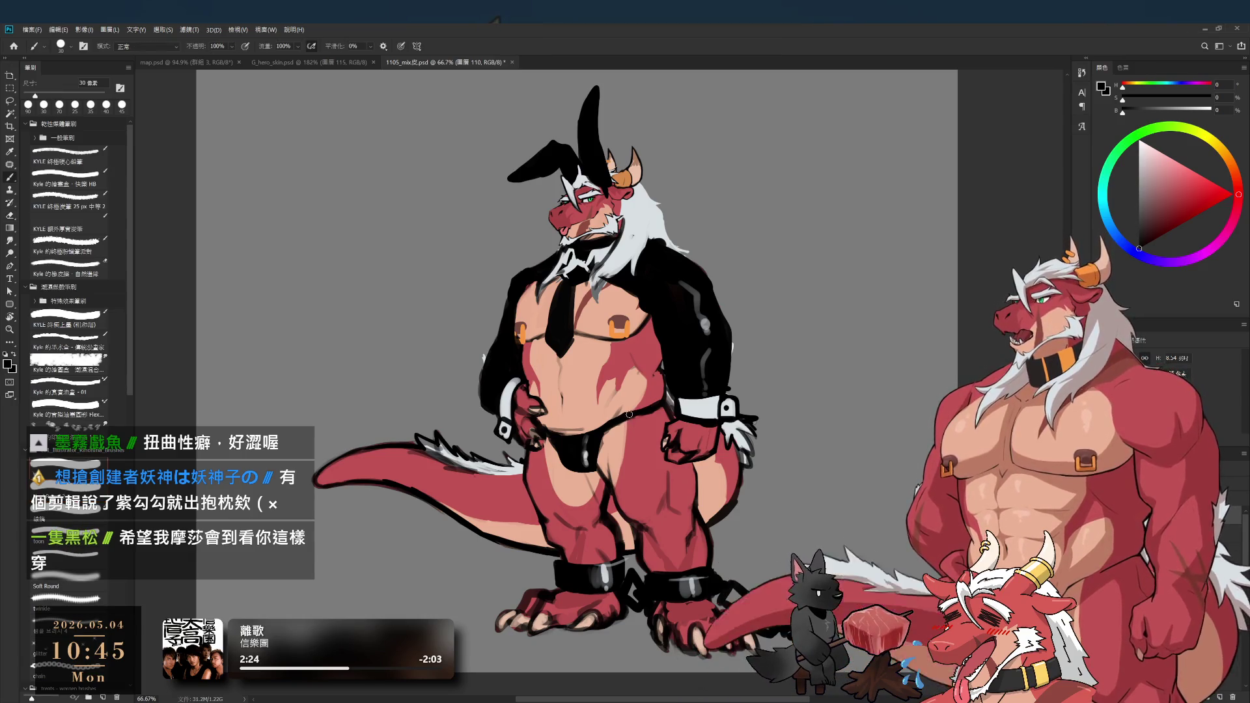
# - Clean up the outlines around the hips with a large 100–125 px eraser
pyautogui.press('e')
pyautogui.press(']')
pyautogui.press('b')
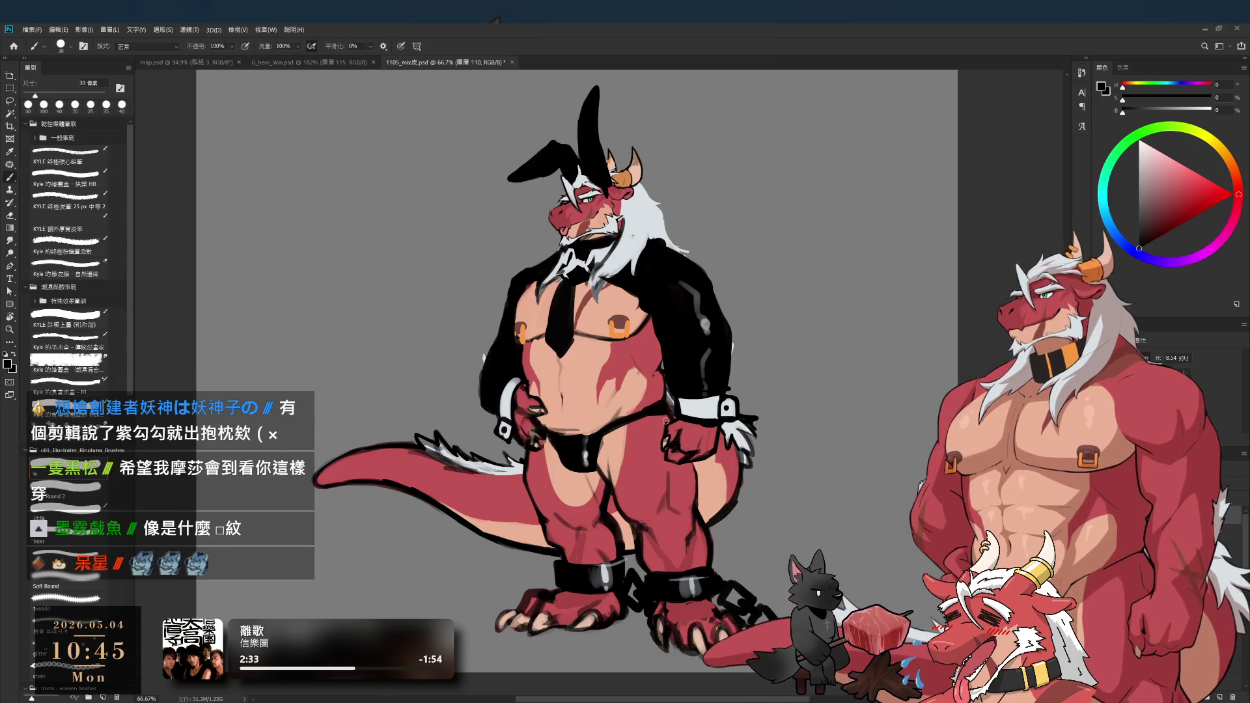
pyautogui.press('e')
pyautogui.press(']')
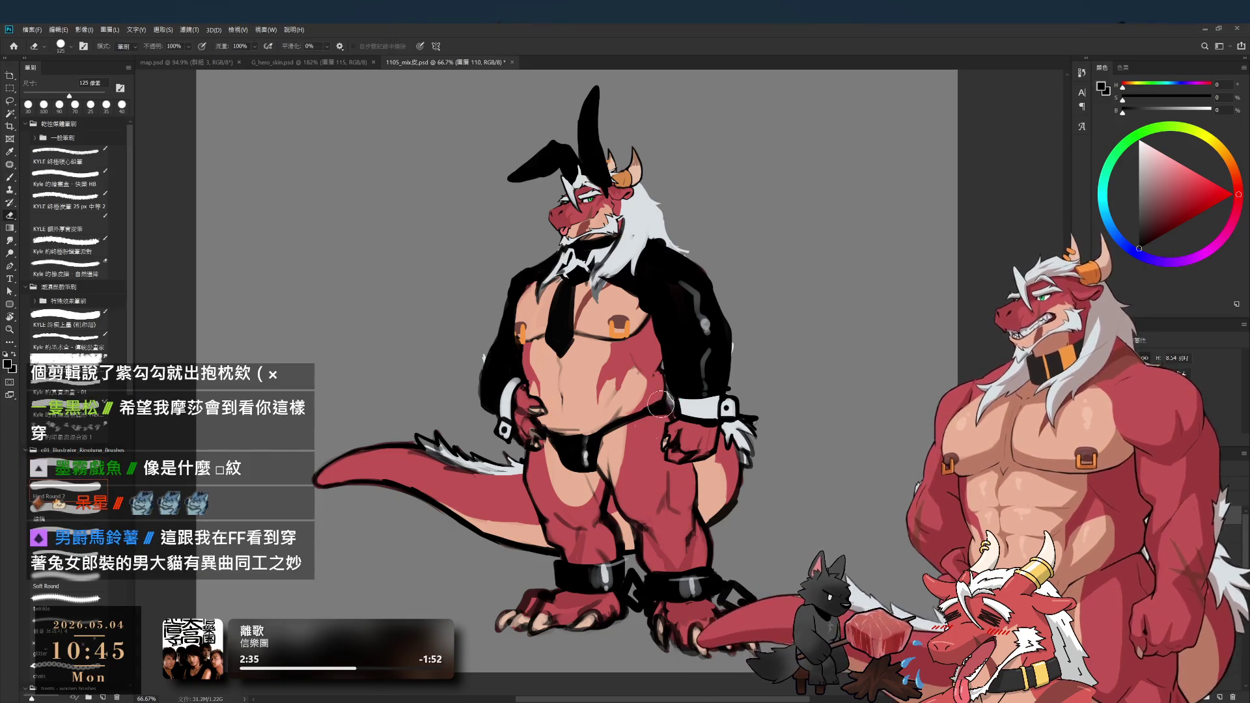
pyautogui.scroll(3, 436, 448)
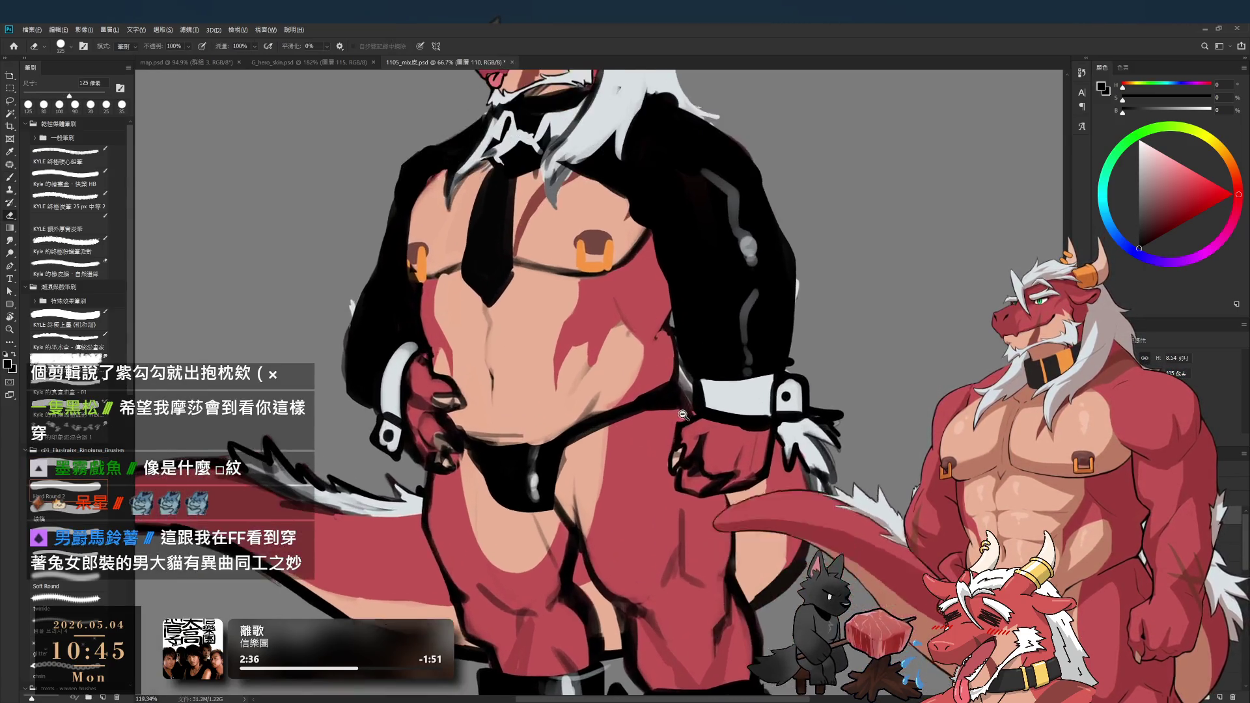
# - Draw a thin black harness strap from the waistband toward the jacket, tidying it at 30–35 px
pyautogui.moveTo(842, 430); pyautogui.dragTo(676, 392)
pyautogui.press('[')
pyautogui.press('b')
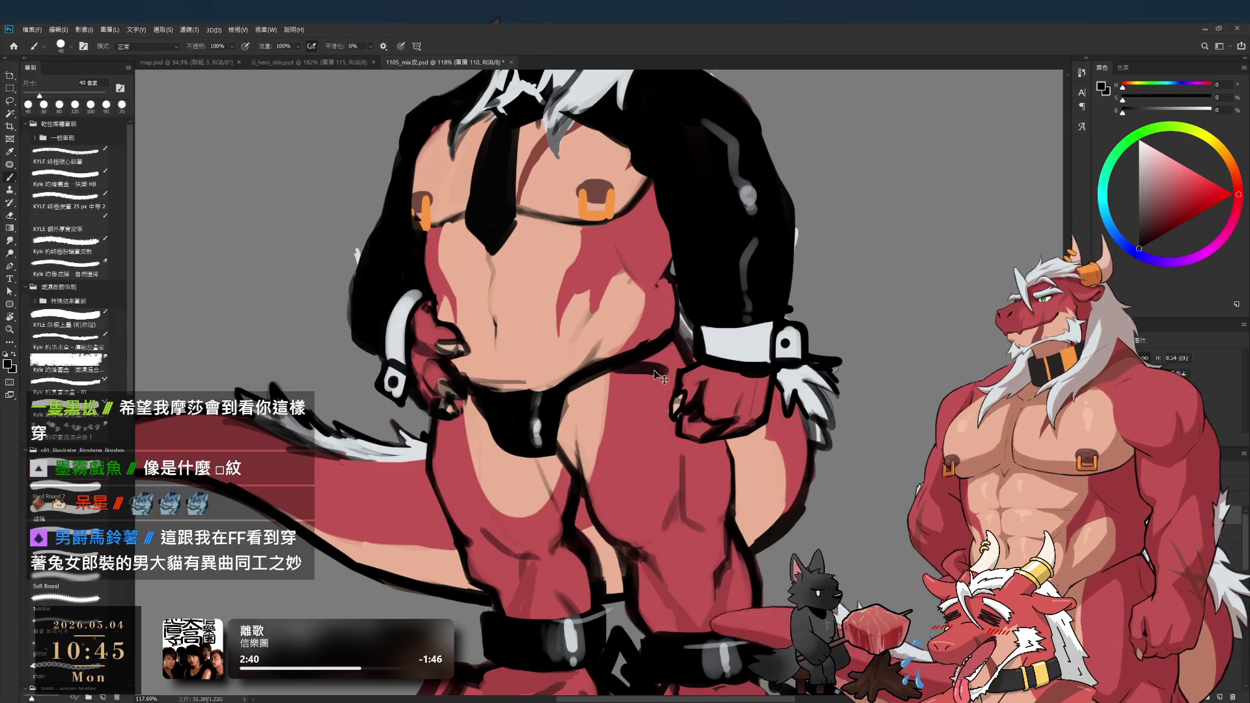
pyautogui.moveTo(635, 362); pyautogui.dragTo(662, 385)
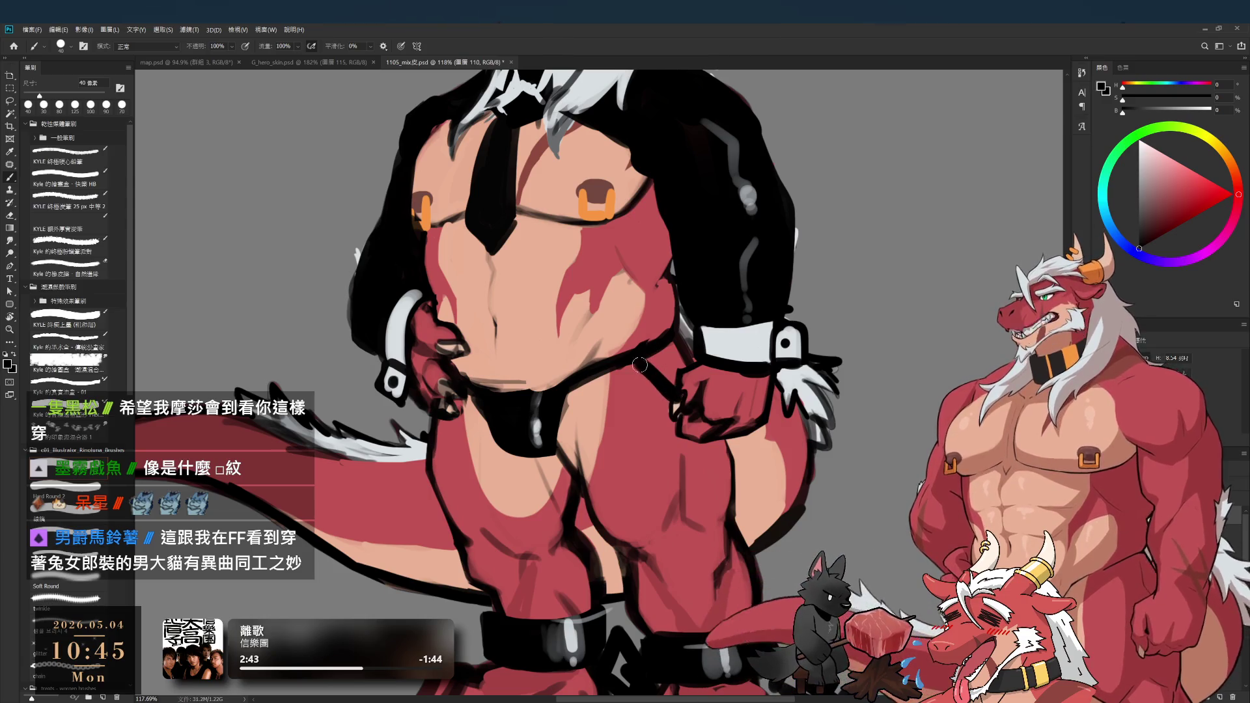
pyautogui.press('e')
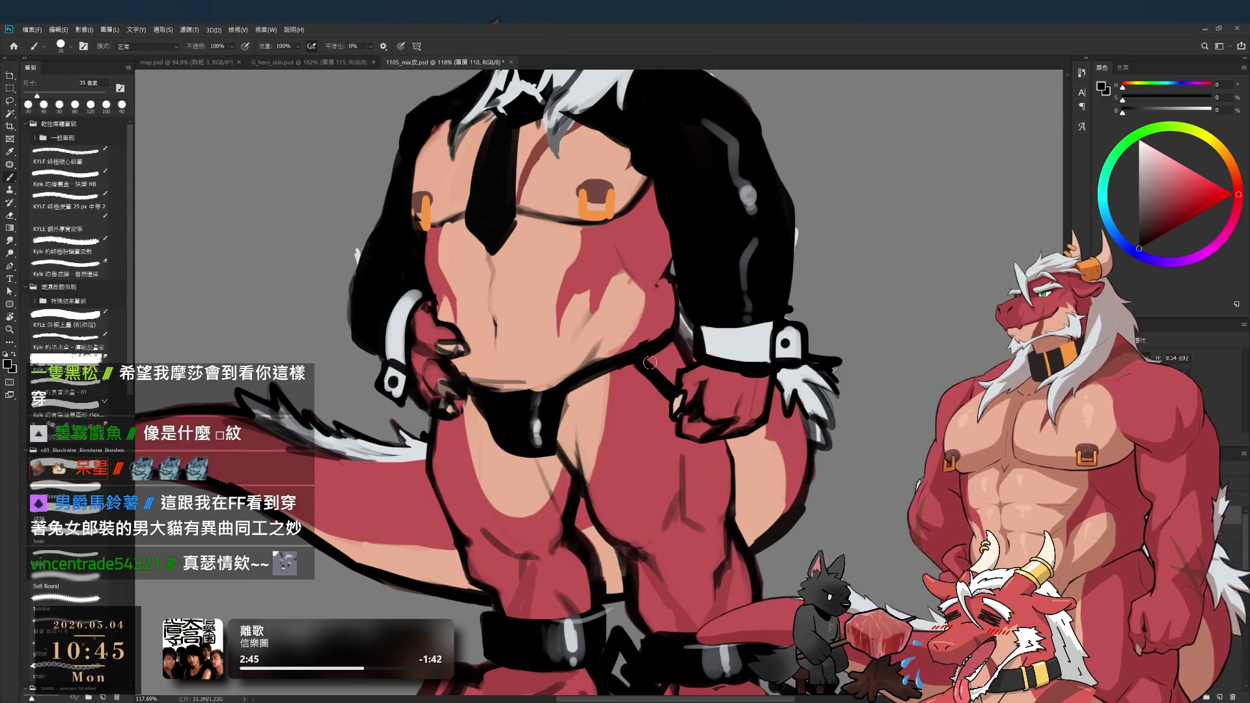
pyautogui.press('b')
pyautogui.press('[')
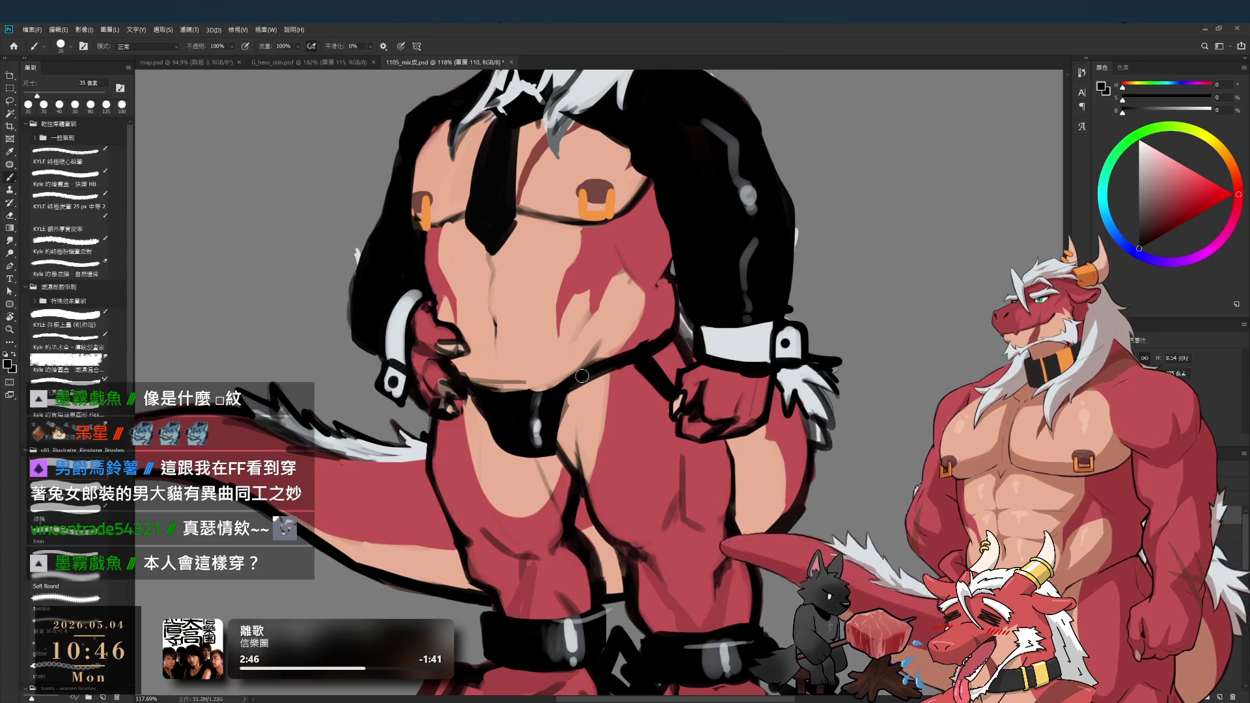
pyautogui.press('[')
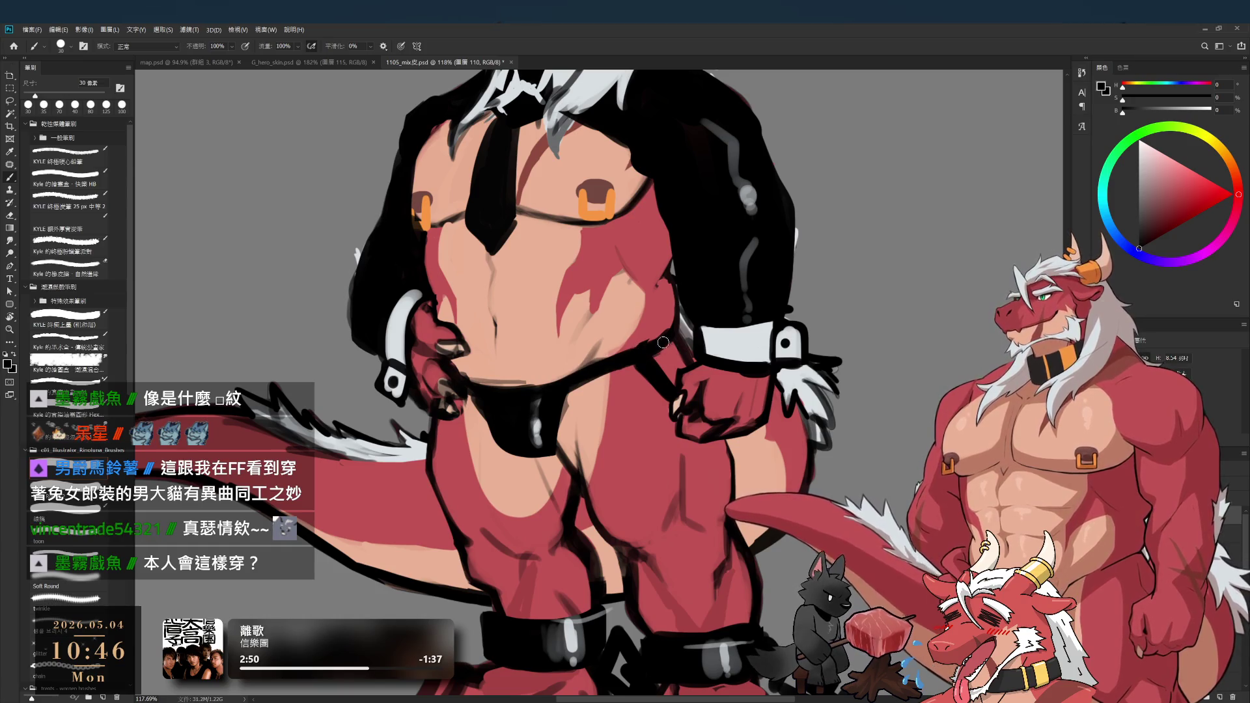
pyautogui.press('e')
pyautogui.press('b')
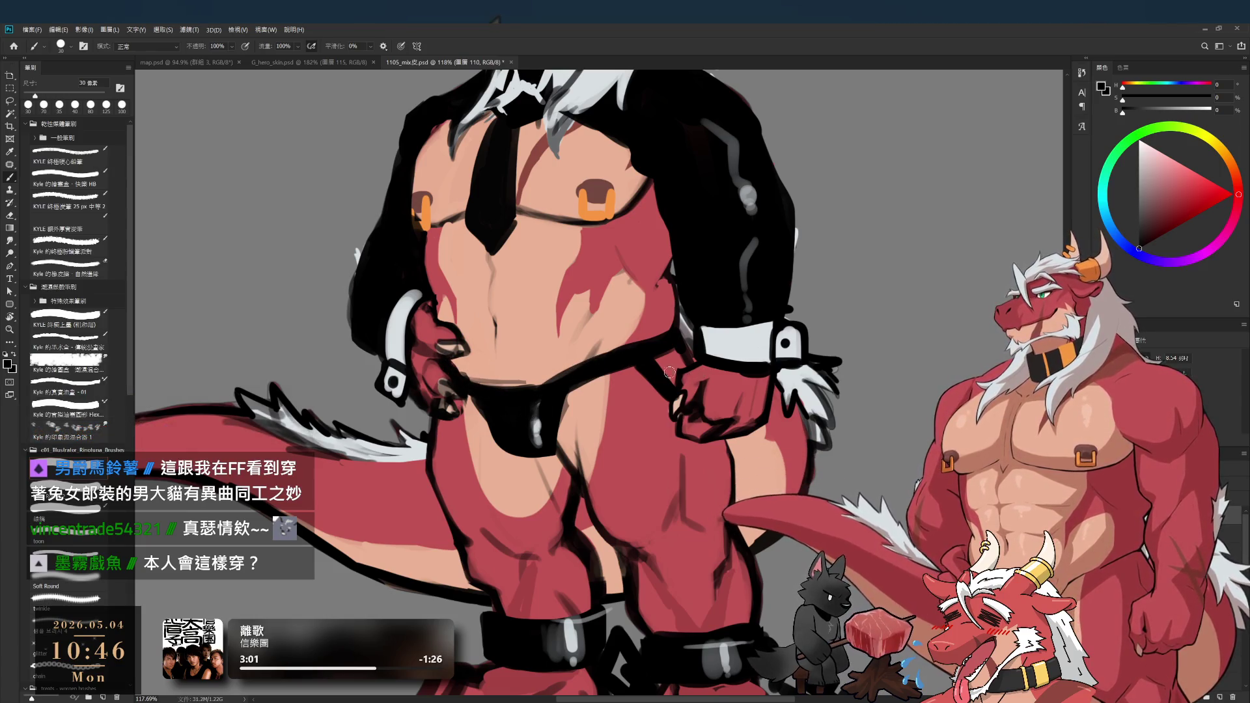
pyautogui.scroll(-5, 662, 394)
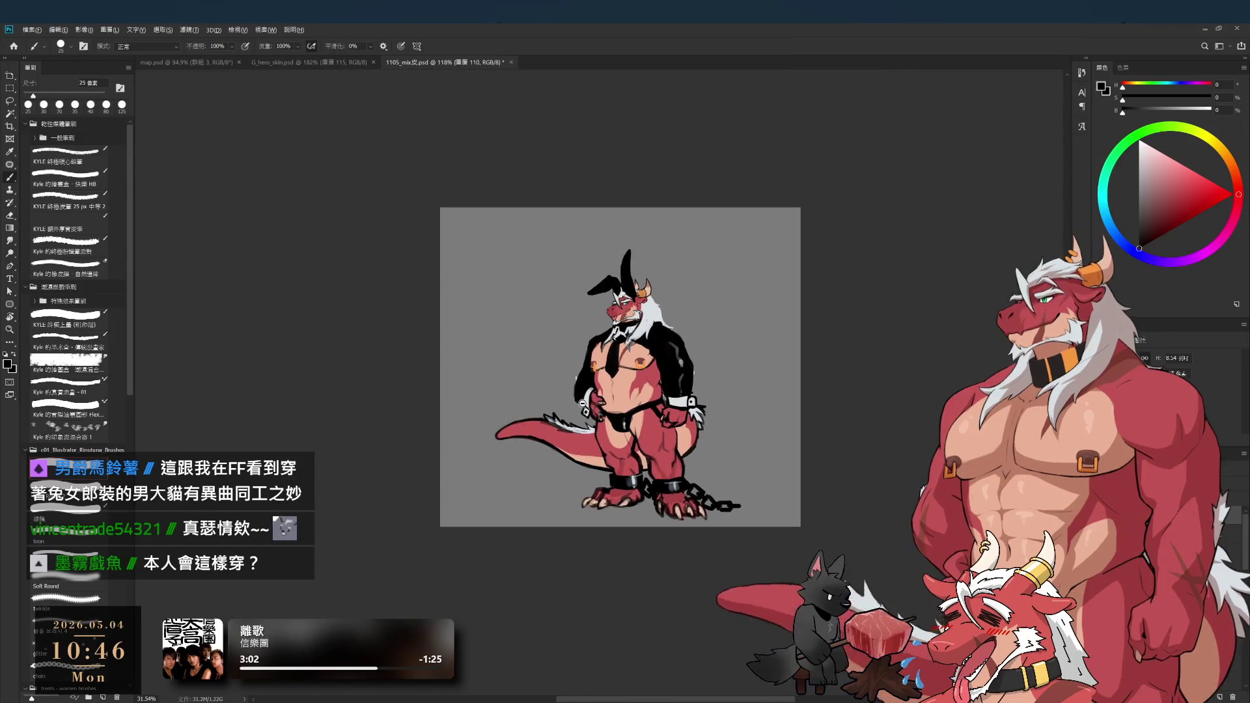
# - Rotate the view and cover the strap's ragged edge with sampled peach skin tone
pyautogui.scroll(3, 586, 405)
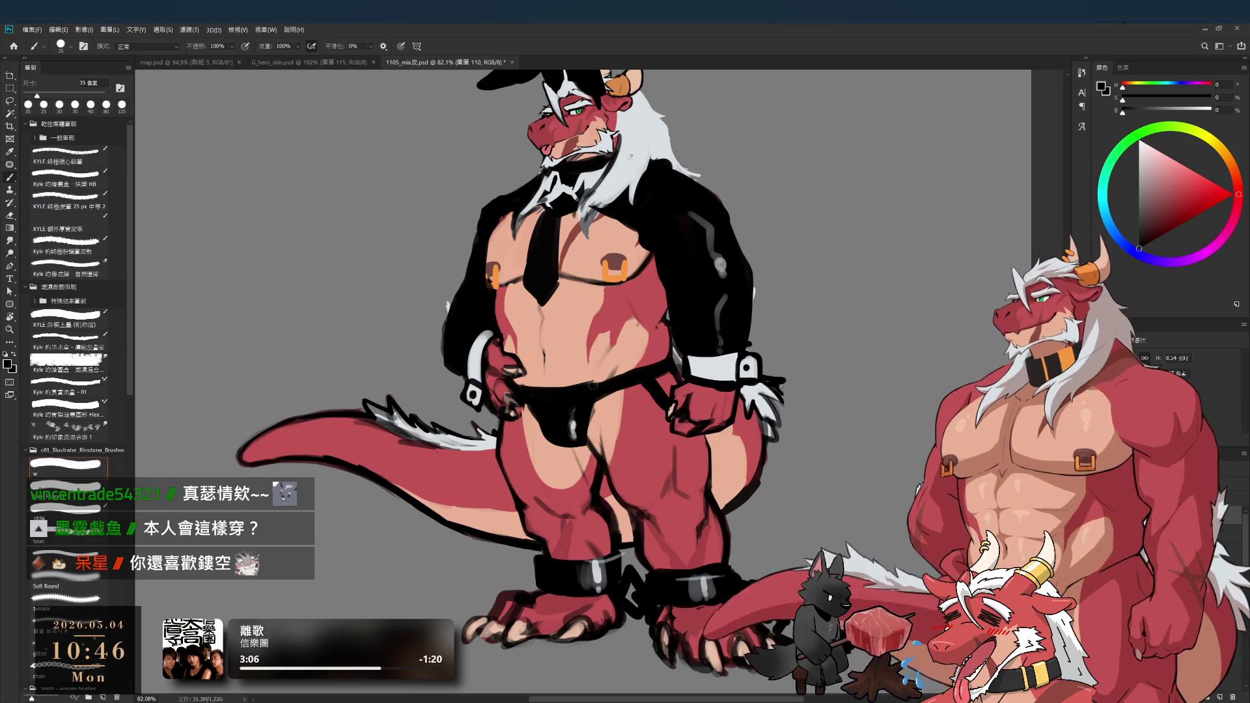
pyautogui.scroll(3, 600, 384)
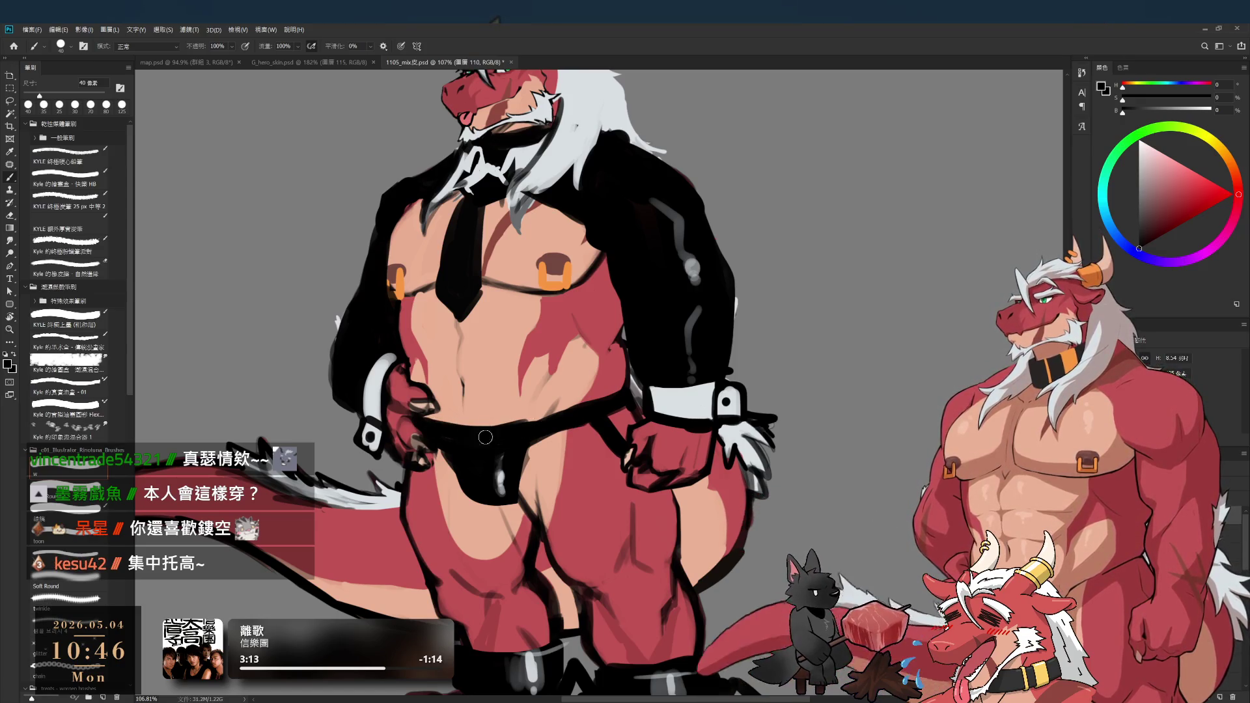
pyautogui.scroll(-3, 580, 411)
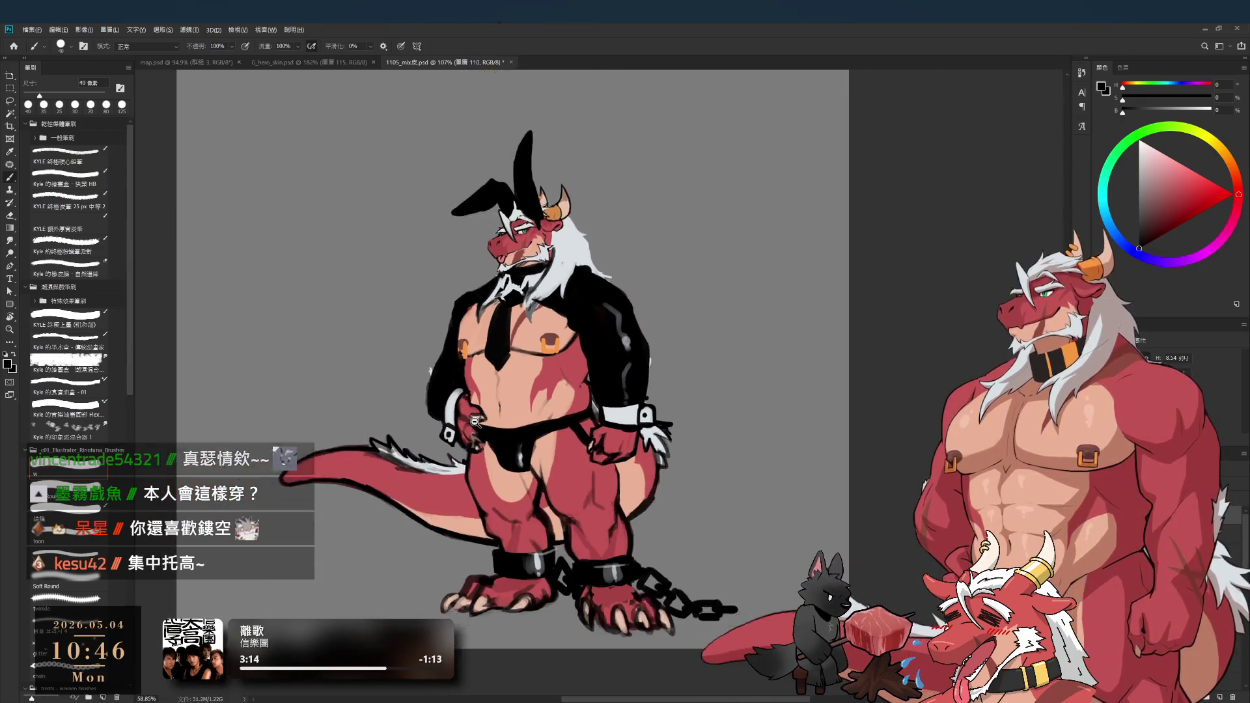
pyautogui.scroll(5, 593, 388)
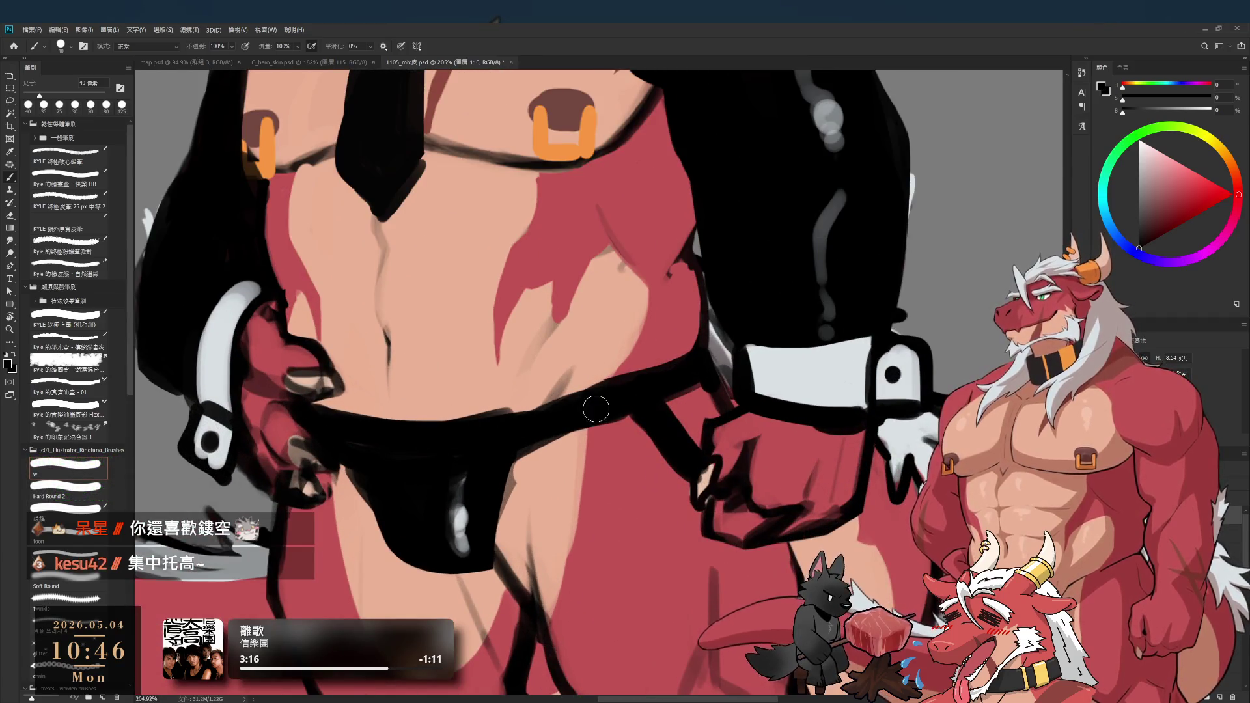
pyautogui.moveTo(627, 407)
pyautogui.mouseDown()
pyautogui.moveTo(600, 377)
pyautogui.moveTo(622, 170)
pyautogui.mouseUp()
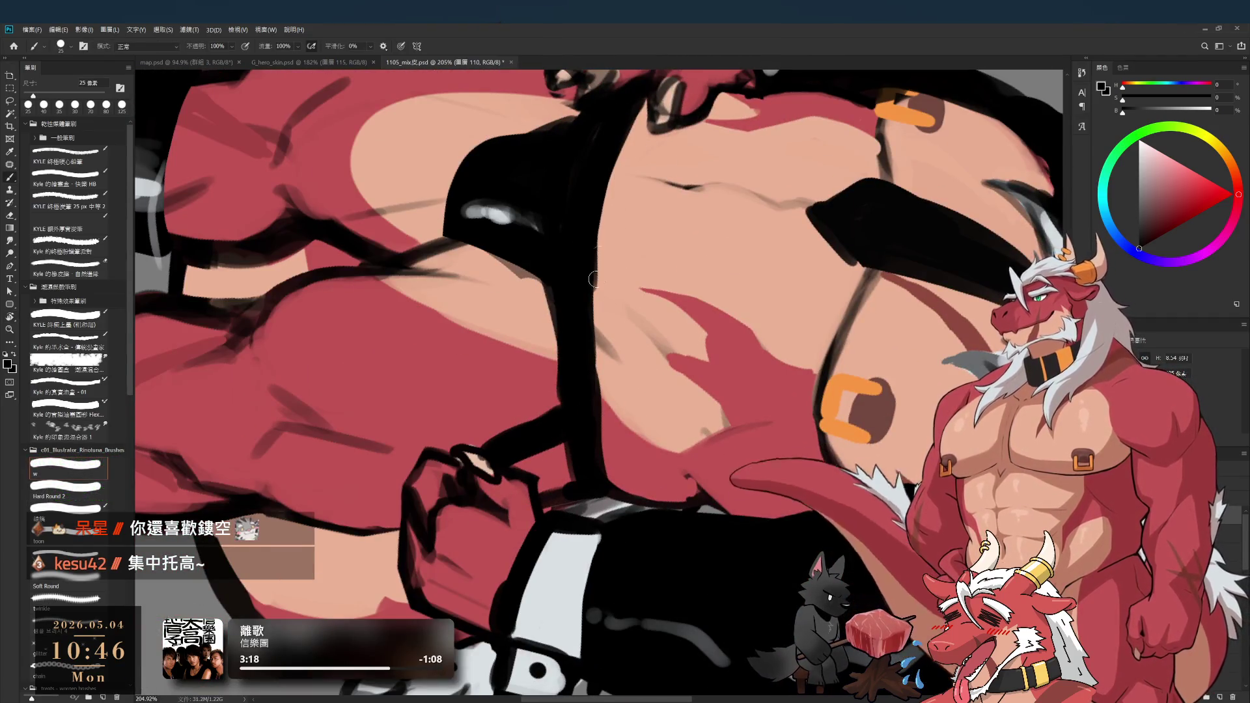
pyautogui.keyDown('alt'); pyautogui.click(602, 247); pyautogui.keyUp('alt')
pyautogui.press('[')
pyautogui.moveTo(605, 249); pyautogui.dragTo(594, 124)
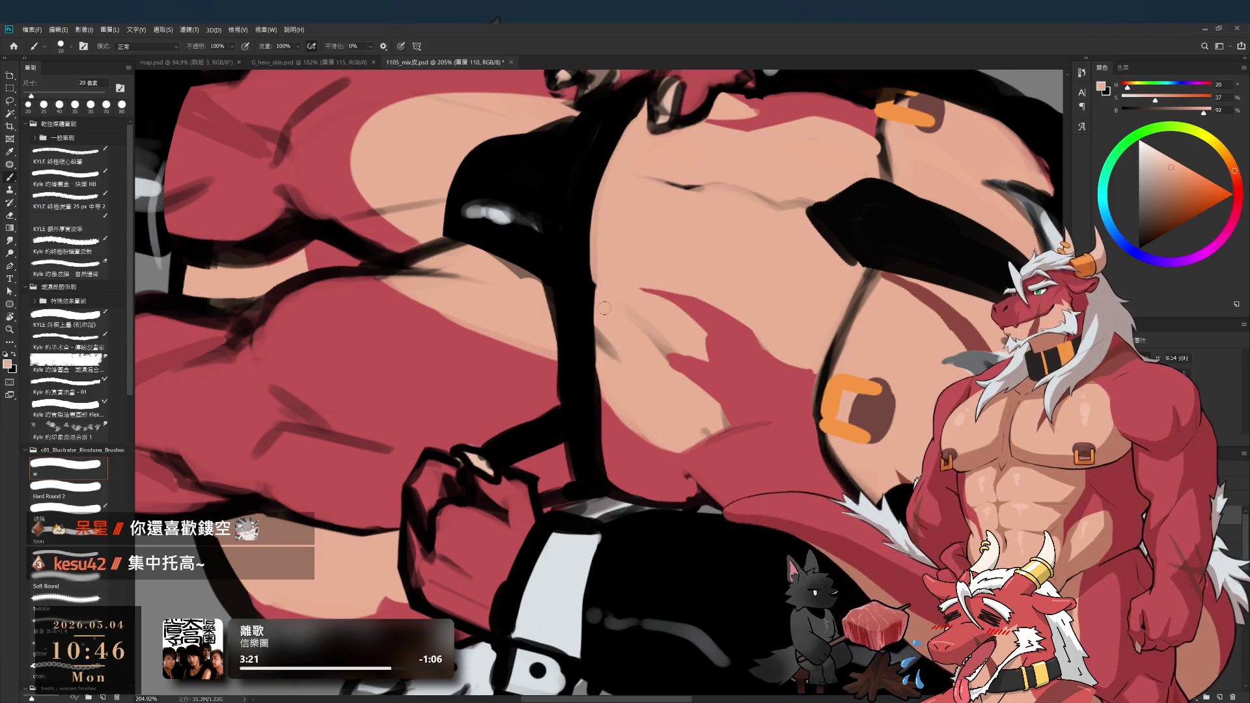
# - Redarken the black chest strap line with a 15 px brush
pyautogui.press('x')
pyautogui.press('[')
pyautogui.moveTo(596, 176); pyautogui.dragTo(601, 352)
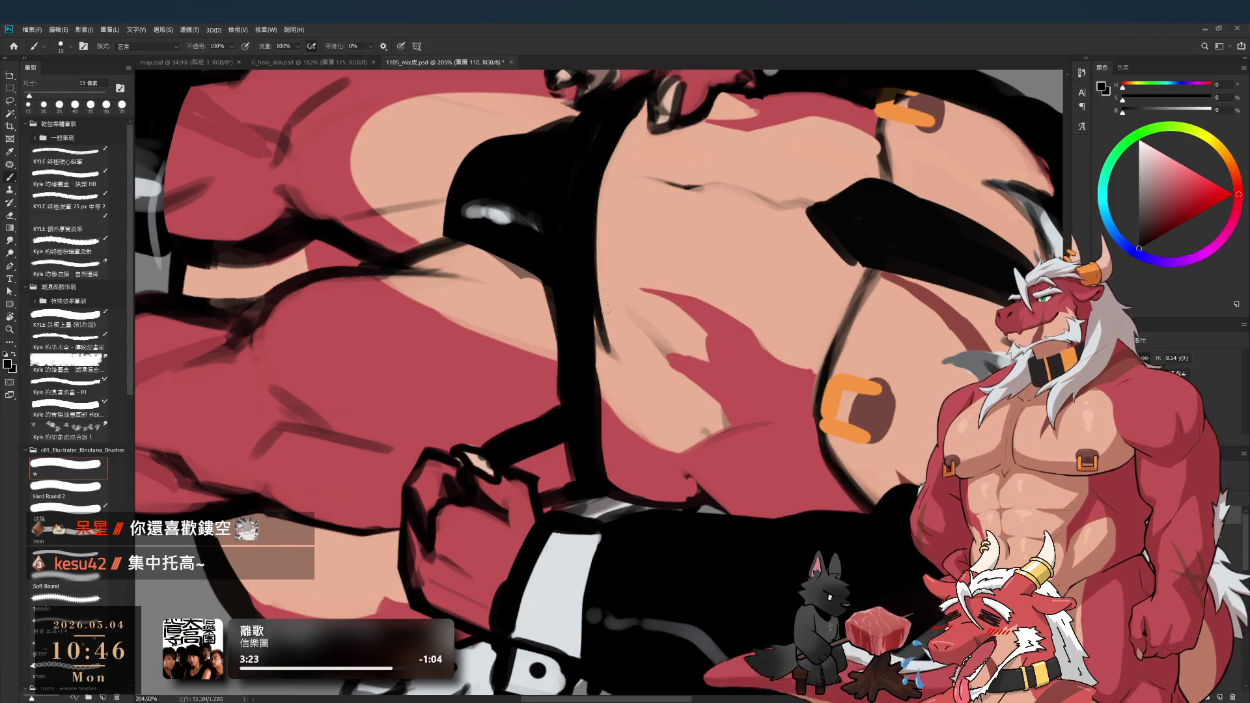
pyautogui.press('r')
pyautogui.scroll(-8, 680, 313)
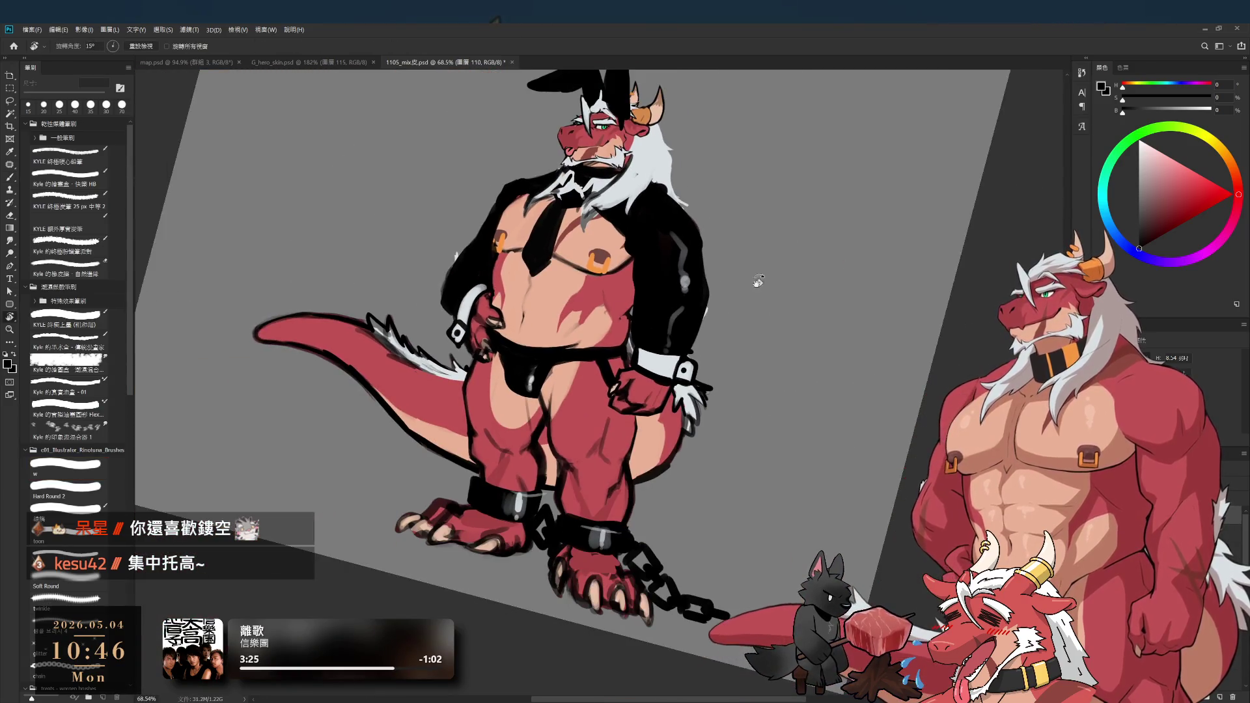
pyautogui.scroll(-3, 749, 273)
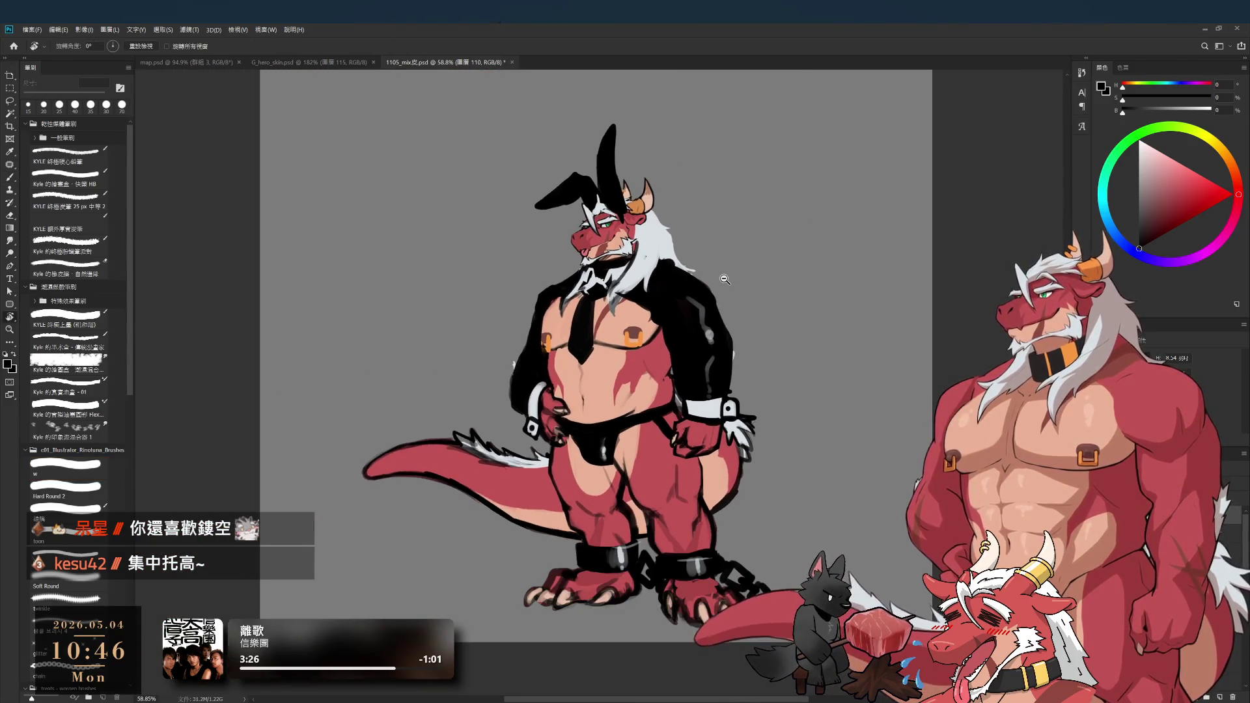
# - Black out the white hair strands over the tie at 20 px and undo a red test mark
pyautogui.scroll(5, 516, 326)
pyautogui.press('b')
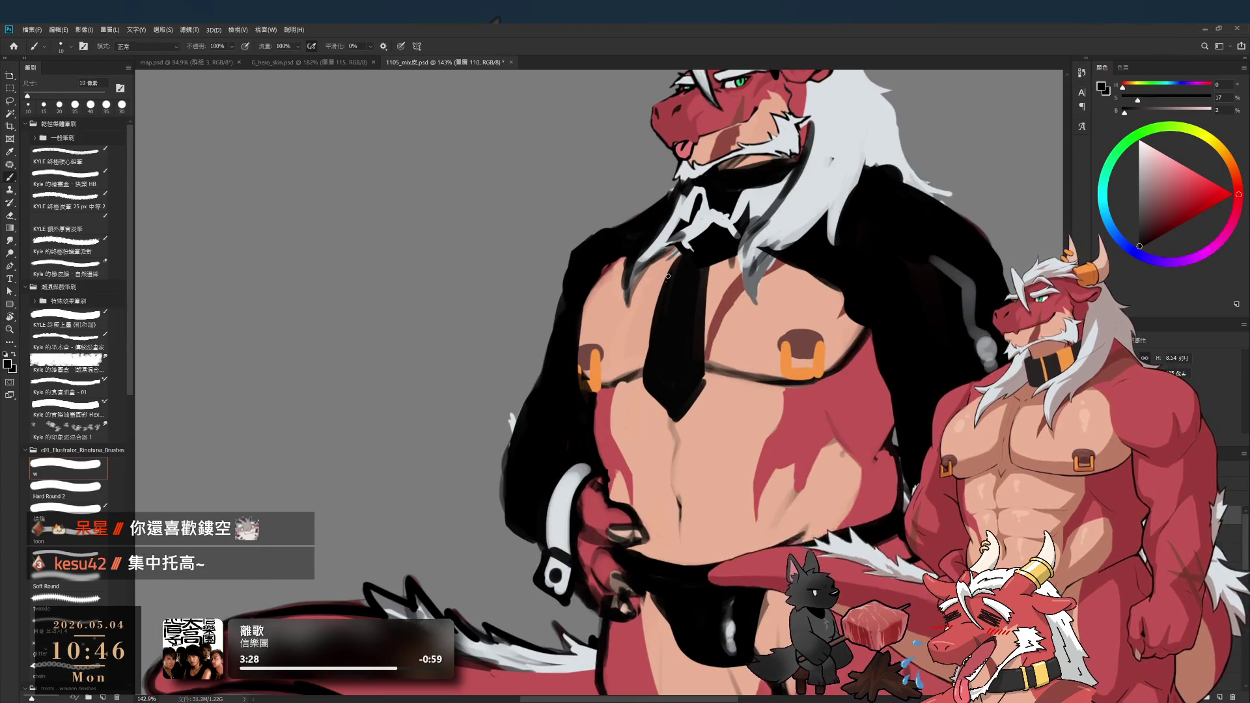
pyautogui.press(']')
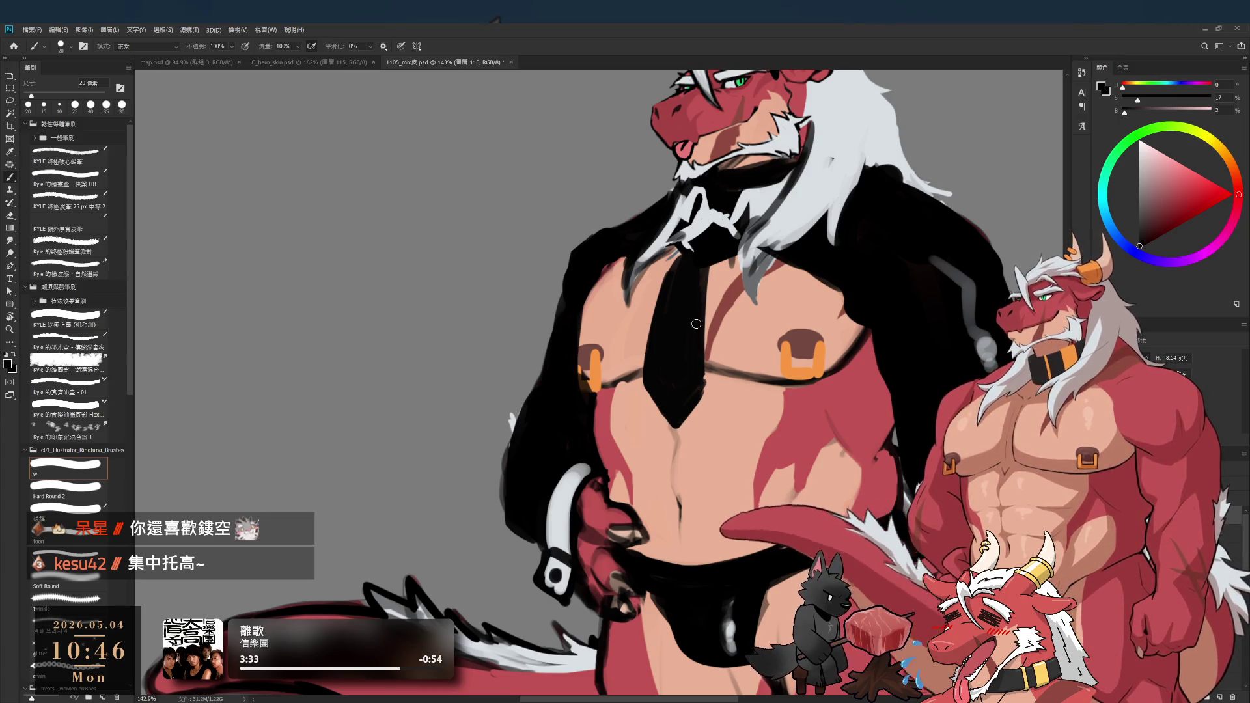
pyautogui.moveTo(703, 227); pyautogui.dragTo(695, 257)
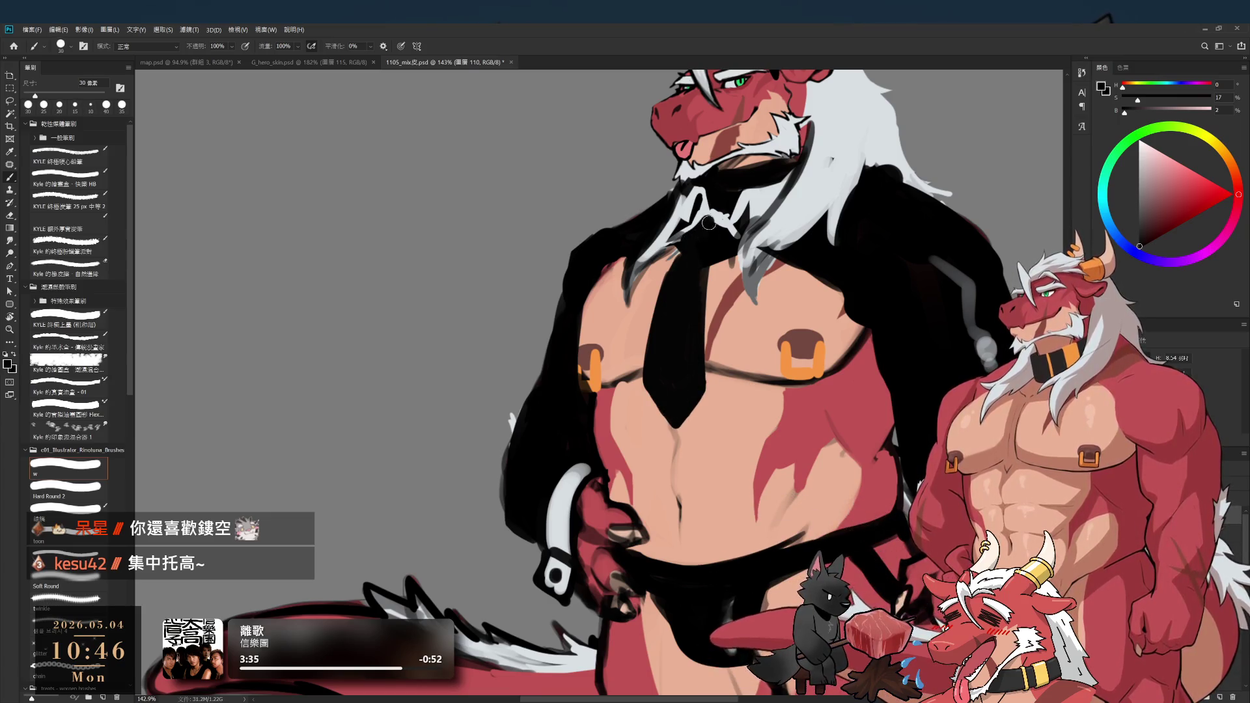
pyautogui.keyDown('alt'); pyautogui.click(726, 296); pyautogui.keyUp('alt')
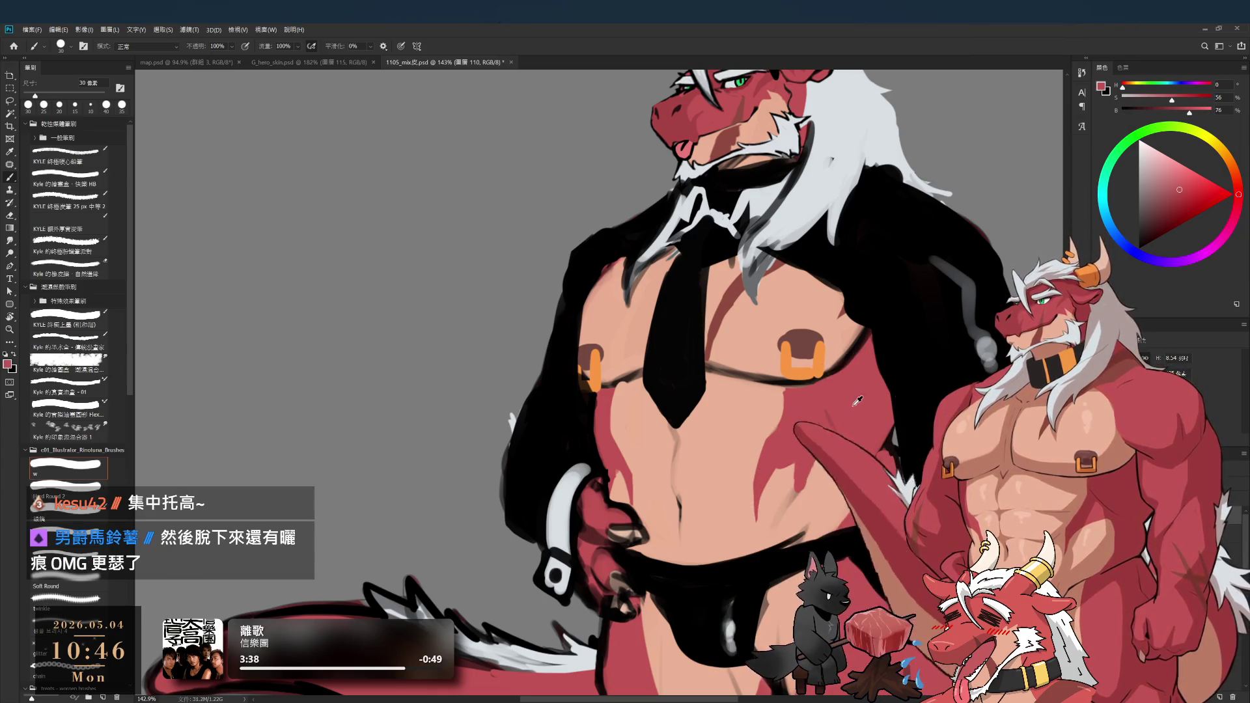
pyautogui.press('[')
pyautogui.moveTo(681, 312); pyautogui.dragTo(704, 307)
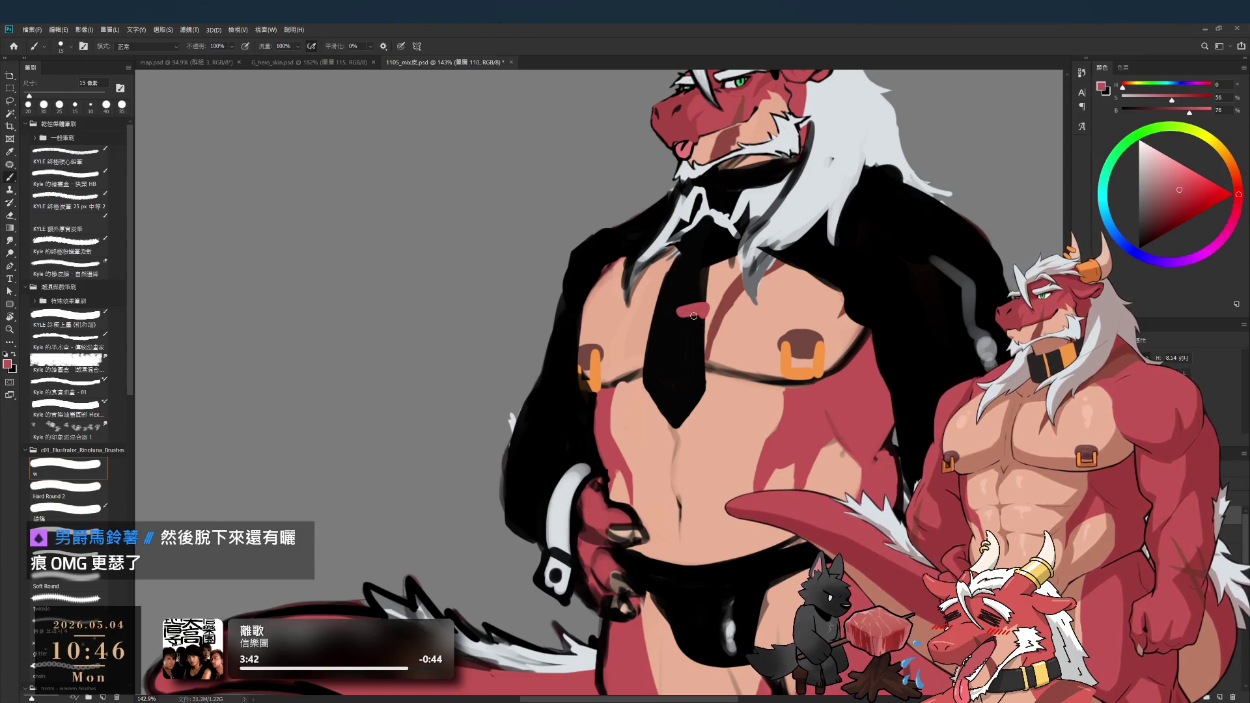
pyautogui.hotkey('ctrl', 'z')
# - Add a tie clip in the chest piercing's orange and tidy it with black at 10 px
pyautogui.keyDown('alt'); pyautogui.click(801, 362); pyautogui.keyUp('alt')
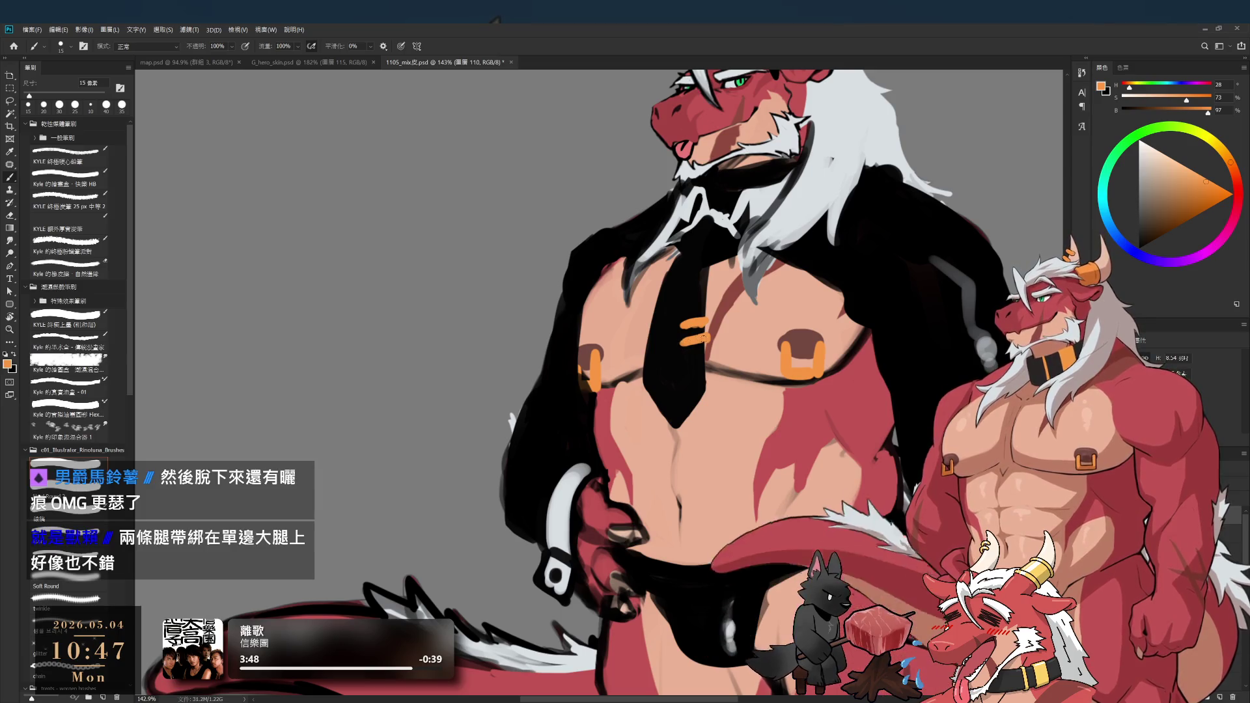
pyautogui.keyDown('alt'); pyautogui.click(696, 306); pyautogui.keyUp('alt')
pyautogui.press('[')
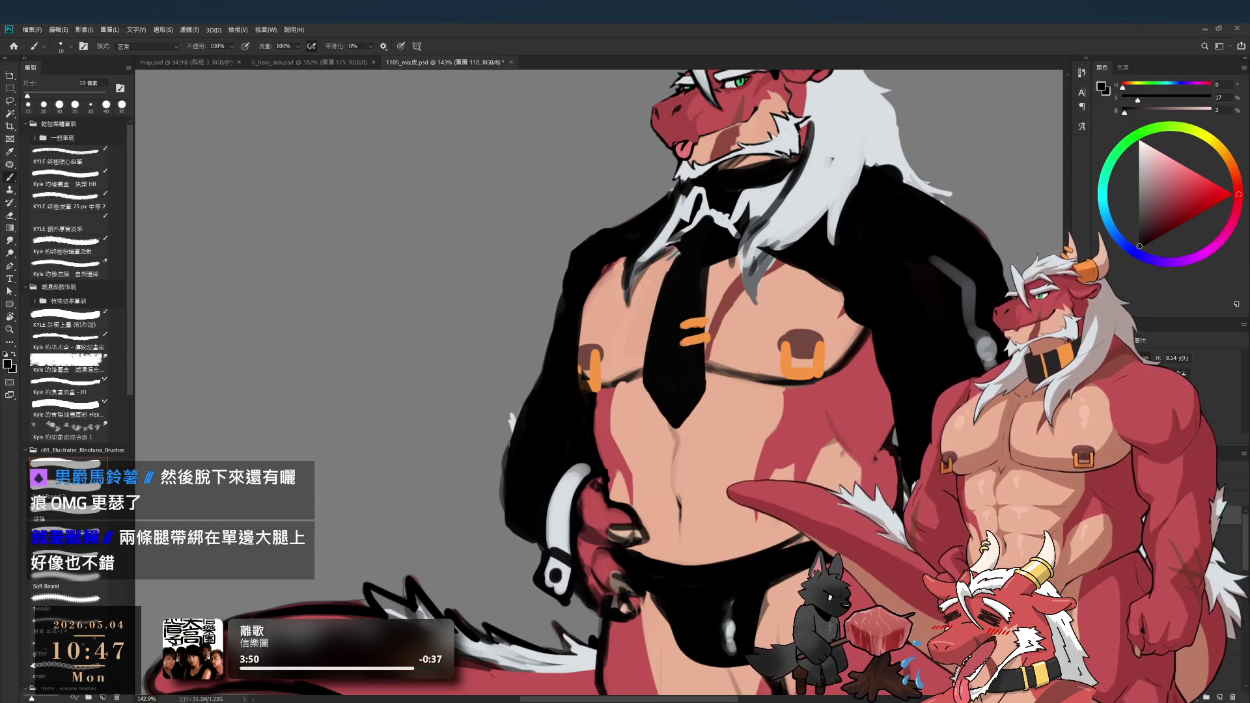
pyautogui.moveTo(709, 322); pyautogui.dragTo(703, 327)
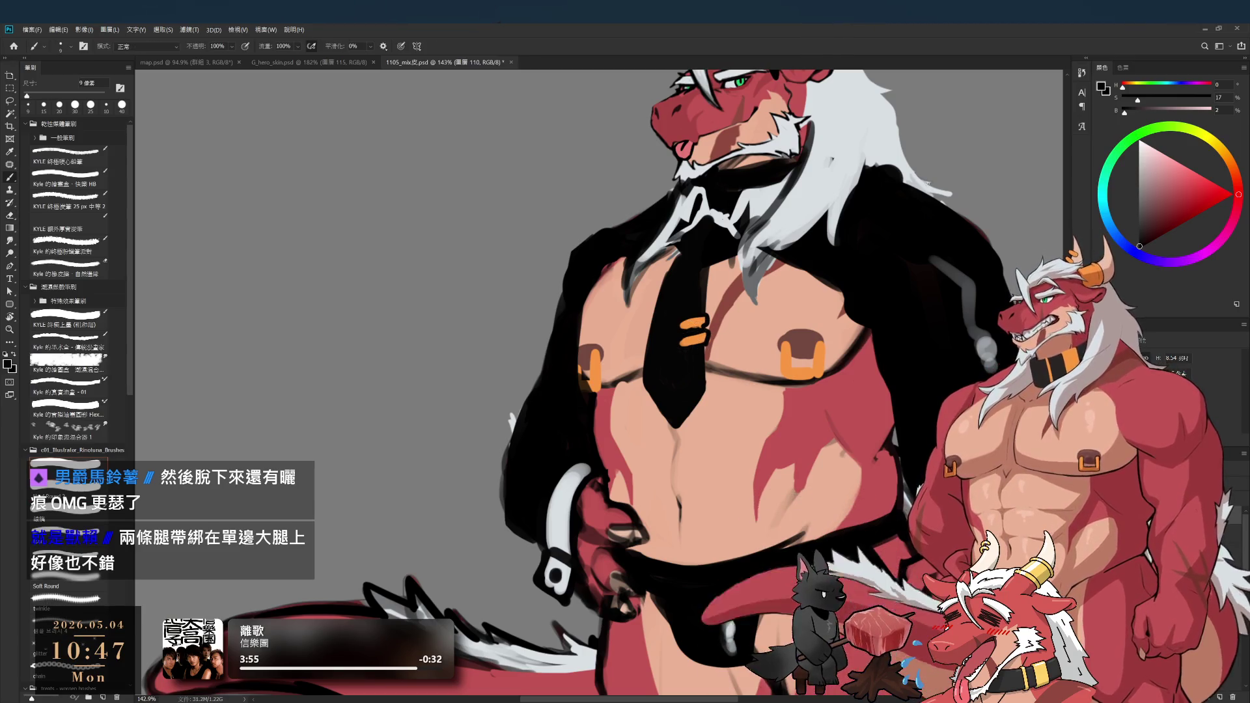
pyautogui.scroll(-4, 862, 424)
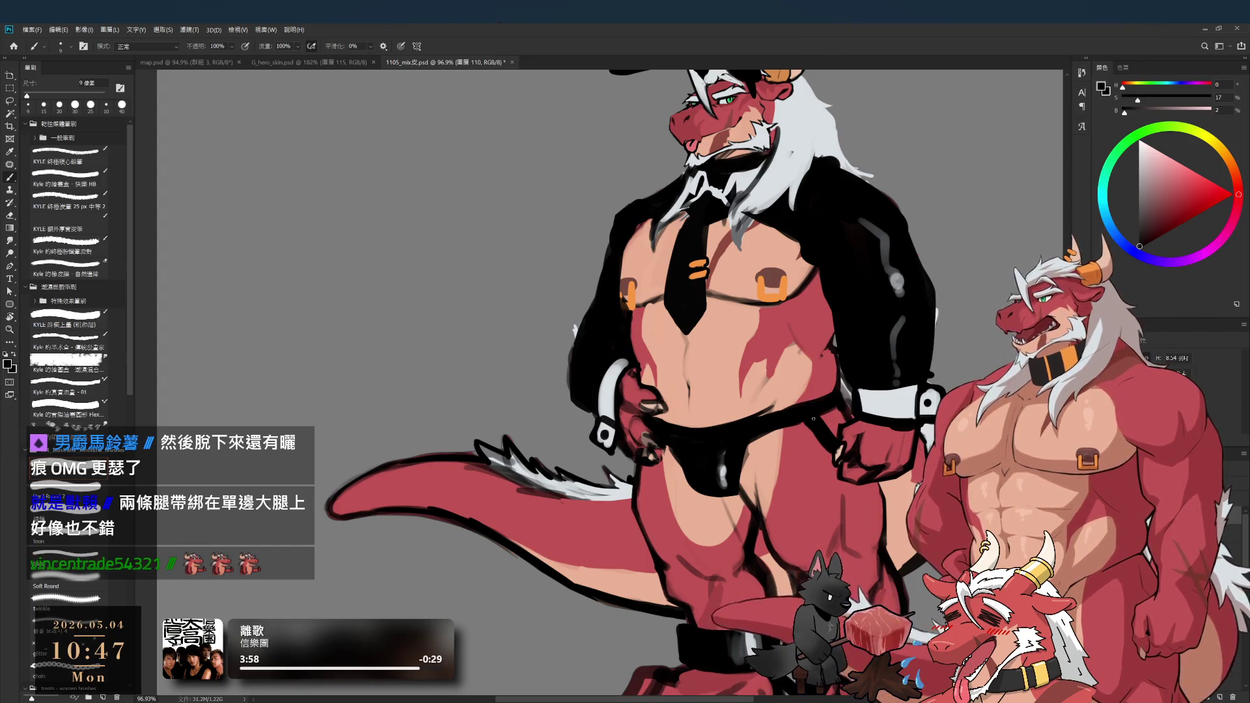
pyautogui.scroll(-2, 762, 477)
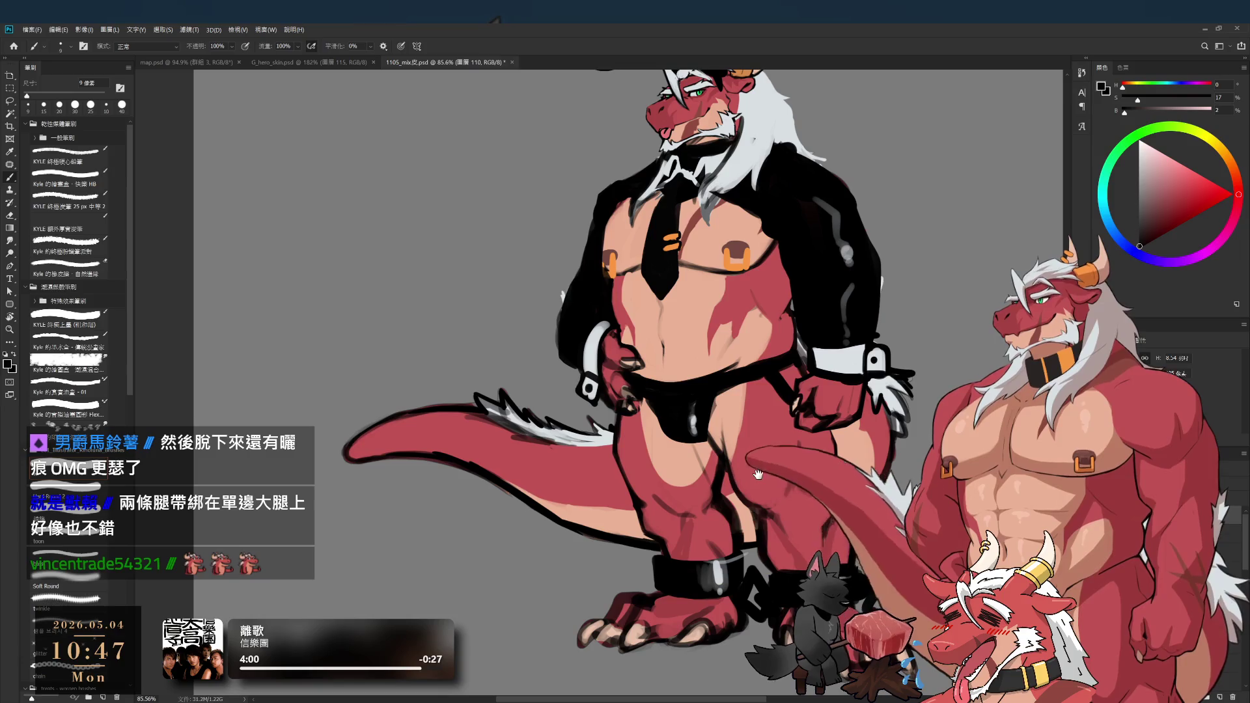
pyautogui.moveTo(794, 433); pyautogui.dragTo(753, 460)
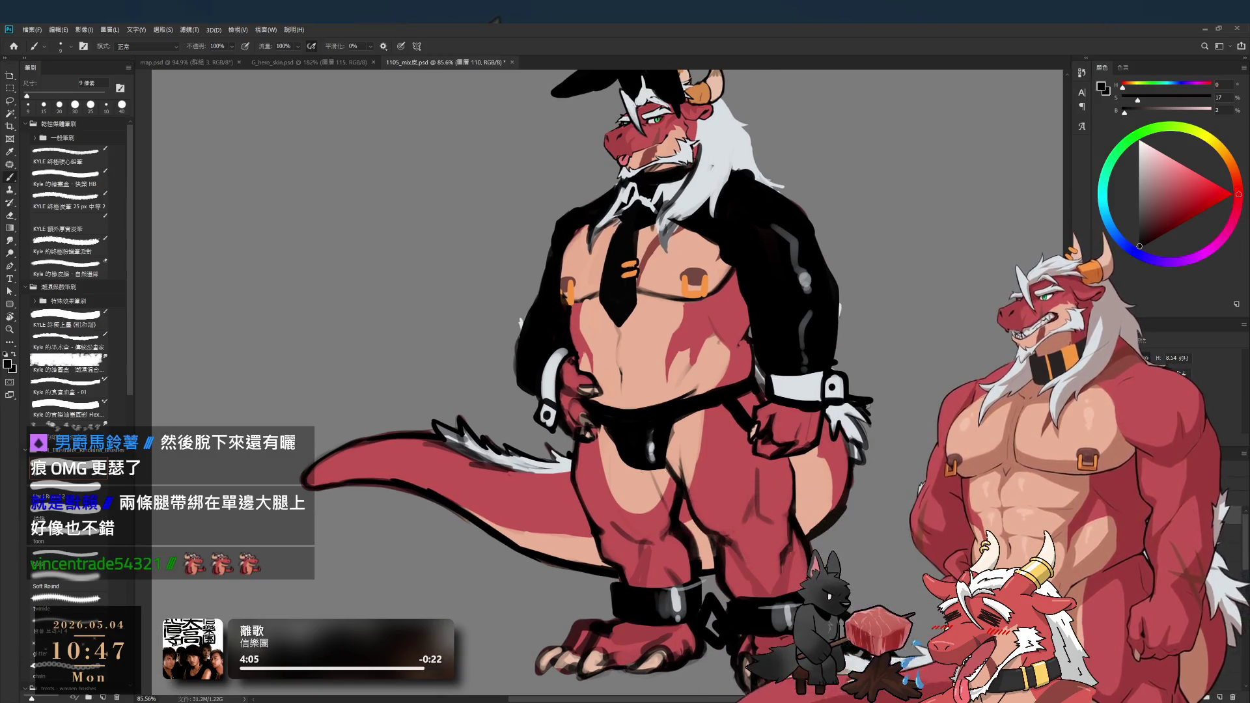
# - Paint a dark strap across the dragon's thigh with a 40 px brush
pyautogui.press(']')
pyautogui.press(']')
pyautogui.press(']')
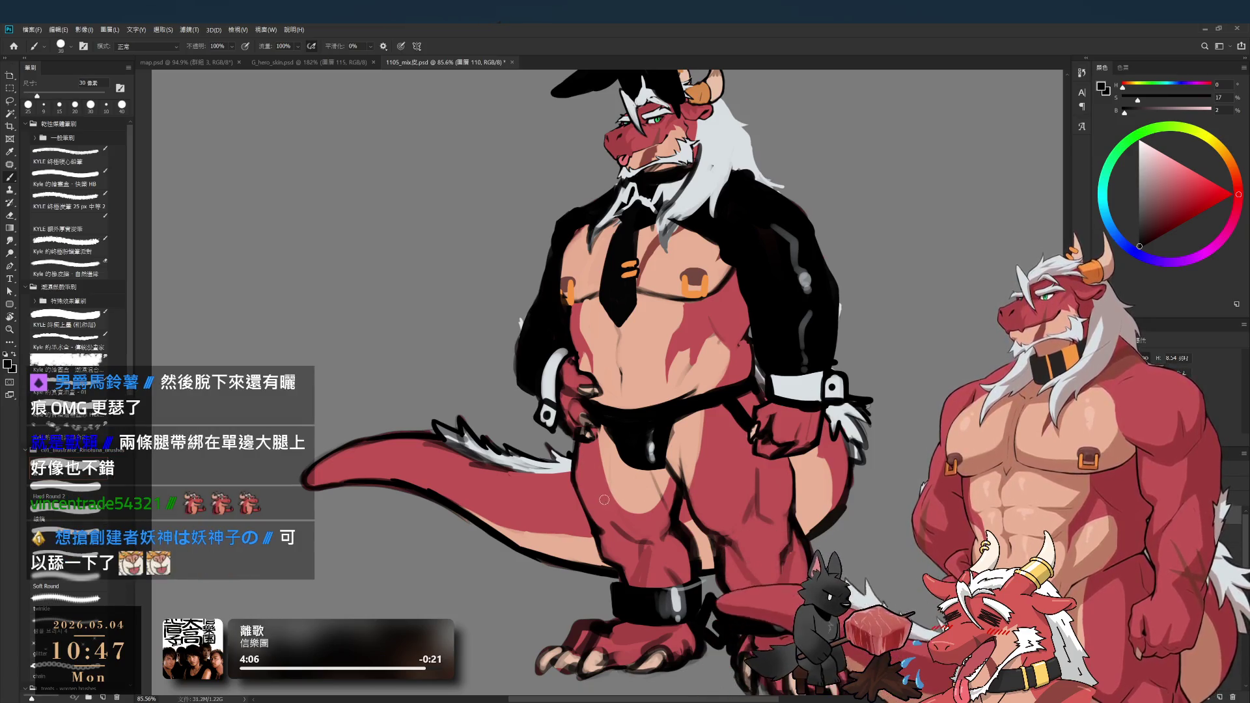
pyautogui.press(']')
pyautogui.moveTo(578, 484); pyautogui.dragTo(663, 493)
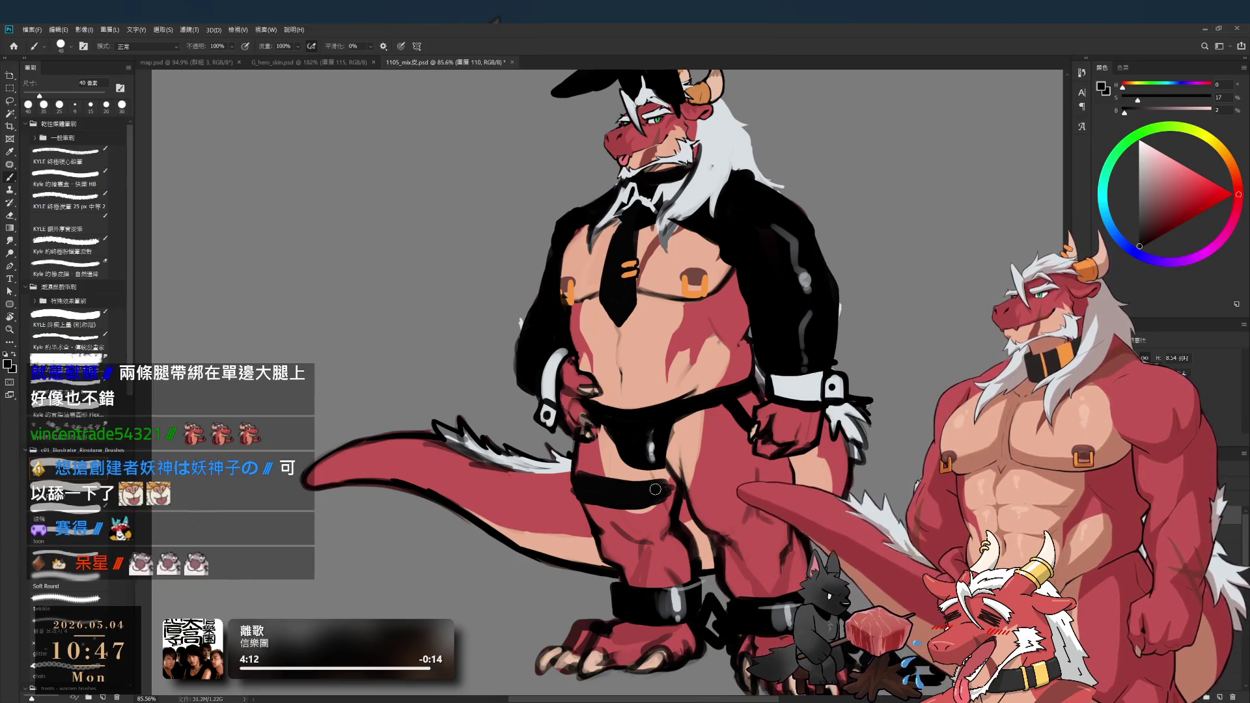
# - Erase the strap's top edge to make it thinner, then return to the brush
pyautogui.press('e')
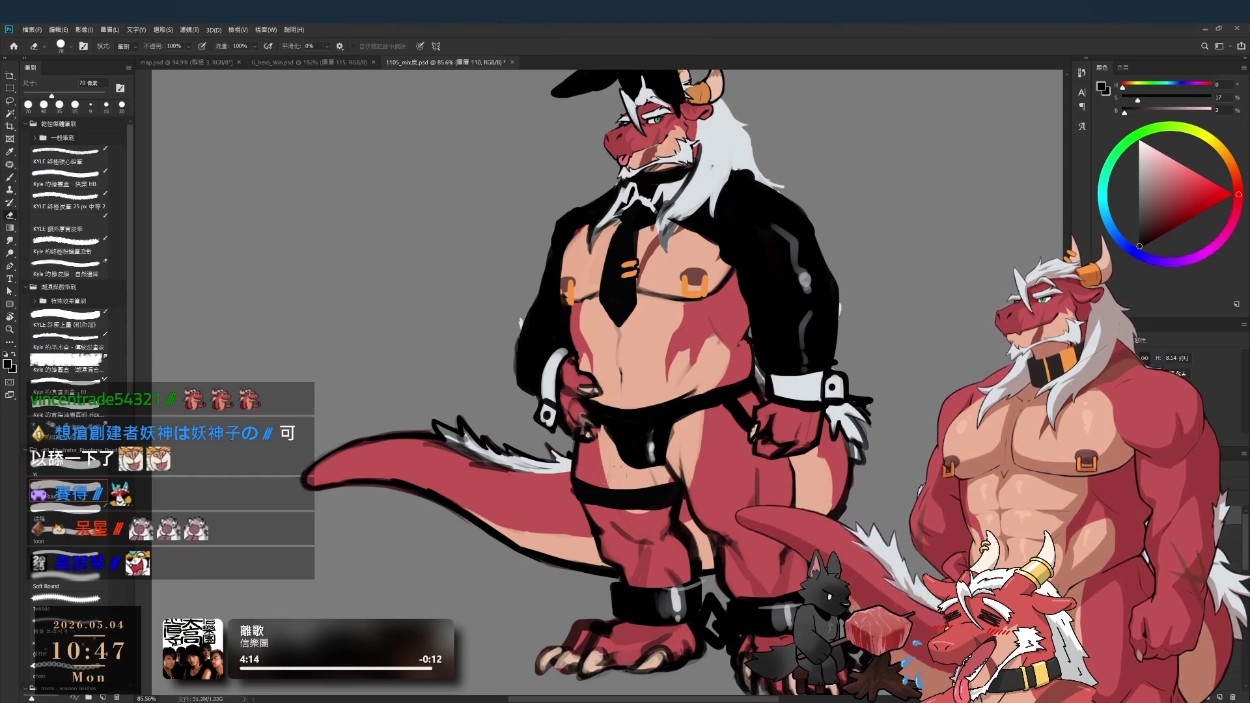
pyautogui.moveTo(582, 471); pyautogui.dragTo(687, 472)
pyautogui.hotkey('ctrl', 'z')
pyautogui.press('[')
pyautogui.press('[')
pyautogui.moveTo(579, 472); pyautogui.dragTo(663, 469)
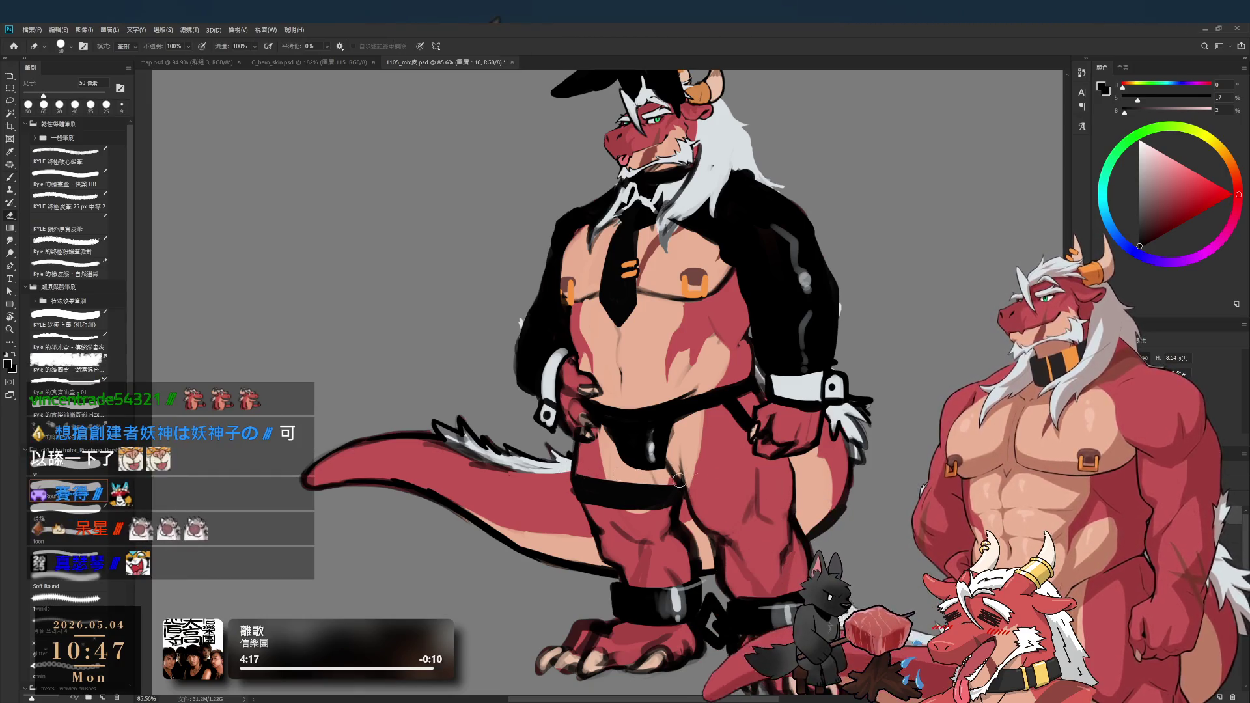
pyautogui.press('b')
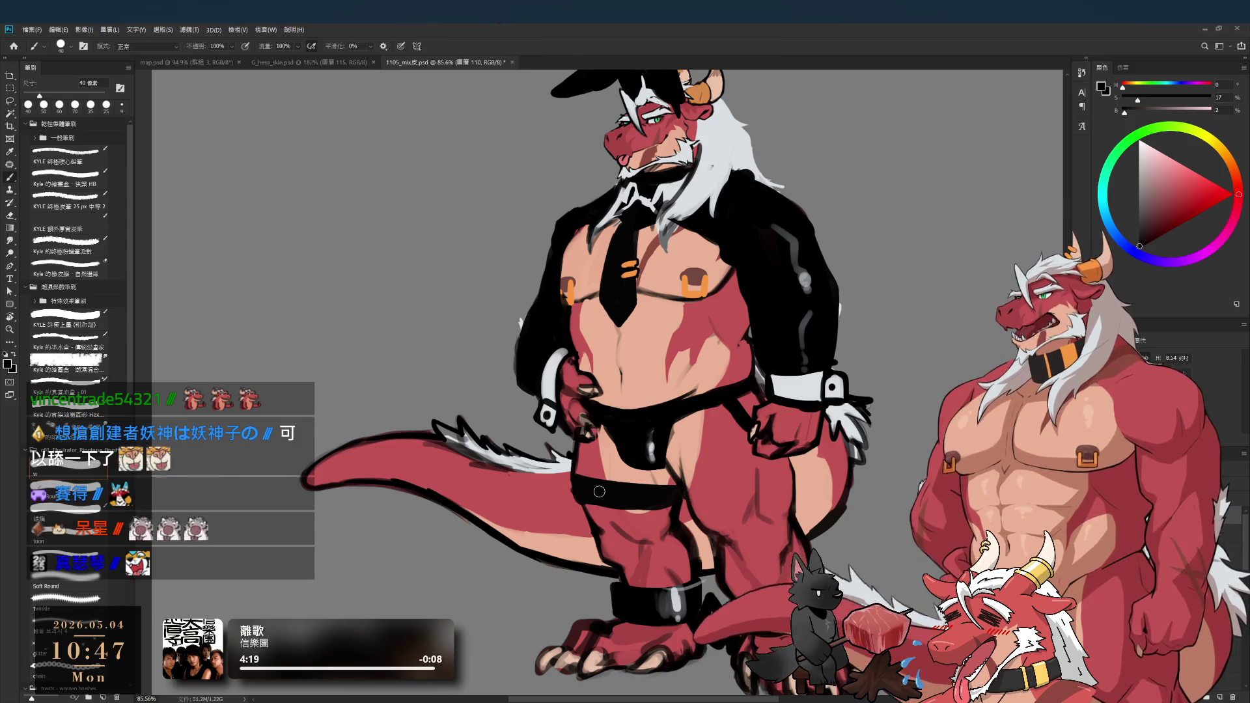
pyautogui.scroll(5, 593, 458)
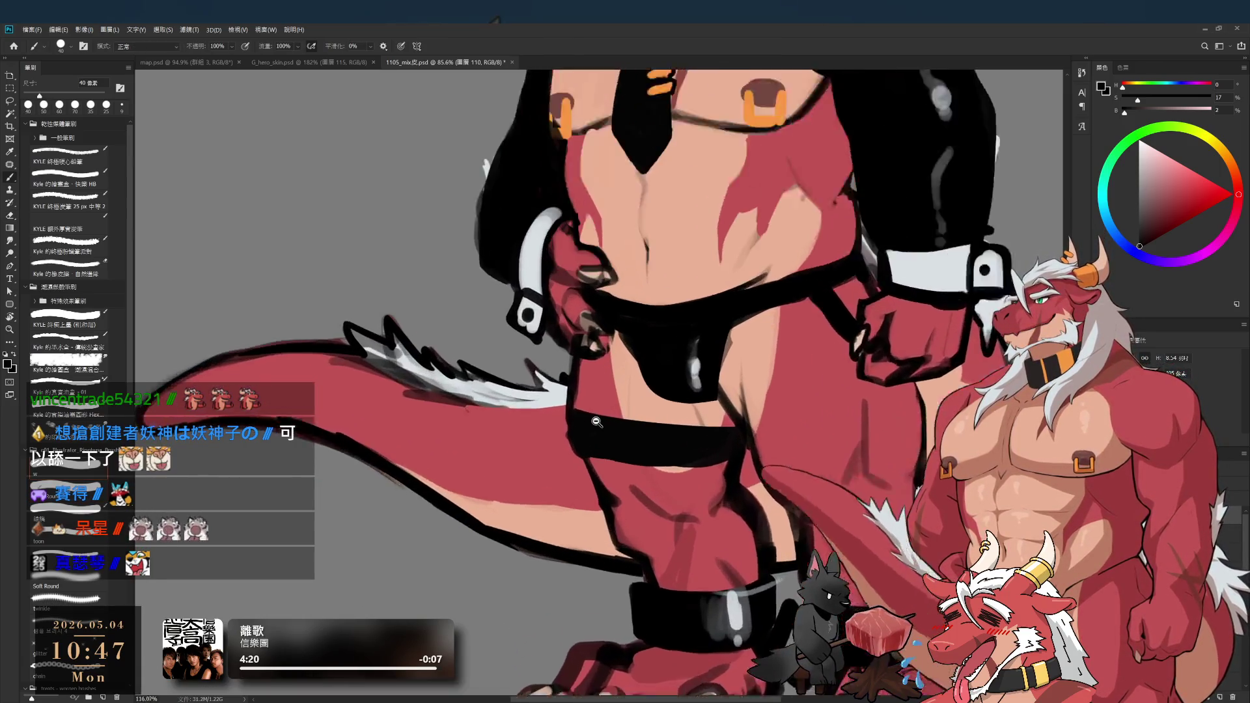
# - Extend the black leg outline down the thigh with a smaller brush
pyautogui.keyDown('alt'); pyautogui.click(565, 426); pyautogui.keyUp('alt')
pyautogui.press('[')
pyautogui.press('[')
pyautogui.press('[')
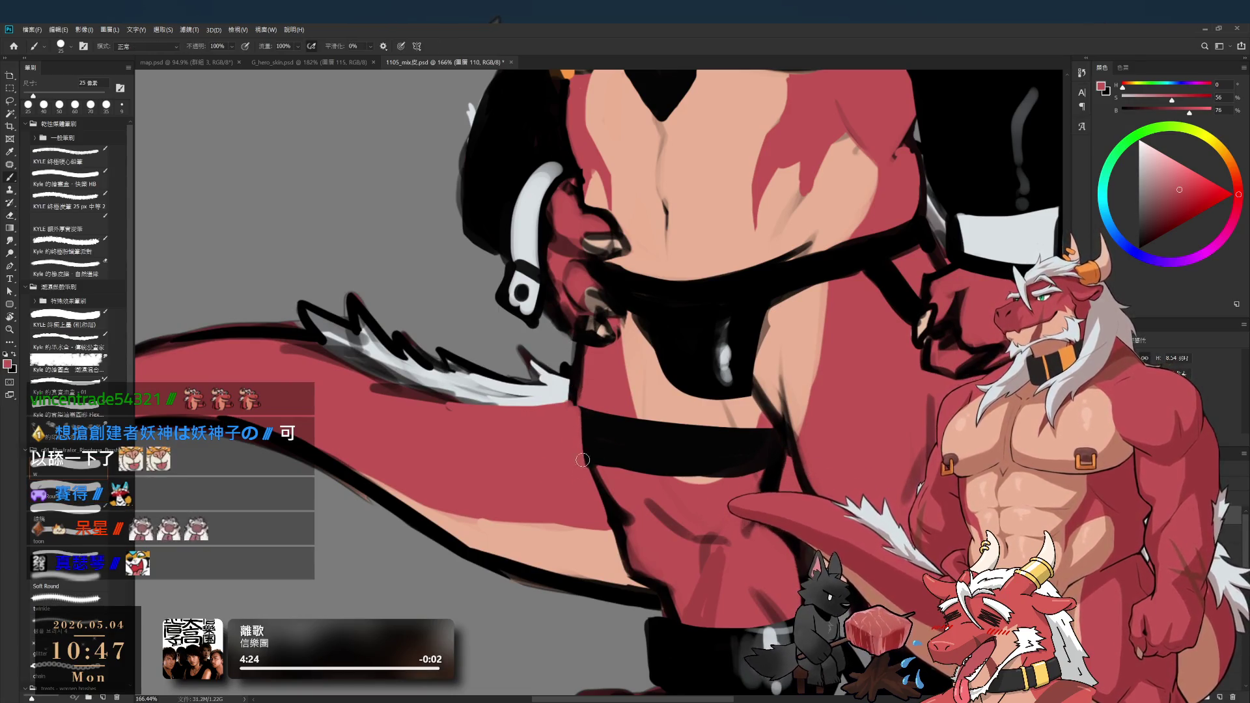
pyautogui.keyDown('alt'); pyautogui.click(579, 371); pyautogui.keyUp('alt')
pyautogui.moveTo(576, 373); pyautogui.dragTo(581, 411)
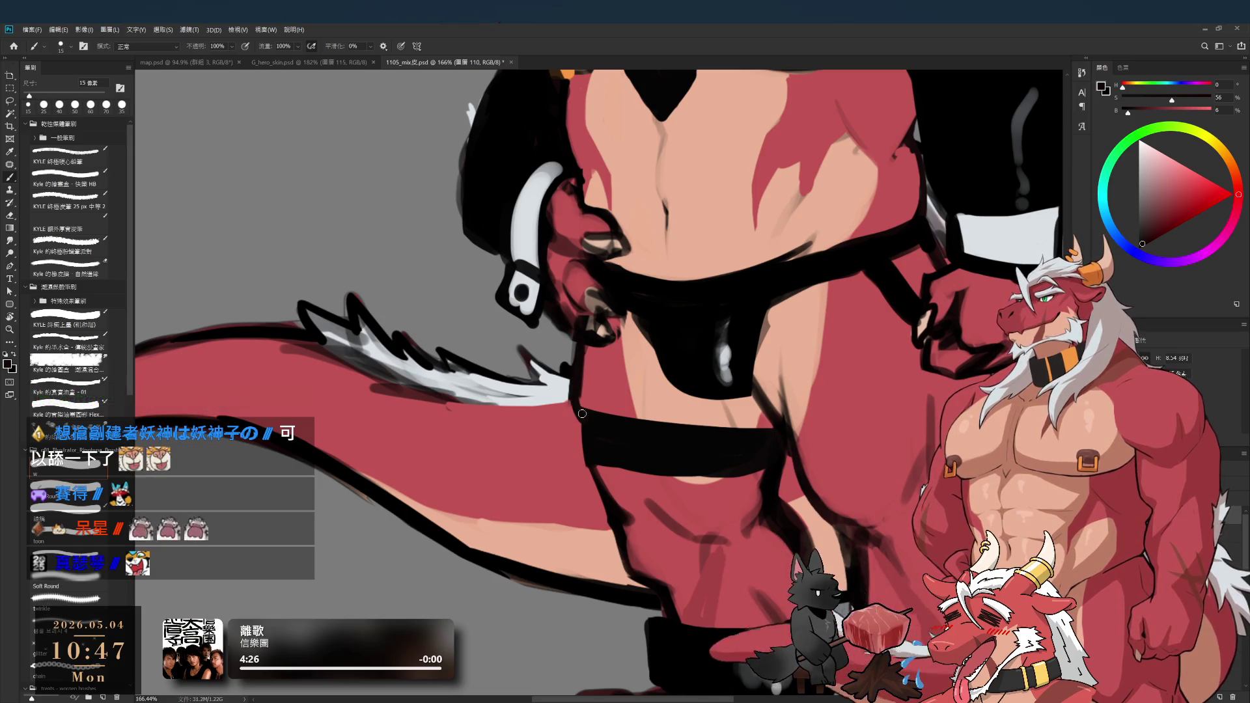
pyautogui.keyDown('alt'); pyautogui.click(592, 395); pyautogui.keyUp('alt')
pyautogui.press(']')
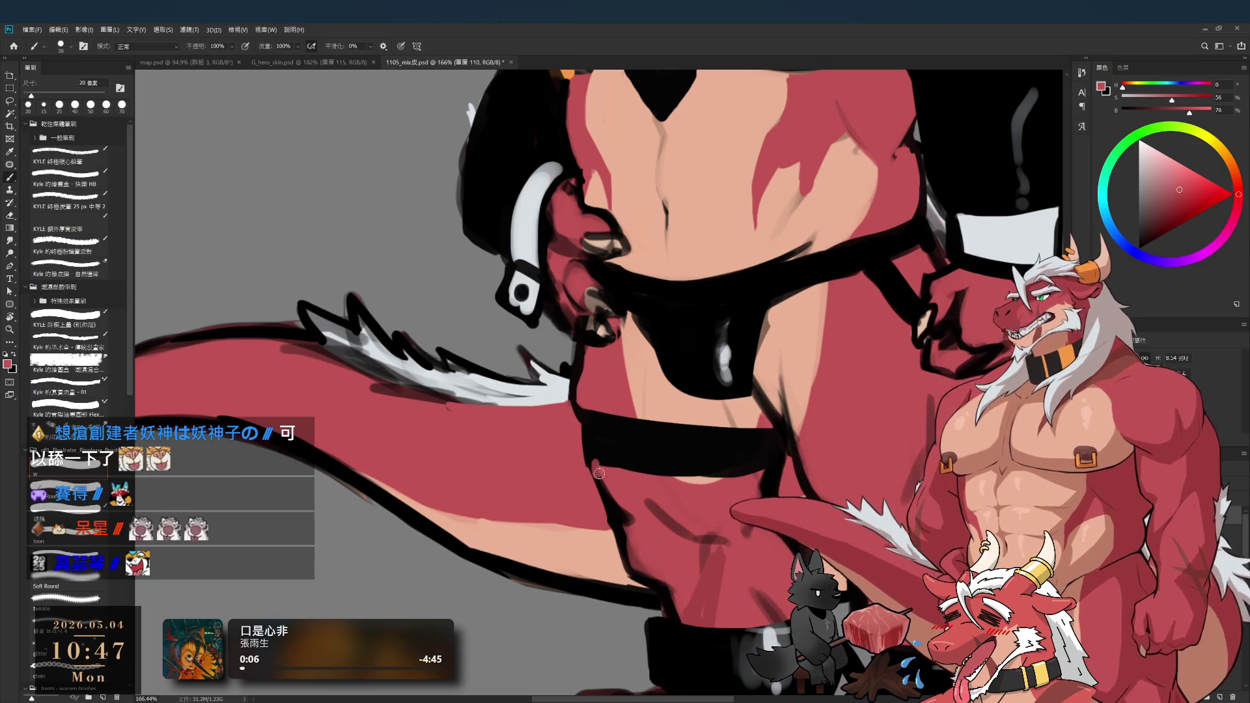
# - Paint near-black along the thigh band's left edge with a 15-20 px brush
pyautogui.keyDown('alt'); pyautogui.click(604, 442); pyautogui.keyUp('alt')
pyautogui.press('[')
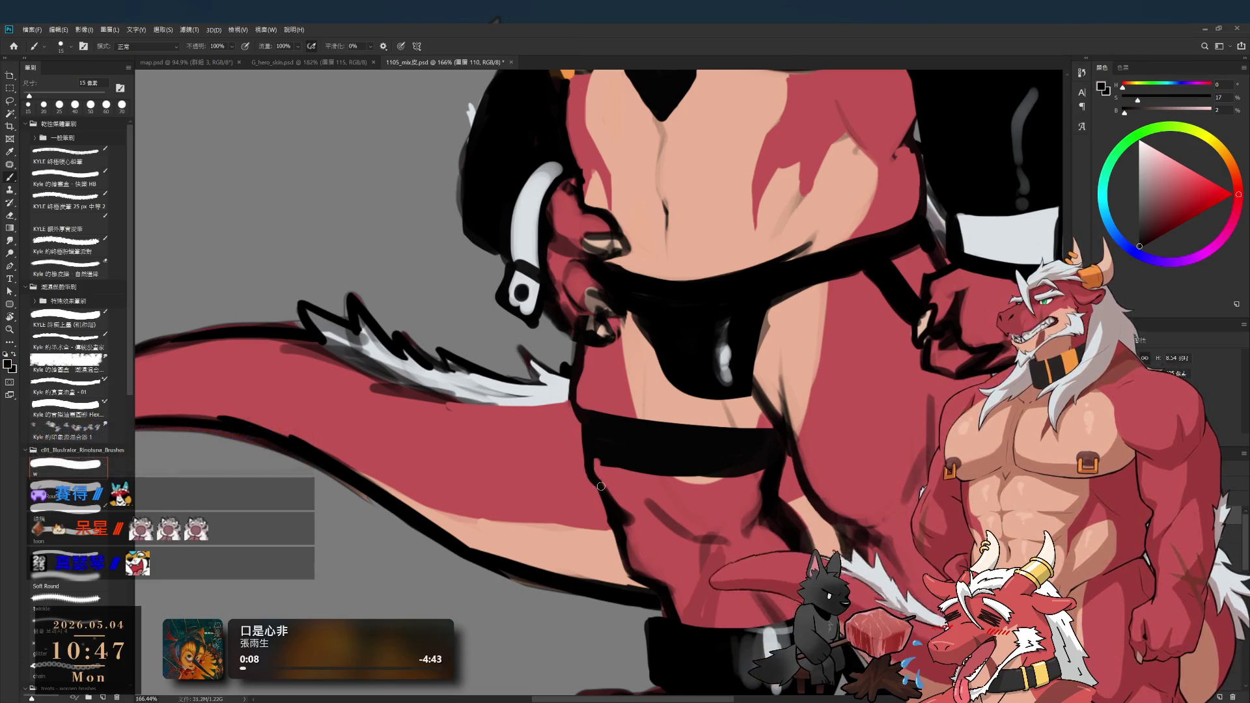
pyautogui.press(']')
pyautogui.keyDown('alt'); pyautogui.click(602, 395); pyautogui.keyUp('alt')
pyautogui.keyDown('alt'); pyautogui.click(591, 422); pyautogui.keyUp('alt')
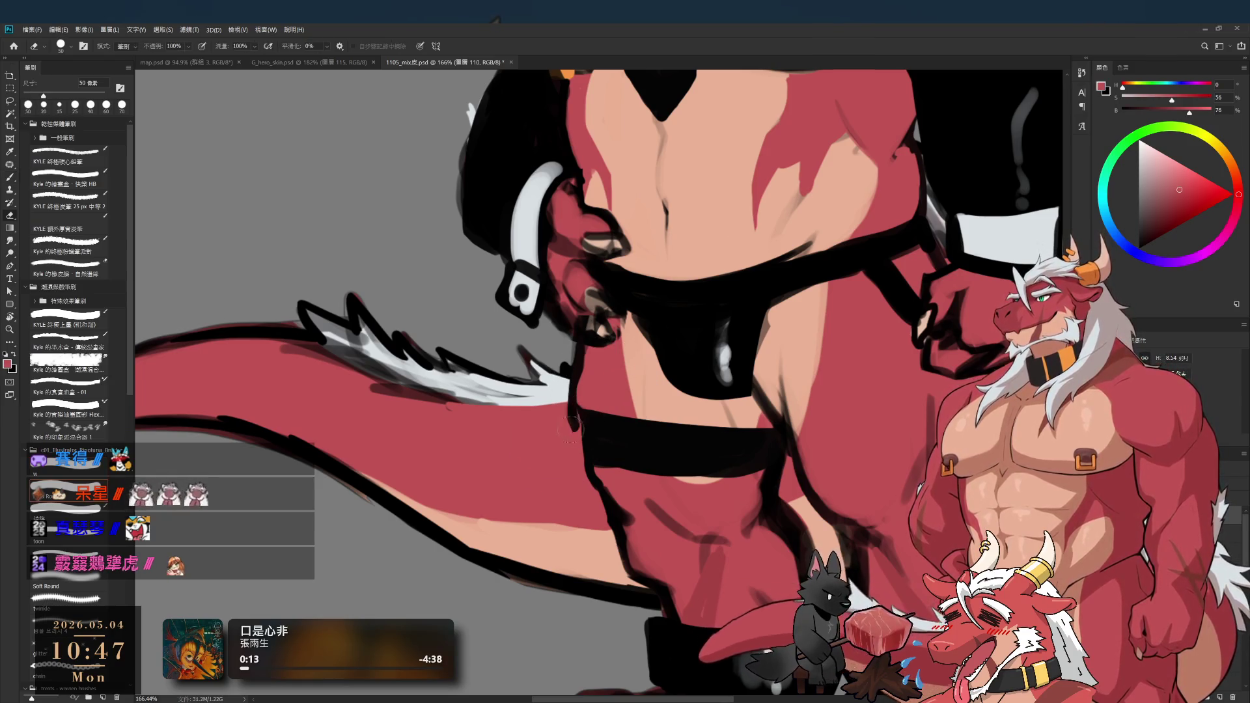
pyautogui.press('[')
pyautogui.moveTo(579, 410); pyautogui.dragTo(584, 453)
pyautogui.keyDown('alt'); pyautogui.click(606, 392); pyautogui.keyUp('alt')
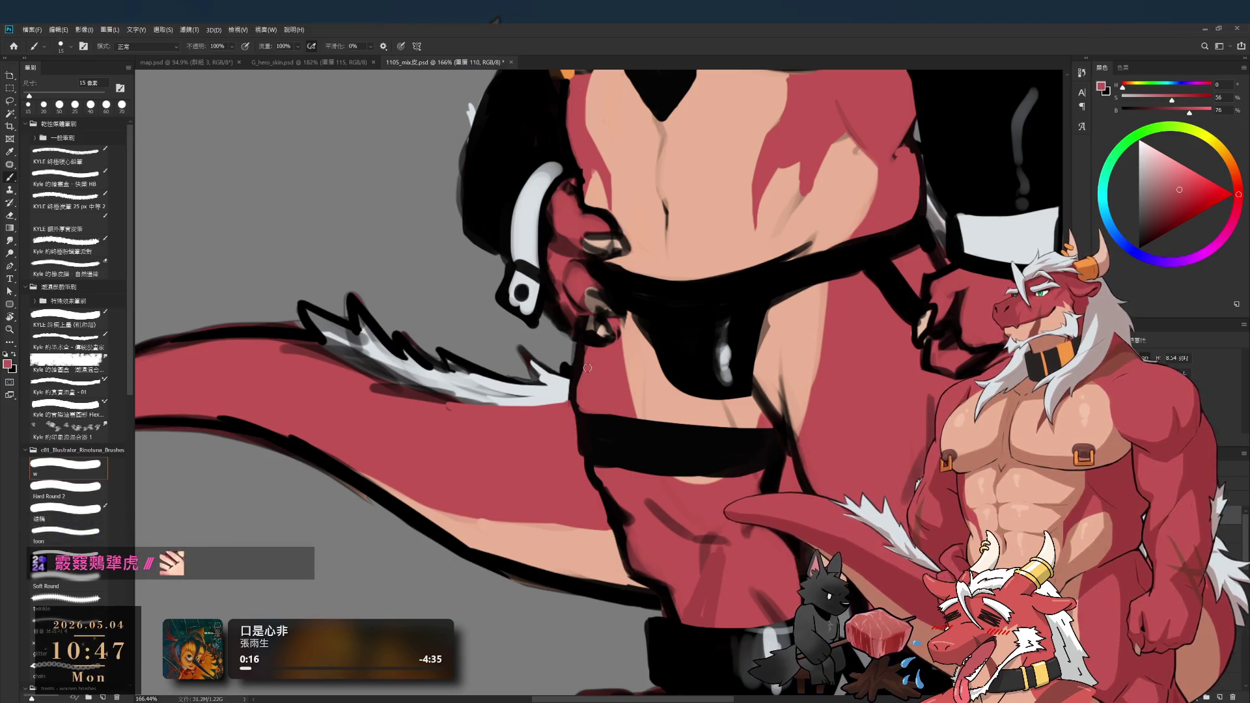
pyautogui.keyDown('alt'); pyautogui.click(577, 413); pyautogui.keyUp('alt')
pyautogui.scroll(-5, 585, 411)
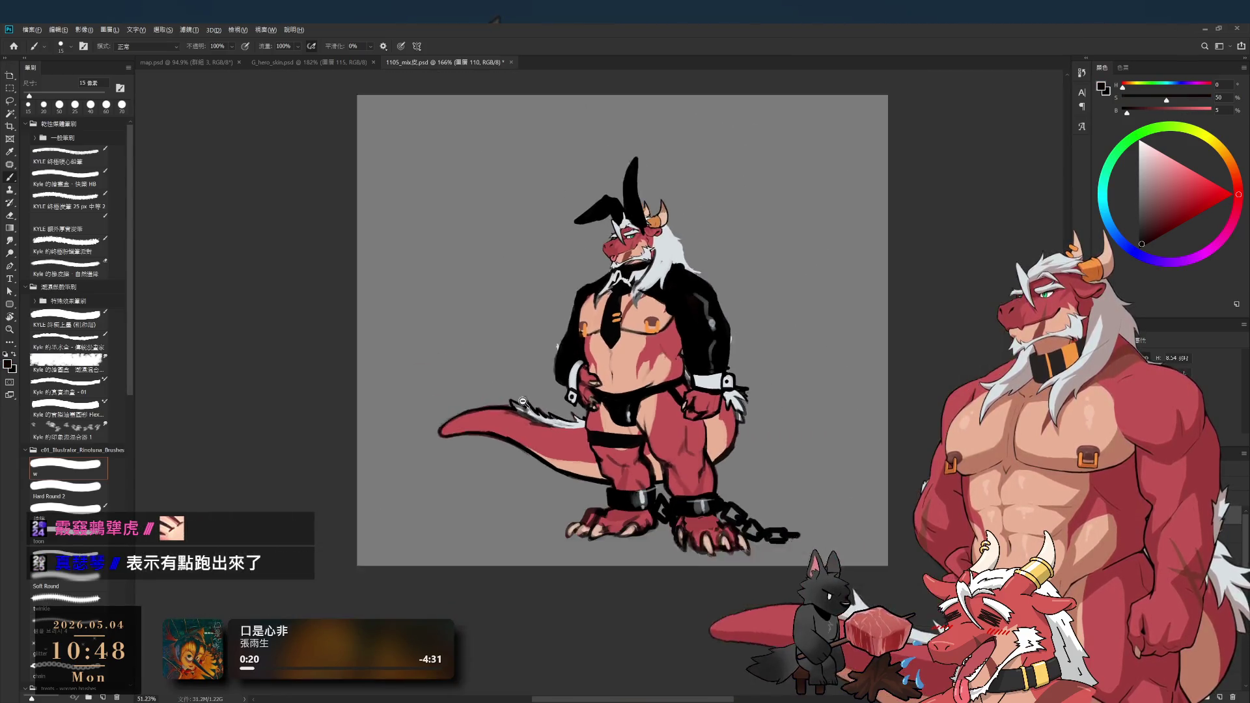
# - Paint a light-grey highlight stroke on the thigh strap with a 30 px brush
pyautogui.scroll(4, 599, 439)
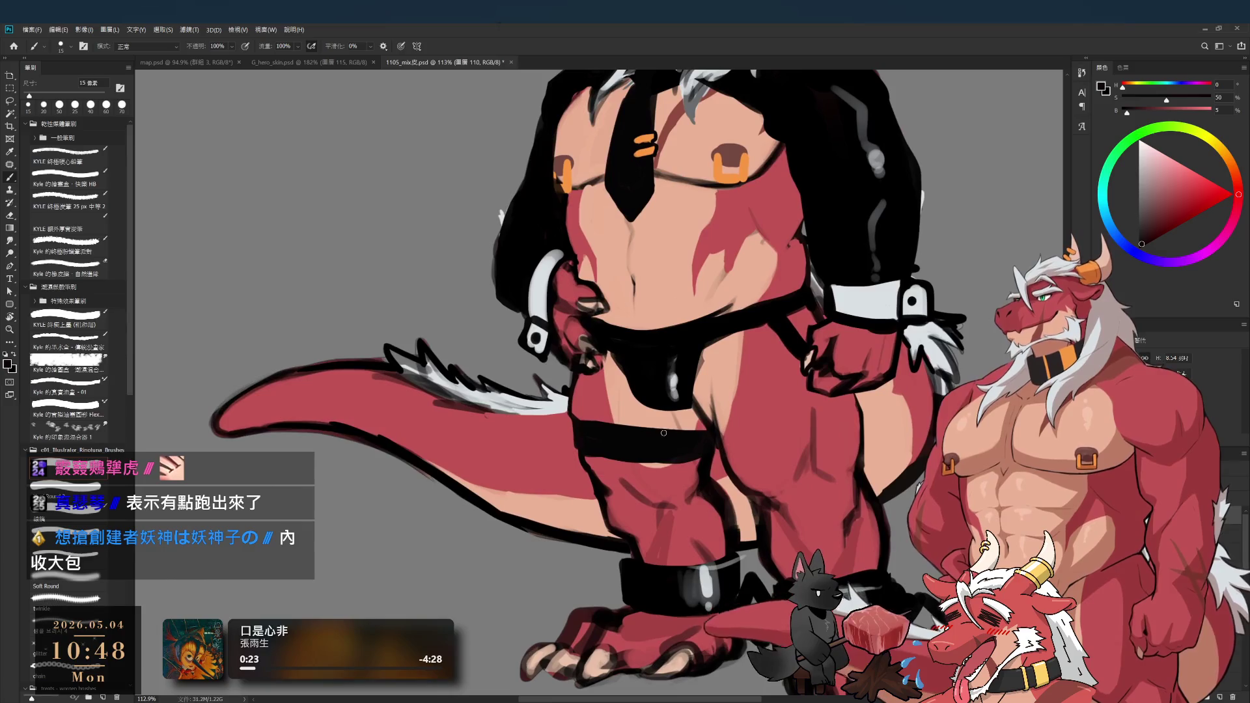
pyautogui.keyDown('alt'); pyautogui.click(677, 439); pyautogui.keyUp('alt')
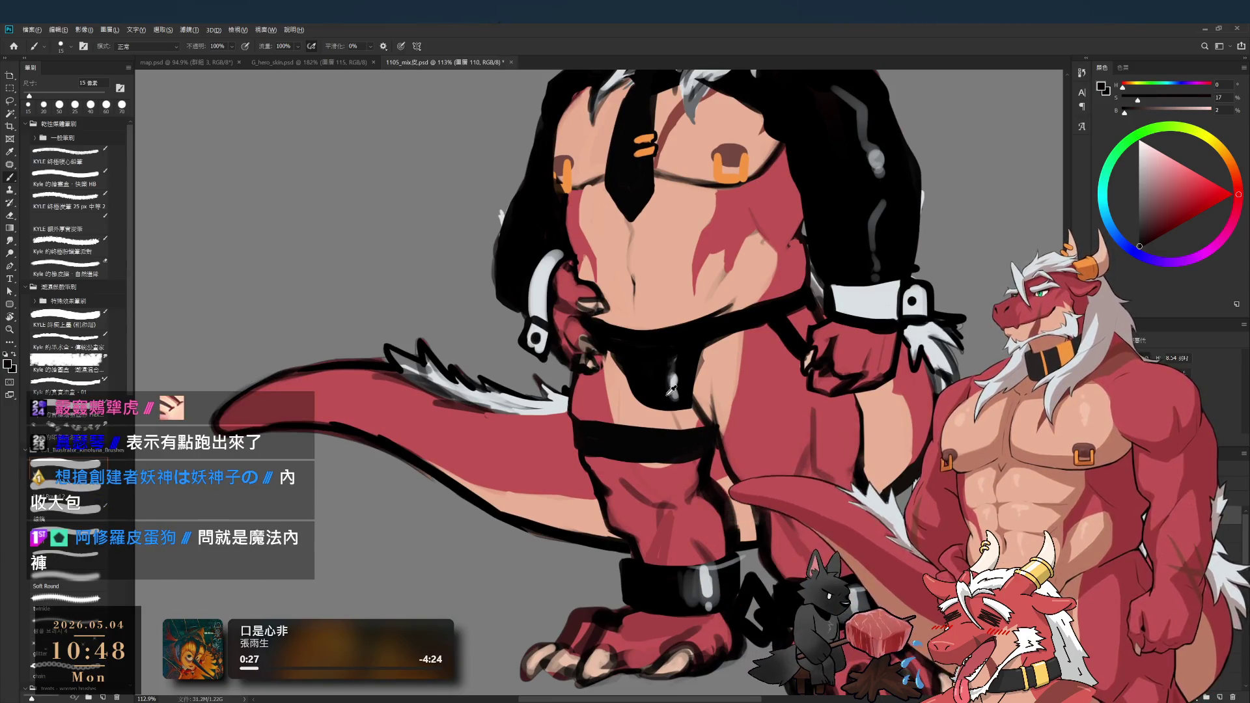
pyautogui.press('x')
pyautogui.press(']')
pyautogui.press(']')
pyautogui.press(']')
pyautogui.press(']')
pyautogui.moveTo(671, 462)
pyautogui.mouseDown()
pyautogui.moveTo(670, 435)
pyautogui.moveTo(669, 456)
pyautogui.mouseUp()
pyautogui.press('[')
pyautogui.press('[')
pyautogui.press('[')
# - Sample the strap's dark colour, reposition the view, and shrink the brush to 10 px
pyautogui.scroll(-10, 669, 470)
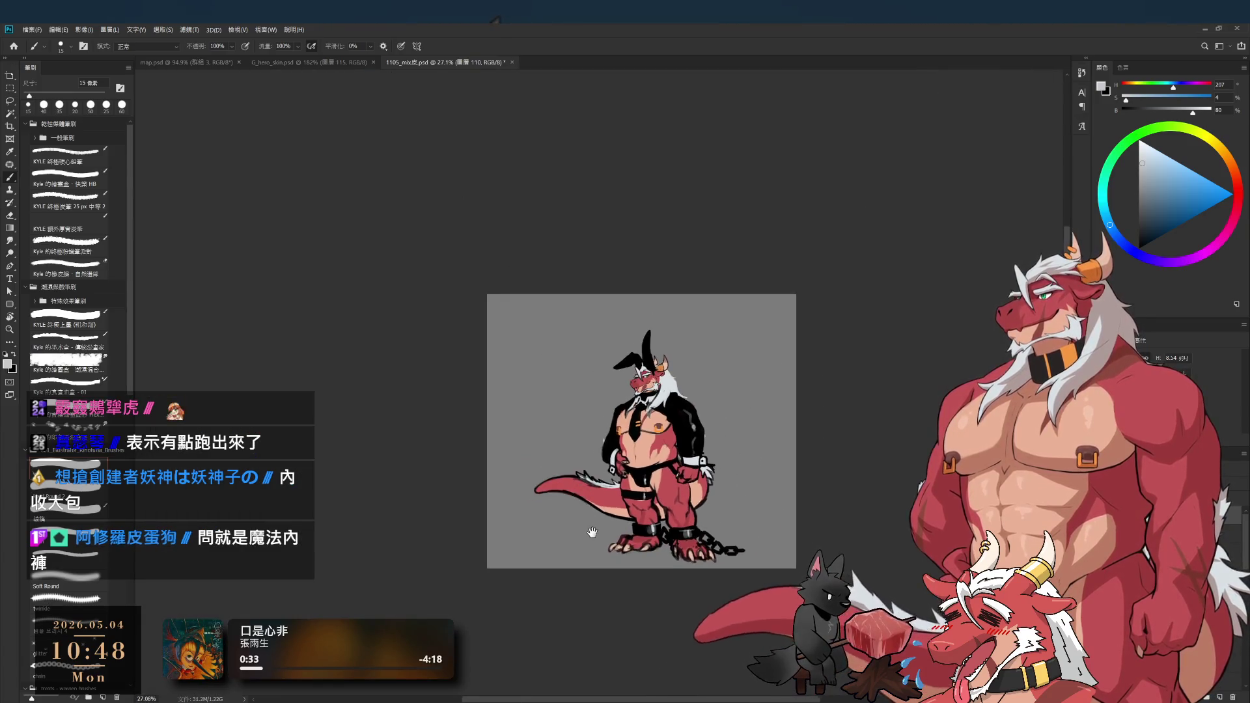
pyautogui.scroll(3, 651, 521)
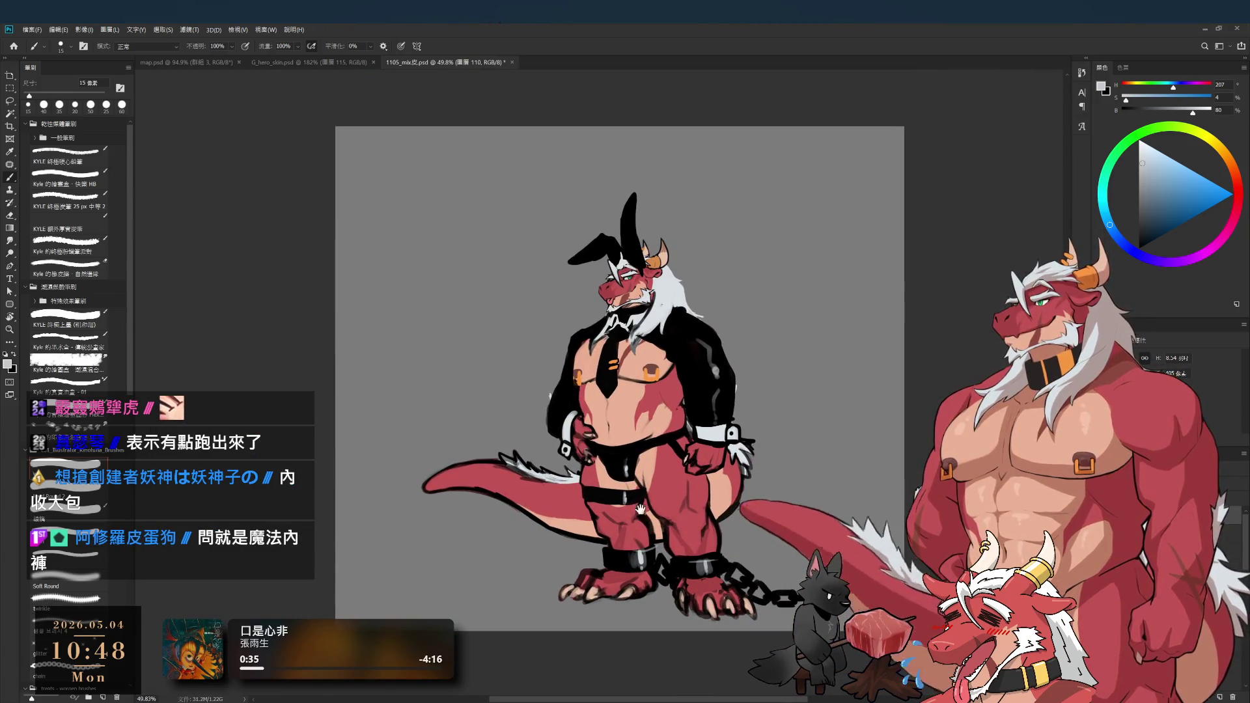
pyautogui.scroll(3, 680, 512)
pyautogui.scroll(-3, 681, 512)
pyautogui.scroll(1, 641, 488)
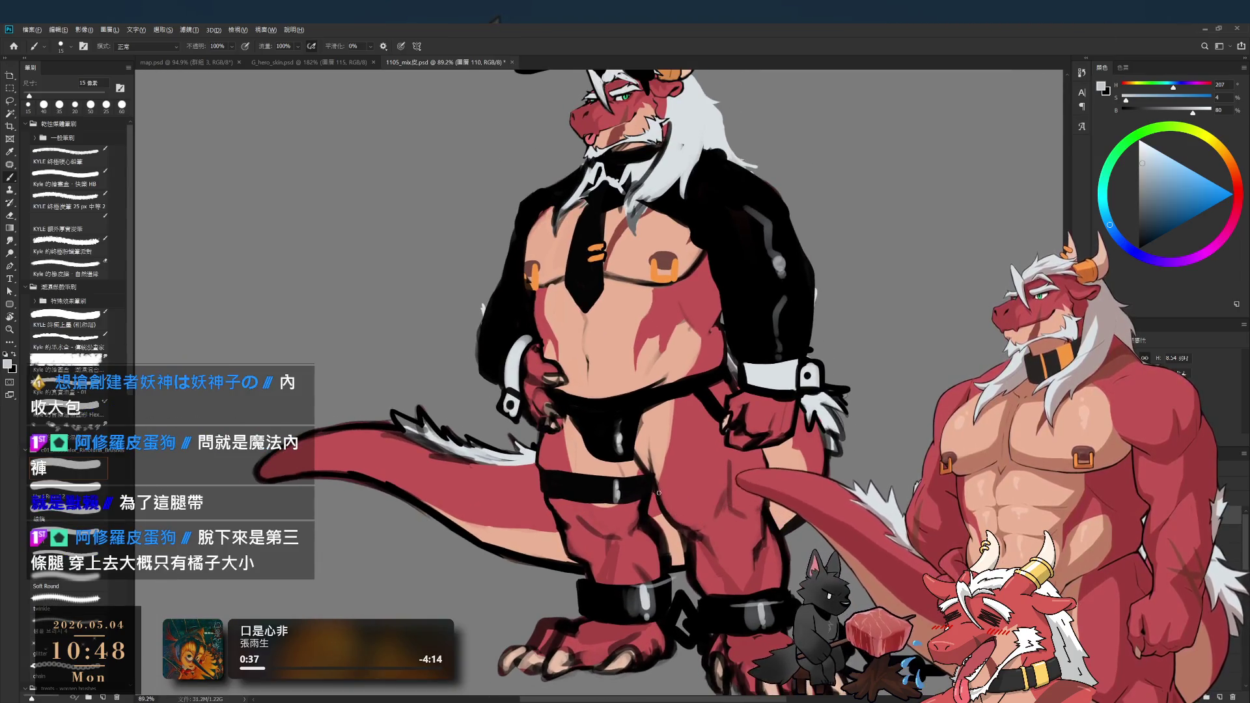
pyautogui.keyDown('alt'); pyautogui.click(637, 485); pyautogui.keyUp('alt')
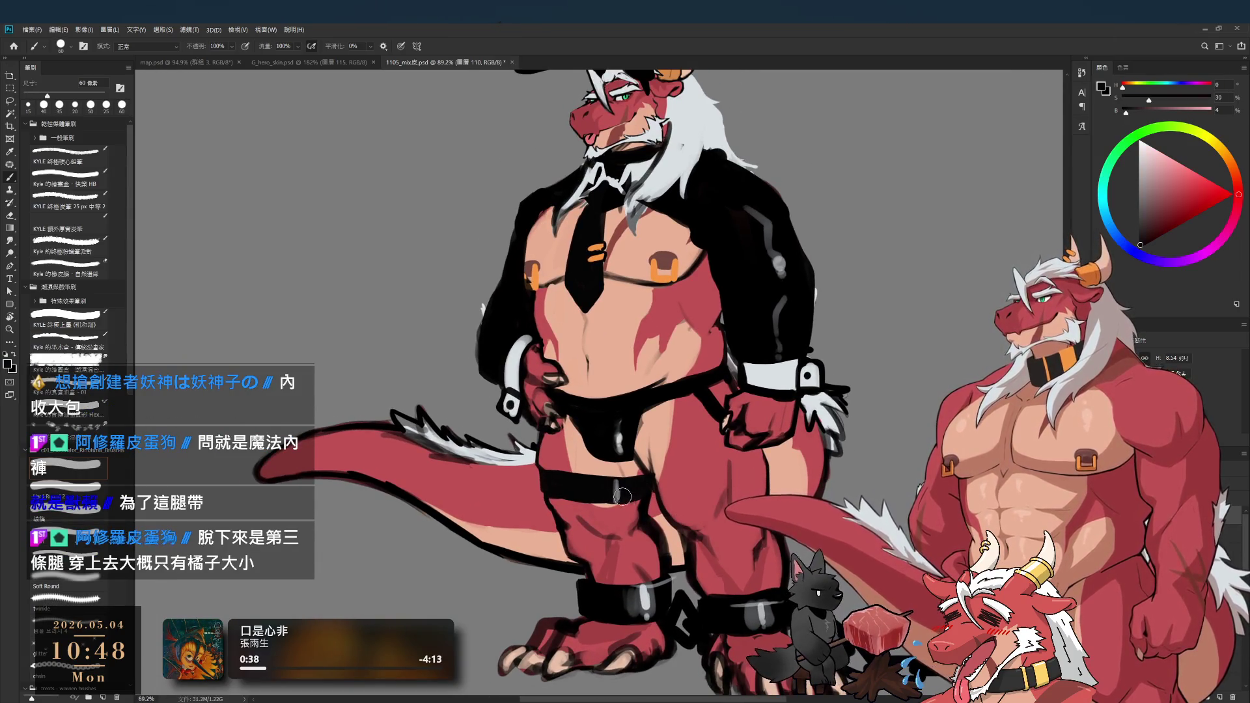
pyautogui.moveTo(629, 486); pyautogui.dragTo(554, 479)
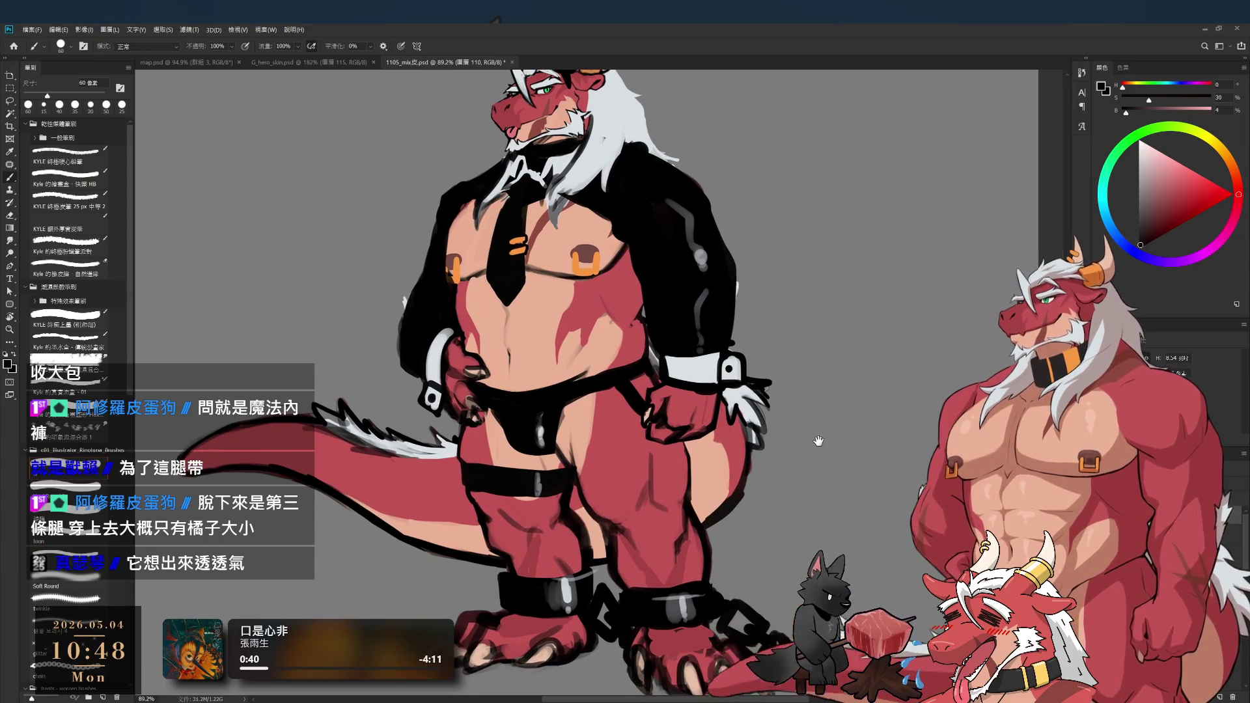
pyautogui.moveTo(816, 443); pyautogui.dragTo(834, 439)
pyautogui.scroll(-1, 814, 420)
pyautogui.scroll(1, 811, 410)
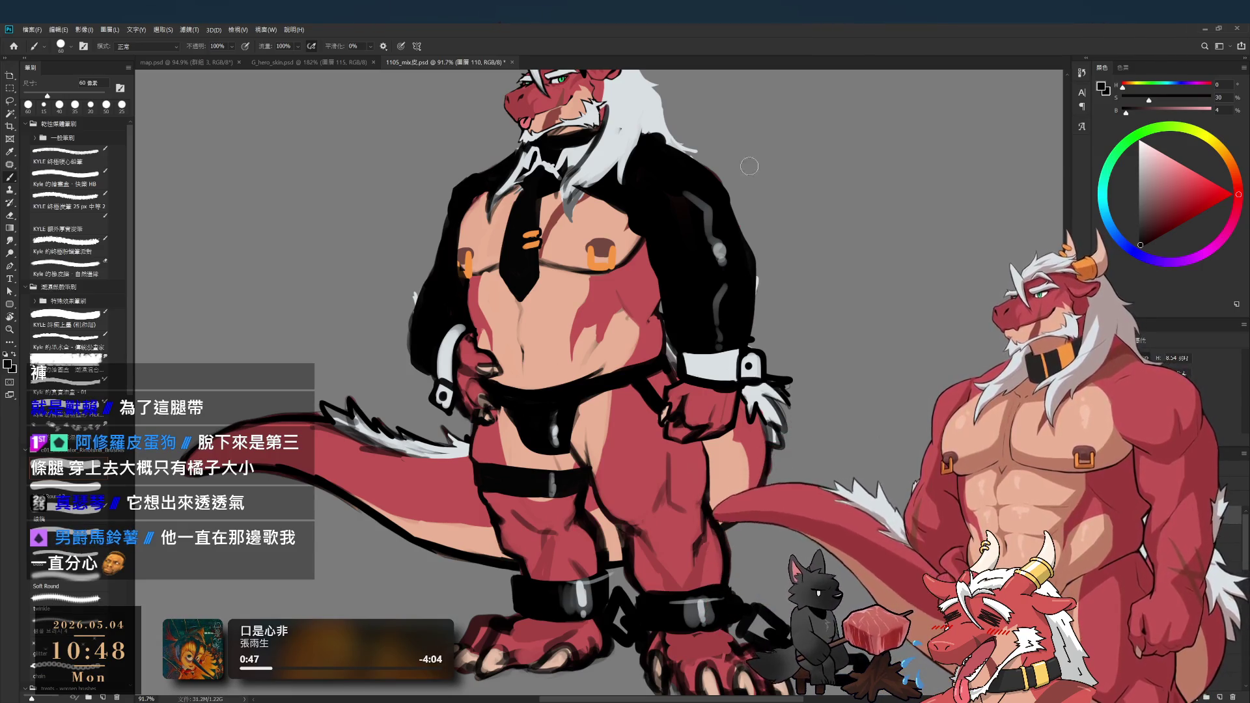
pyautogui.scroll(-3, 800, 385)
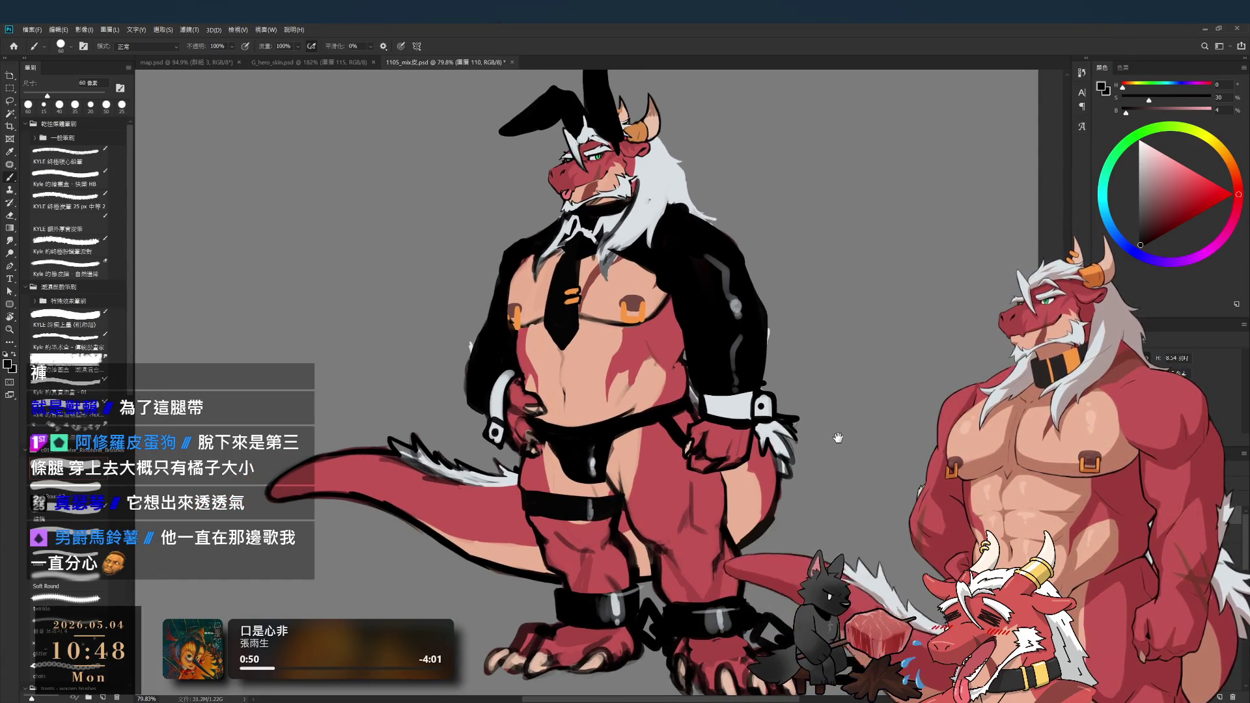
pyautogui.moveTo(840, 439); pyautogui.dragTo(808, 431)
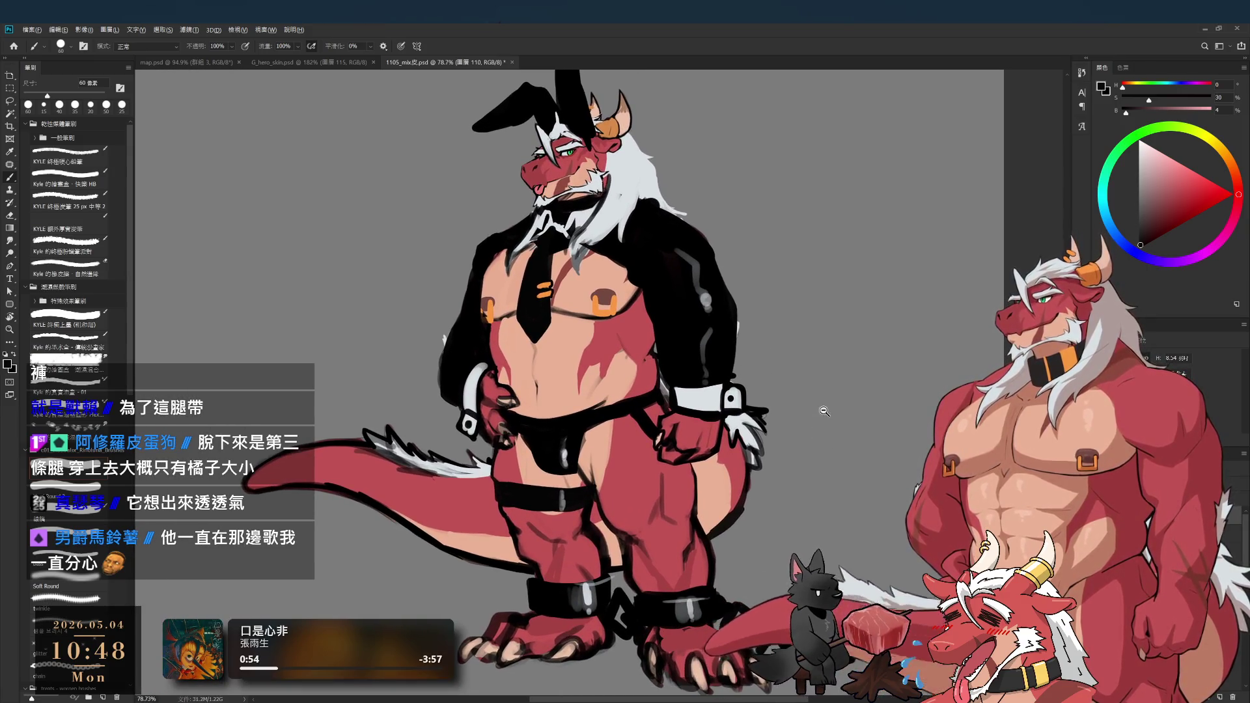
pyautogui.scroll(-4, 824, 412)
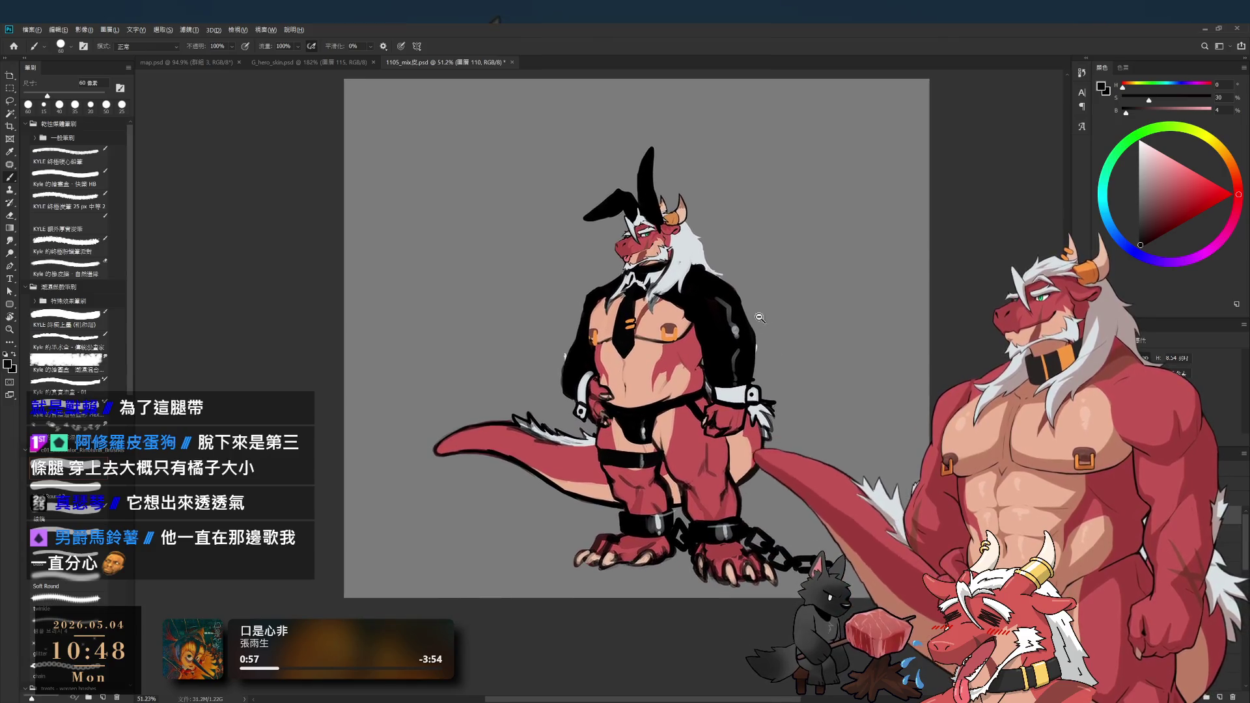
pyautogui.scroll(4, 763, 323)
pyautogui.press('[')
pyautogui.press('[')
pyautogui.press('[')
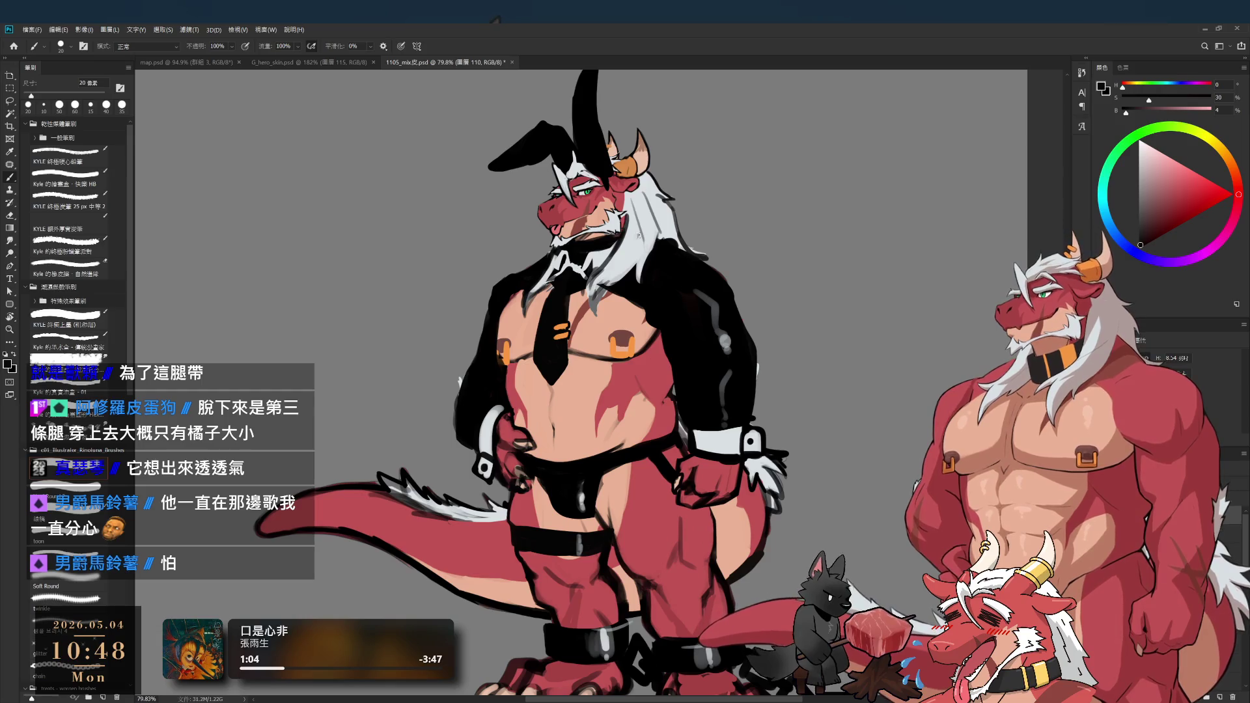
pyautogui.scroll(2, 587, 174)
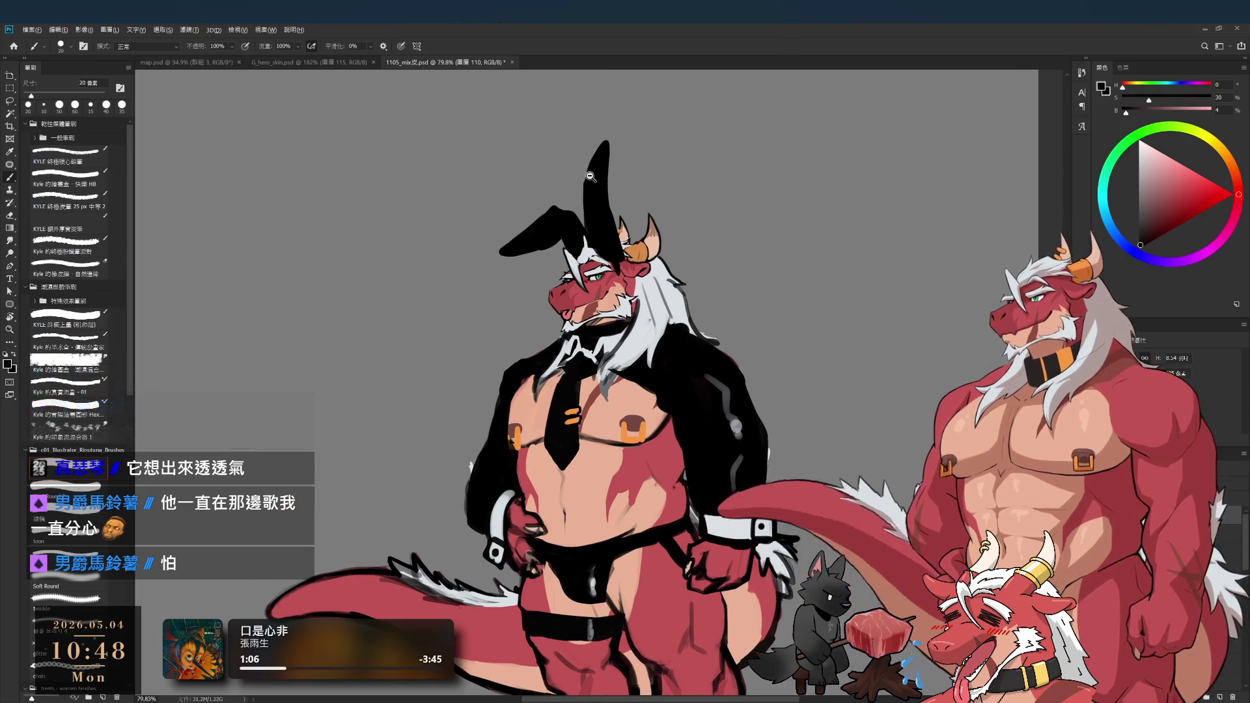
# - Erase the bunny ear's left edge with a 35 px eraser, then repaint it in black with a 30 px brush
pyautogui.scroll(2, 586, 175)
pyautogui.press('e')
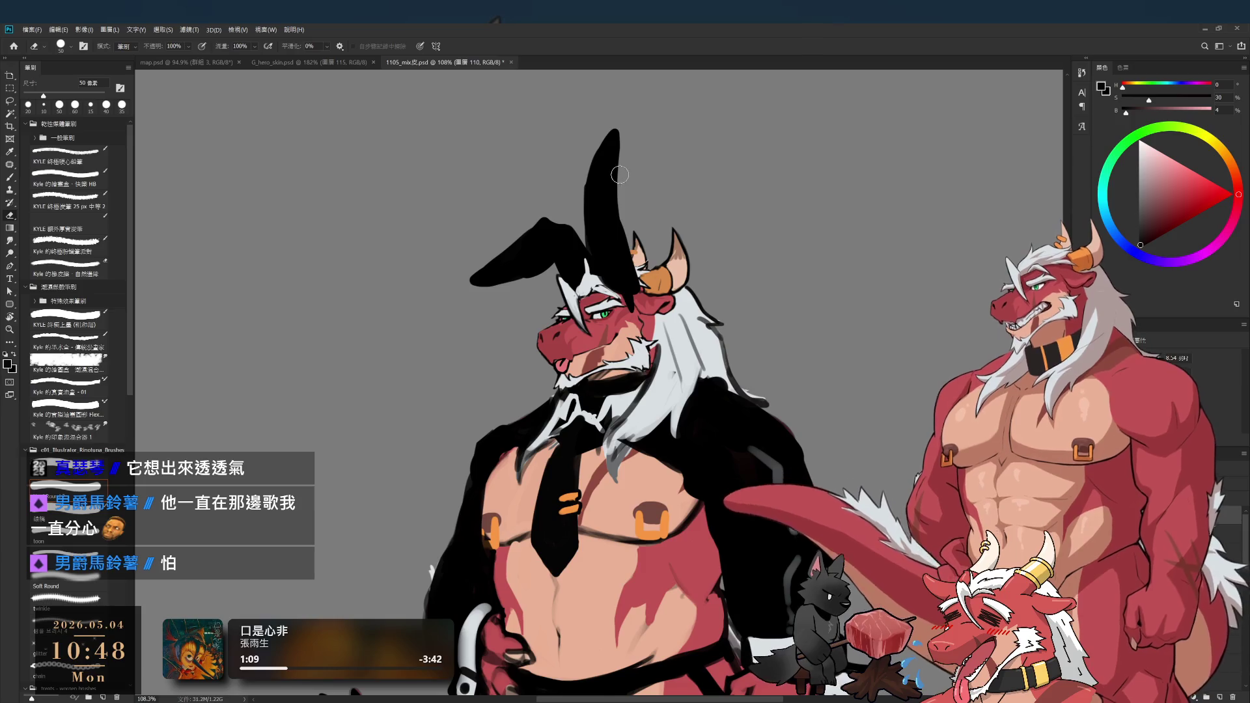
pyautogui.press('[')
pyautogui.press('[')
pyautogui.press('[')
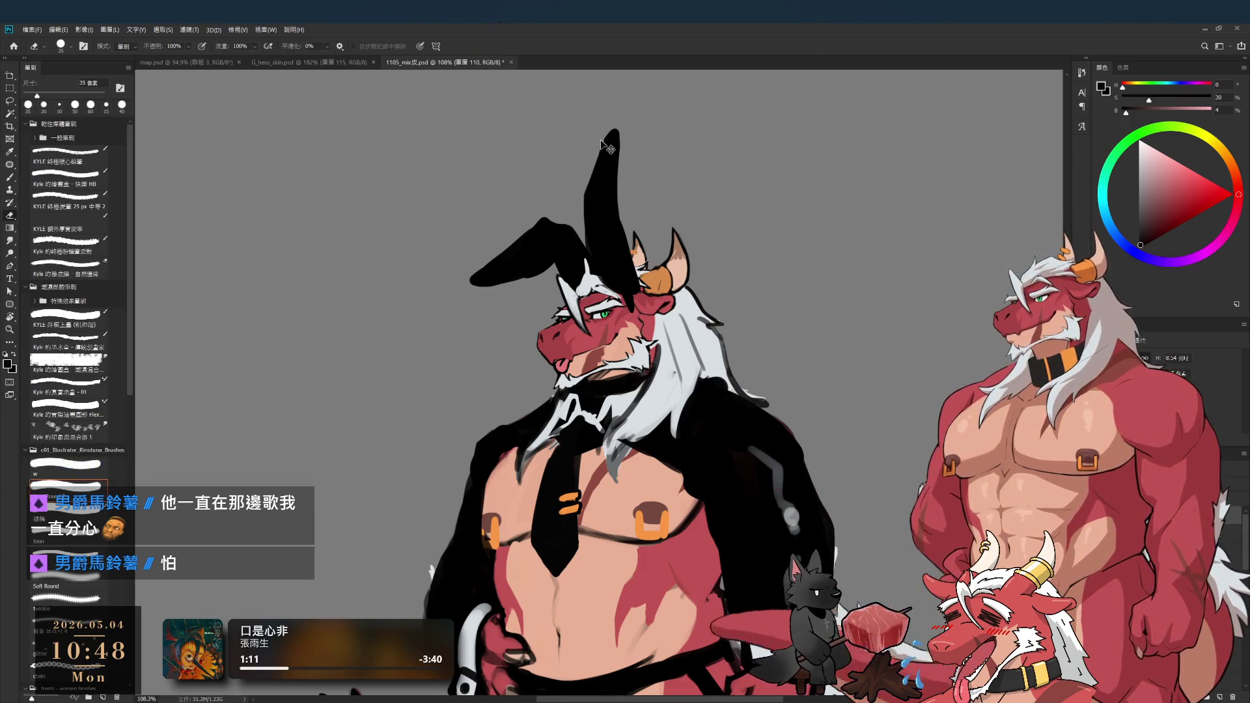
pyautogui.moveTo(589, 166); pyautogui.dragTo(586, 212)
pyautogui.press('b')
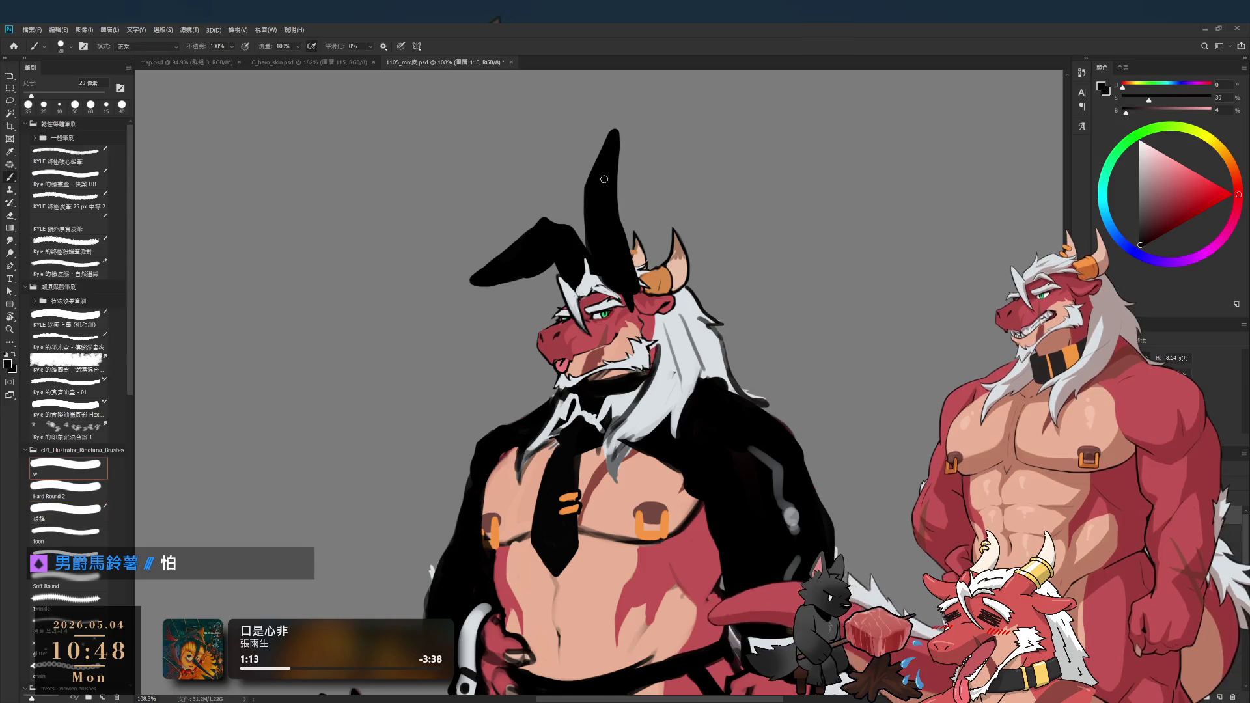
pyautogui.keyDown('alt'); pyautogui.click(605, 184); pyautogui.keyUp('alt')
pyautogui.press(']')
pyautogui.moveTo(610, 134)
pyautogui.mouseDown()
pyautogui.moveTo(585, 192)
pyautogui.moveTo(589, 247)
pyautogui.moveTo(589, 166)
pyautogui.mouseUp()
# - Widen the bunny ear's right edge with black paint
pyautogui.press('e')
pyautogui.press('b')
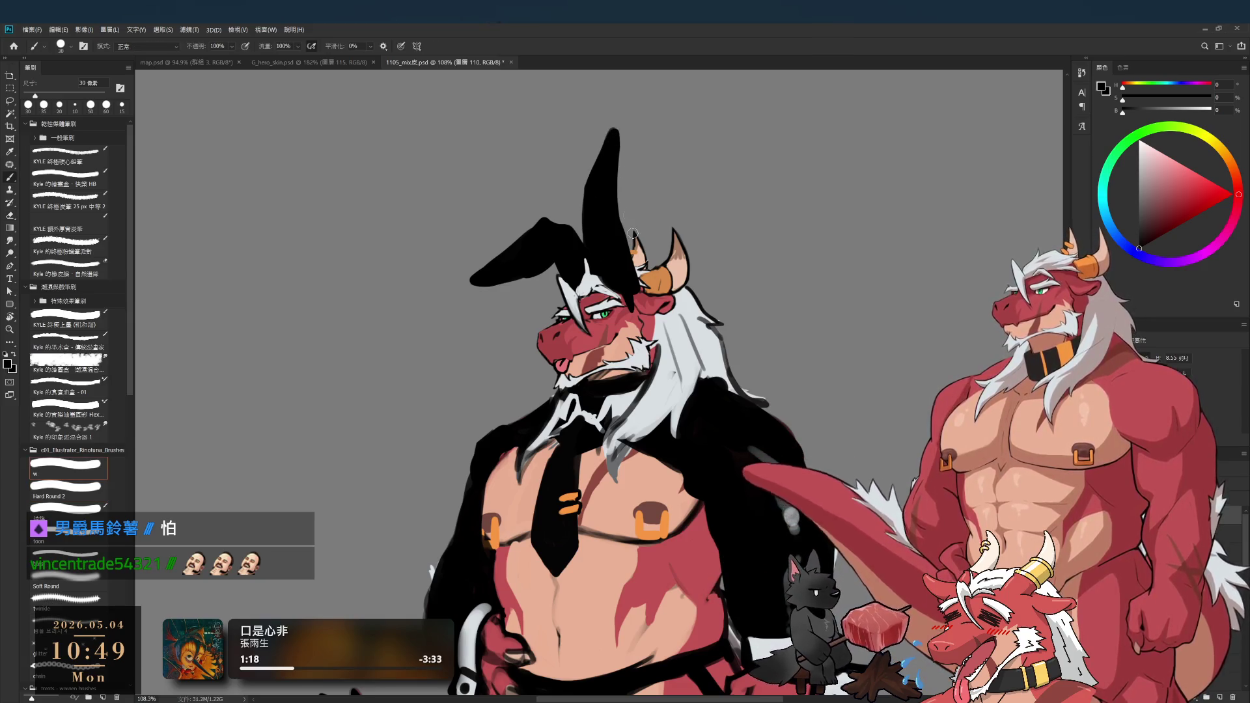
pyautogui.moveTo(617, 136); pyautogui.dragTo(619, 173)
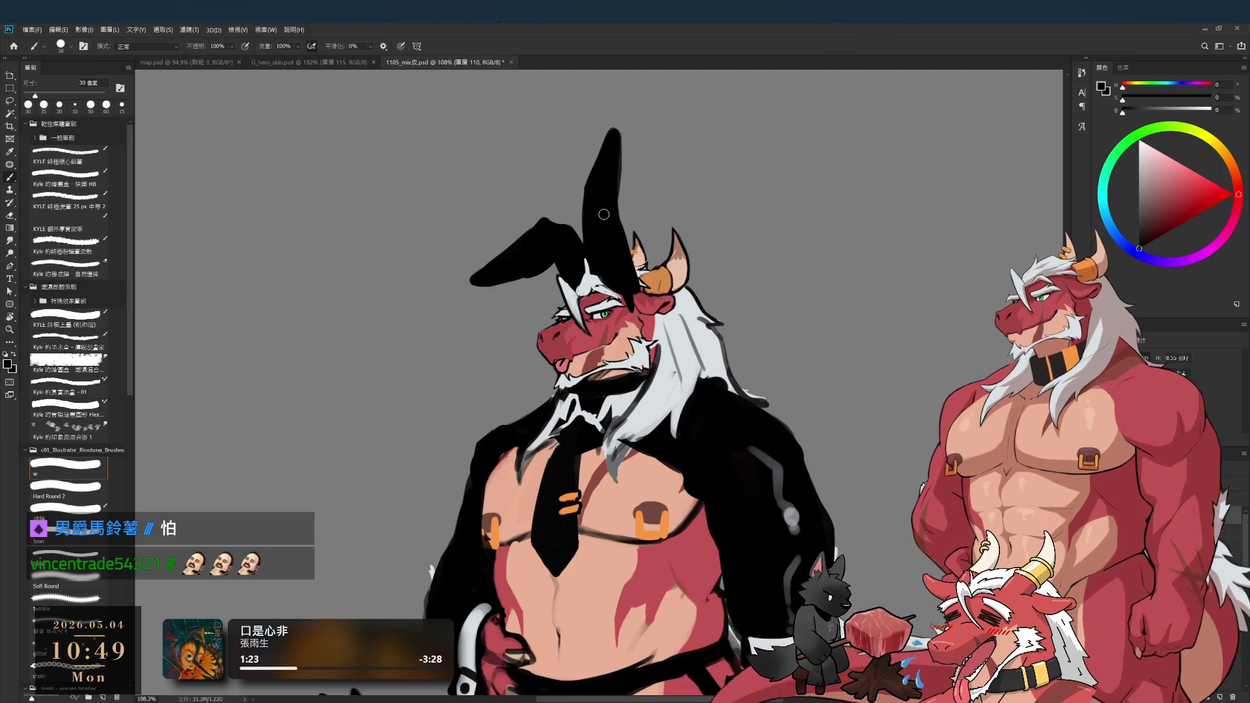
pyautogui.press('e')
pyautogui.press('b')
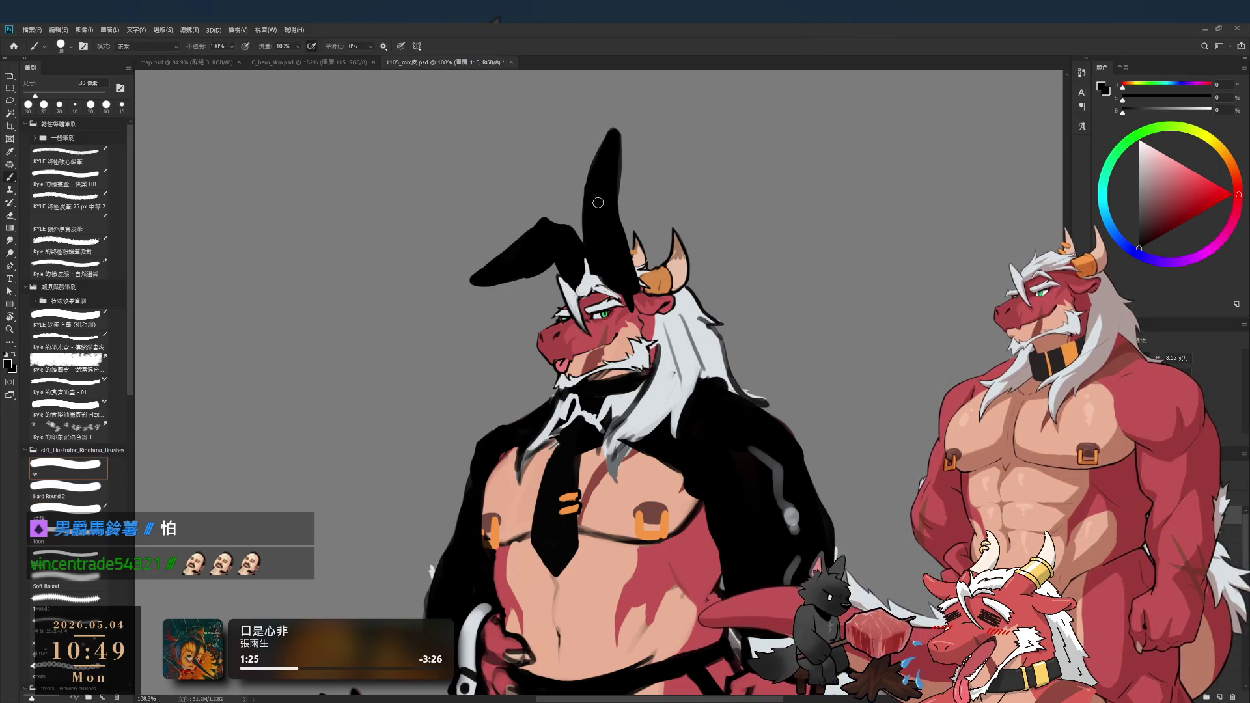
pyautogui.press('e')
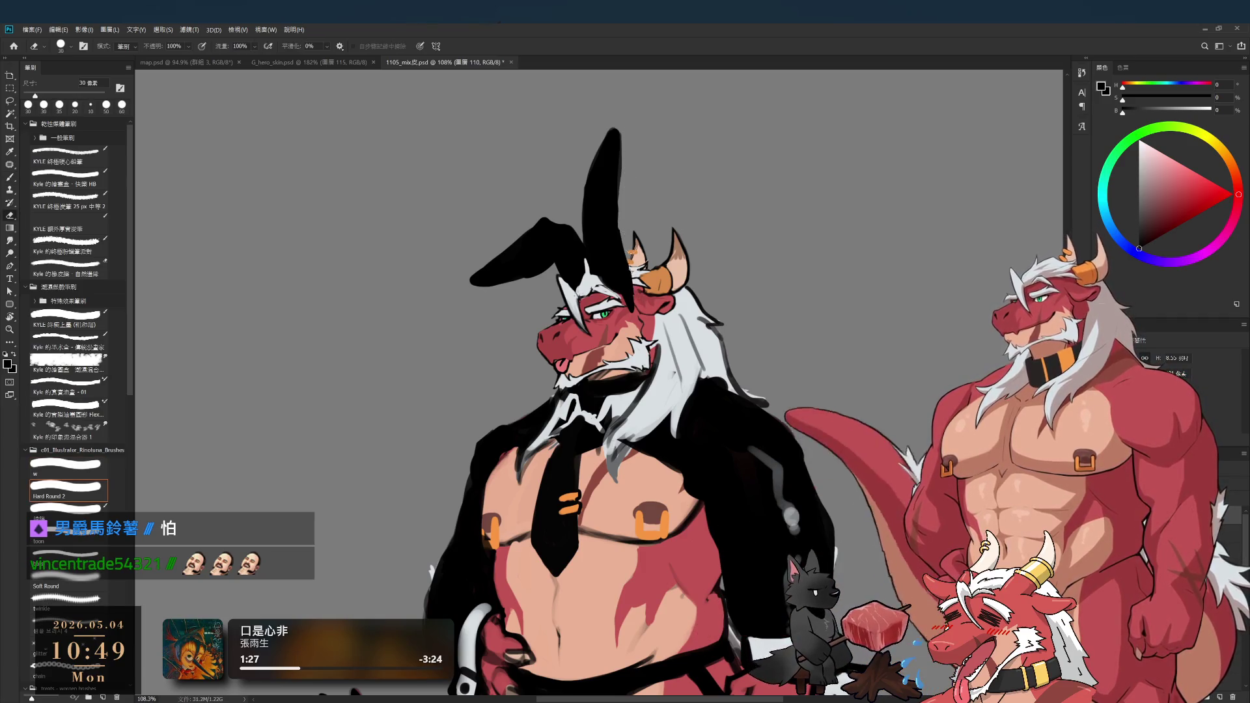
pyautogui.scroll(-5, 625, 332)
pyautogui.scroll(8, 632, 319)
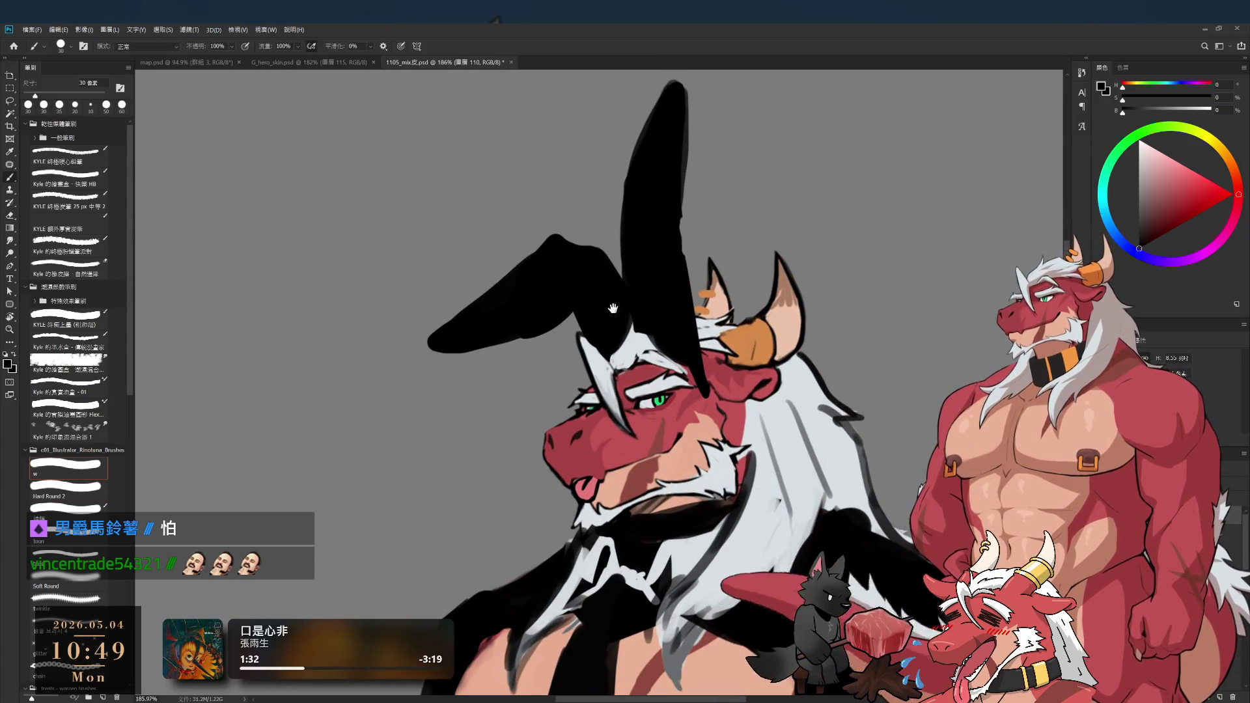
pyautogui.scroll(-6, 618, 322)
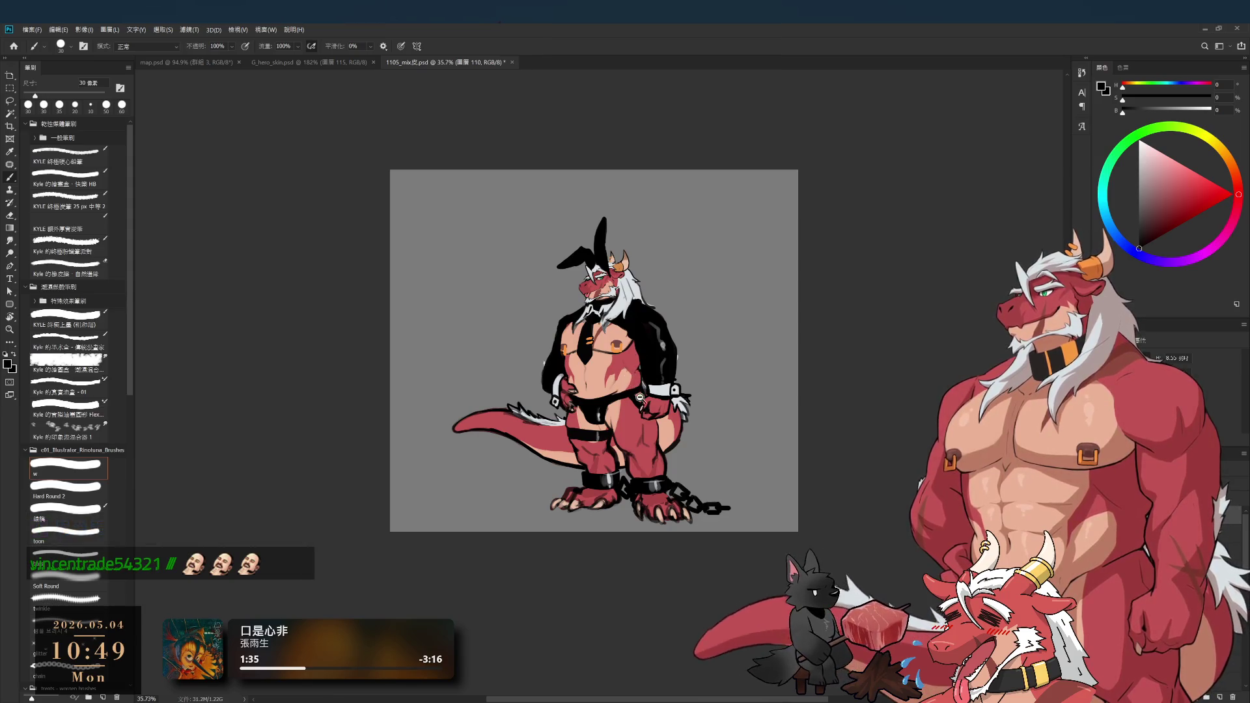
pyautogui.scroll(3, 653, 407)
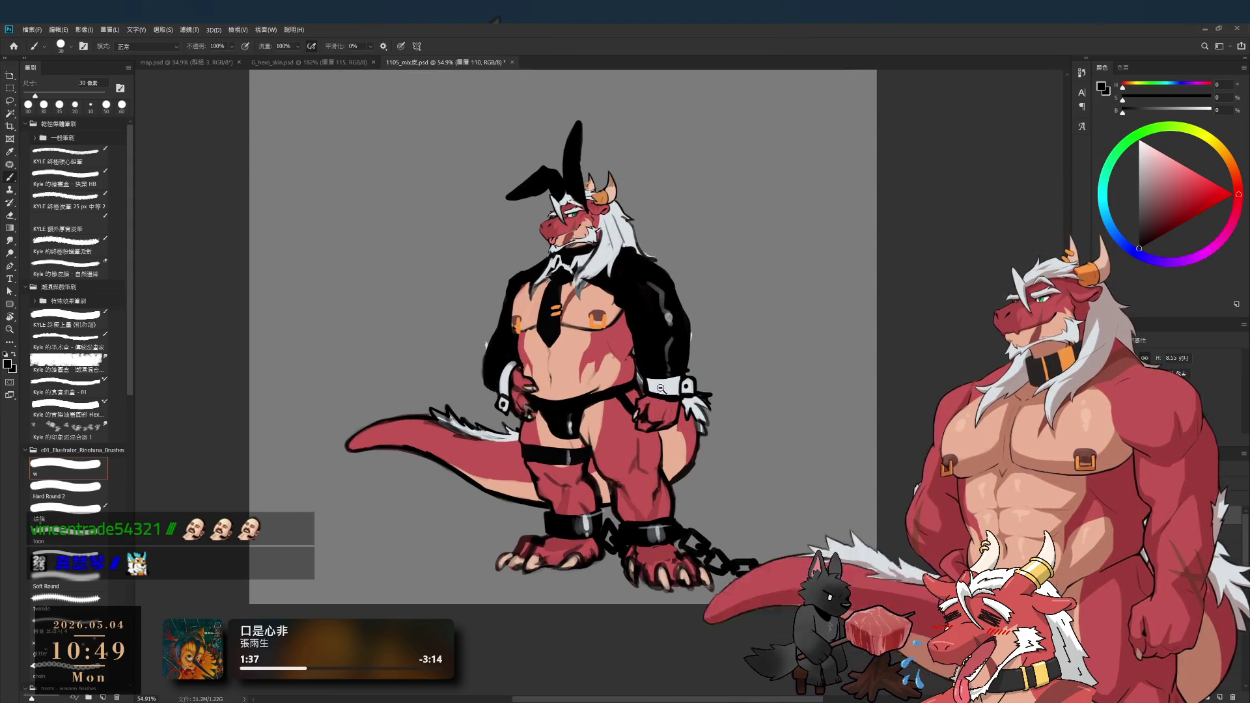
pyautogui.scroll(1, 746, 323)
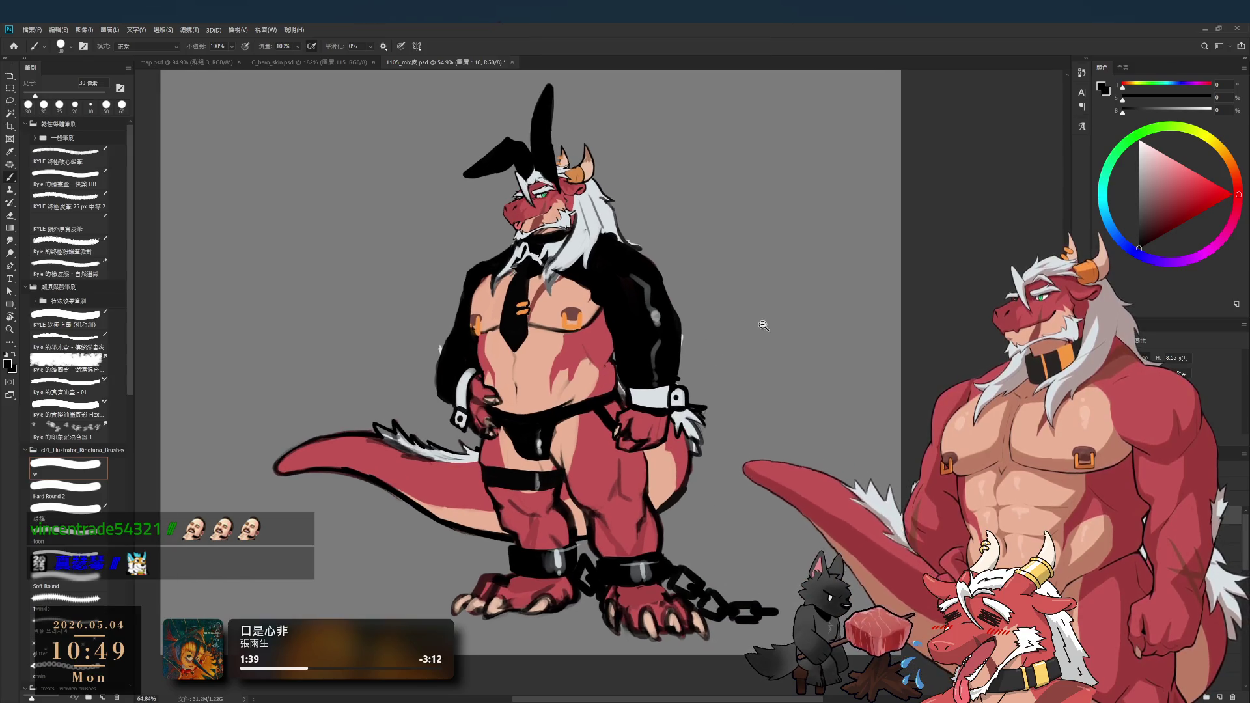
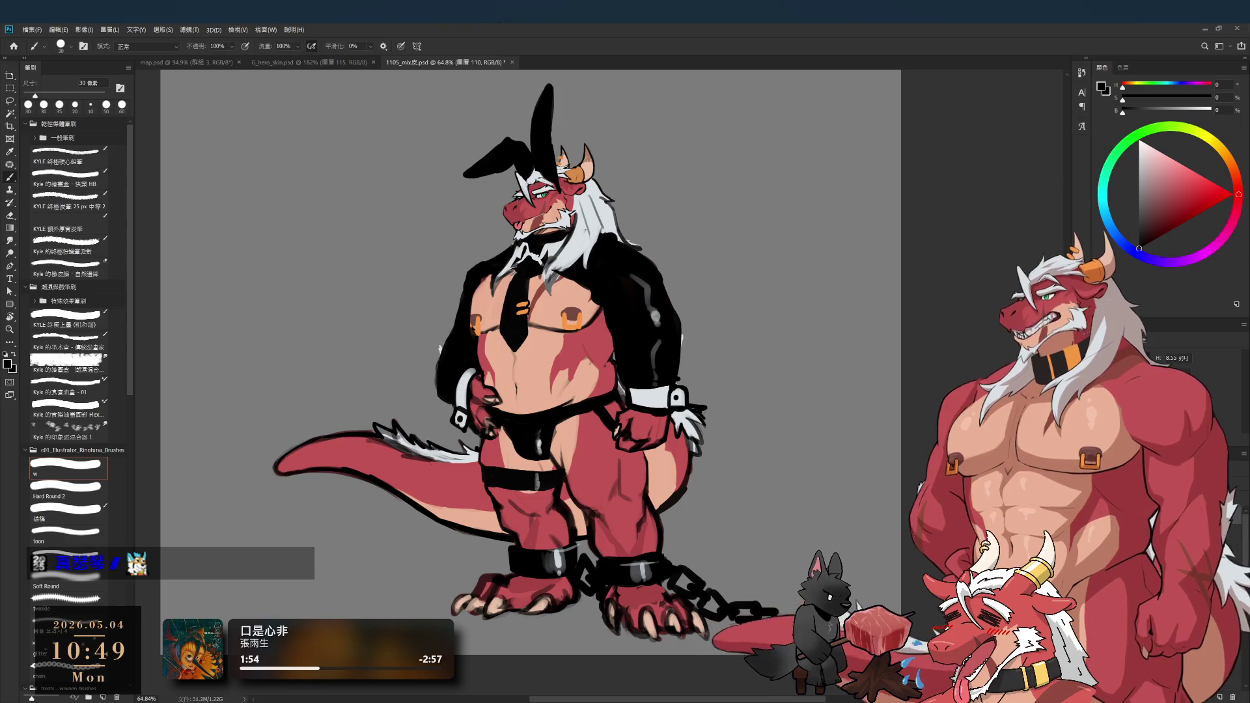
# - Select the paint layer and pick a muted, darker green with a slightly smaller brush
pyautogui.click(1220, 698)
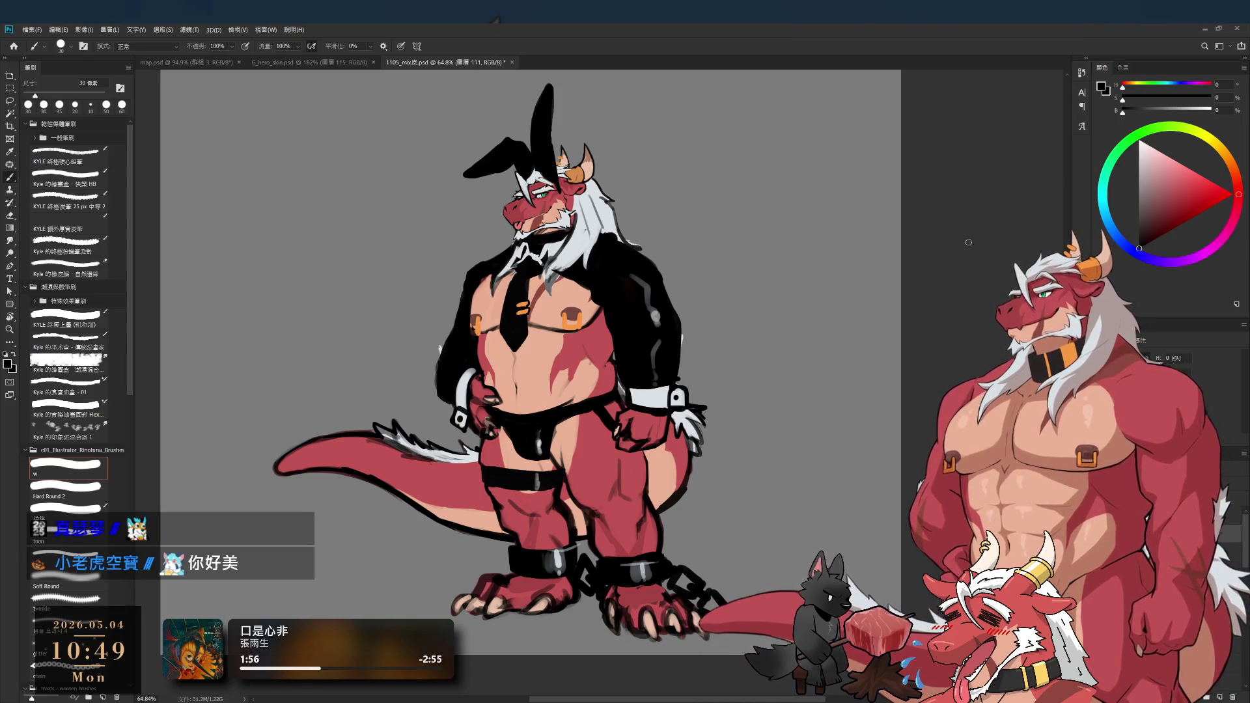
pyautogui.click(1117, 151)
pyautogui.scroll(5, 732, 350)
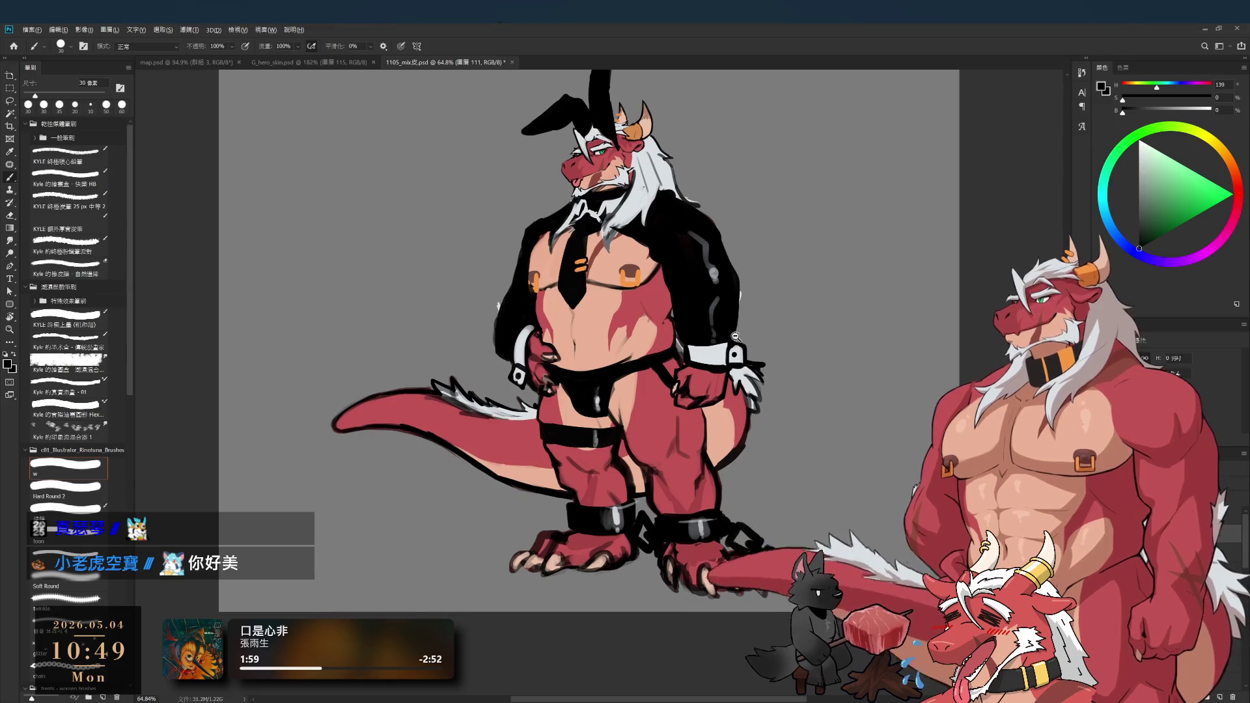
pyautogui.click(1167, 208)
pyautogui.click(1153, 208)
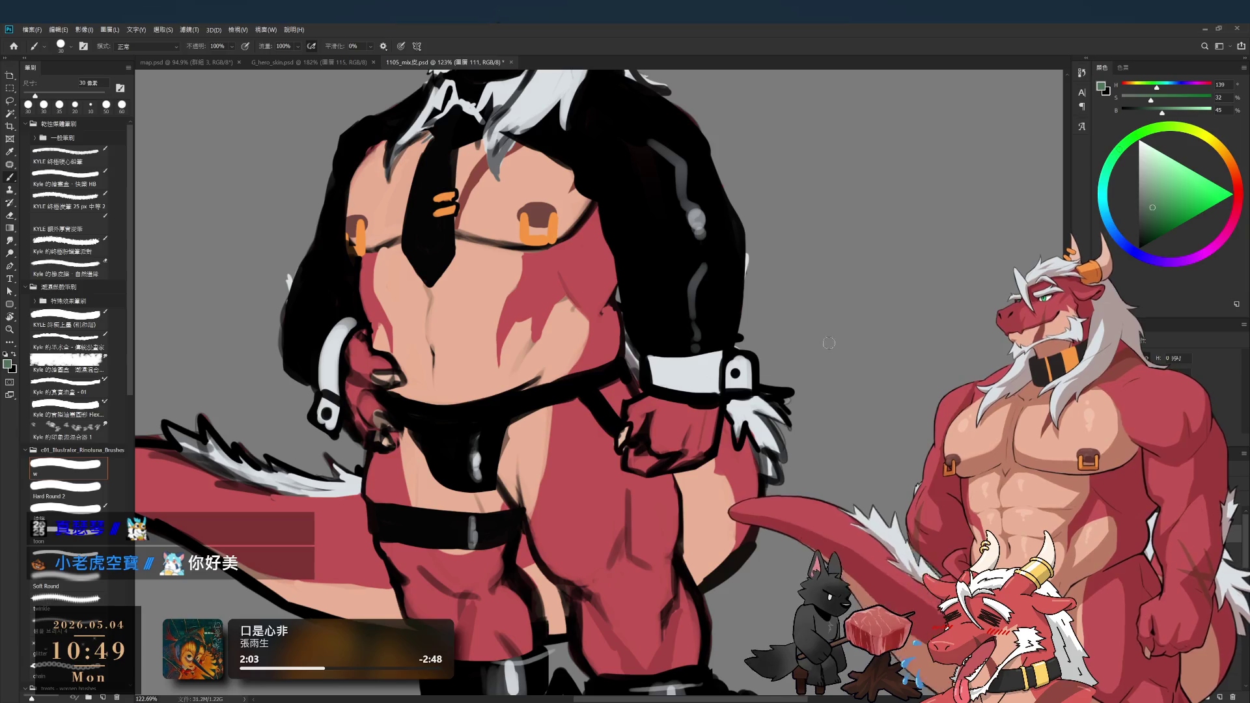
pyautogui.press('[')
# - Paint a muted green block on the belly, extending it down its left side
pyautogui.moveTo(538, 351)
pyautogui.mouseDown()
pyautogui.moveTo(534, 437)
pyautogui.moveTo(562, 425)
pyautogui.mouseUp()
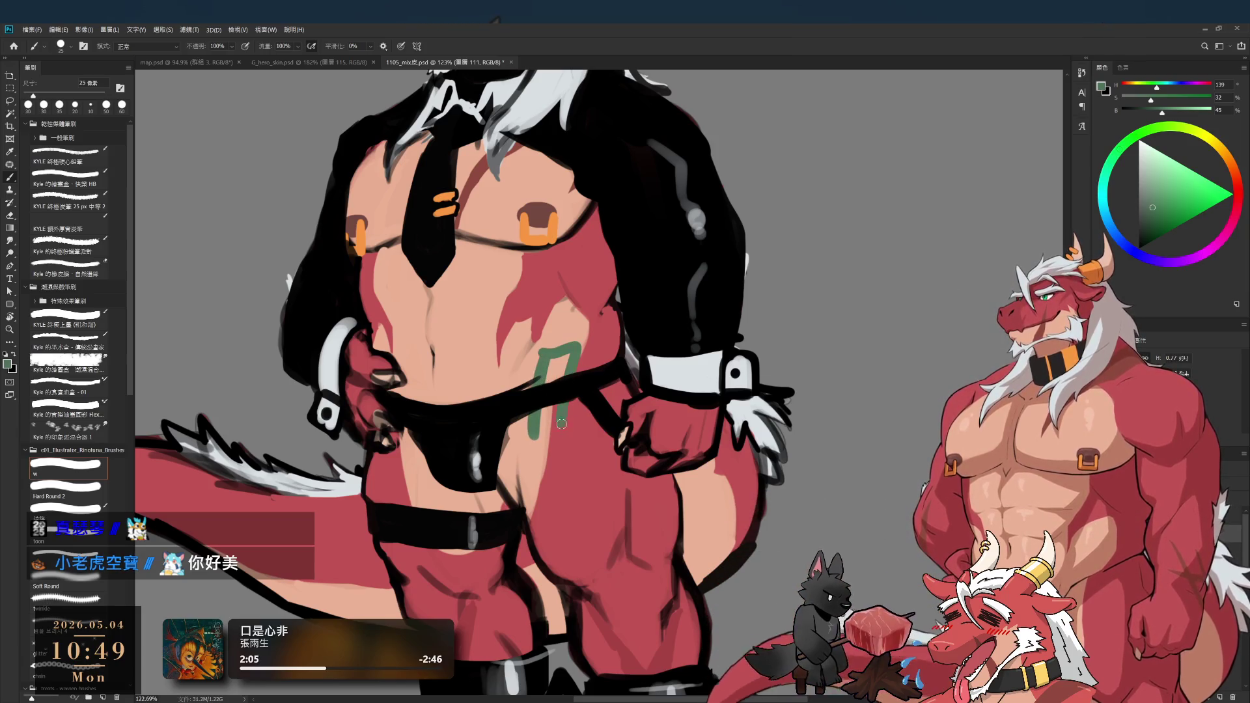
pyautogui.moveTo(557, 359); pyautogui.dragTo(550, 420)
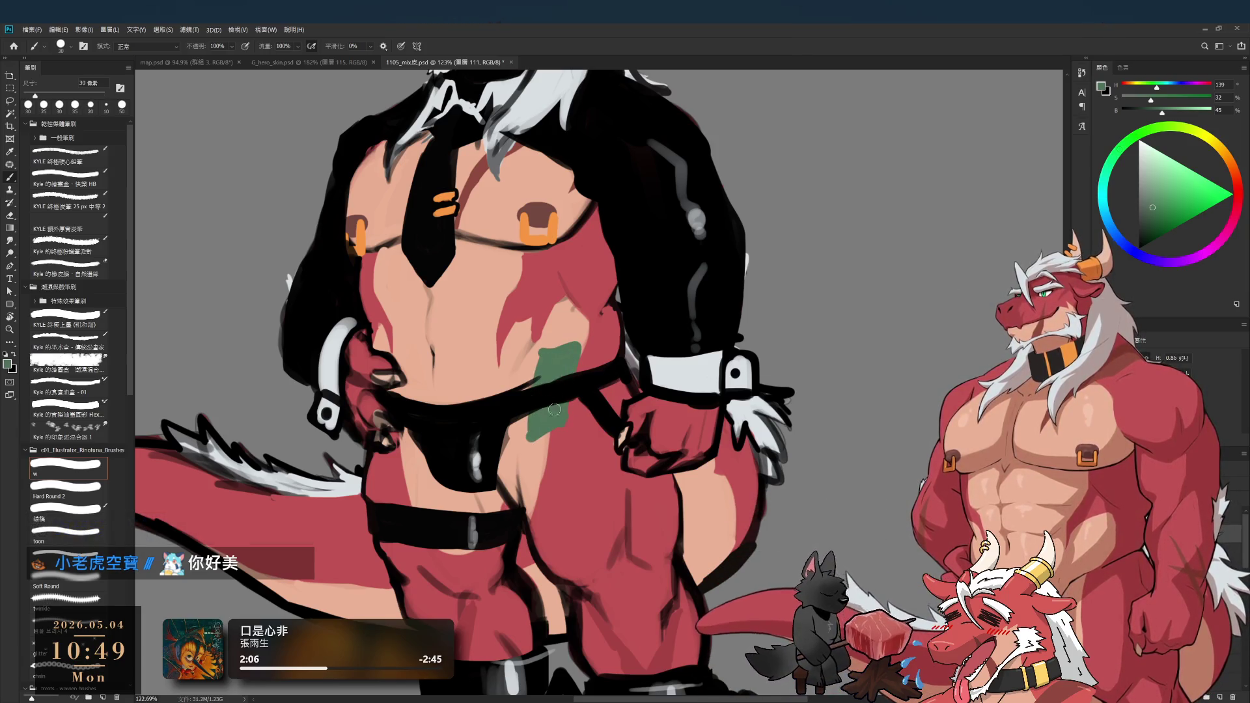
pyautogui.press(']')
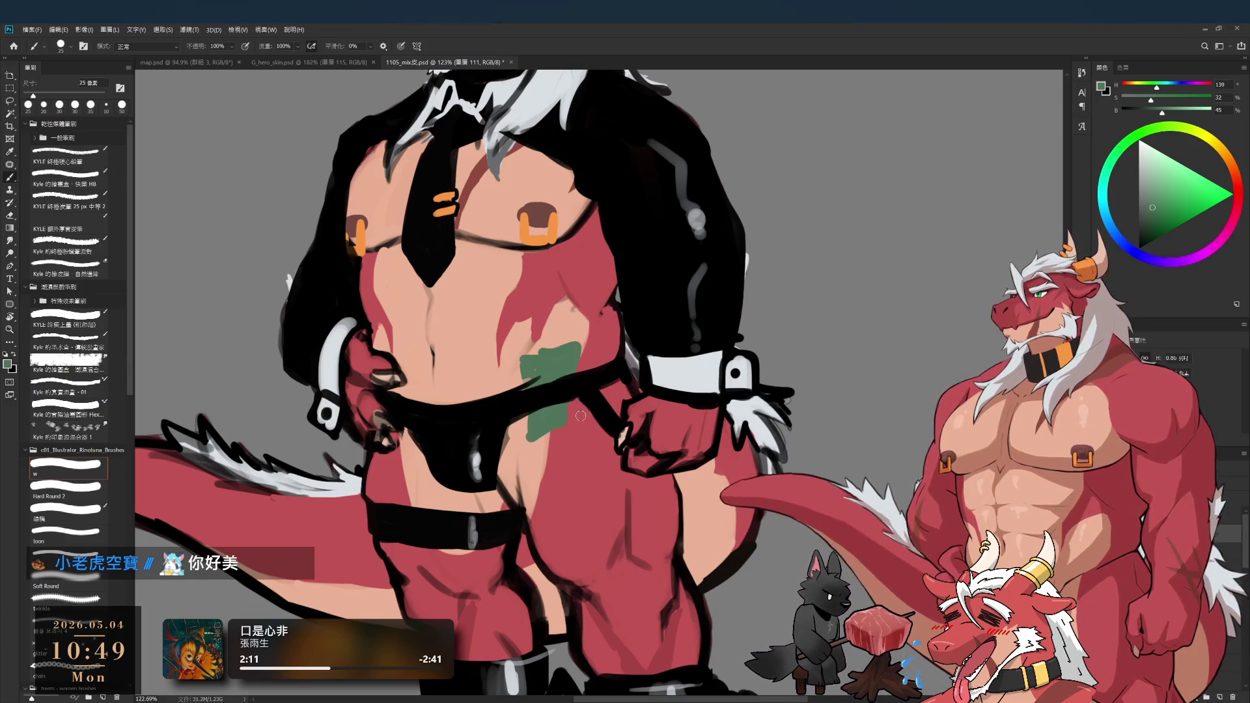
pyautogui.moveTo(507, 357); pyautogui.dragTo(520, 390)
pyautogui.press('[')
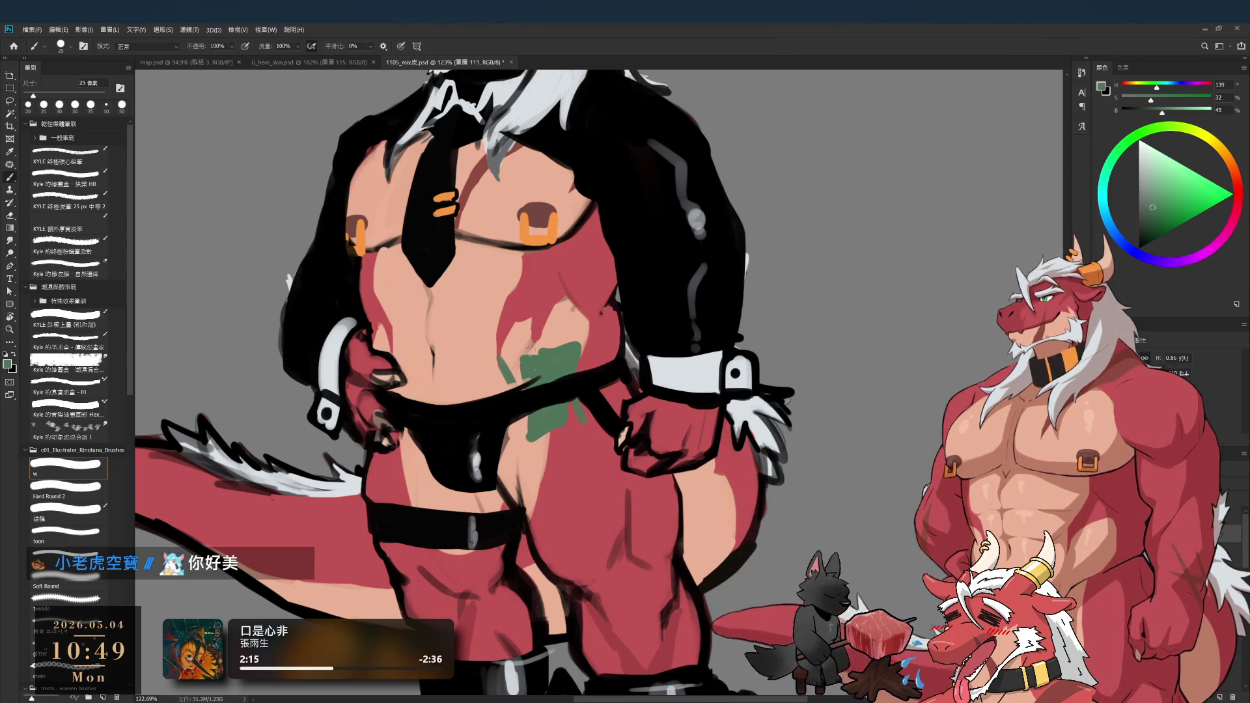
pyautogui.moveTo(523, 352); pyautogui.dragTo(508, 358)
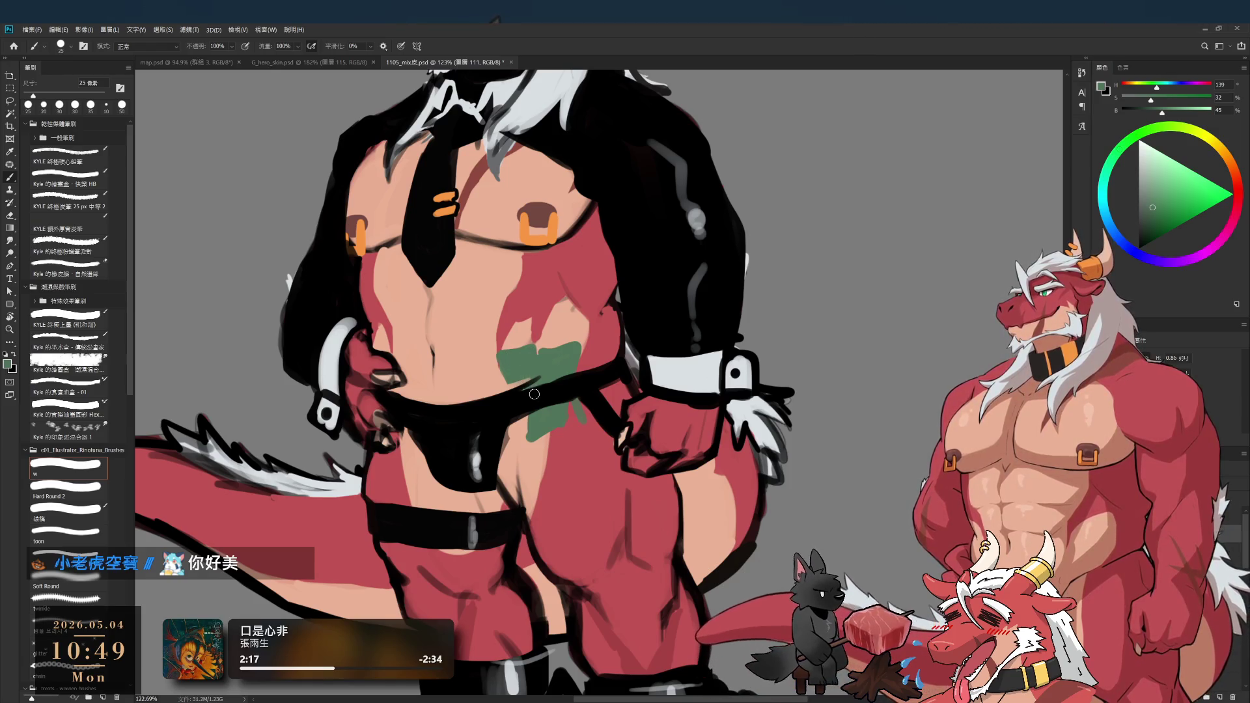
# - Sample black from the strap and draw a first outline line beside the green patch
pyautogui.scroll(3, 535, 393)
pyautogui.press('[')
pyautogui.press('[')
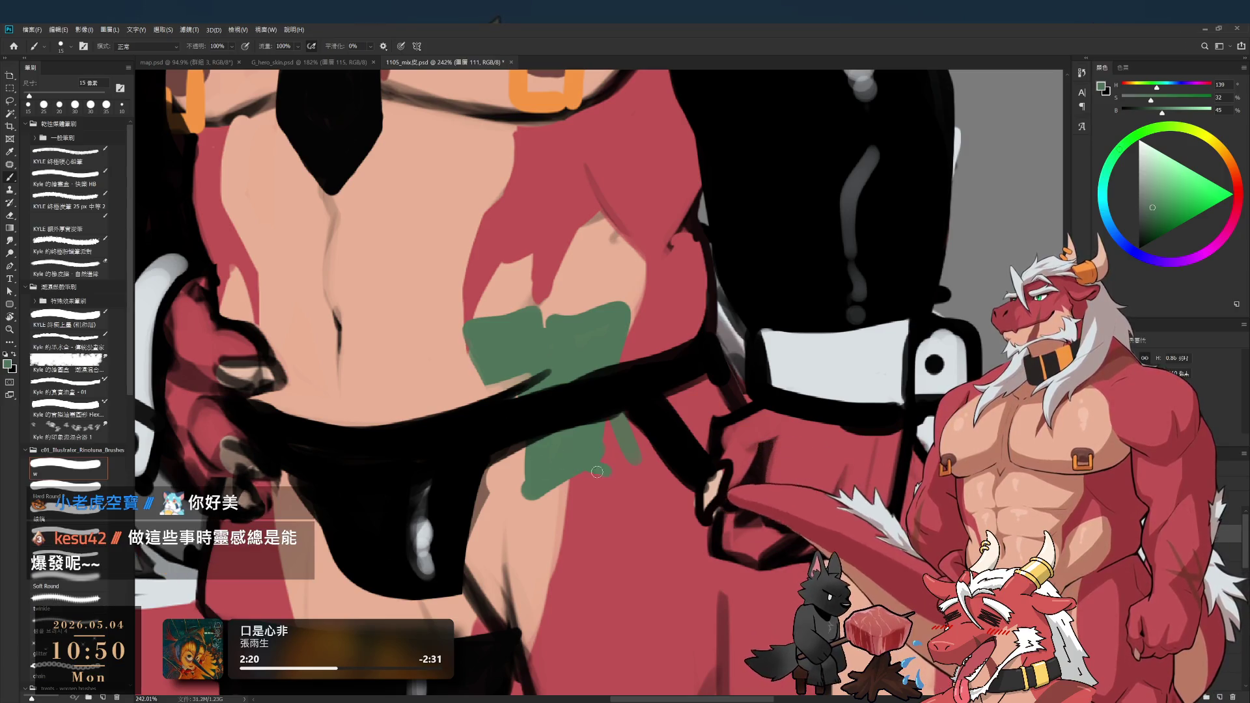
pyautogui.press(']')
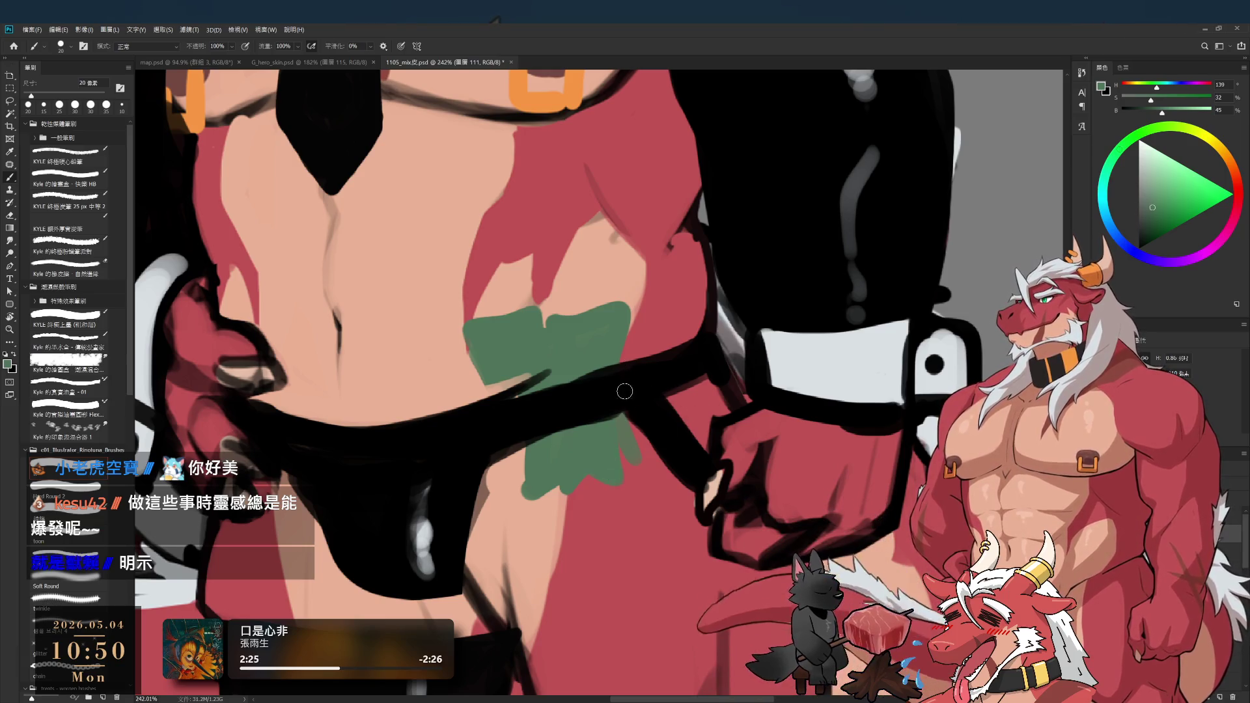
pyautogui.keyDown('alt'); pyautogui.click(531, 381); pyautogui.keyUp('alt')
pyautogui.moveTo(489, 389)
pyautogui.mouseDown()
pyautogui.moveTo(464, 328)
pyautogui.moveTo(509, 322)
pyautogui.mouseUp()
# - Outline the green patch's top, sides and bottom in black, adding diagonal fold lines inside
pyautogui.moveTo(544, 370)
pyautogui.mouseDown()
pyautogui.moveTo(544, 312)
pyautogui.moveTo(546, 384)
pyautogui.moveTo(478, 332)
pyautogui.moveTo(537, 377)
pyautogui.mouseUp()
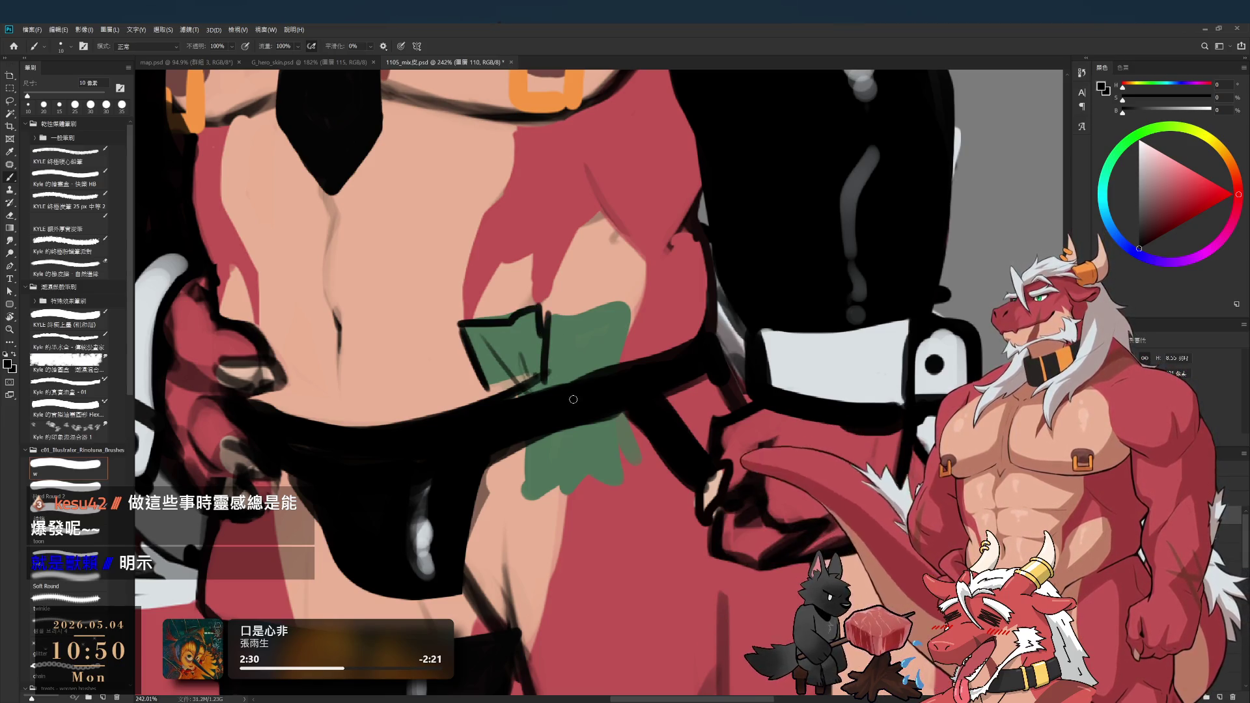
pyautogui.moveTo(549, 314)
pyautogui.mouseDown()
pyautogui.moveTo(637, 308)
pyautogui.moveTo(622, 362)
pyautogui.mouseUp()
pyautogui.moveTo(614, 315); pyautogui.dragTo(588, 376)
pyautogui.moveTo(588, 317); pyautogui.dragTo(562, 382)
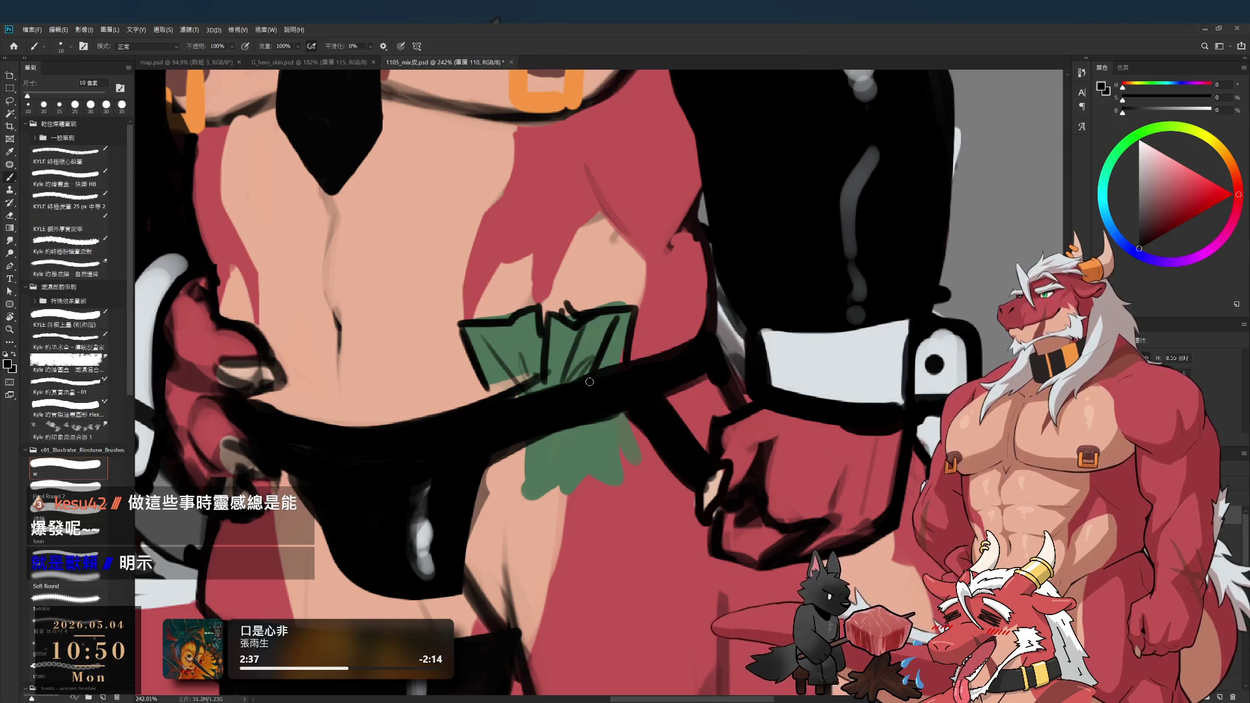
pyautogui.moveTo(529, 450)
pyautogui.mouseDown()
pyautogui.moveTo(523, 515)
pyautogui.moveTo(573, 492)
pyautogui.mouseUp()
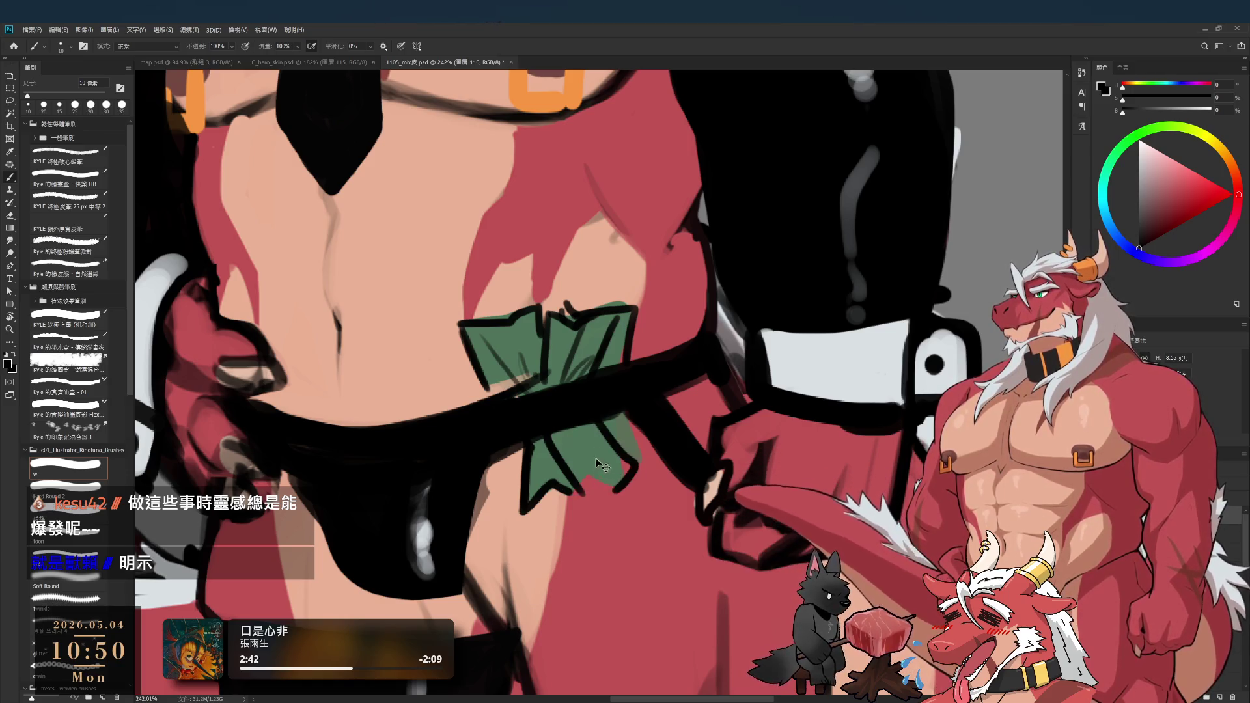
pyautogui.moveTo(586, 488); pyautogui.dragTo(642, 474)
pyautogui.moveTo(603, 421); pyautogui.dragTo(644, 459)
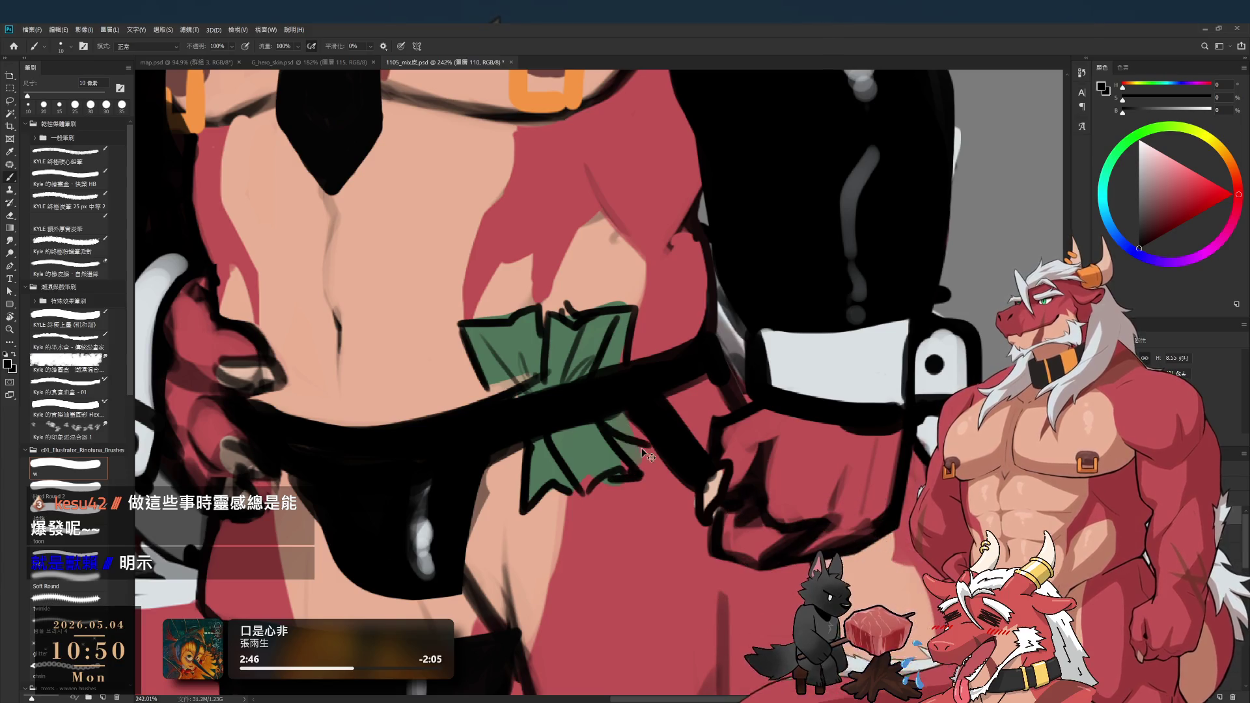
# - Resample the patch green with a larger brush and touch up its lower edge
pyautogui.keyDown('alt'); pyautogui.click(584, 451); pyautogui.keyUp('alt')
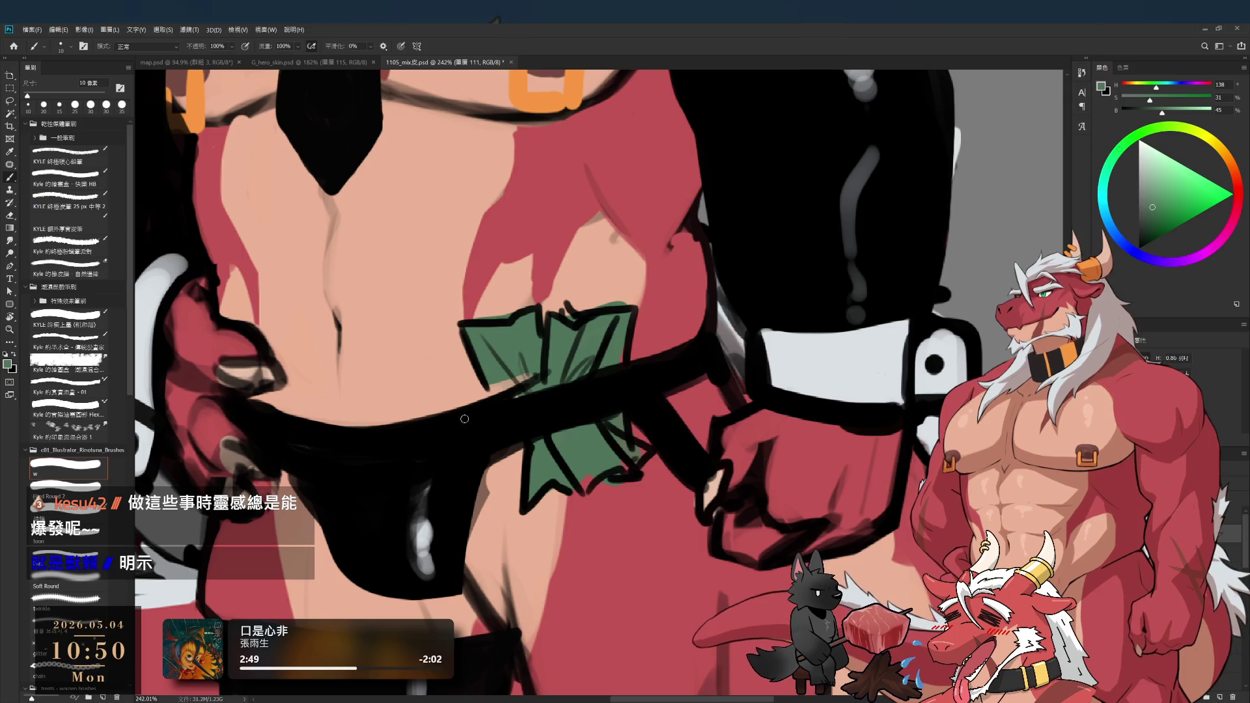
pyautogui.press(']')
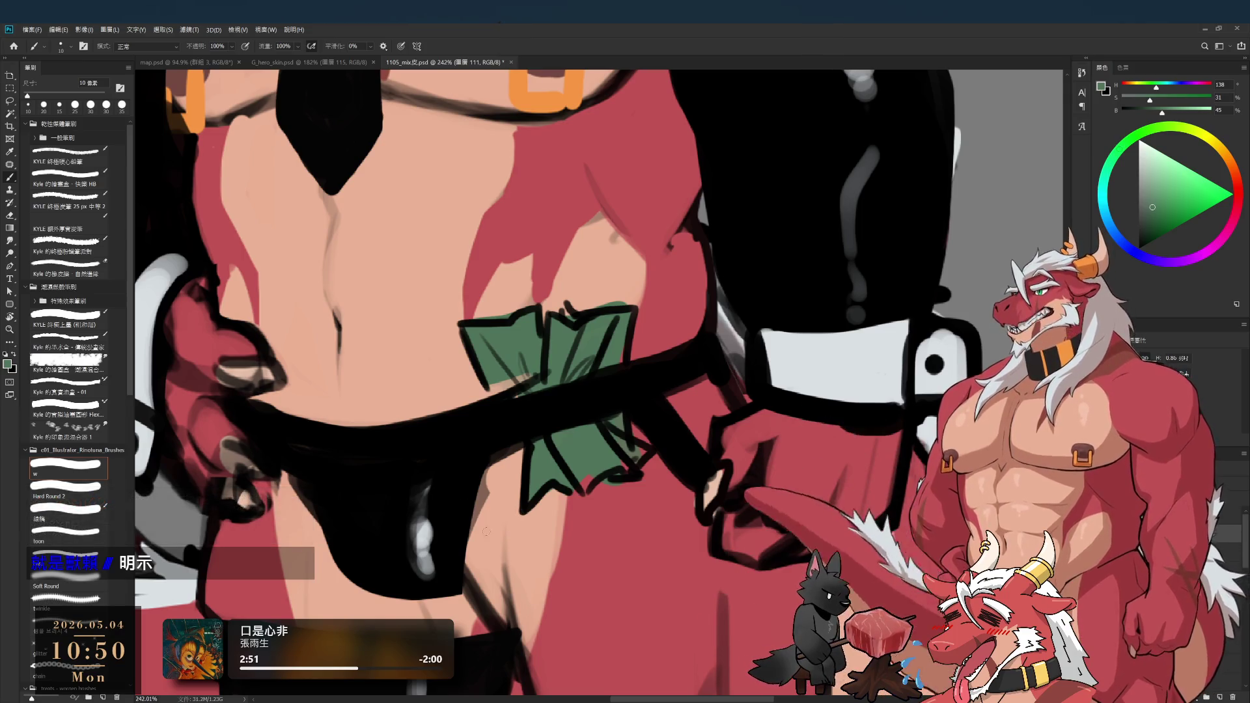
pyautogui.press(']')
pyautogui.moveTo(560, 488); pyautogui.dragTo(615, 443)
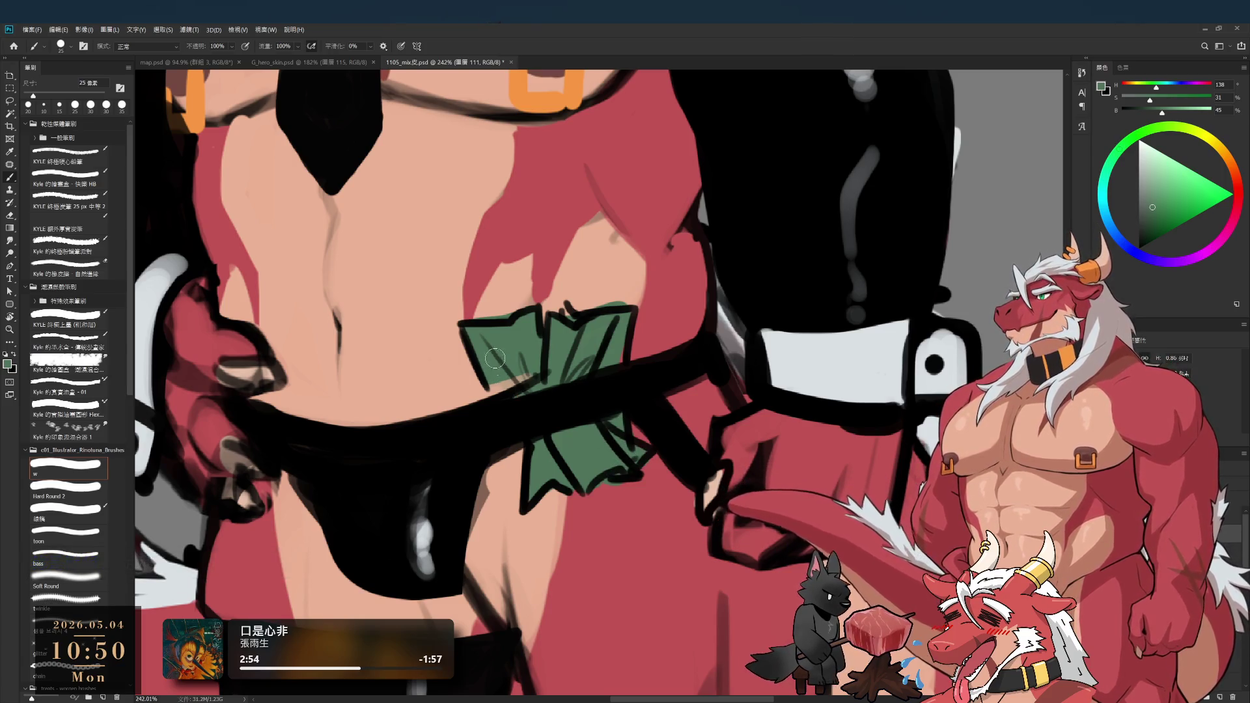
pyautogui.press('e')
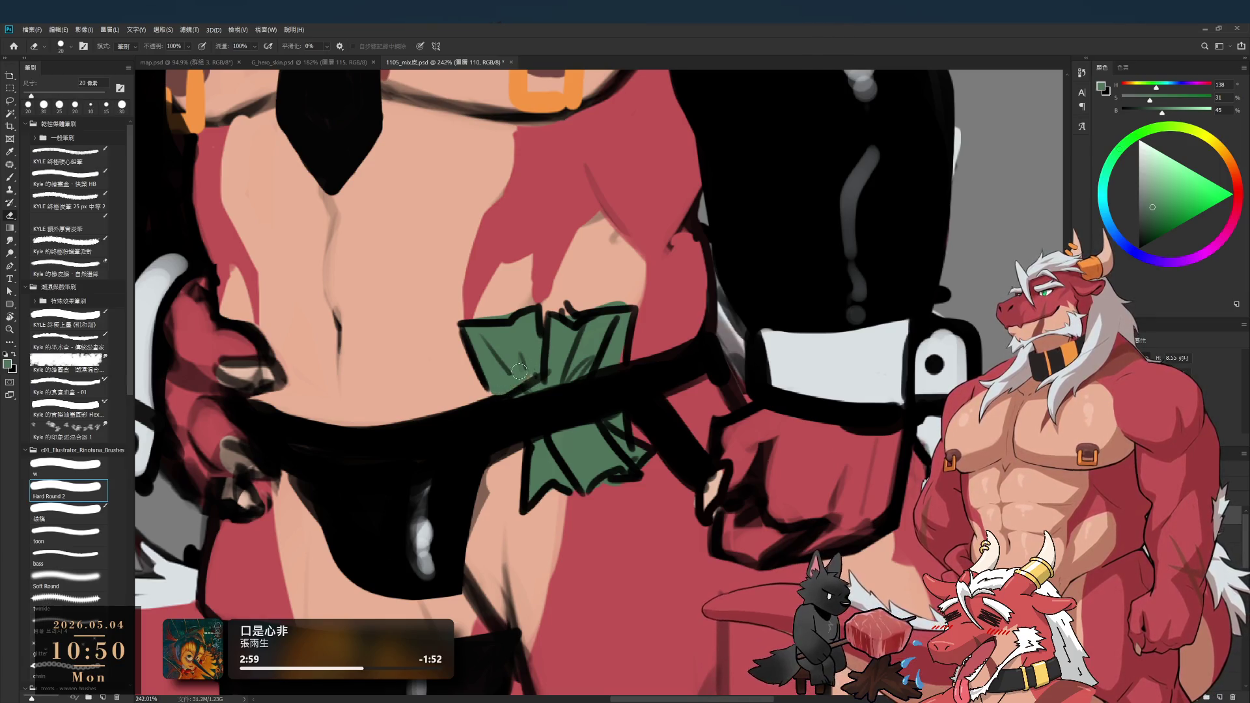
# - Ink the patch's lower-left side and bottom in black with a fine brush
pyautogui.press('b')
pyautogui.press('x')
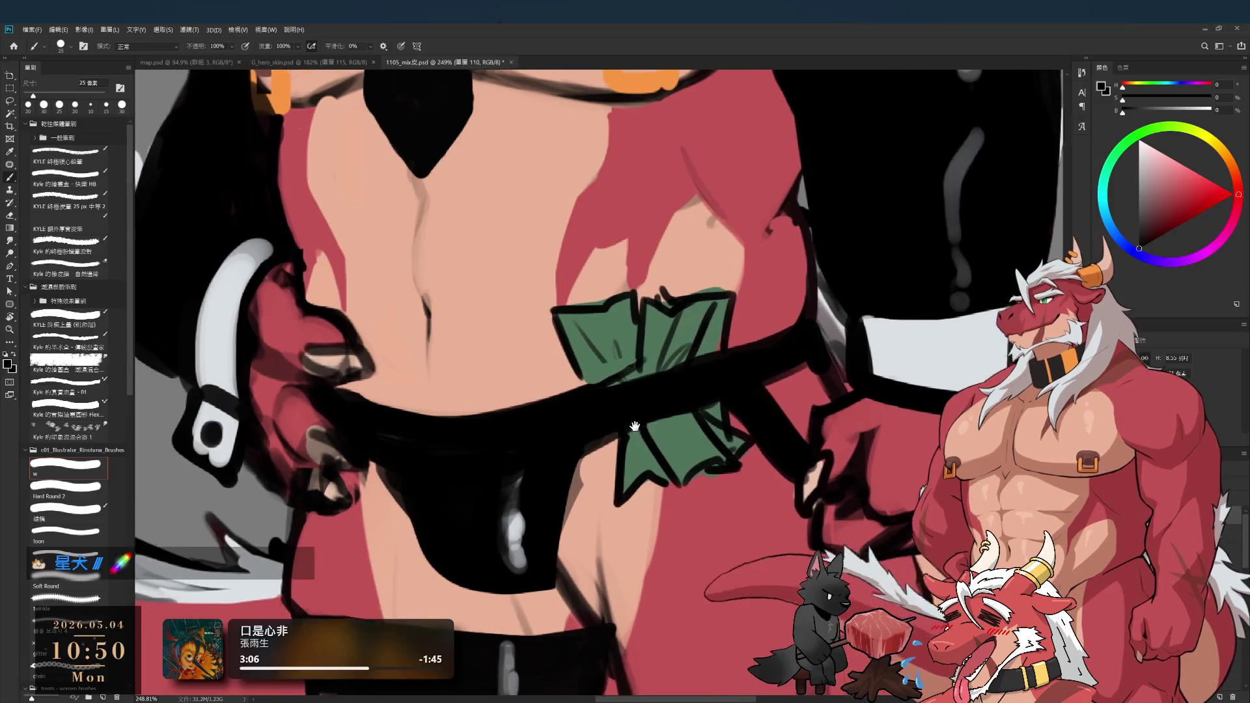
pyautogui.scroll(3, 648, 455)
pyautogui.moveTo(641, 449); pyautogui.dragTo(648, 537)
pyautogui.press('[')
pyautogui.press('[')
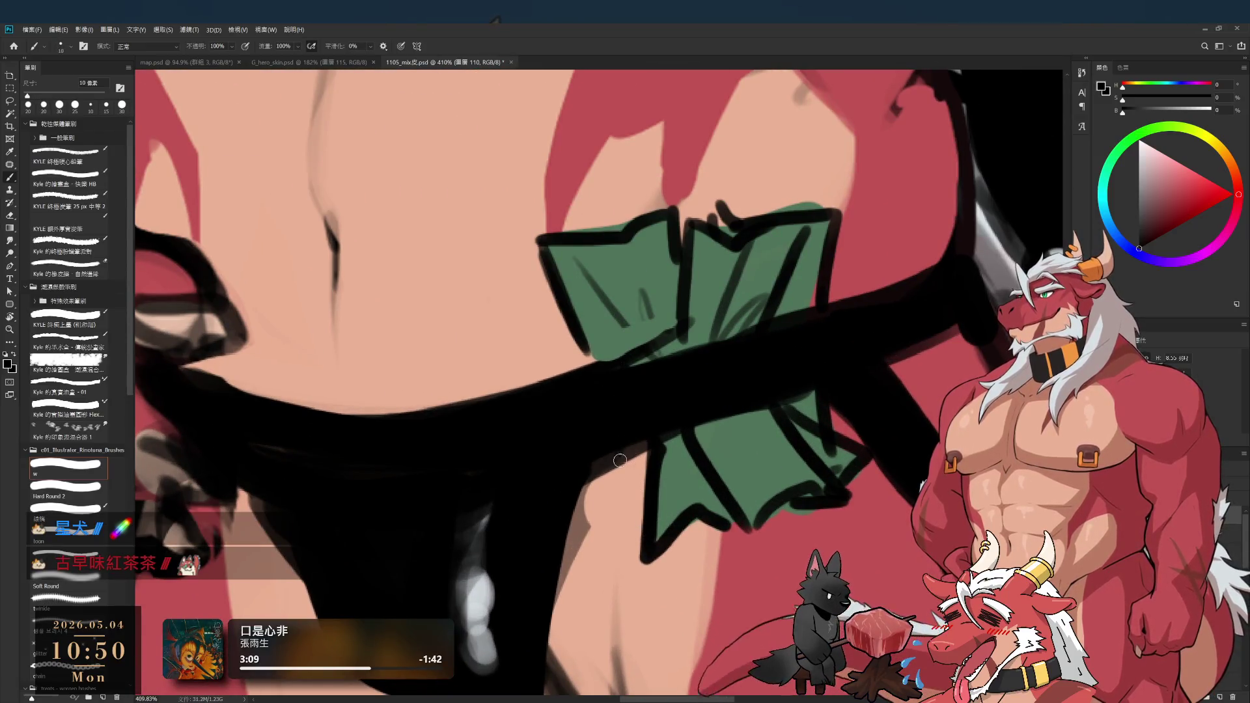
pyautogui.press('[')
pyautogui.moveTo(609, 449)
pyautogui.mouseDown()
pyautogui.moveTo(596, 560)
pyautogui.moveTo(651, 544)
pyautogui.mouseUp()
# - Refill the patch's lower-left with sampled green and reframe the upper chest
pyautogui.keyDown('alt'); pyautogui.click(686, 483); pyautogui.keyUp('alt')
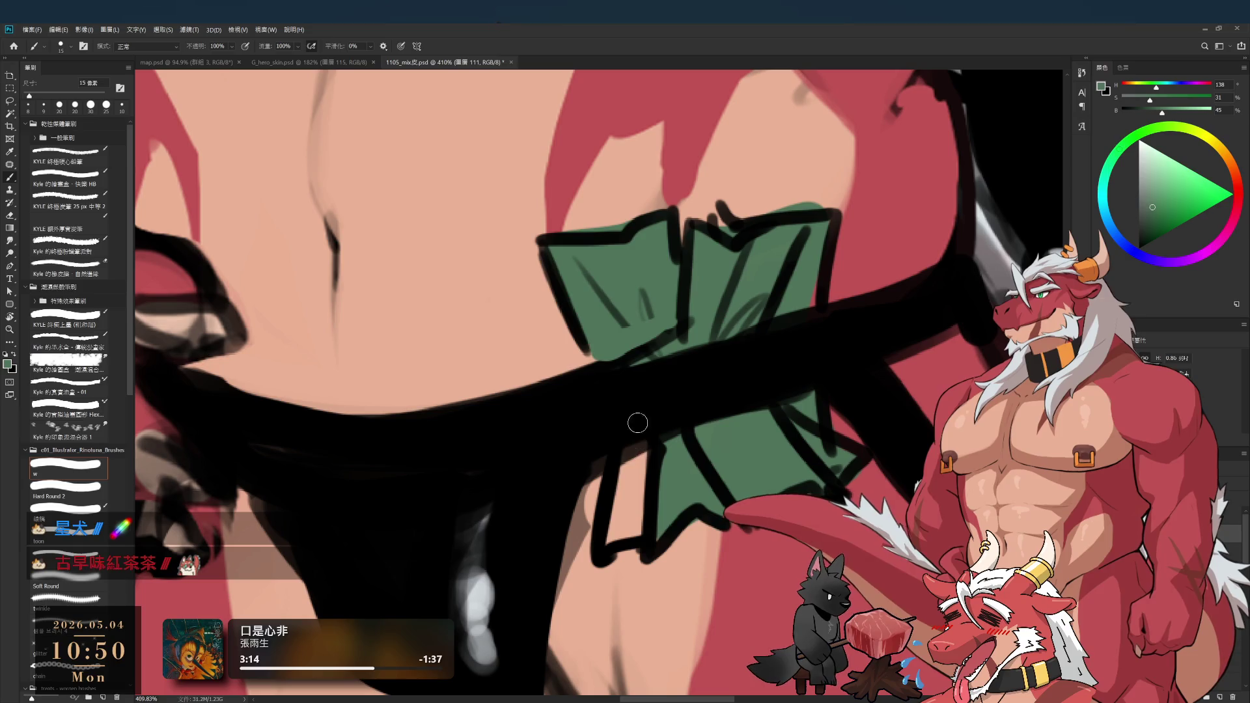
pyautogui.press(']')
pyautogui.moveTo(638, 419); pyautogui.dragTo(625, 528)
pyautogui.moveTo(635, 449); pyautogui.dragTo(645, 508)
pyautogui.moveTo(736, 501); pyautogui.dragTo(742, 550)
pyautogui.moveTo(652, 466); pyautogui.dragTo(655, 498)
pyautogui.moveTo(676, 463)
pyautogui.mouseDown()
pyautogui.moveTo(610, 420)
pyautogui.moveTo(568, 342)
pyautogui.moveTo(579, 349)
pyautogui.mouseUp()
# - Shade the lower part of the green bills with a darker green, then zoom out
pyautogui.click(1152, 221)
pyautogui.press(']')
pyautogui.press(']')
pyautogui.press(']')
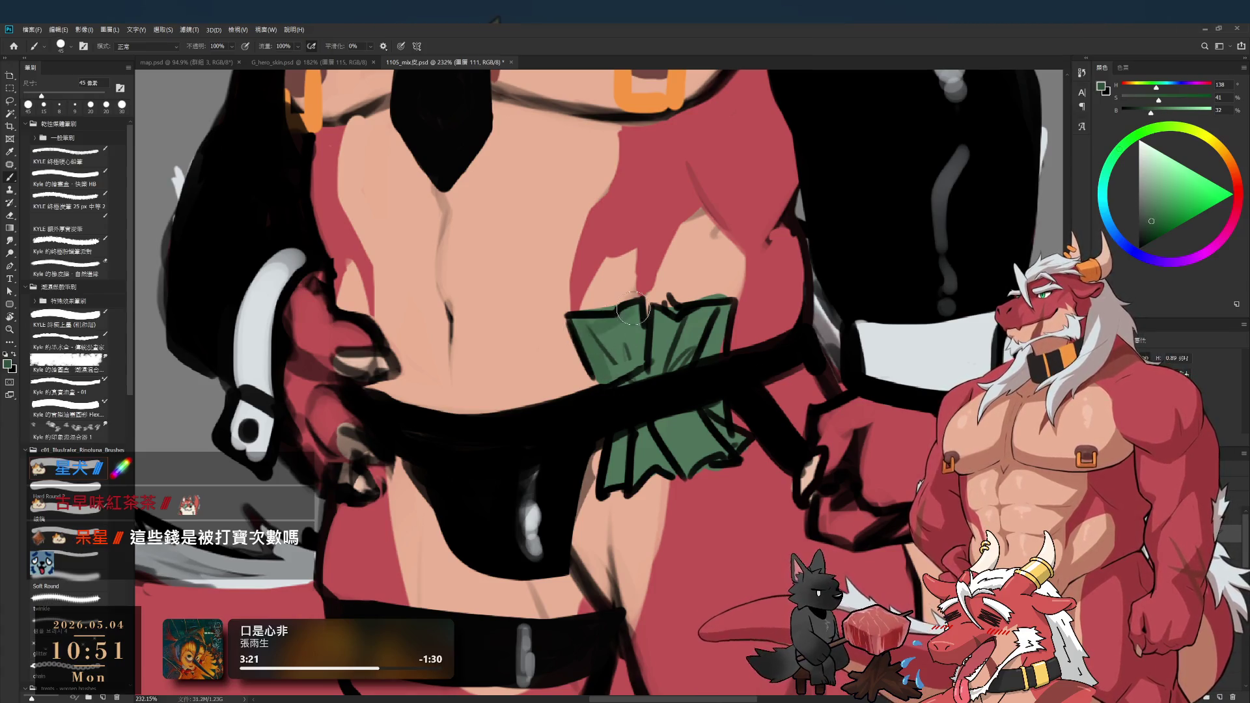
pyautogui.press('[')
pyautogui.moveTo(638, 410)
pyautogui.mouseDown()
pyautogui.moveTo(652, 469)
pyautogui.moveTo(680, 475)
pyautogui.mouseUp()
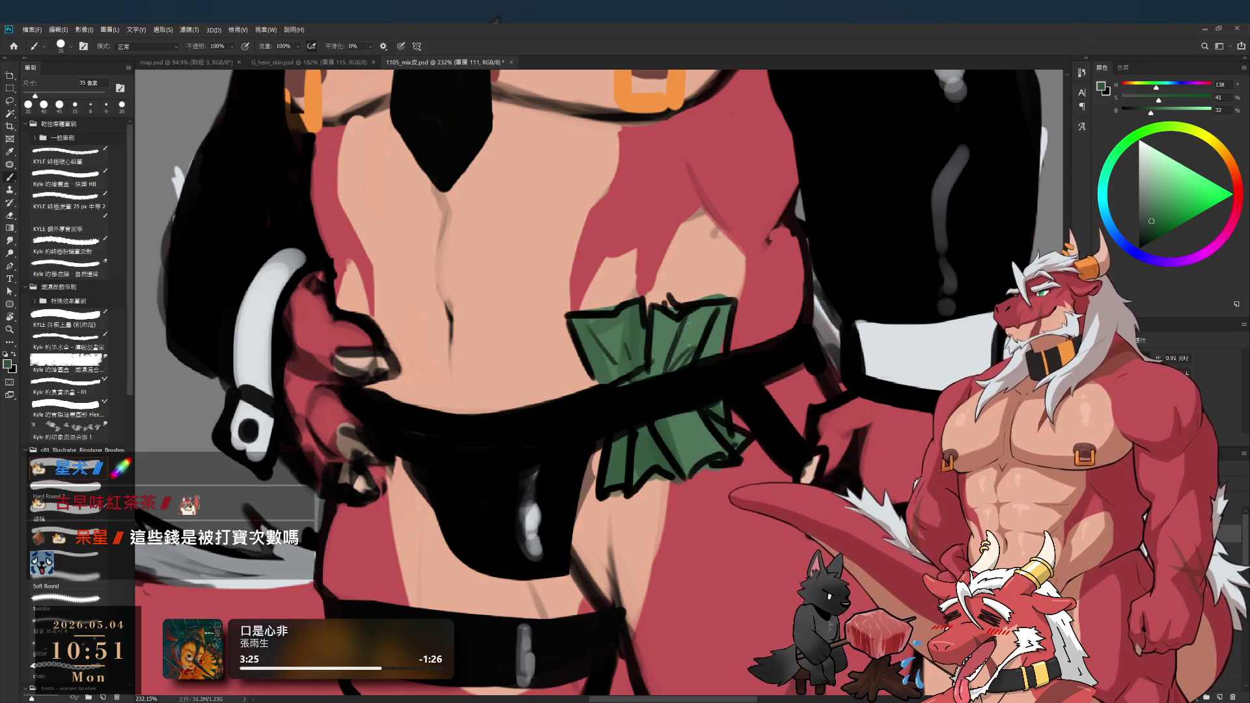
pyautogui.moveTo(682, 322); pyautogui.dragTo(688, 330)
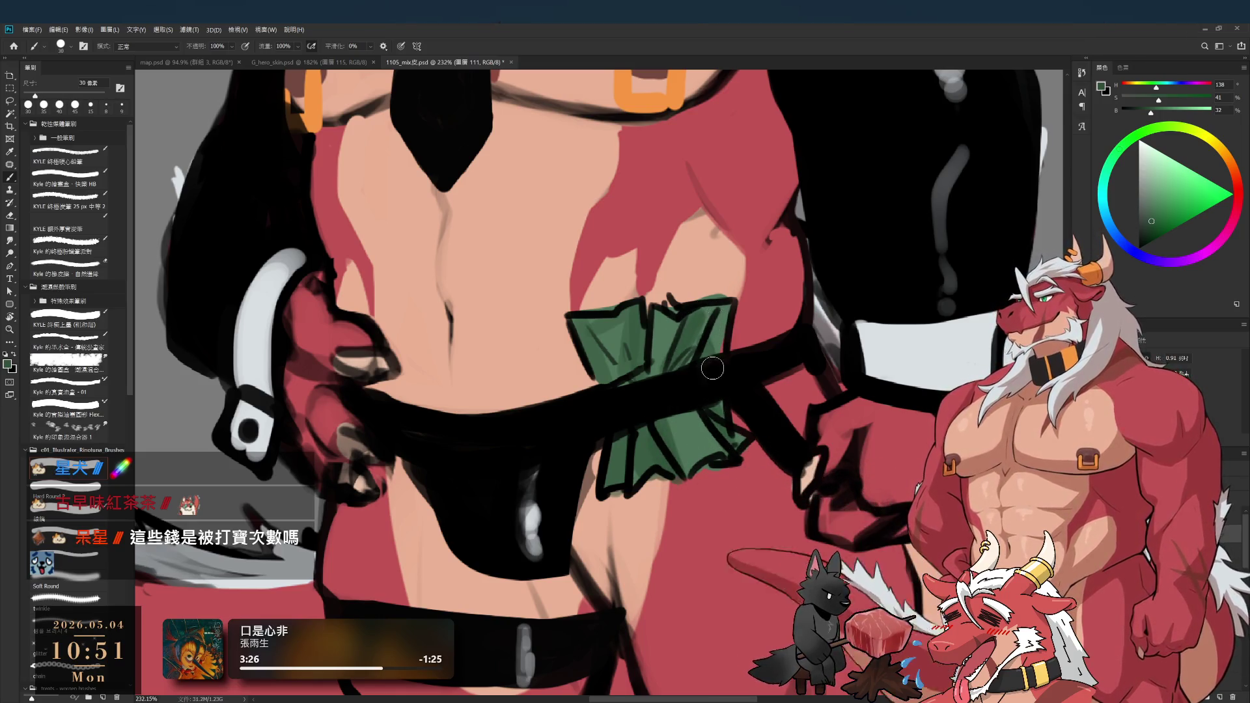
pyautogui.scroll(-5, 713, 358)
pyautogui.moveTo(628, 482); pyautogui.dragTo(664, 493)
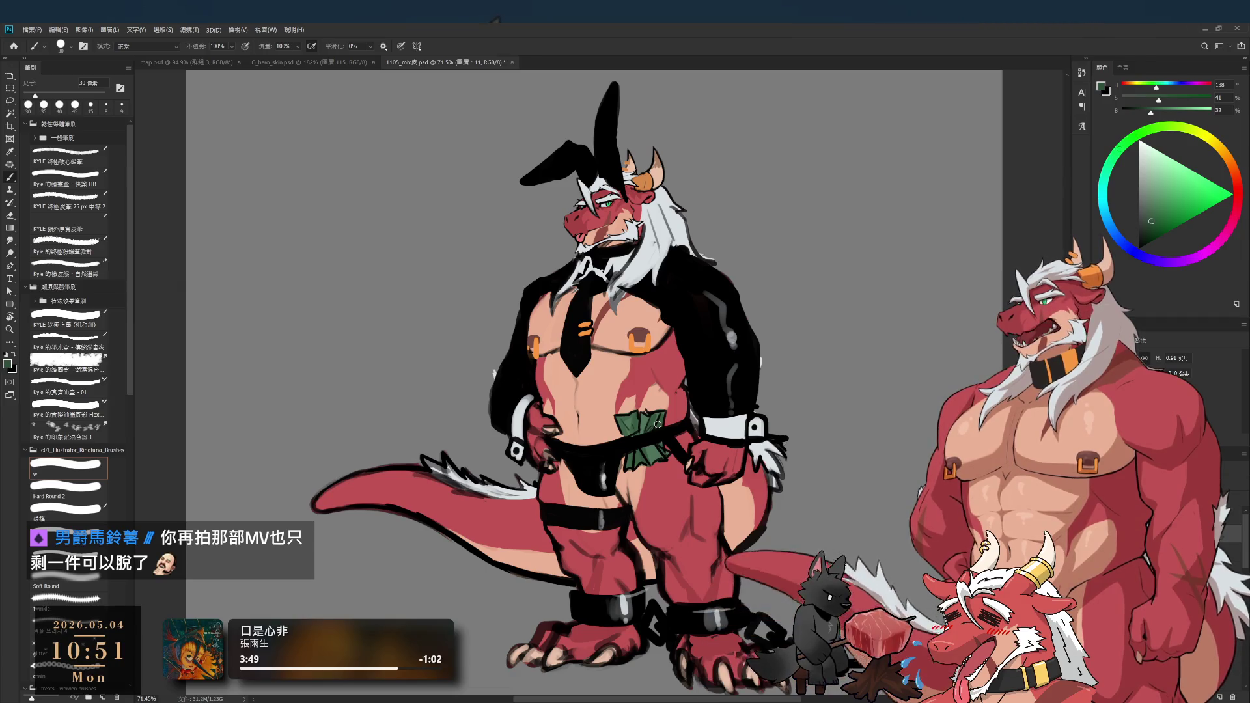
pyautogui.scroll(-1, 876, 235)
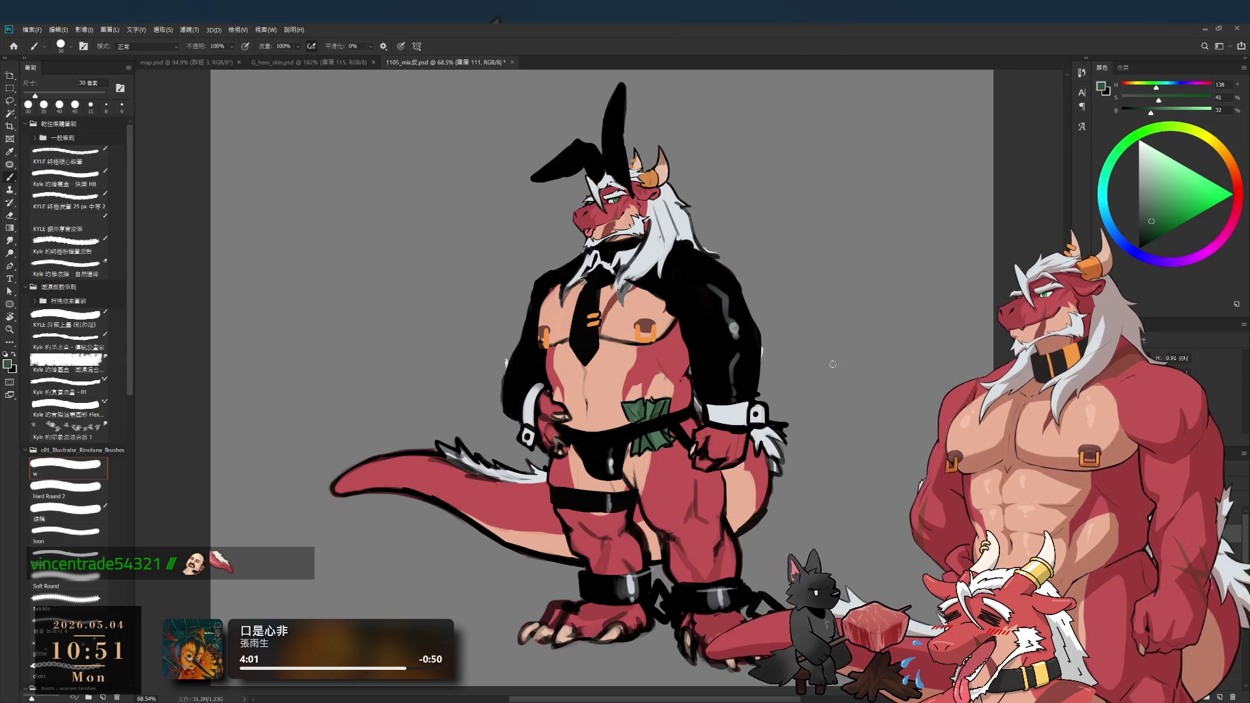
# - Lasso the bunny ear, then discard that selection and the trial layer copy
pyautogui.press('l')
pyautogui.moveTo(598, 112); pyautogui.dragTo(625, 208)
pyautogui.scroll(3, 670, 246)
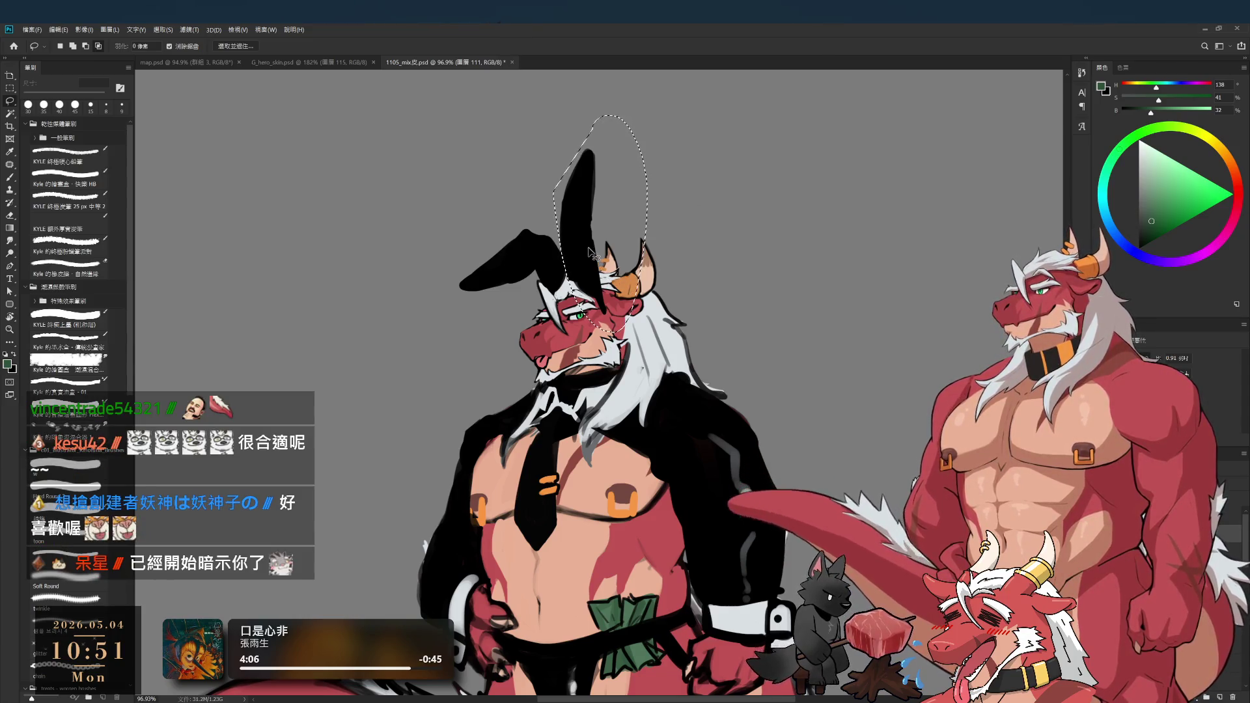
pyautogui.hotkey('ctrl', 'd')
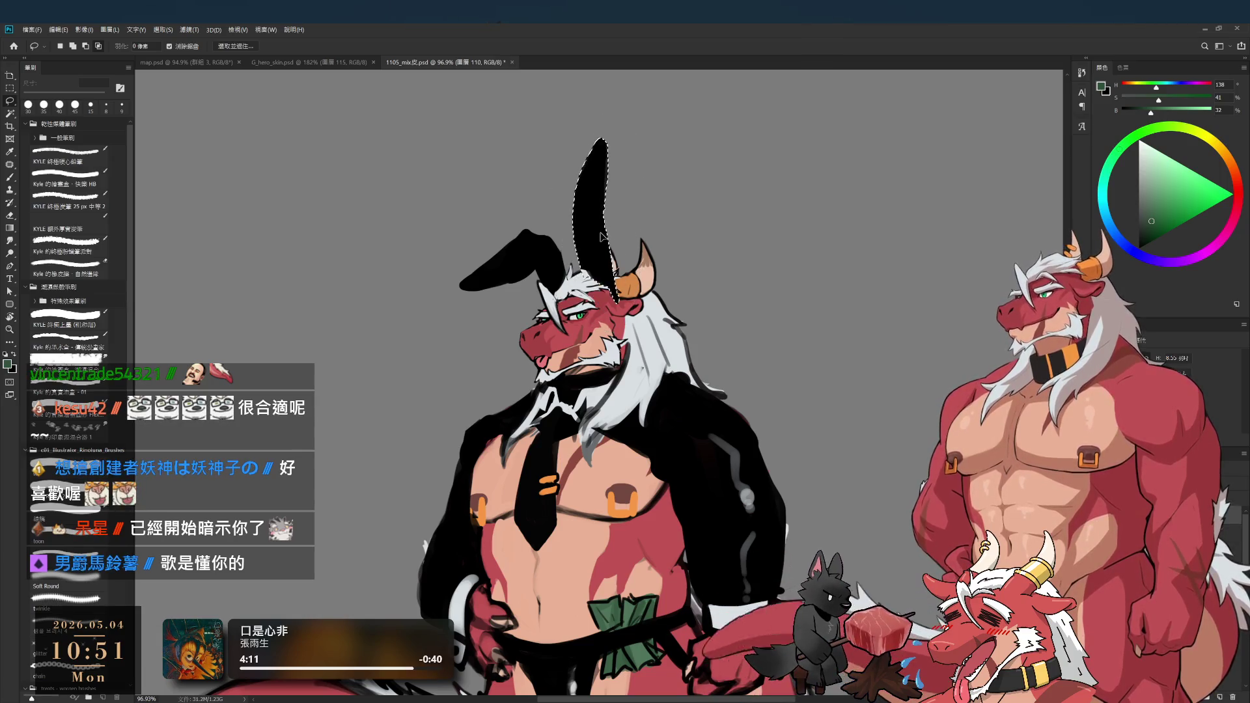
pyautogui.hotkey('ctrl', 'j')
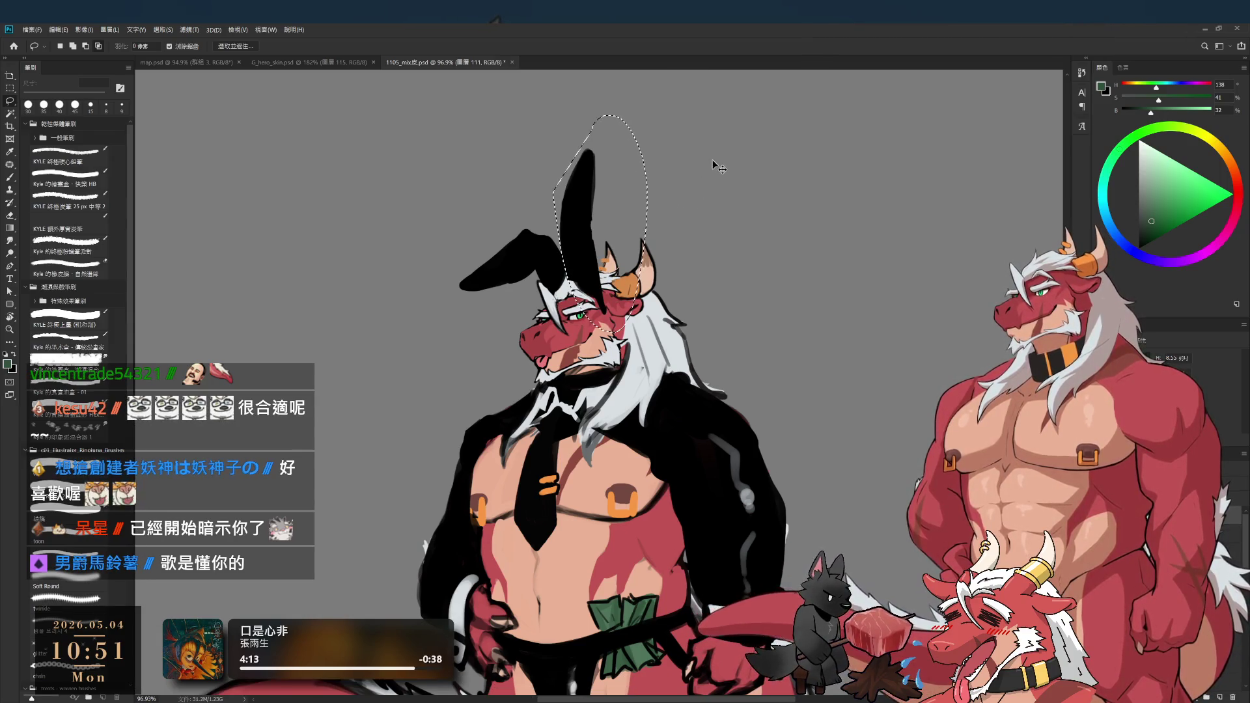
pyautogui.hotkey('ctrl', 'z')
pyautogui.hotkey('ctrl', 'r')
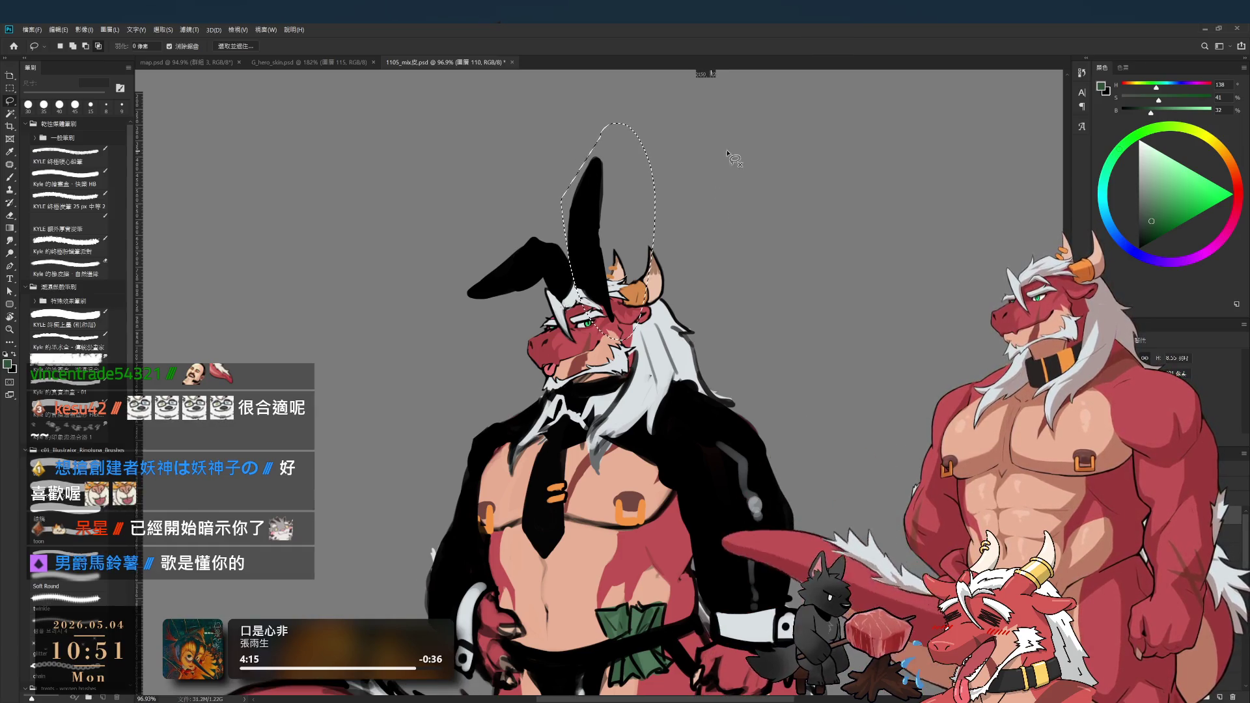
pyautogui.hotkey('ctrl', 'd')
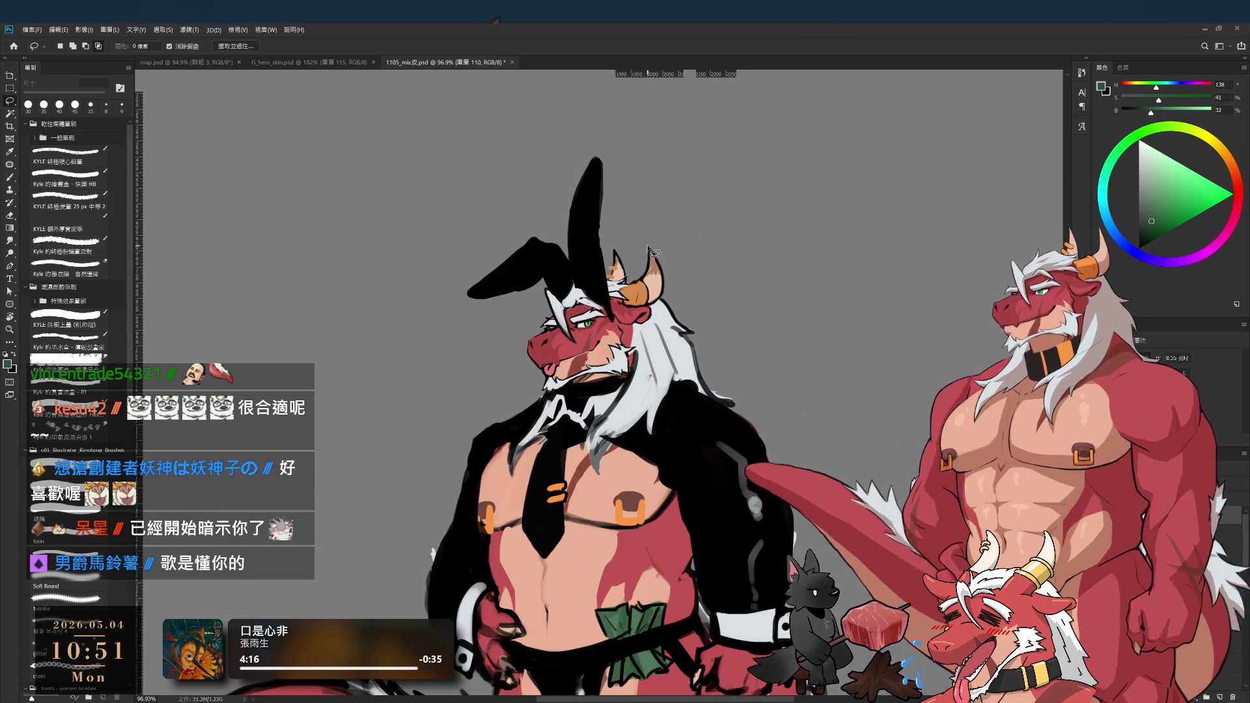
# - Rotate the lassoed tall ear about 9.8° and nudge it right, then deselect
pyautogui.moveTo(589, 290)
pyautogui.mouseDown()
pyautogui.moveTo(609, 124)
pyautogui.moveTo(567, 273)
pyautogui.moveTo(645, 293)
pyautogui.mouseUp()
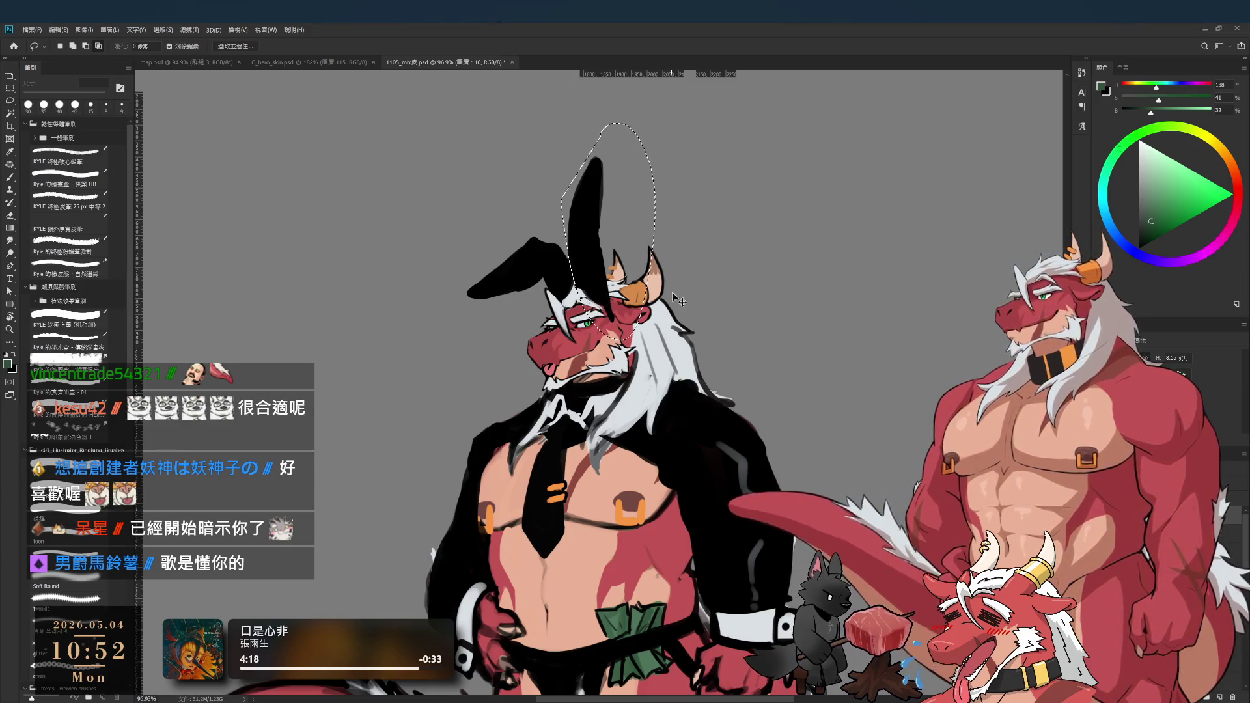
pyautogui.hotkey('ctrl', 't')
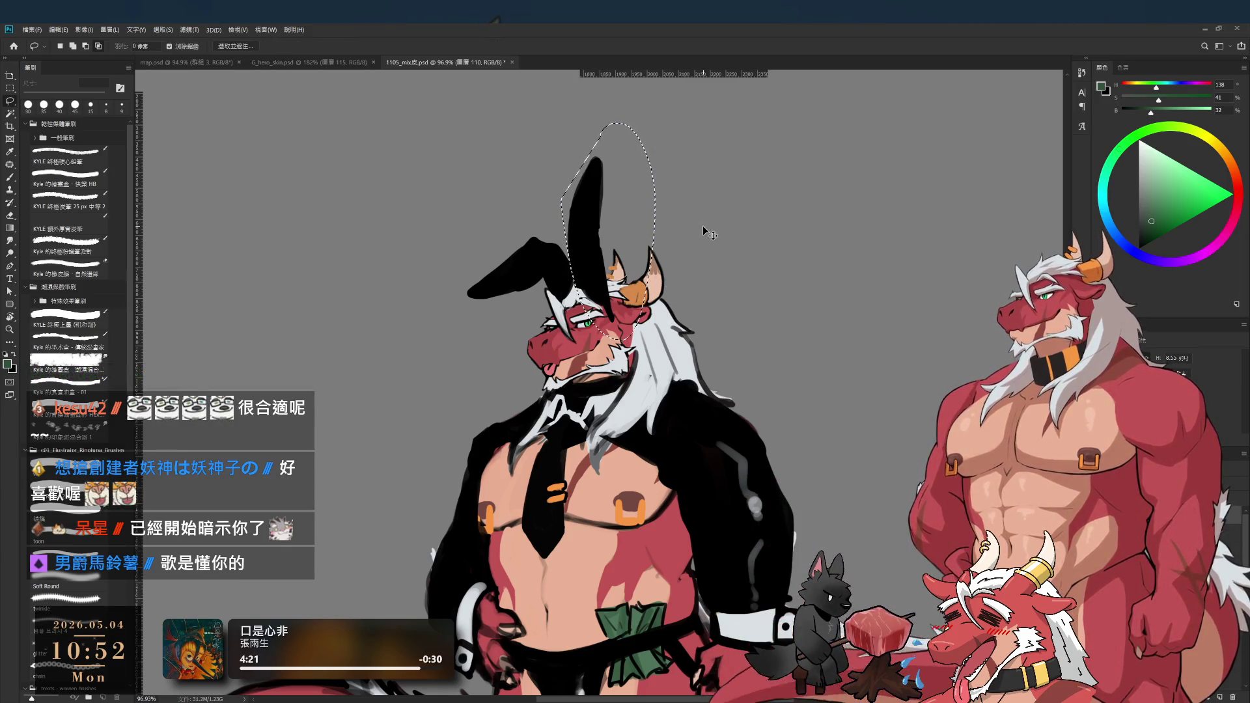
pyautogui.moveTo(712, 178); pyautogui.dragTo(694, 218)
pyautogui.moveTo(605, 247)
pyautogui.mouseDown()
pyautogui.moveTo(646, 186)
pyautogui.moveTo(631, 182)
pyautogui.mouseUp()
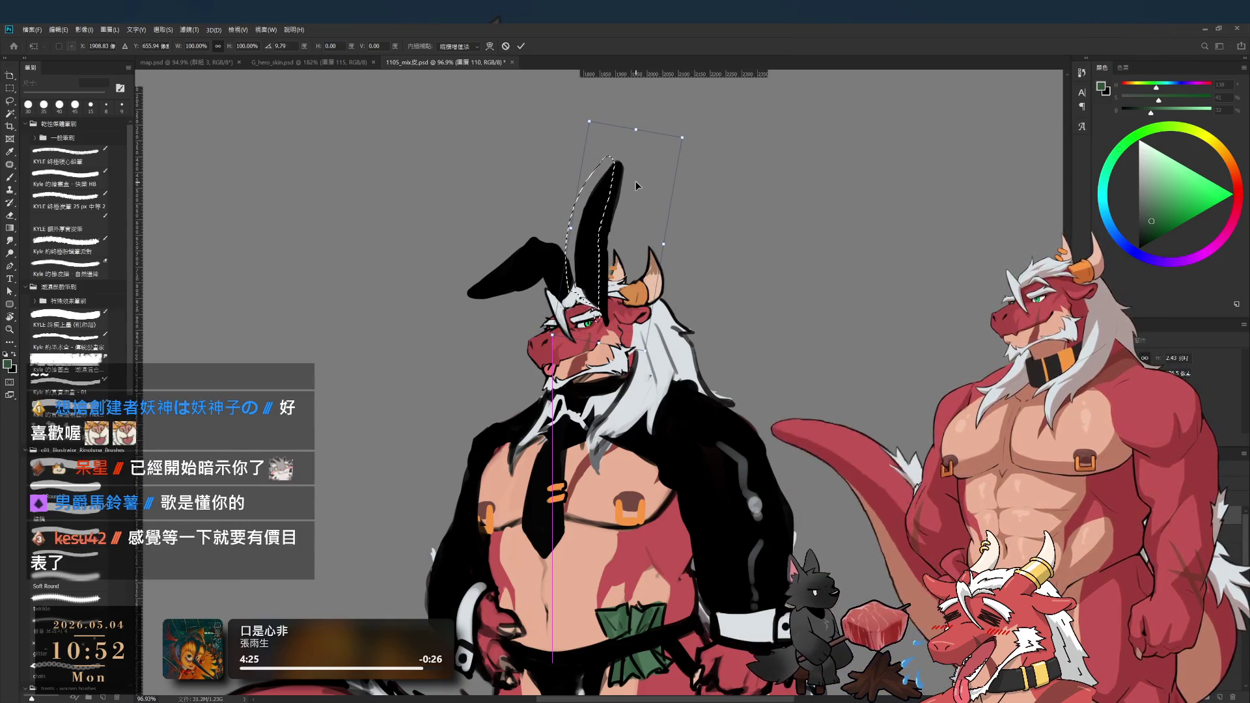
pyautogui.press('Return')
pyautogui.hotkey('ctrl', 'd')
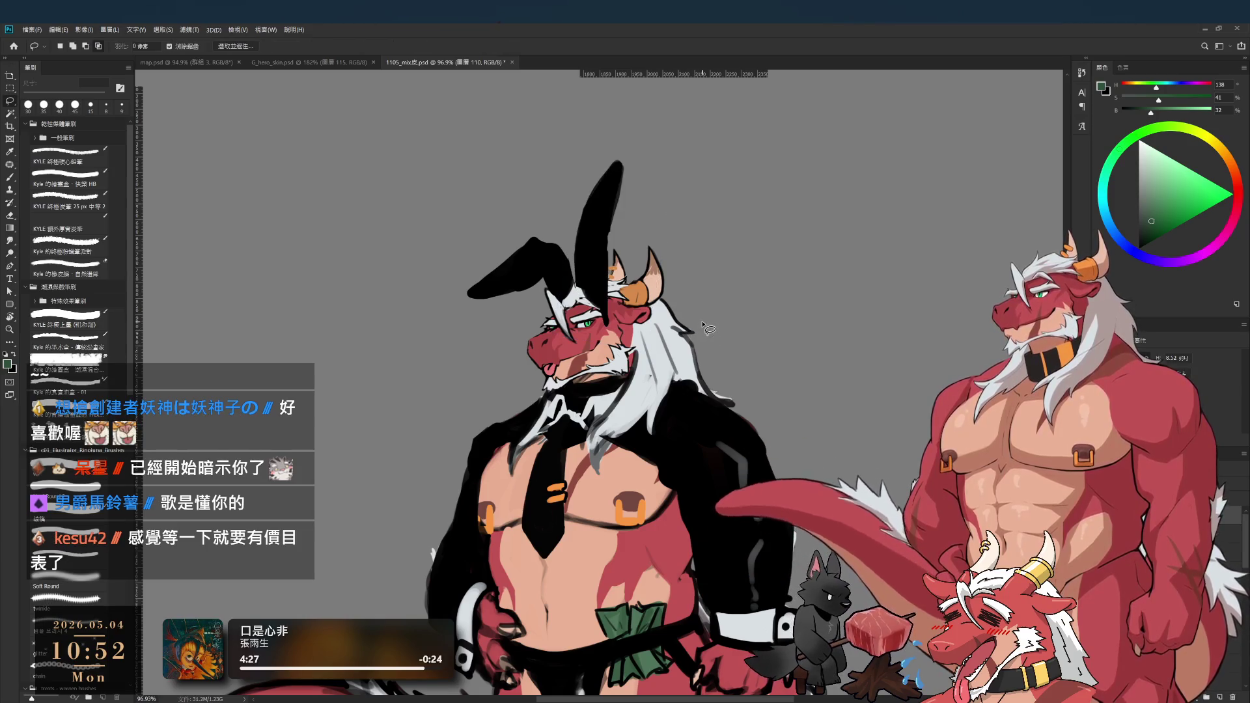
pyautogui.moveTo(599, 204)
pyautogui.mouseDown()
pyautogui.moveTo(633, 232)
pyautogui.moveTo(611, 291)
pyautogui.mouseUp()
pyautogui.press('e')
# - Paint a dark grey sheen (black at Brightness 12) down both bunny ears
pyautogui.press('b')
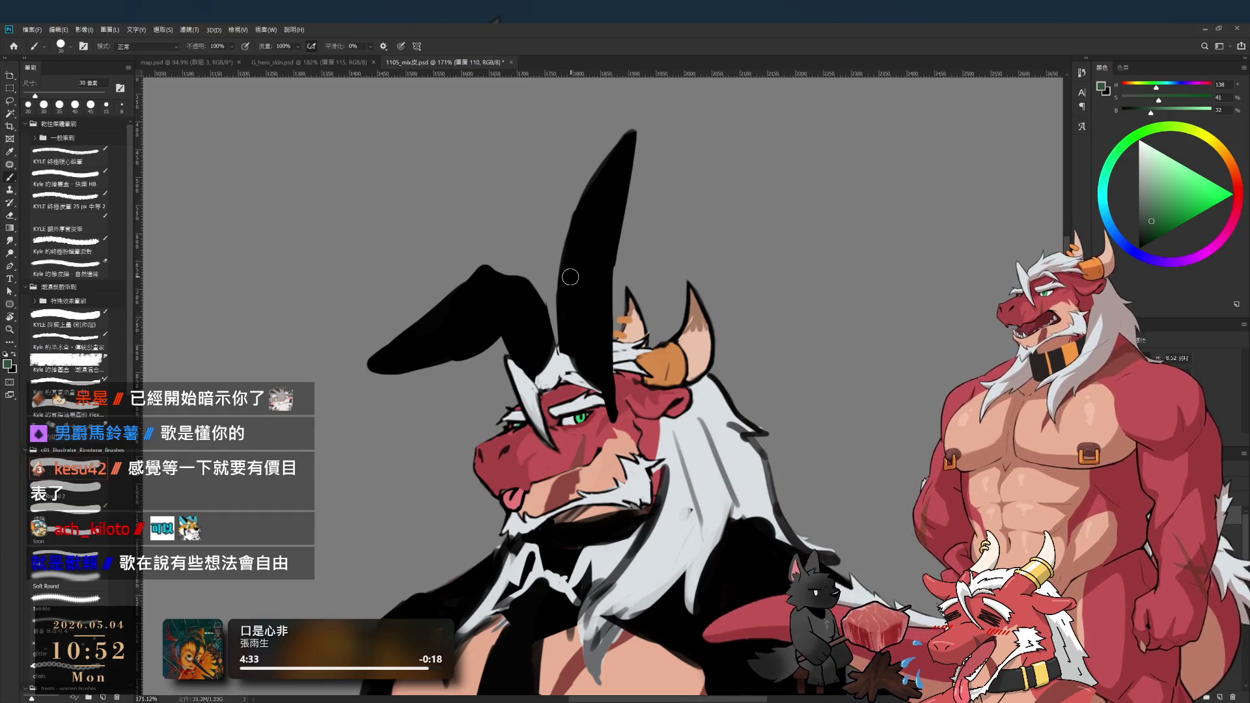
pyautogui.keyDown('alt'); pyautogui.click(594, 223); pyautogui.keyUp('alt')
pyautogui.press('[')
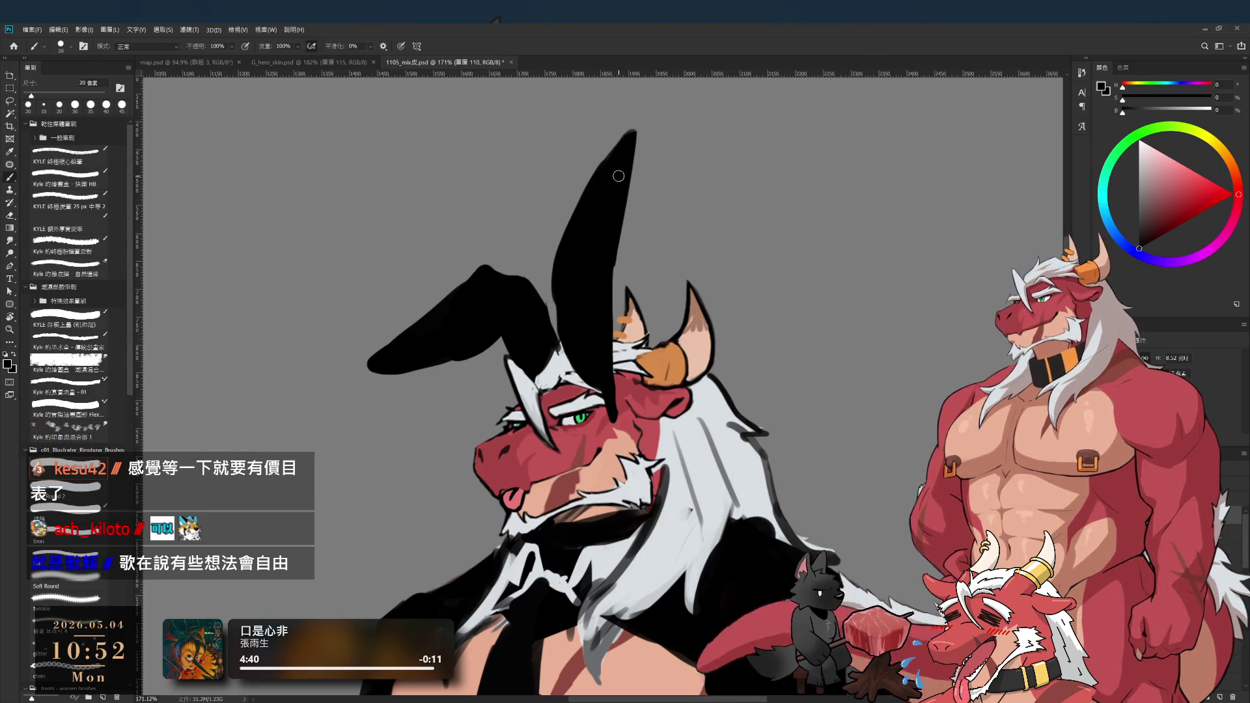
pyautogui.scroll(2, 640, 329)
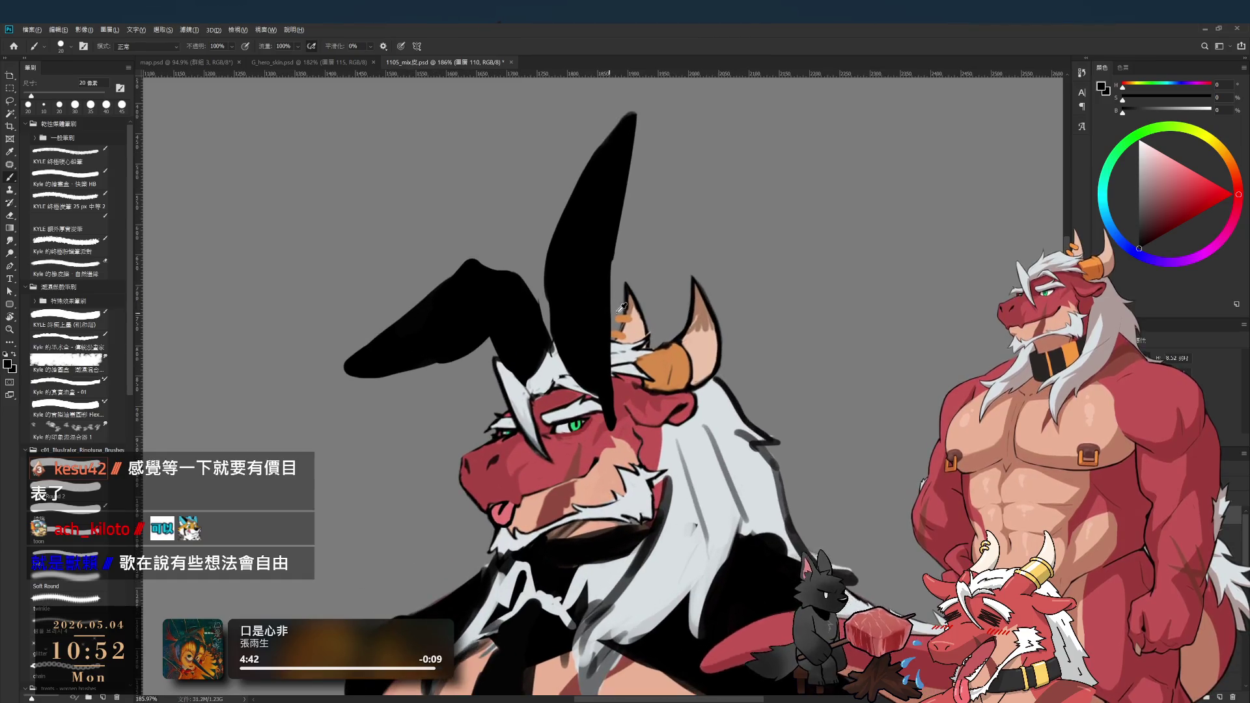
pyautogui.click(1134, 114)
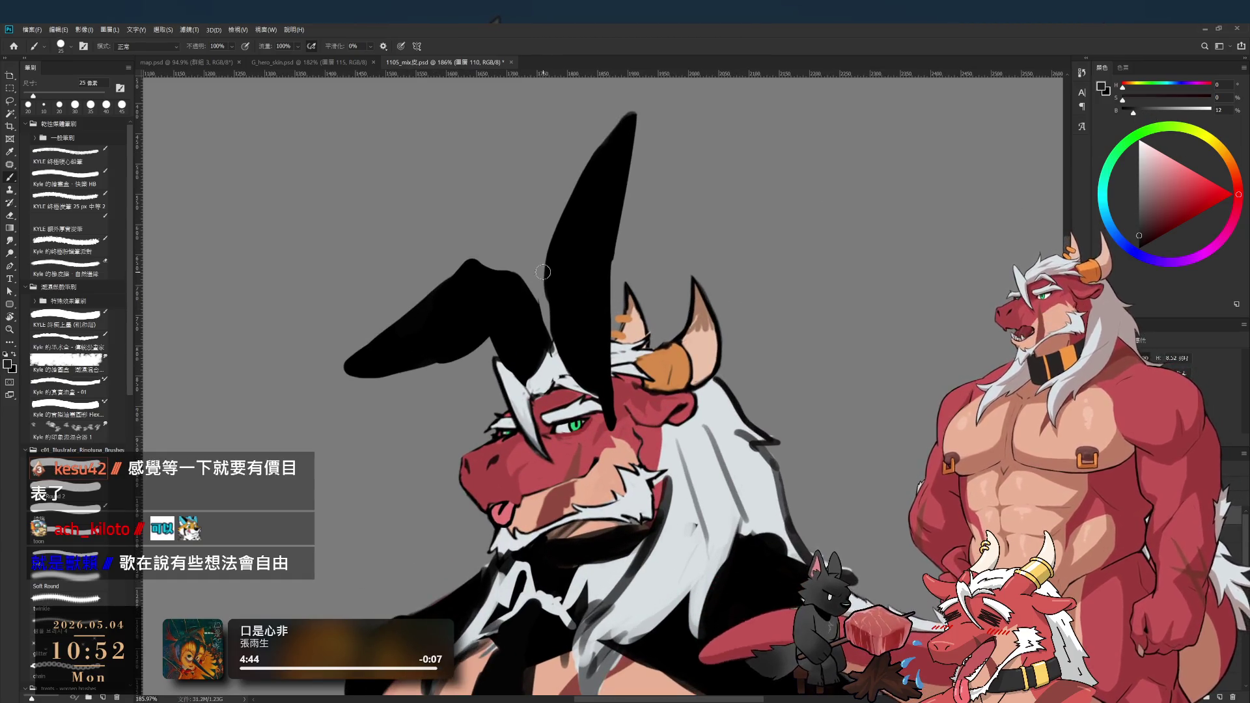
pyautogui.press(']')
pyautogui.press(']')
pyautogui.press(']')
pyautogui.moveTo(572, 293)
pyautogui.mouseDown()
pyautogui.moveTo(586, 293)
pyautogui.moveTo(590, 398)
pyautogui.mouseUp()
pyautogui.press('[')
pyautogui.moveTo(461, 313)
pyautogui.mouseDown()
pyautogui.moveTo(481, 293)
pyautogui.moveTo(384, 338)
pyautogui.moveTo(392, 348)
pyautogui.moveTo(460, 321)
pyautogui.moveTo(487, 359)
pyautogui.mouseUp()
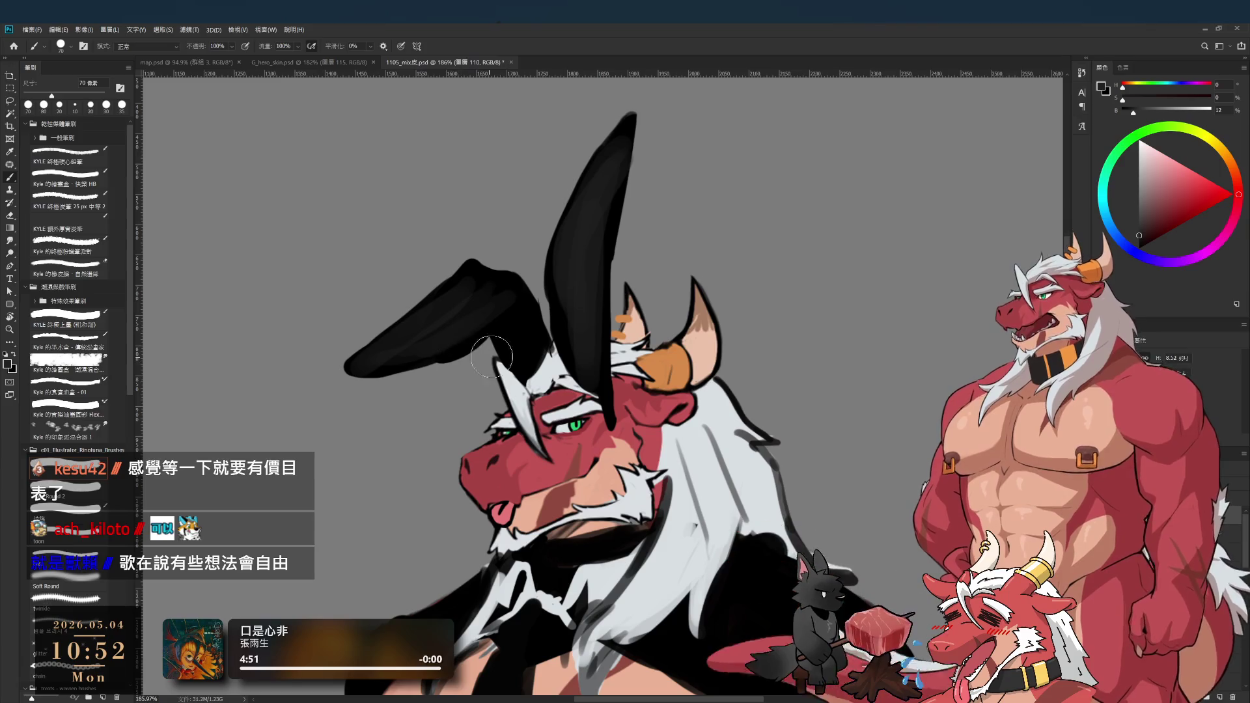
# - Darken the left ear's edges with pure black, then fit the figure on screen
pyautogui.keyDown('alt'); pyautogui.click(526, 331); pyautogui.keyUp('alt')
pyautogui.press('.')
pyautogui.moveTo(496, 310)
pyautogui.mouseDown()
pyautogui.moveTo(415, 354)
pyautogui.moveTo(523, 291)
pyautogui.mouseUp()
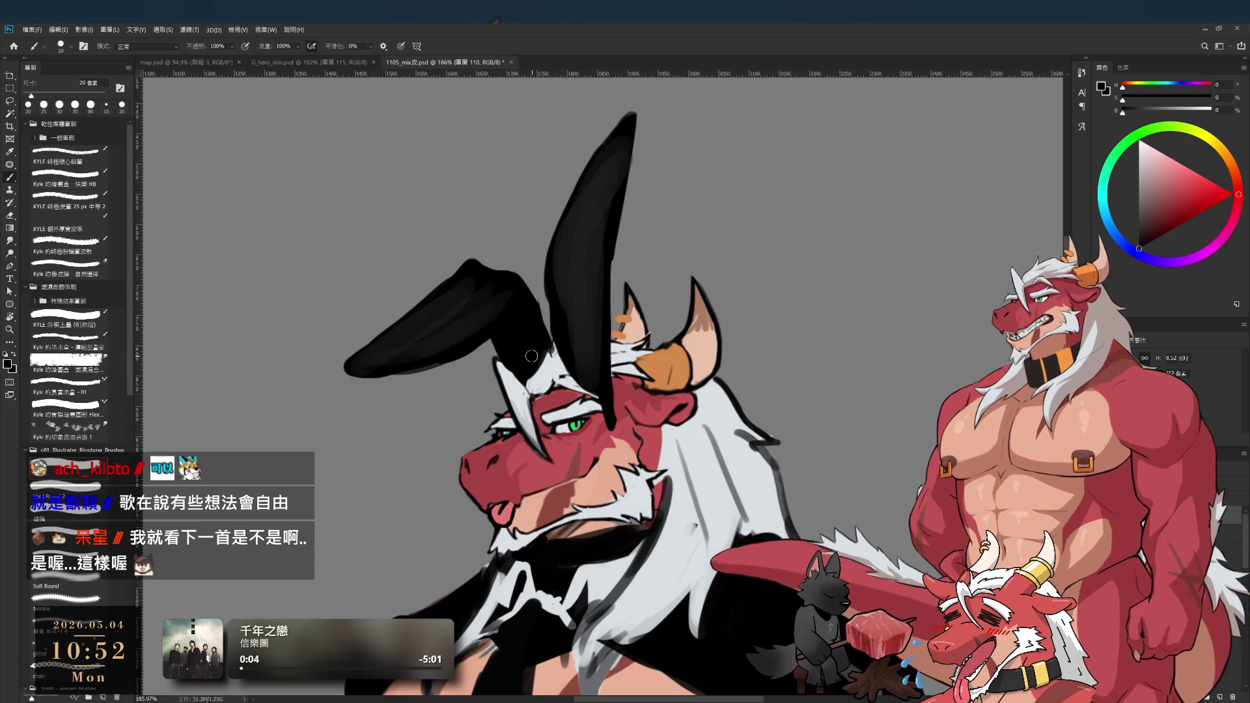
pyautogui.hotkey('ctrl', '0')
pyautogui.moveTo(677, 424); pyautogui.dragTo(678, 356)
pyautogui.moveTo(687, 480); pyautogui.dragTo(645, 423)
pyautogui.moveTo(620, 347)
pyautogui.mouseDown()
pyautogui.moveTo(624, 405)
pyautogui.moveTo(607, 423)
pyautogui.mouseUp()
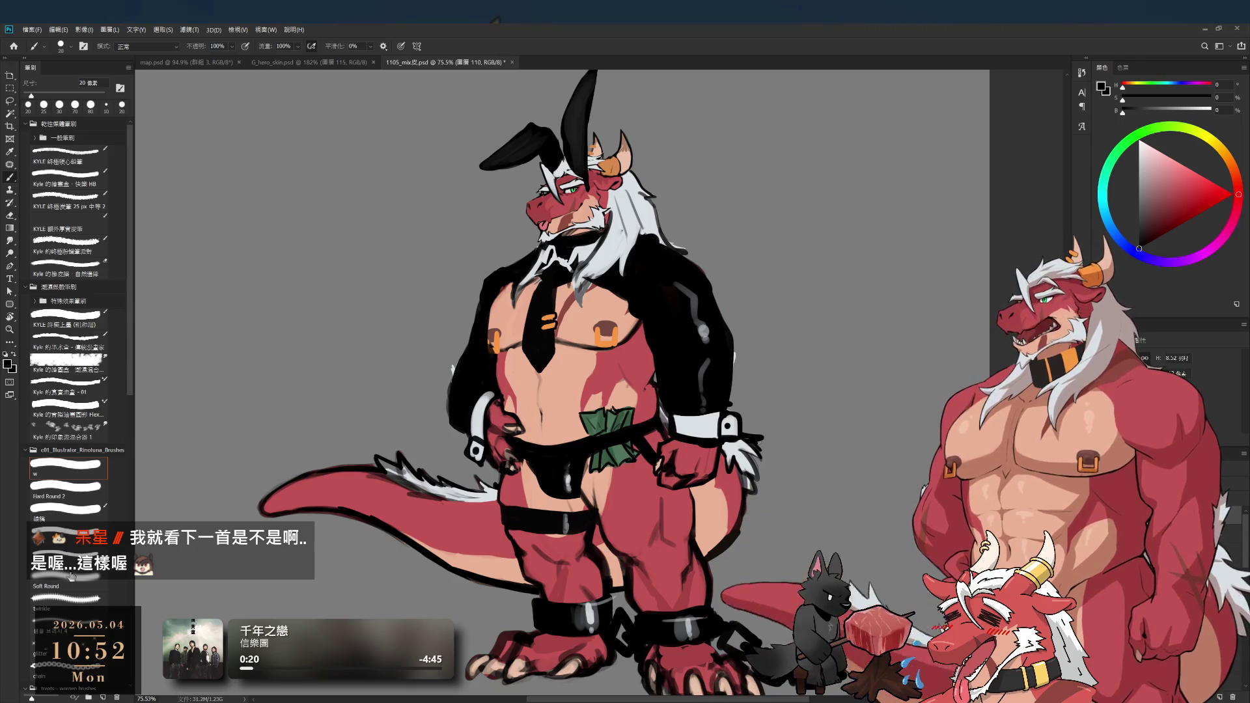
# - Choose a hard round brush tip and make the bunny-ear layer active again
pyautogui.click(77, 487)
pyautogui.press('e')
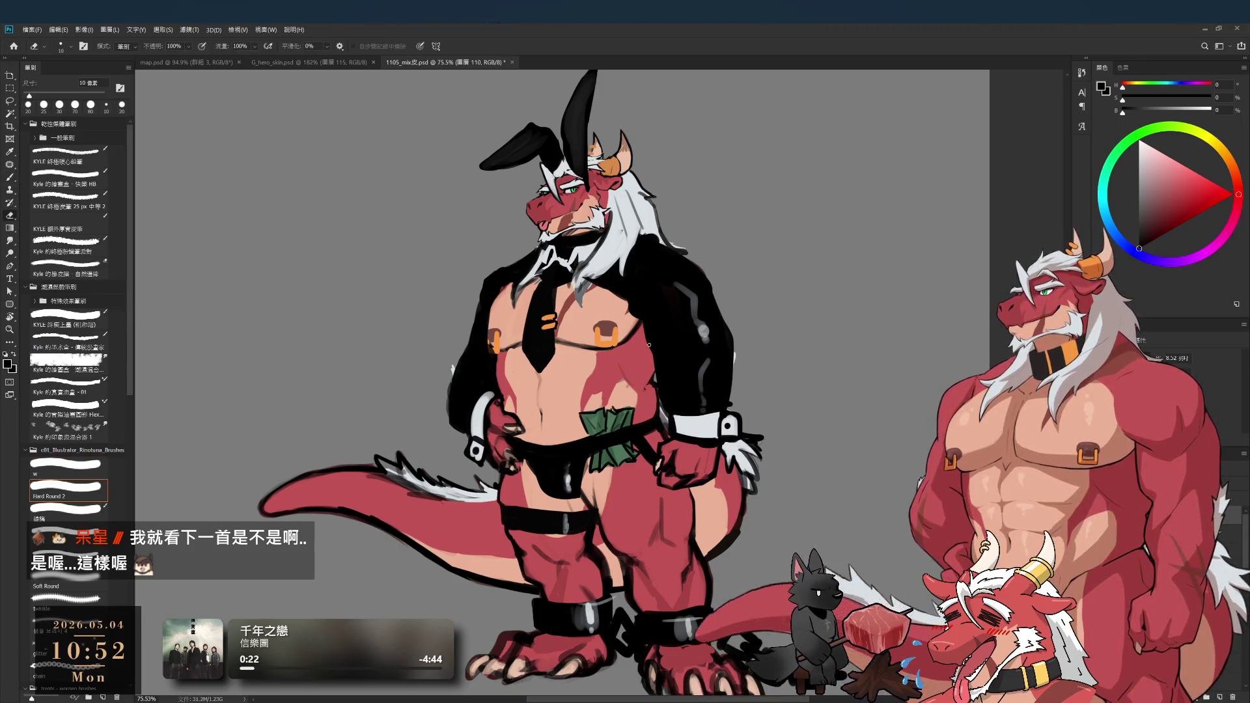
pyautogui.press('b')
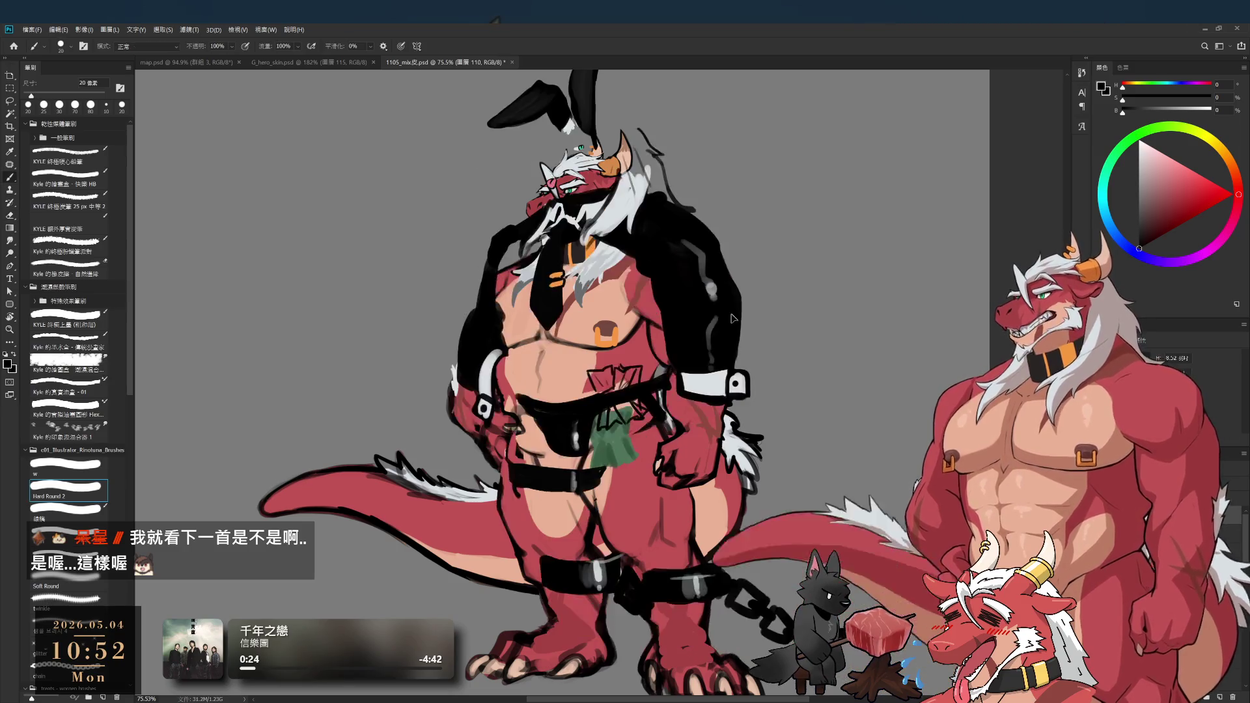
pyautogui.press('e')
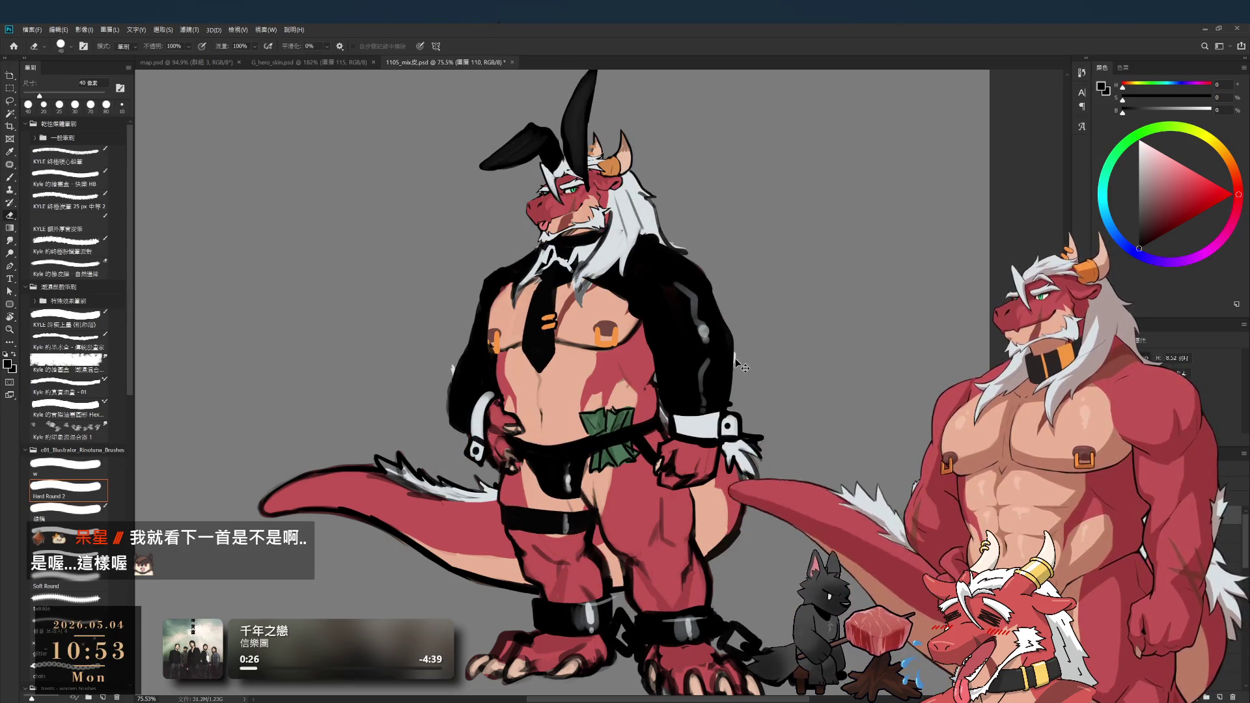
pyautogui.hscroll(2, 709, 391)
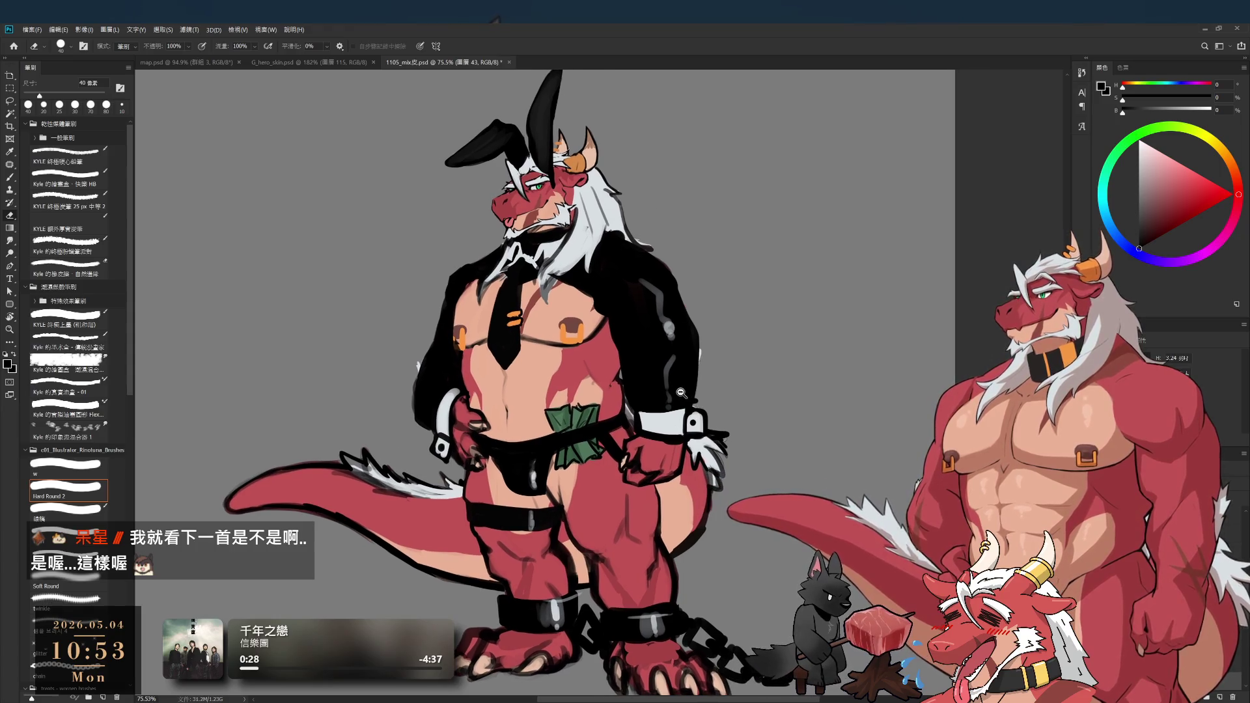
pyautogui.scroll(-3, 639, 391)
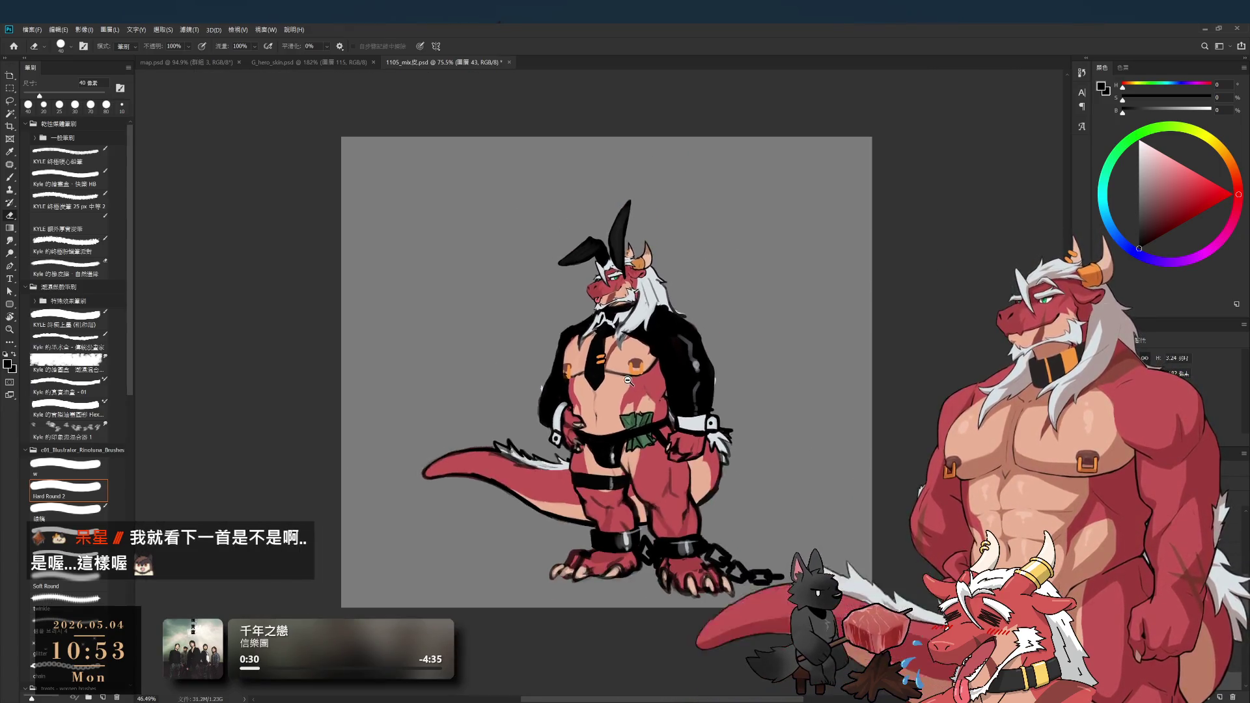
pyautogui.scroll(2, 646, 378)
pyautogui.scroll(-2, 714, 354)
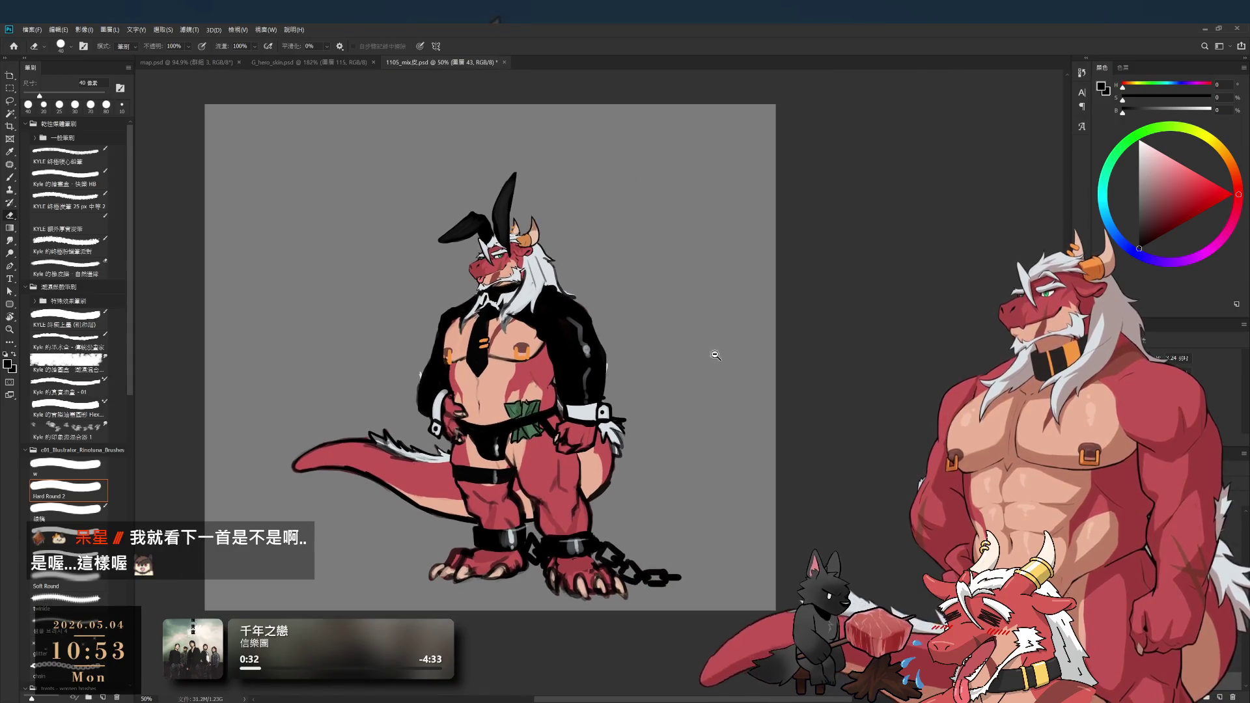
pyautogui.scroll(4, 670, 372)
pyautogui.scroll(-3, 744, 360)
pyautogui.scroll(1, 716, 345)
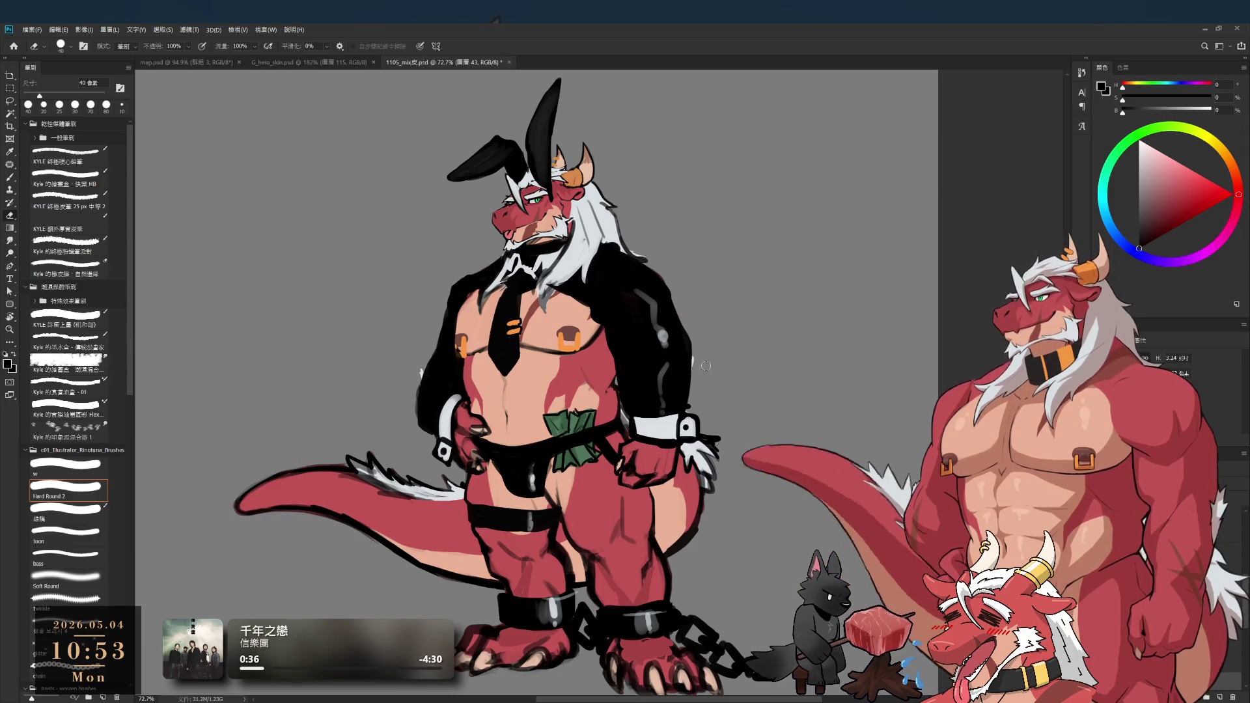
pyautogui.press('b')
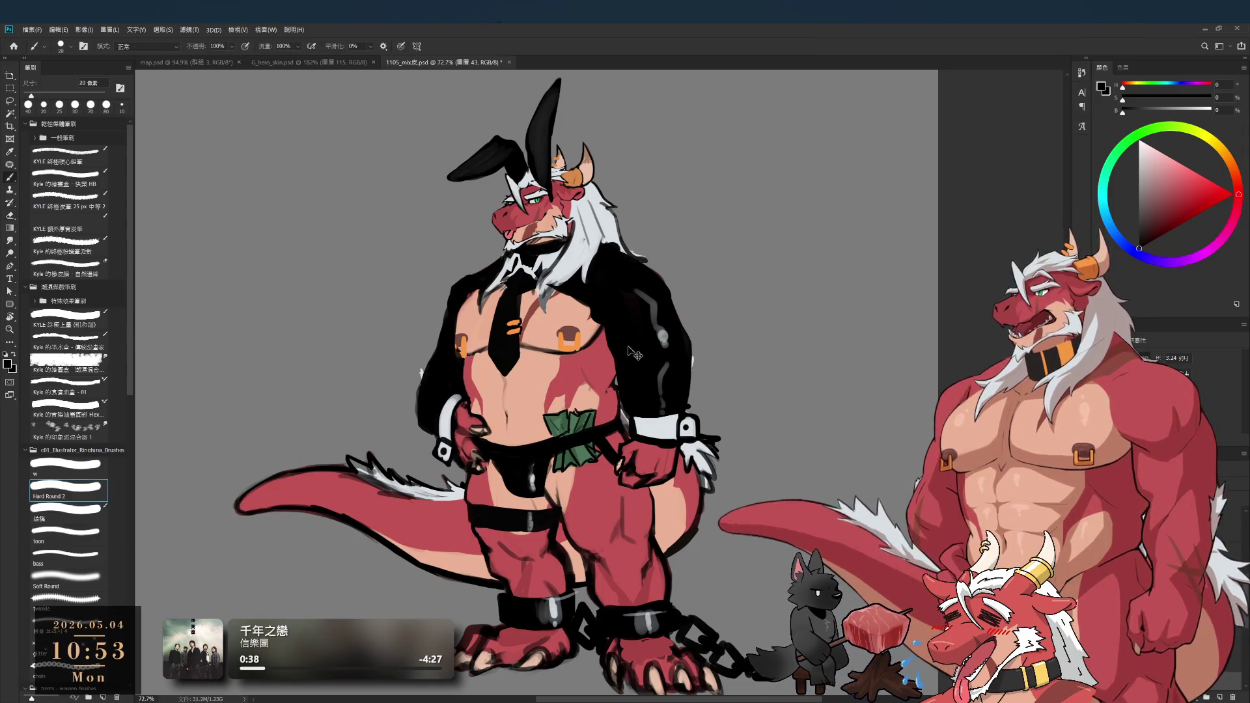
pyautogui.keyDown('ctrl'); pyautogui.click(628, 347); pyautogui.keyUp('ctrl')
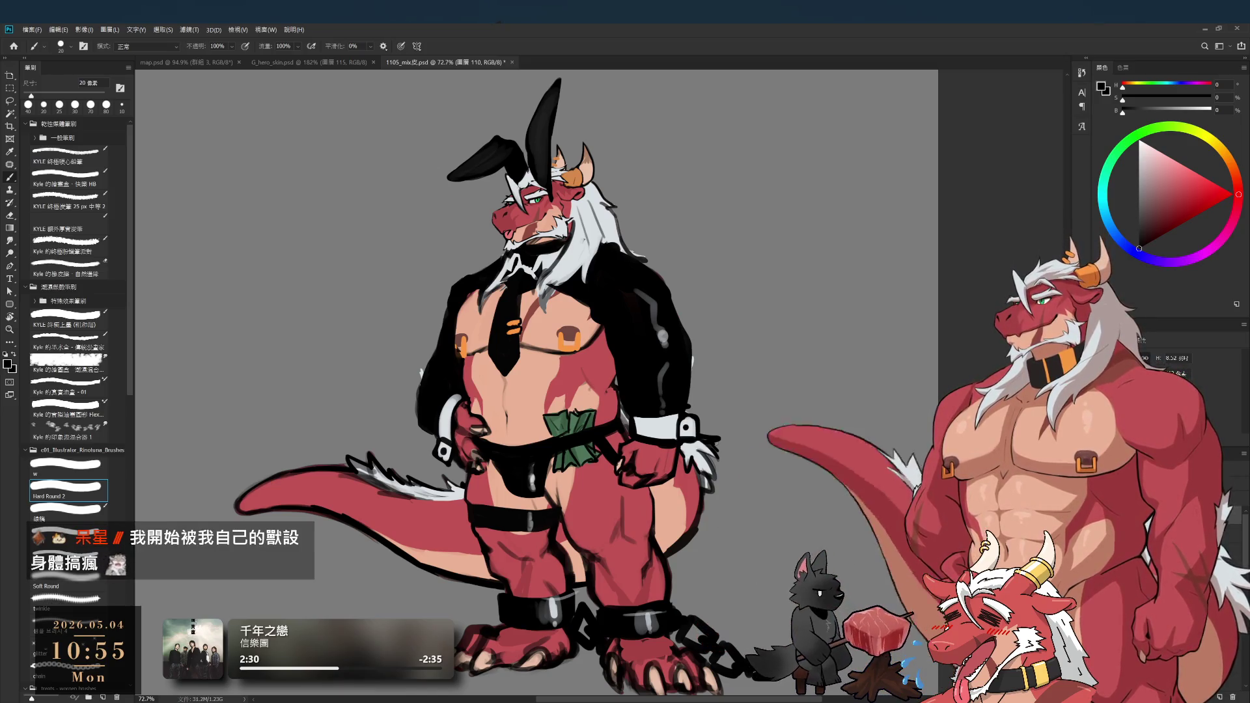
pyautogui.scroll(-1, 541, 384)
# - Paint a black cuff band around the tail, thickening its top and bottom
pyautogui.scroll(-1, 387, 460)
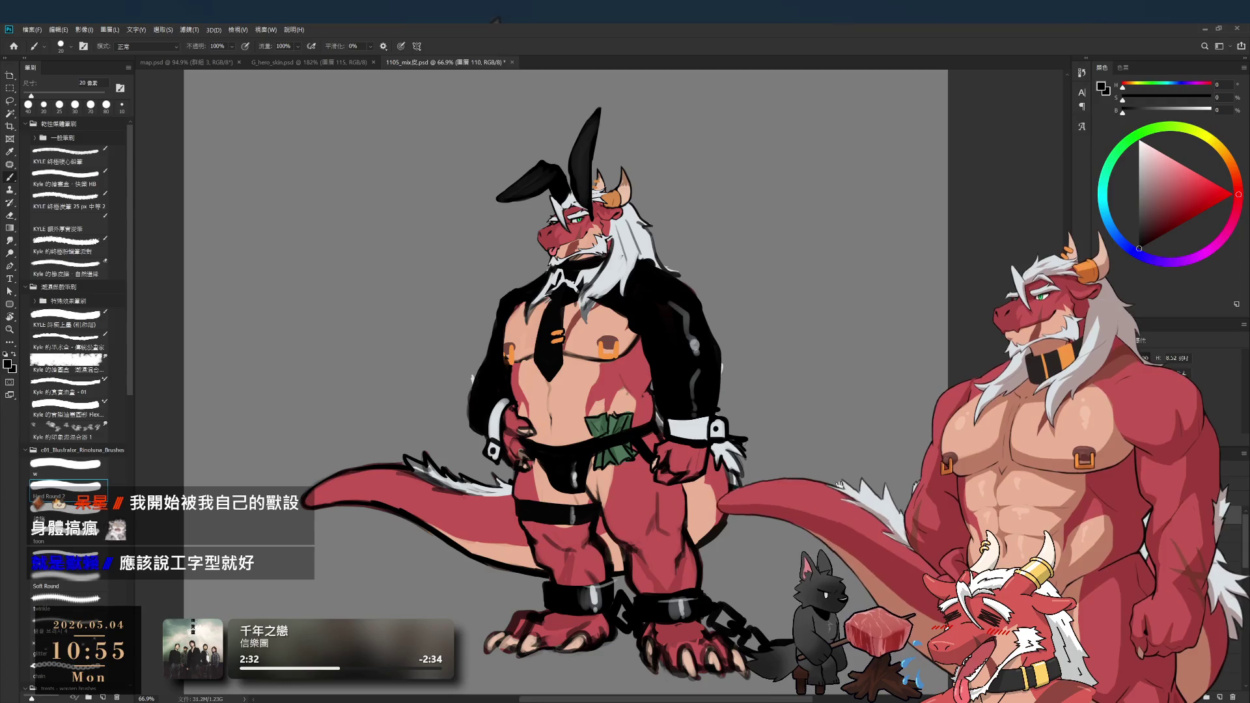
pyautogui.press(']')
pyautogui.press(']')
pyautogui.press(']')
pyautogui.press(']')
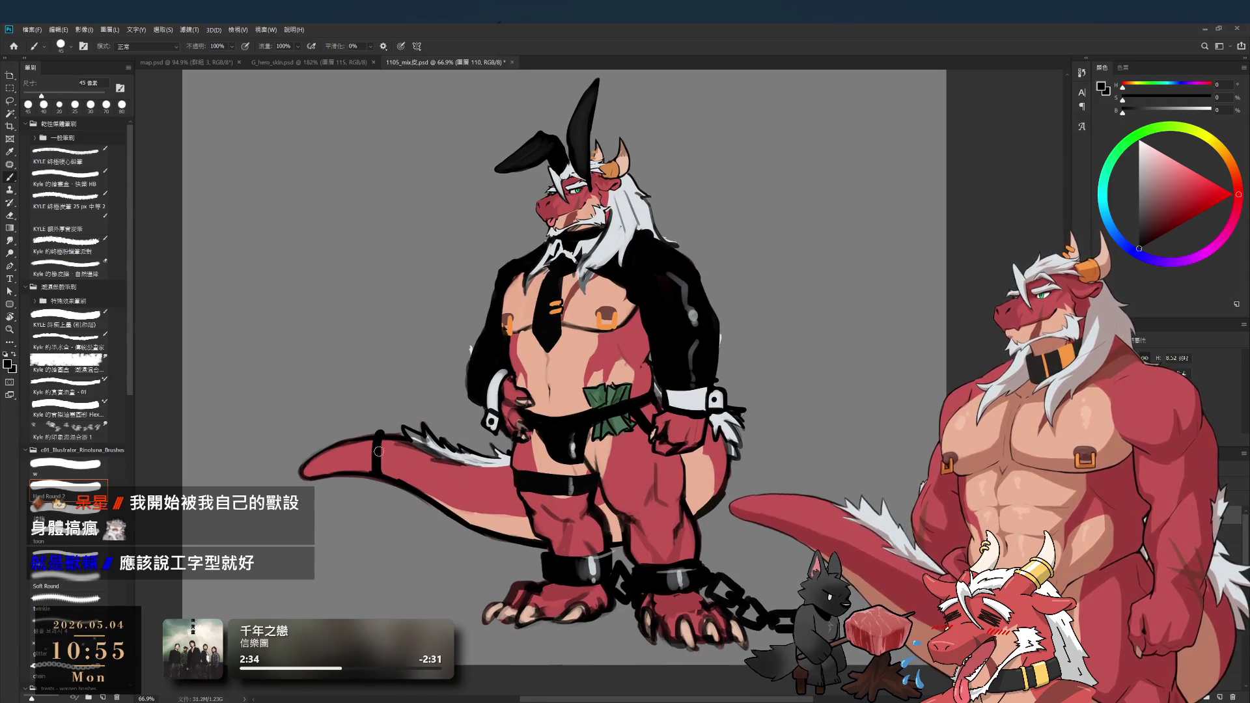
pyautogui.moveTo(365, 440); pyautogui.dragTo(360, 476)
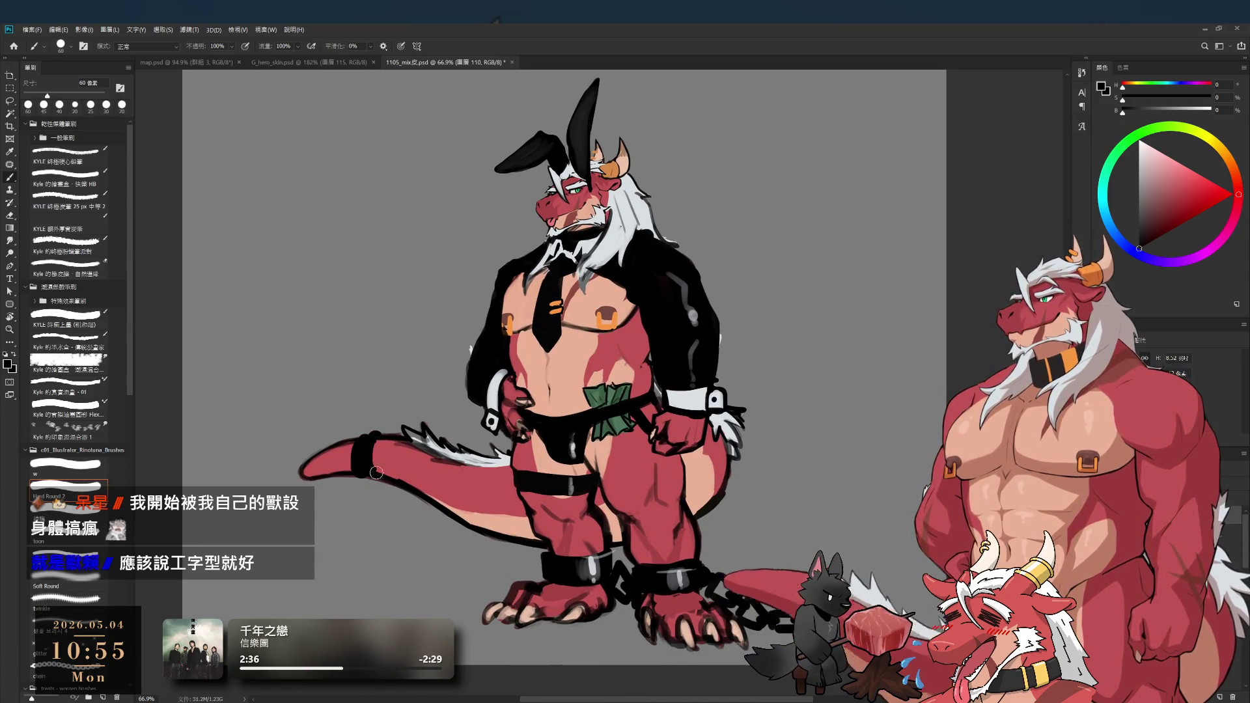
pyautogui.press('e')
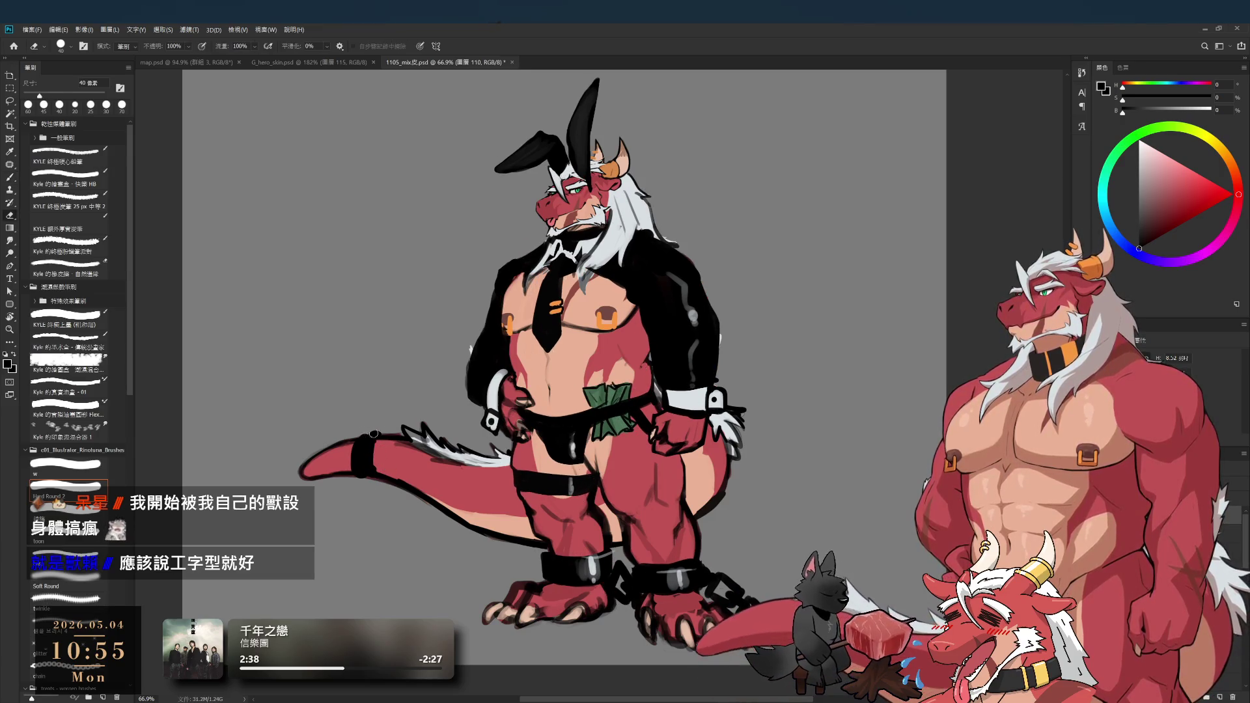
pyautogui.press('b')
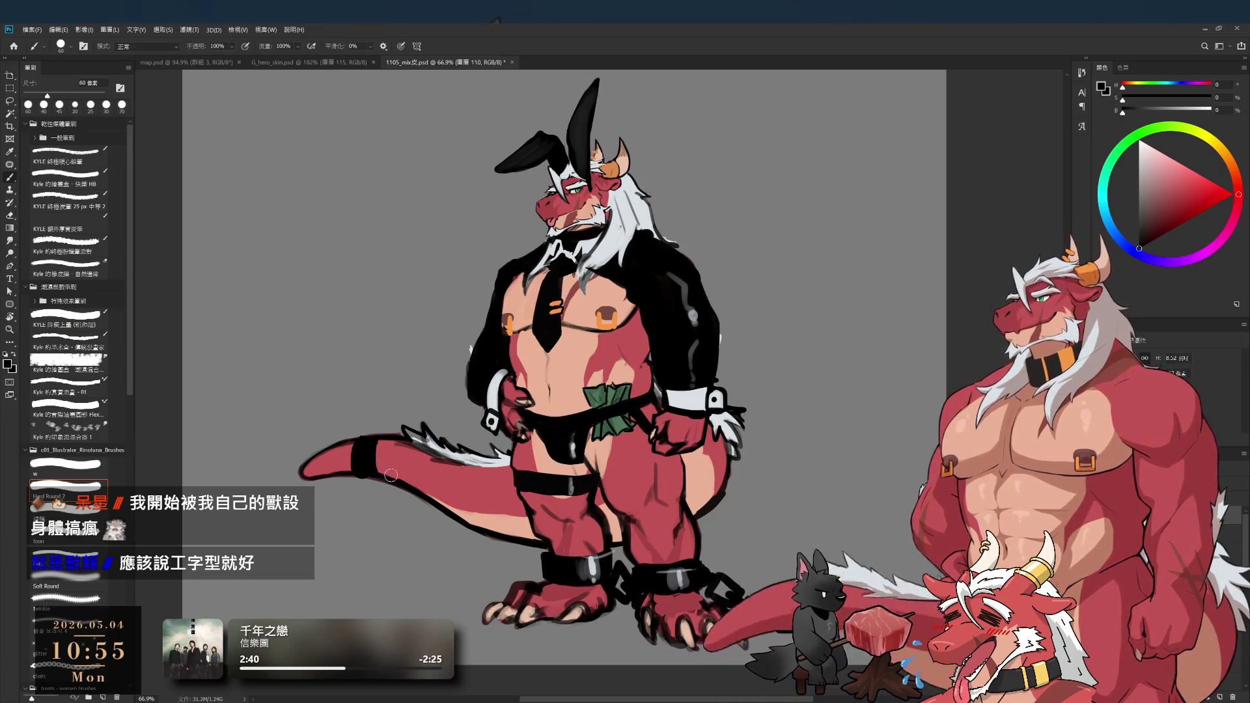
pyautogui.scroll(2, 394, 482)
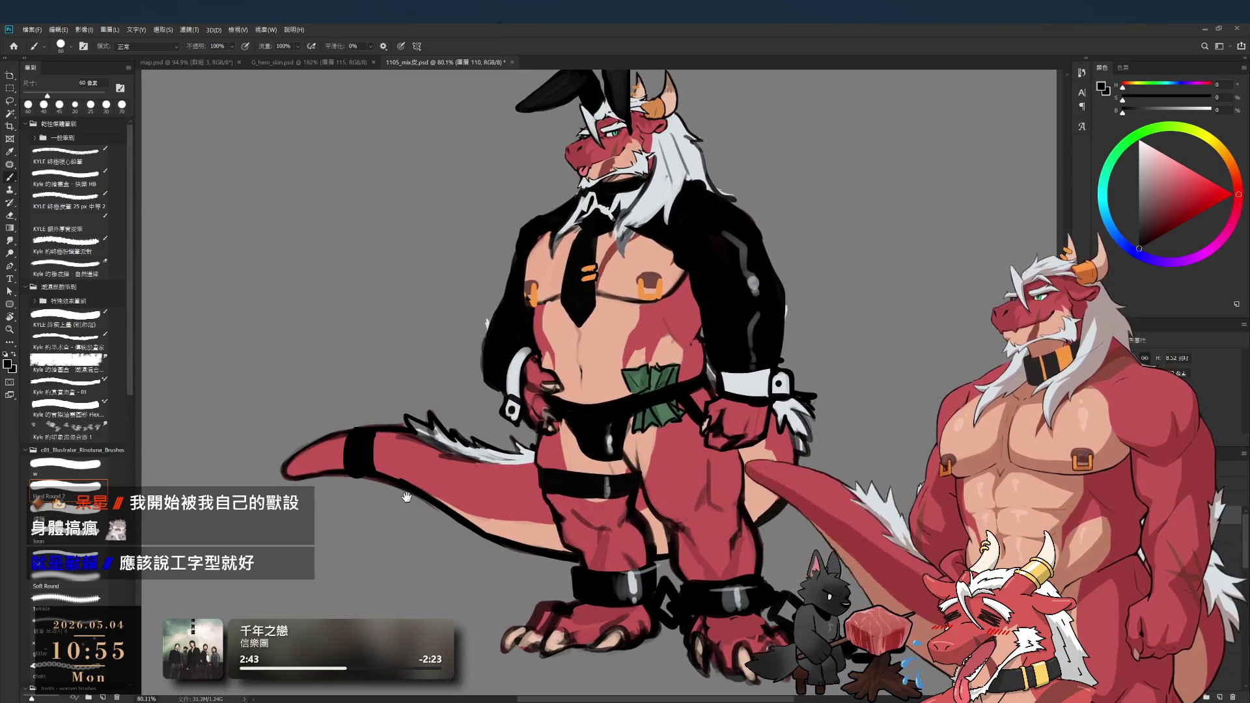
pyautogui.scroll(3, 370, 419)
pyautogui.press('[')
pyautogui.press('[')
pyautogui.press('[')
pyautogui.moveTo(357, 415); pyautogui.dragTo(394, 409)
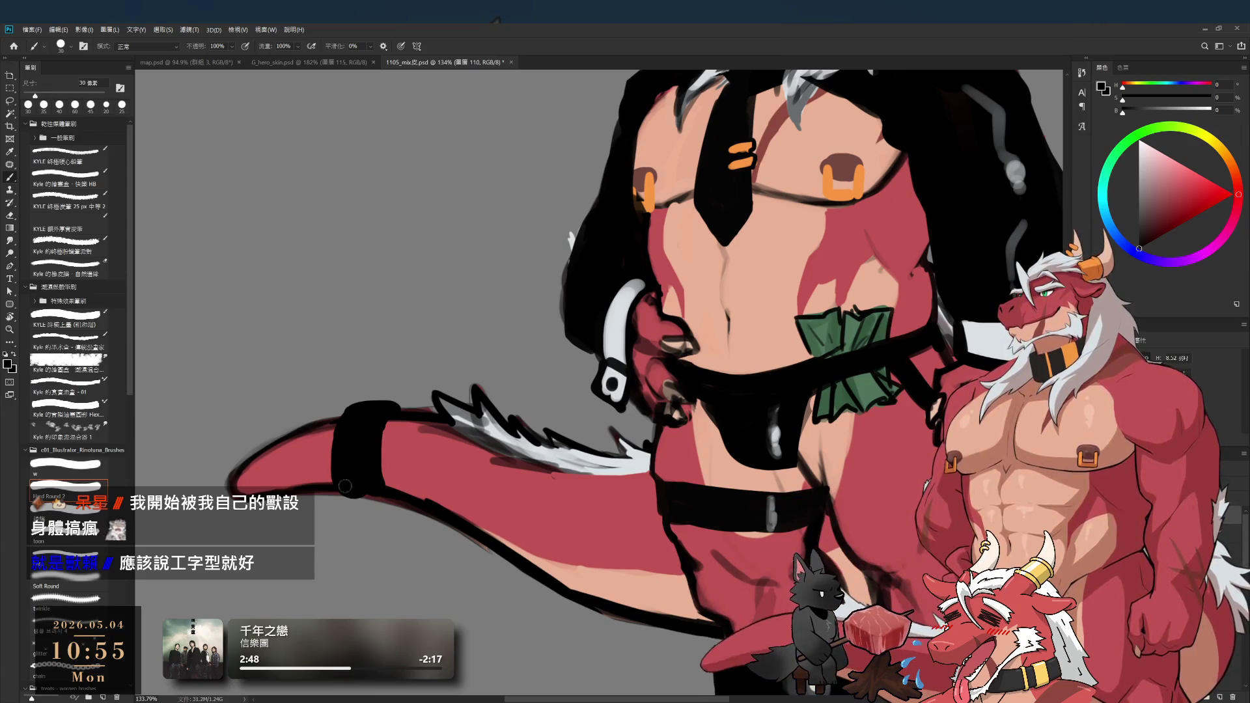
pyautogui.moveTo(346, 498); pyautogui.dragTo(384, 496)
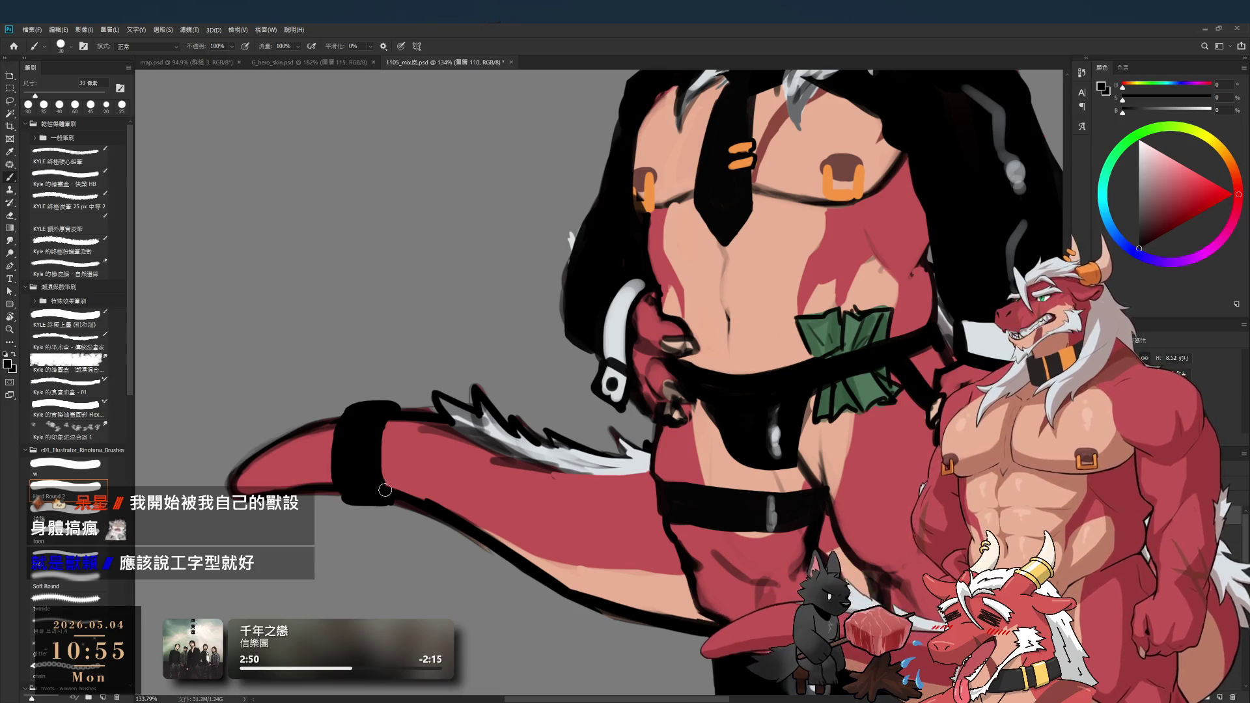
# - Repaint the cuff's left edge and add an oval link at the chain's dangling end
pyautogui.moveTo(346, 409); pyautogui.dragTo(343, 486)
pyautogui.hotkey('ctrl', 'z')
pyautogui.moveTo(347, 410); pyautogui.dragTo(348, 501)
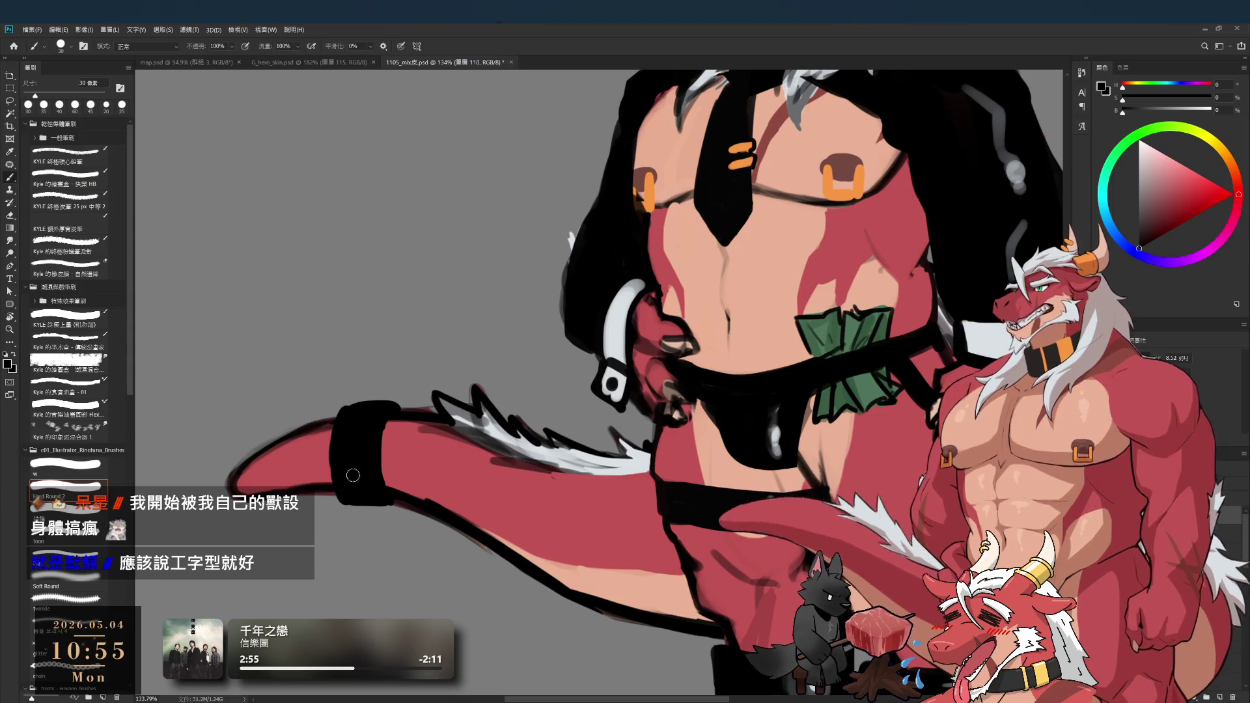
pyautogui.moveTo(338, 439); pyautogui.dragTo(344, 490)
pyautogui.moveTo(329, 446)
pyautogui.mouseDown()
pyautogui.moveTo(351, 499)
pyautogui.moveTo(388, 430)
pyautogui.moveTo(381, 459)
pyautogui.moveTo(413, 466)
pyautogui.moveTo(402, 507)
pyautogui.moveTo(420, 468)
pyautogui.moveTo(422, 504)
pyautogui.moveTo(412, 507)
pyautogui.moveTo(420, 482)
pyautogui.moveTo(385, 560)
pyautogui.mouseUp()
pyautogui.hotkey('ctrl', 'z')
pyautogui.hotkey('ctrl', 'z')
pyautogui.moveTo(389, 511)
pyautogui.mouseDown()
pyautogui.moveTo(410, 521)
pyautogui.moveTo(417, 559)
pyautogui.mouseUp()
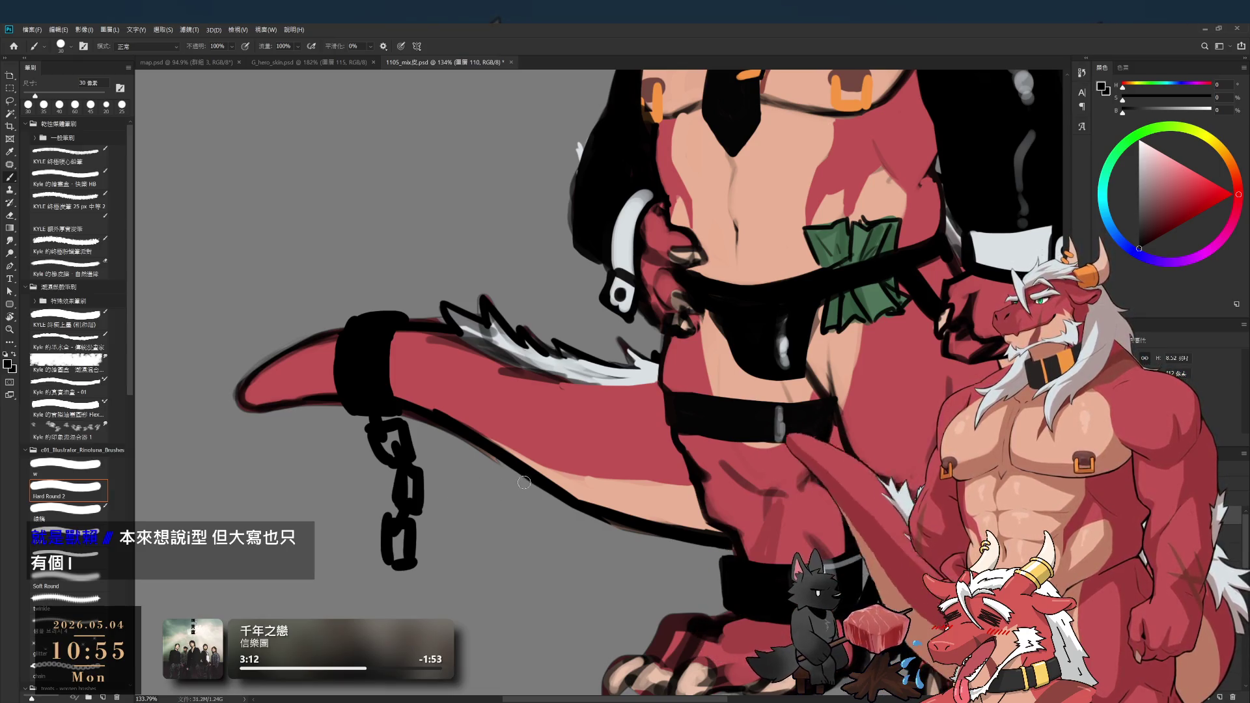
# - Brush a long light grey highlight down the tail cuff with a softer brush
pyautogui.press('x')
pyautogui.click(71, 465)
pyautogui.moveTo(342, 365)
pyautogui.mouseDown()
pyautogui.moveTo(379, 366)
pyautogui.moveTo(368, 355)
pyautogui.mouseUp()
pyautogui.hotkey('ctrl', 'z')
pyautogui.press(']')
pyautogui.hotkey('ctrl', 'z')
pyautogui.press('[')
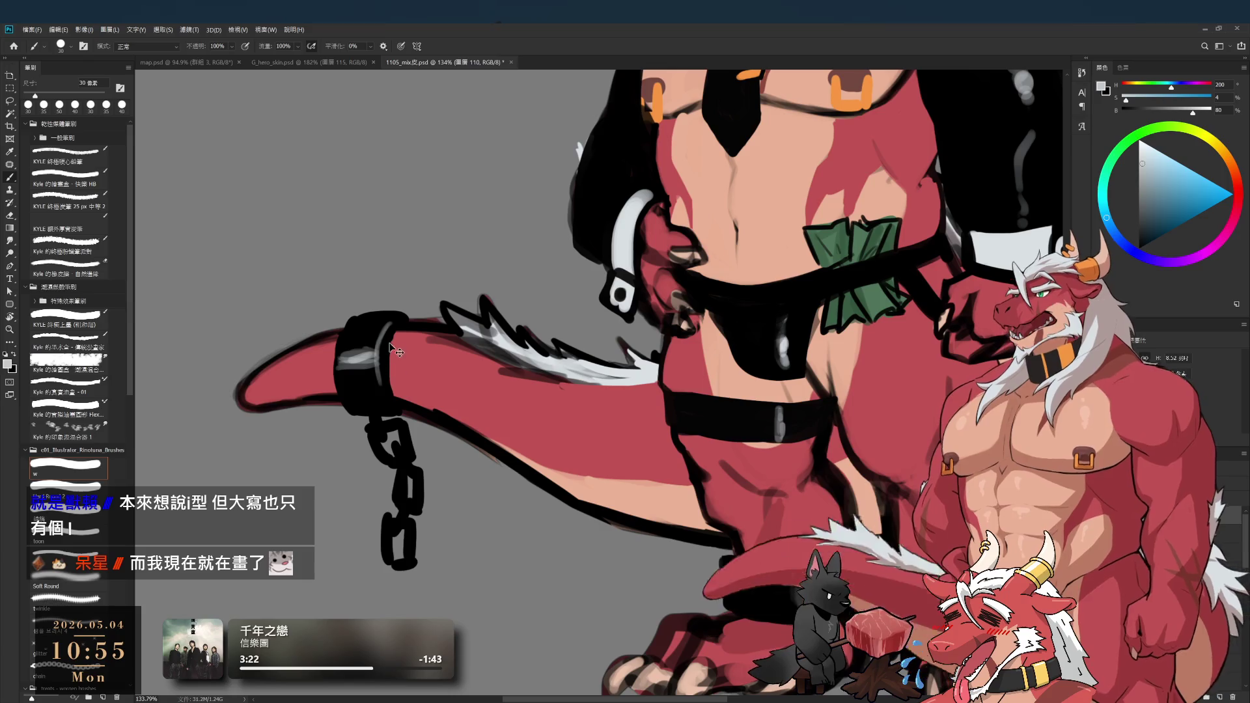
pyautogui.hotkey('ctrl', 'z')
pyautogui.moveTo(381, 310); pyautogui.dragTo(389, 419)
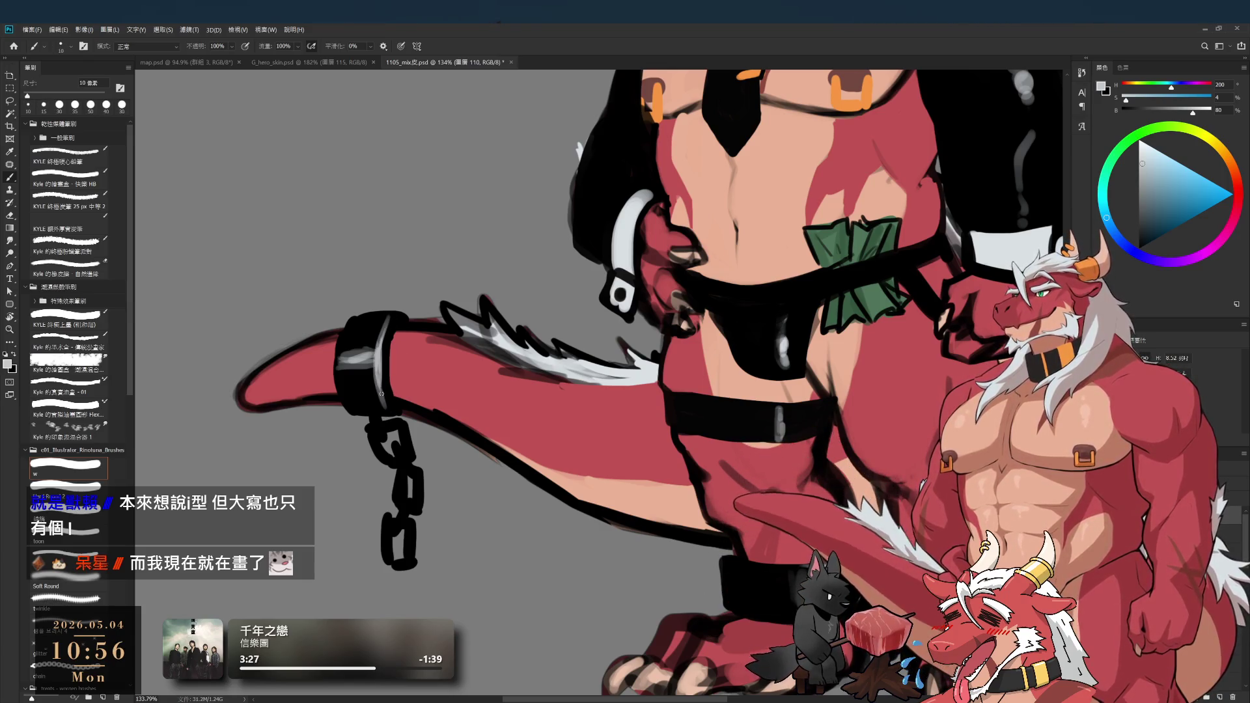
pyautogui.moveTo(371, 390)
pyautogui.mouseDown()
pyautogui.moveTo(306, 356)
pyautogui.moveTo(349, 418)
pyautogui.moveTo(405, 424)
pyautogui.mouseUp()
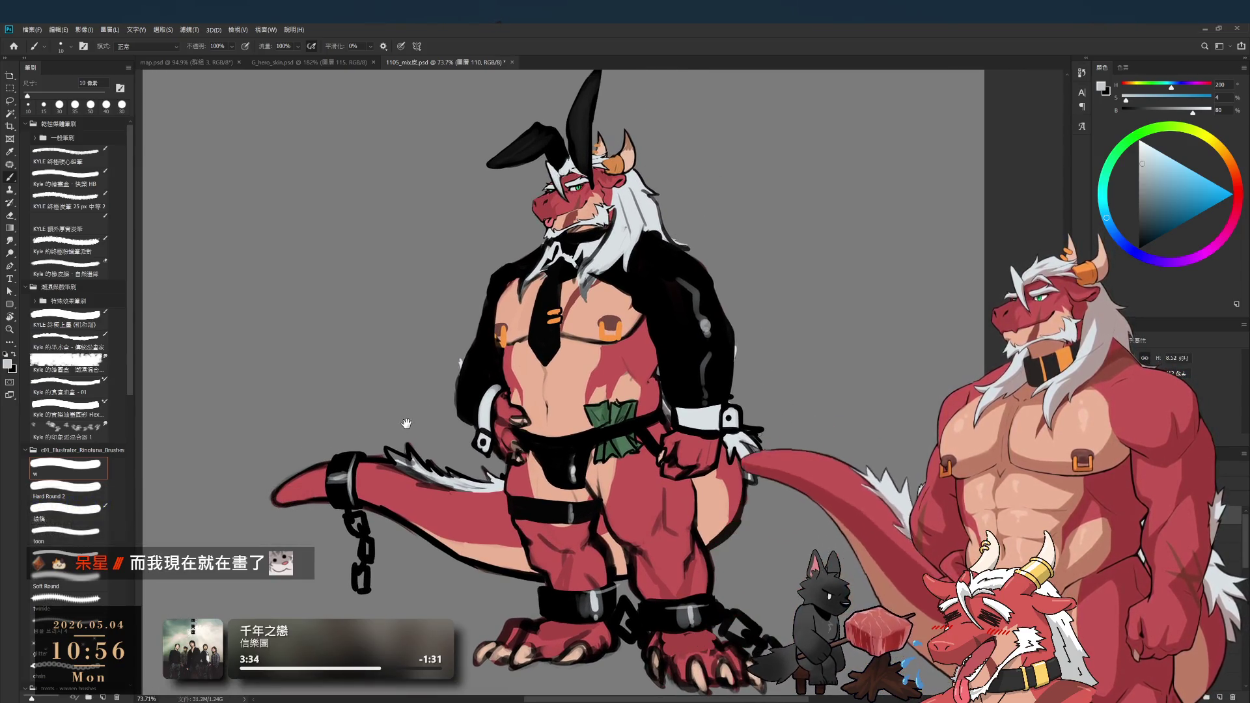
# - Sample near-black and a dark grey from the ear, setting the brush to 50 px
pyautogui.keyDown('alt'); pyautogui.click(576, 133); pyautogui.keyUp('alt')
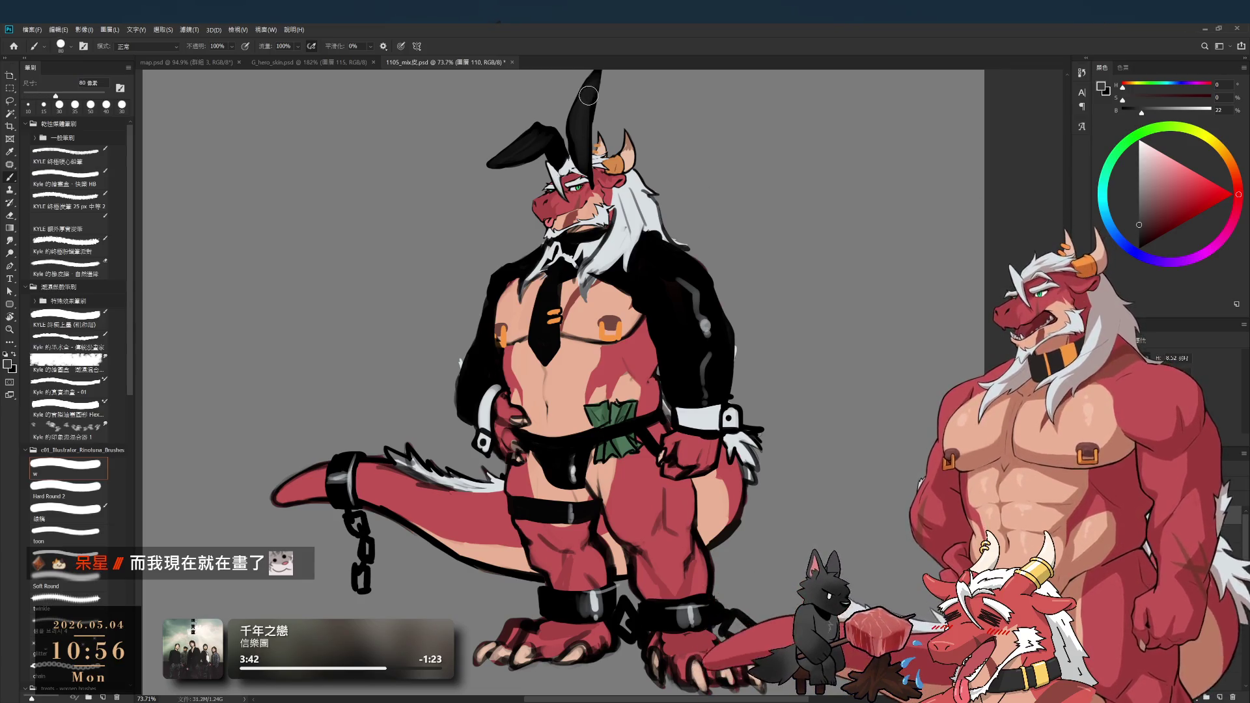
pyautogui.press(']')
pyautogui.press(']')
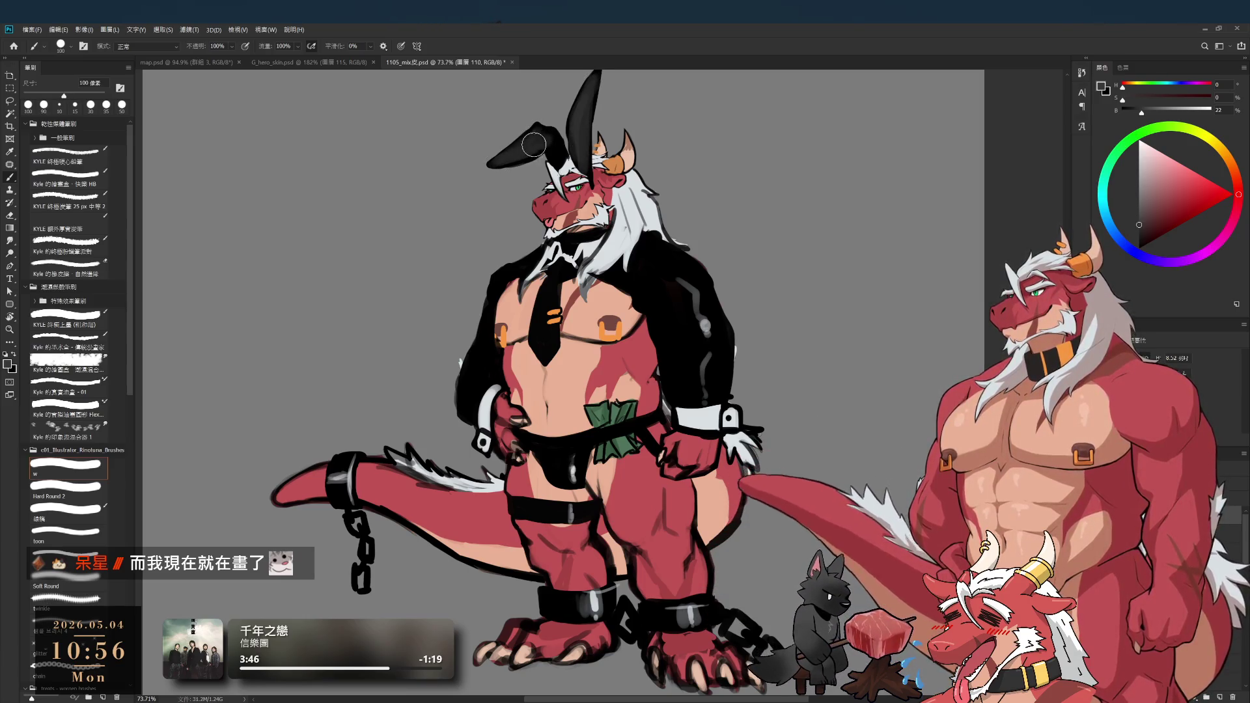
pyautogui.press('d')
pyautogui.press('[')
pyautogui.press('[')
pyautogui.press('[')
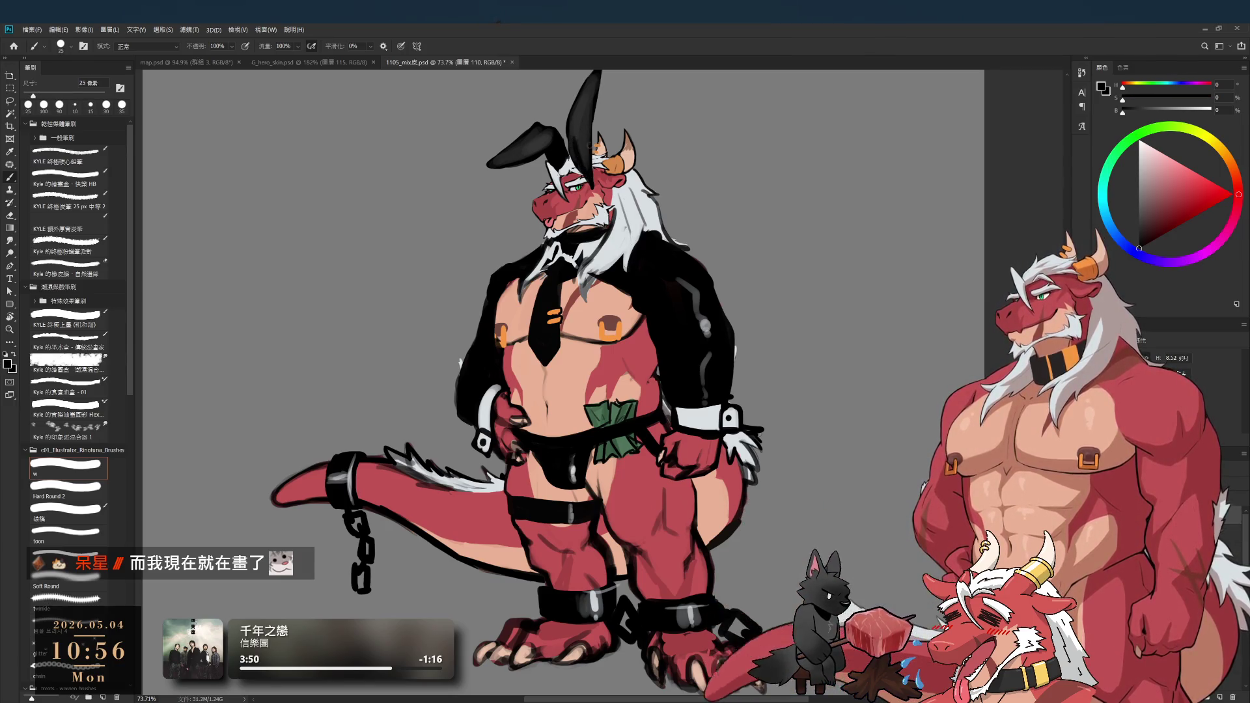
pyautogui.keyDown('alt'); pyautogui.click(579, 154); pyautogui.keyUp('alt')
pyautogui.press(']')
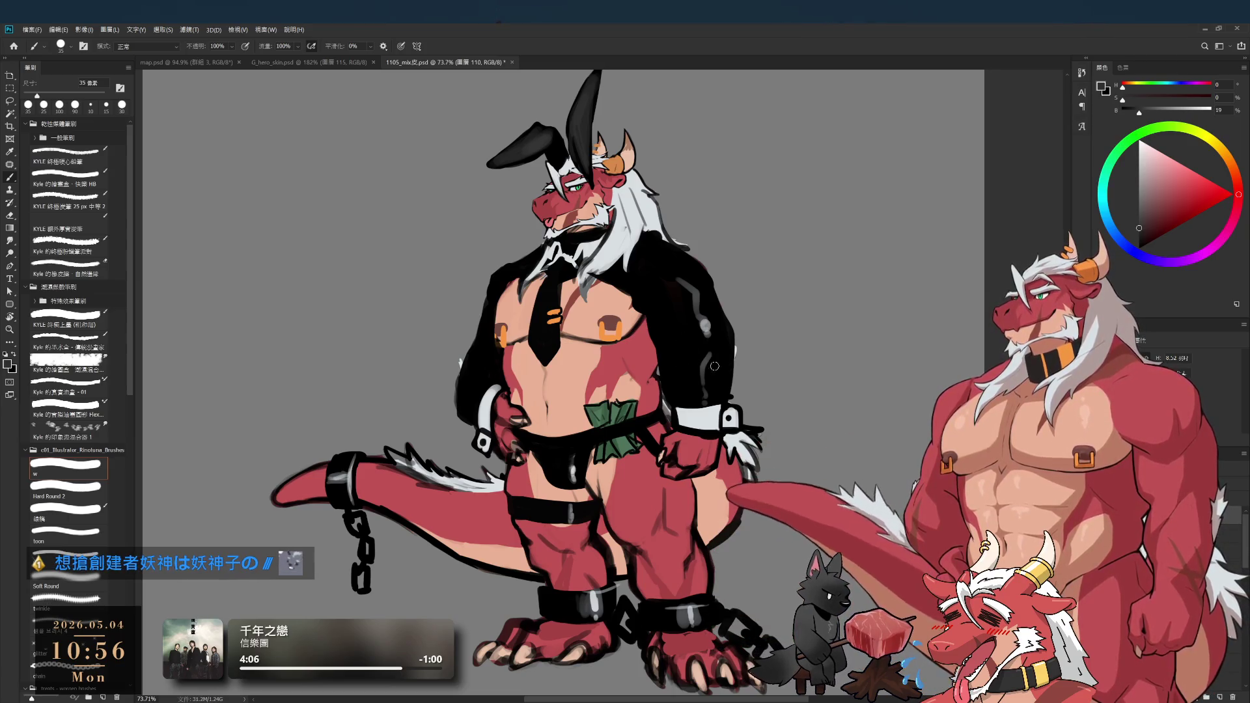
pyautogui.press(']')
pyautogui.press(']')
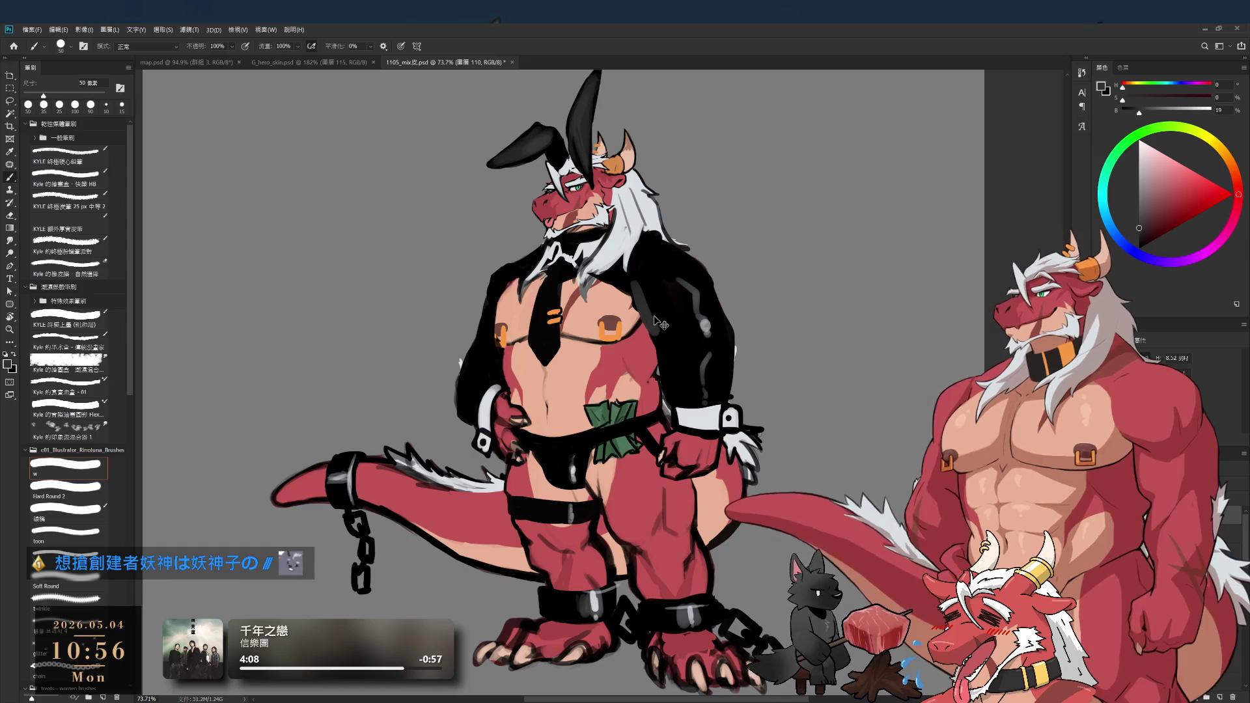
# - Repaint the jacket's right side in black, then resample its grey highlight and pure black
pyautogui.keyDown('alt'); pyautogui.click(663, 310); pyautogui.keyUp('alt')
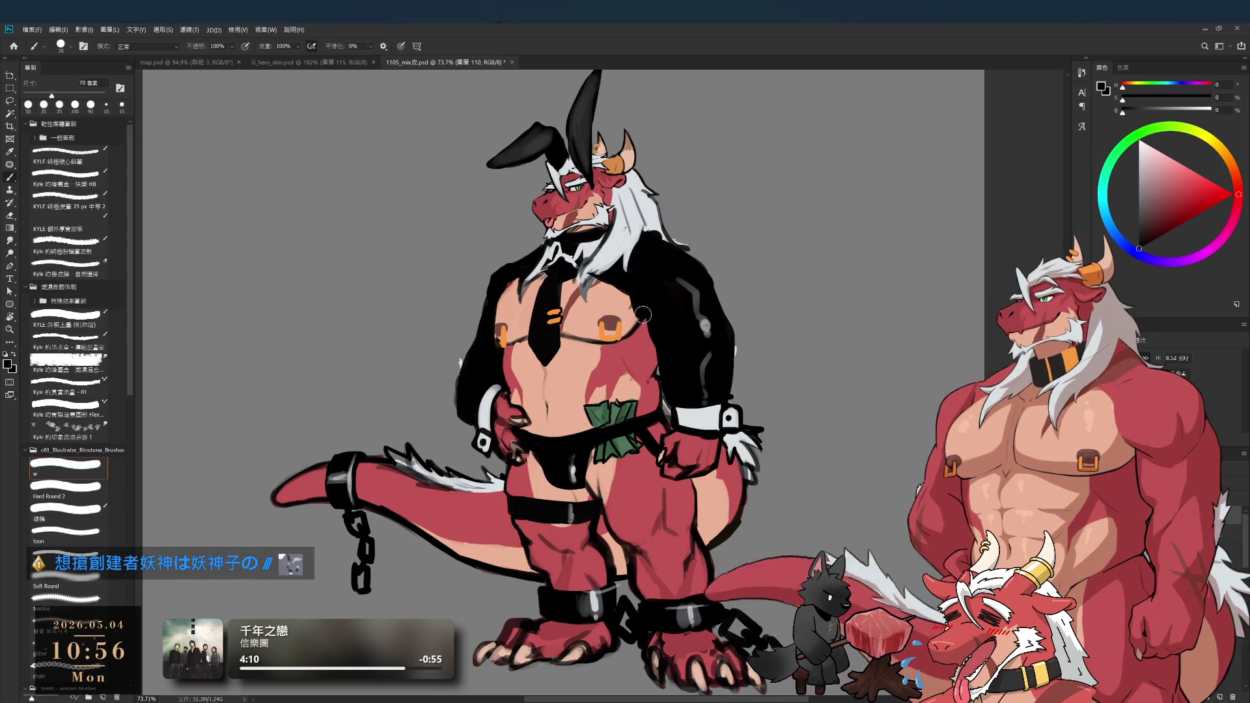
pyautogui.moveTo(642, 311); pyautogui.dragTo(638, 284)
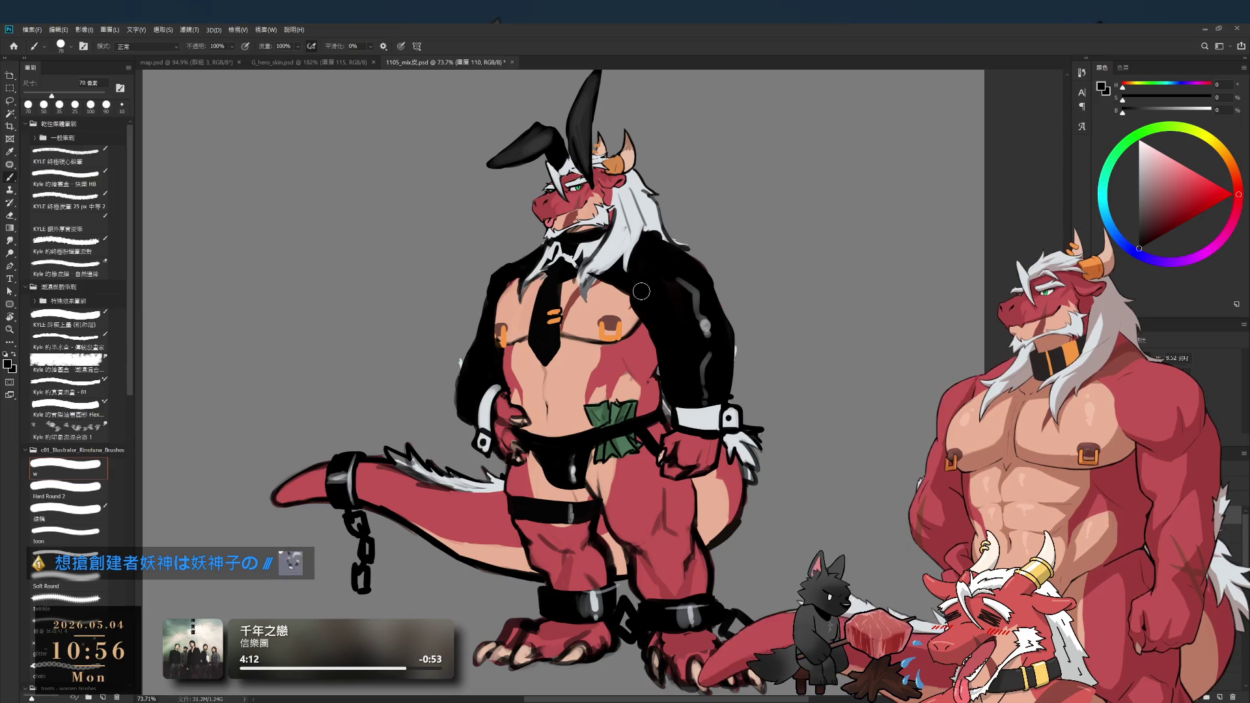
pyautogui.moveTo(657, 329); pyautogui.dragTo(655, 329)
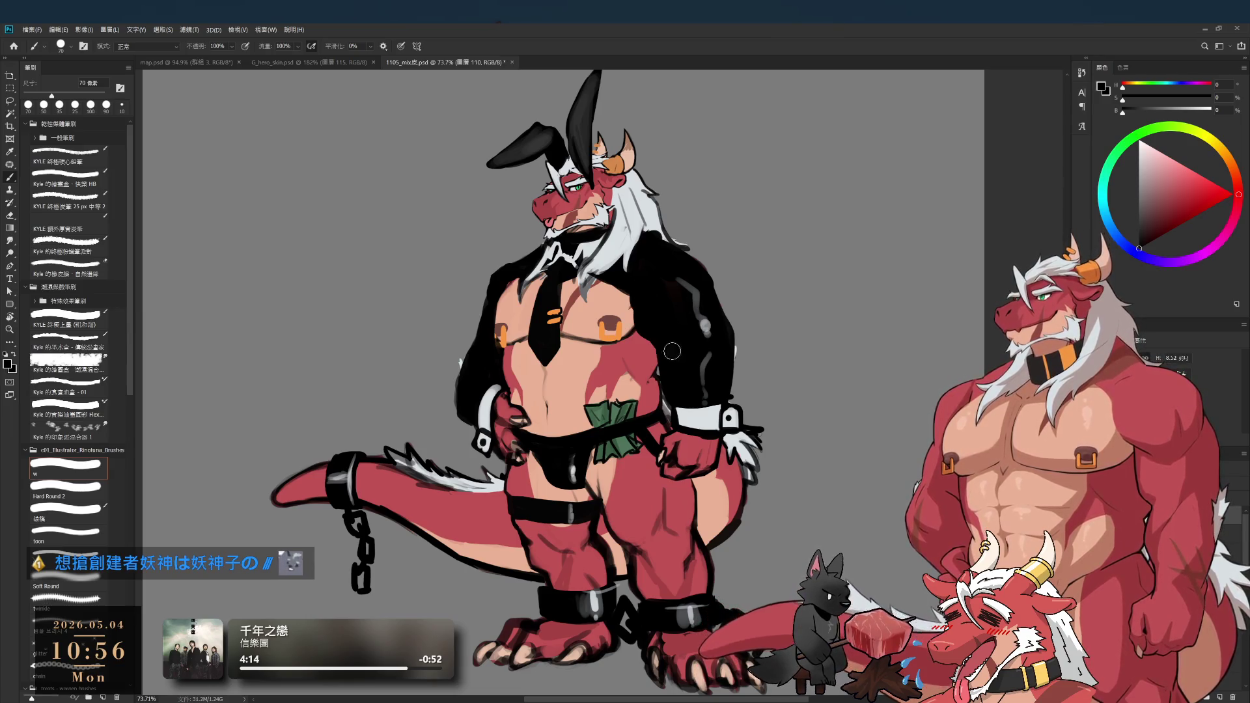
pyautogui.press('[')
pyautogui.press('[')
pyautogui.press('[')
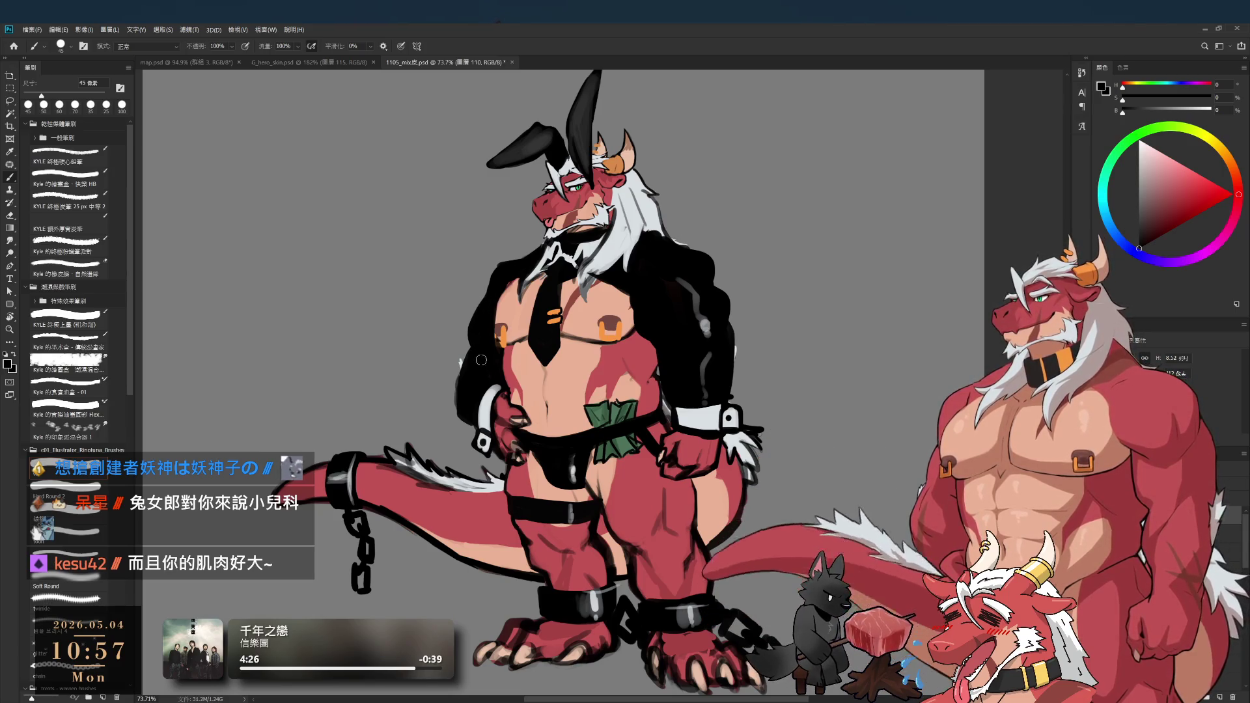
pyautogui.press('e')
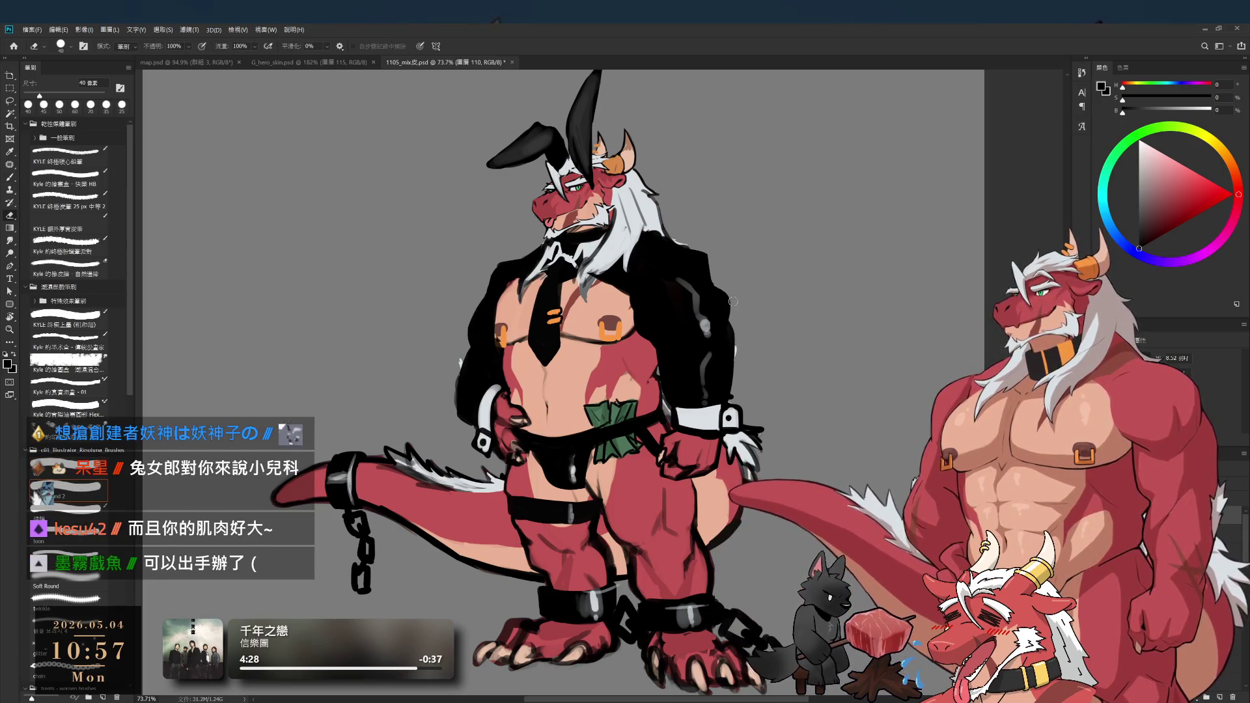
pyautogui.press('b')
pyautogui.keyDown('alt'); pyautogui.click(710, 322); pyautogui.keyUp('alt')
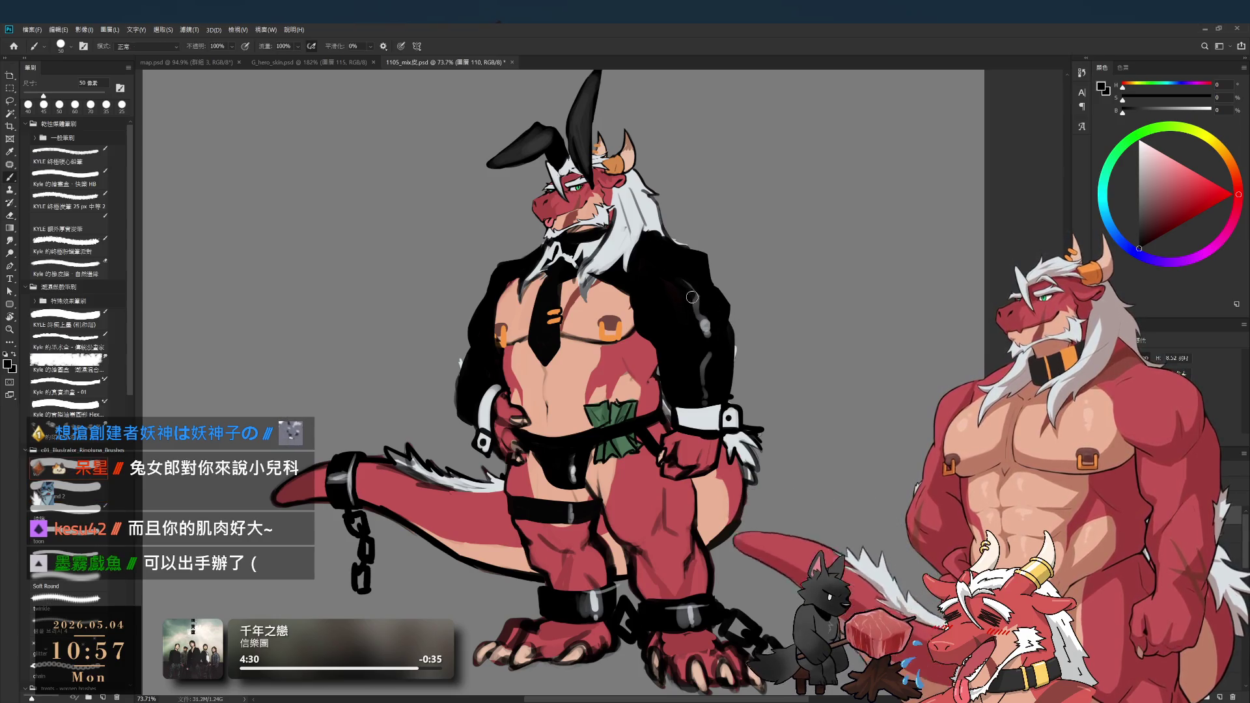
pyautogui.keyDown('alt'); pyautogui.click(709, 325); pyautogui.keyUp('alt')
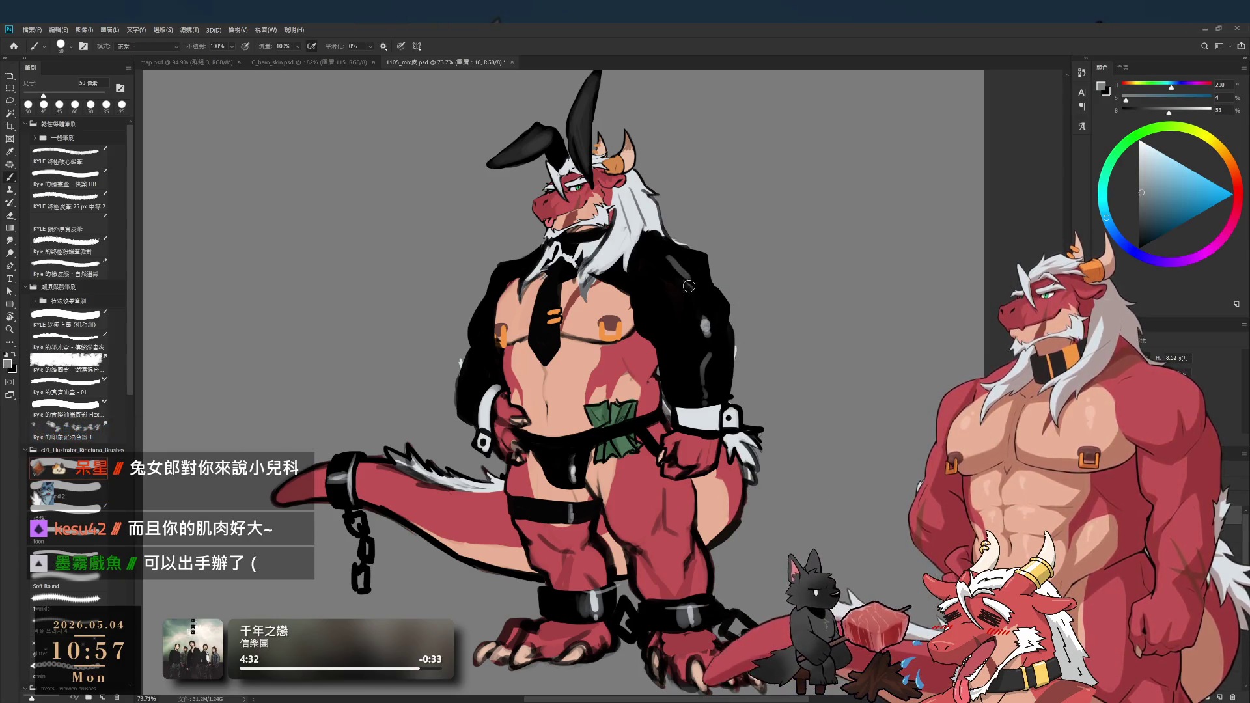
pyautogui.press('[')
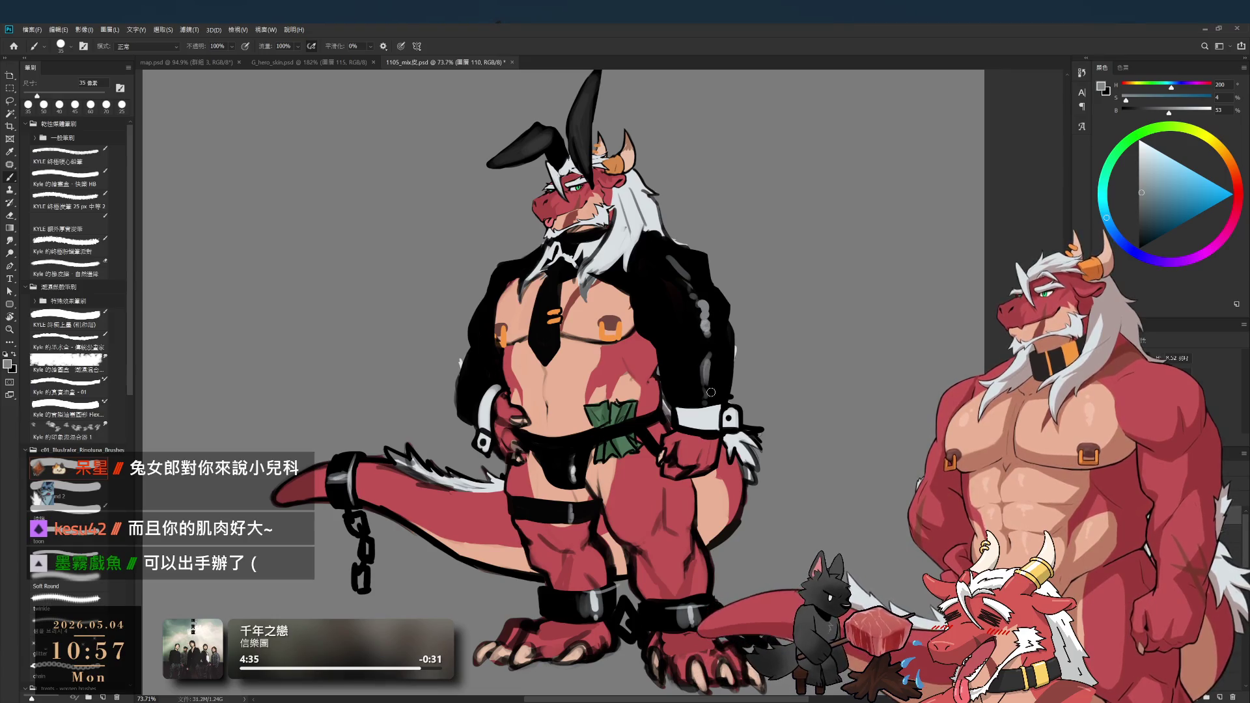
pyautogui.keyDown('alt'); pyautogui.click(669, 374); pyautogui.keyUp('alt')
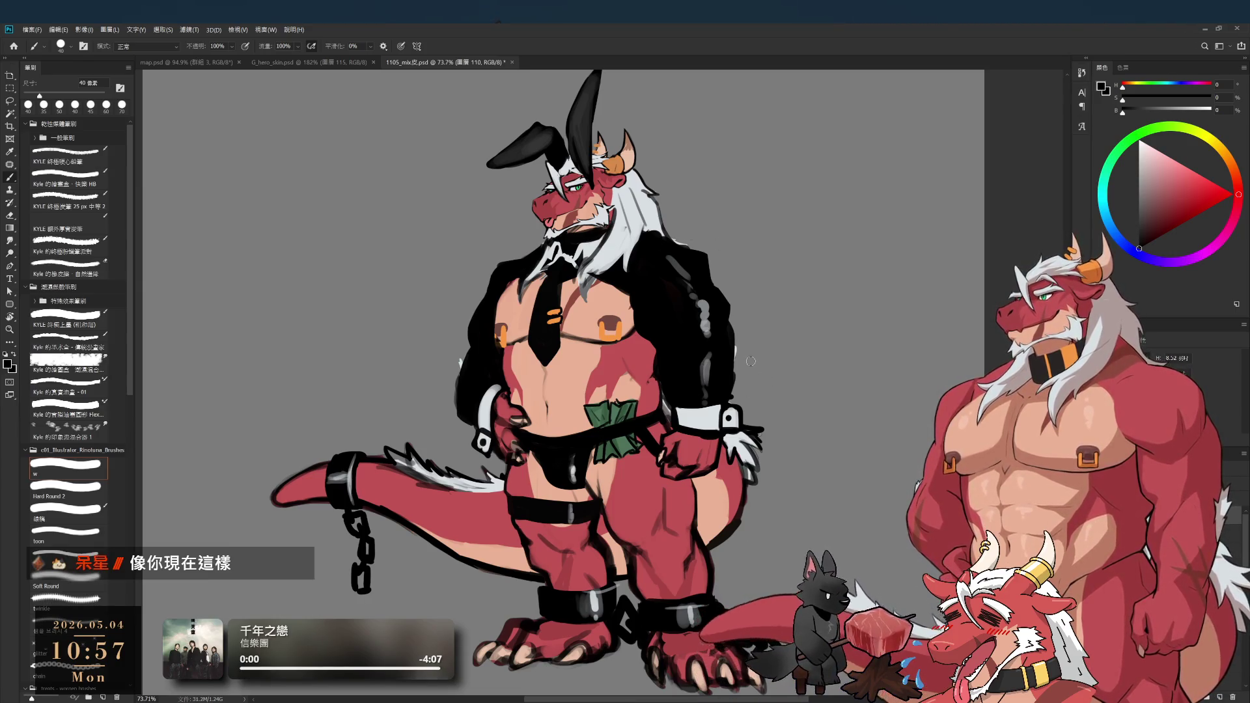
# - Zoom out to show the whole dragon avatar, then save the PSD with Ctrl+S
pyautogui.moveTo(742, 548)
pyautogui.mouseDown()
pyautogui.moveTo(780, 552)
pyautogui.moveTo(776, 520)
pyautogui.moveTo(699, 514)
pyautogui.moveTo(778, 513)
pyautogui.moveTo(734, 514)
pyautogui.mouseUp()
pyautogui.scroll(-1, 797, 555)
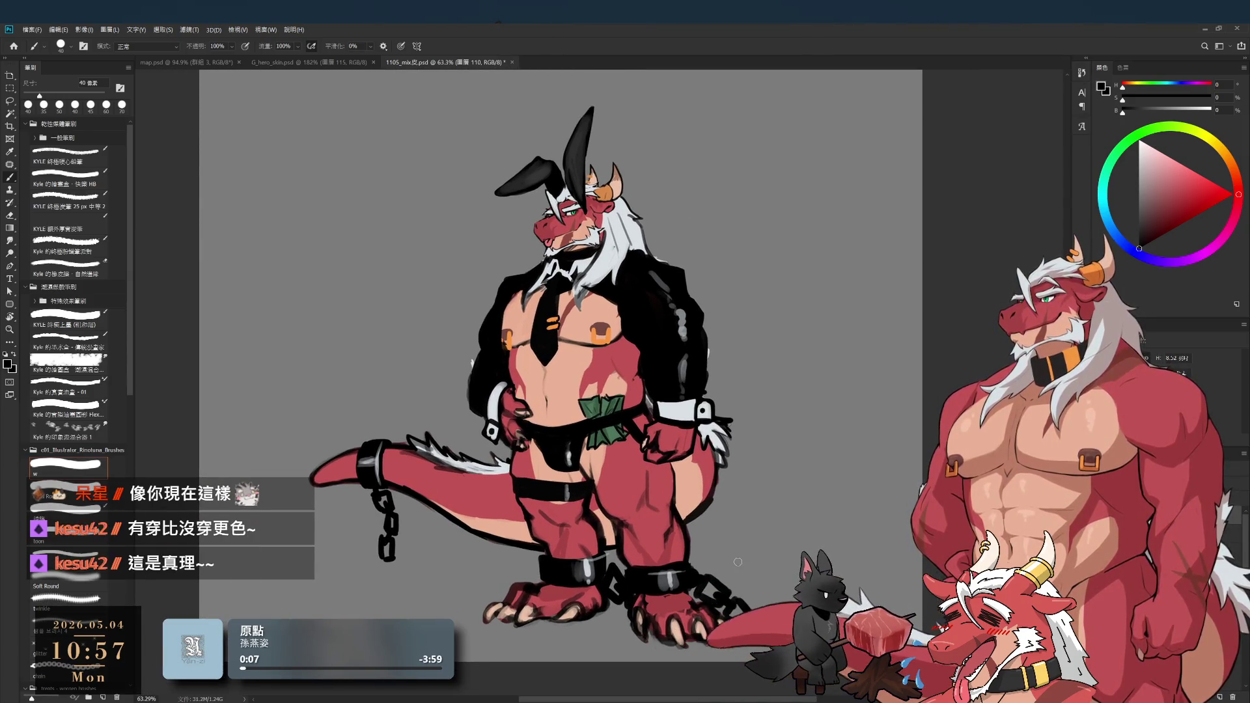
pyautogui.hotkey('ctrl', 's')
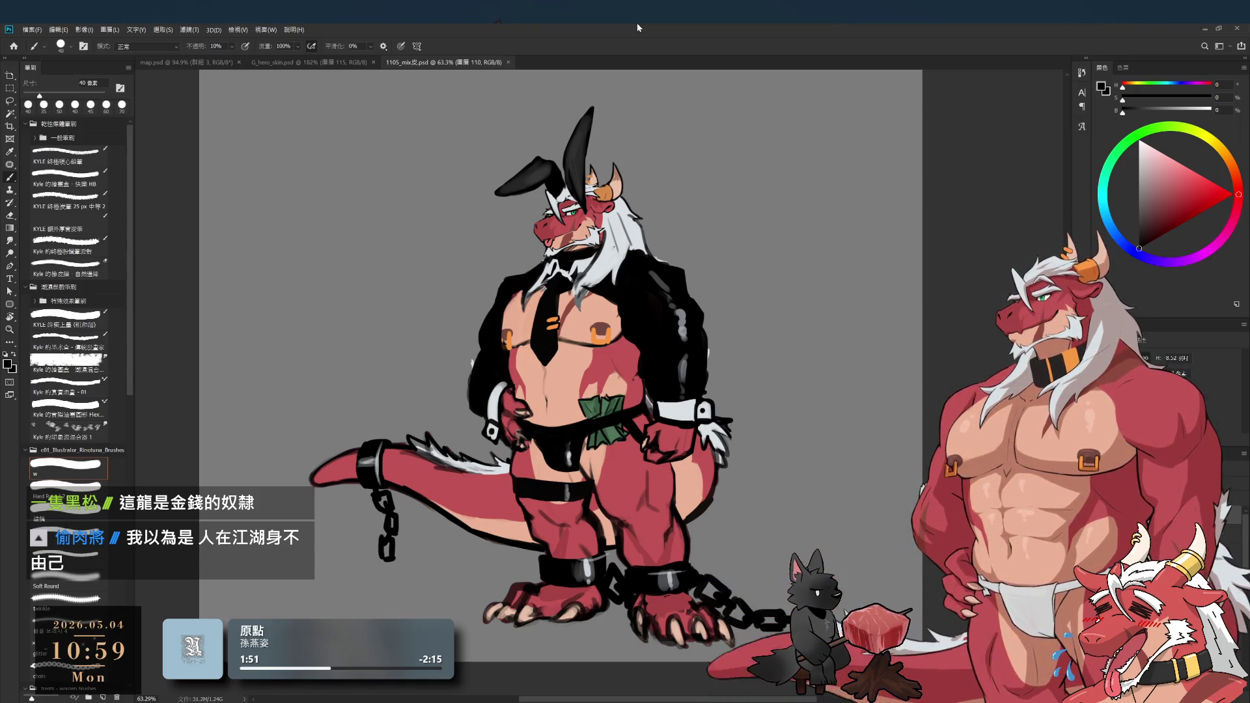
# - Paint white gloss highlights on the left wrist cuff and along the jacket's left edge
pyautogui.keyDown('alt'); pyautogui.click(684, 323); pyautogui.keyUp('alt')
pyautogui.press(']')
pyautogui.press(']')
pyautogui.press(']')
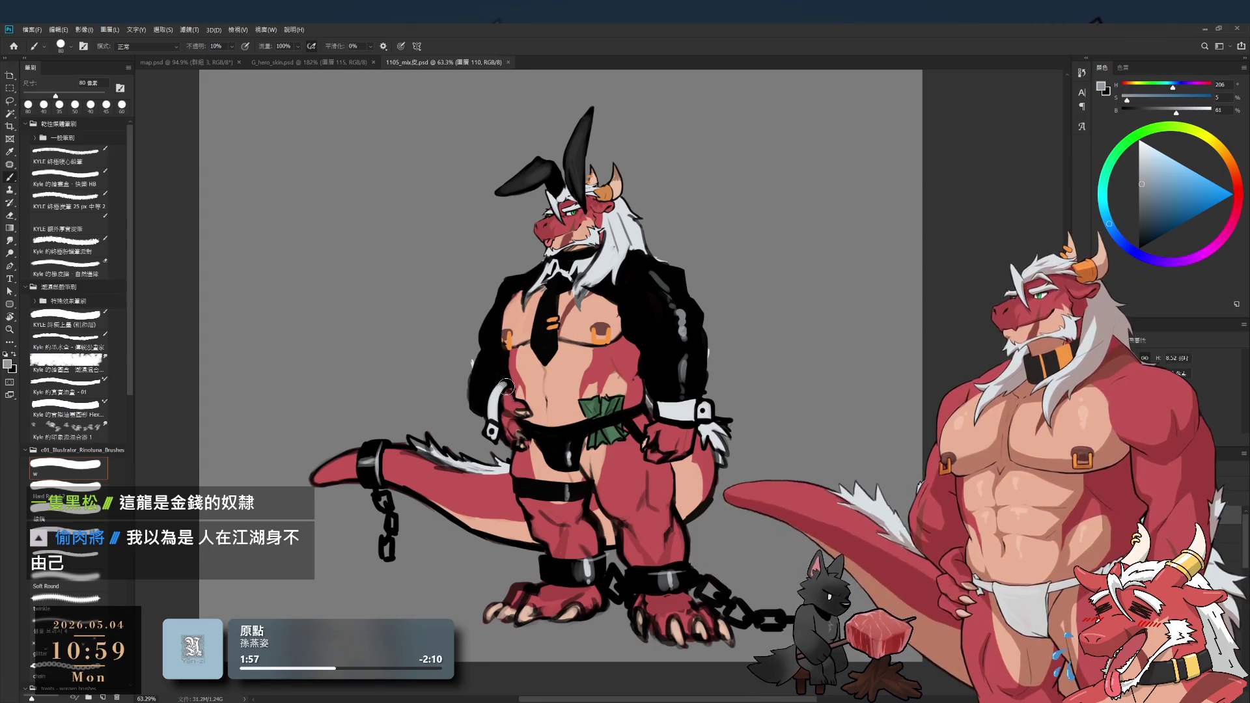
pyautogui.moveTo(586, 339); pyautogui.dragTo(593, 339)
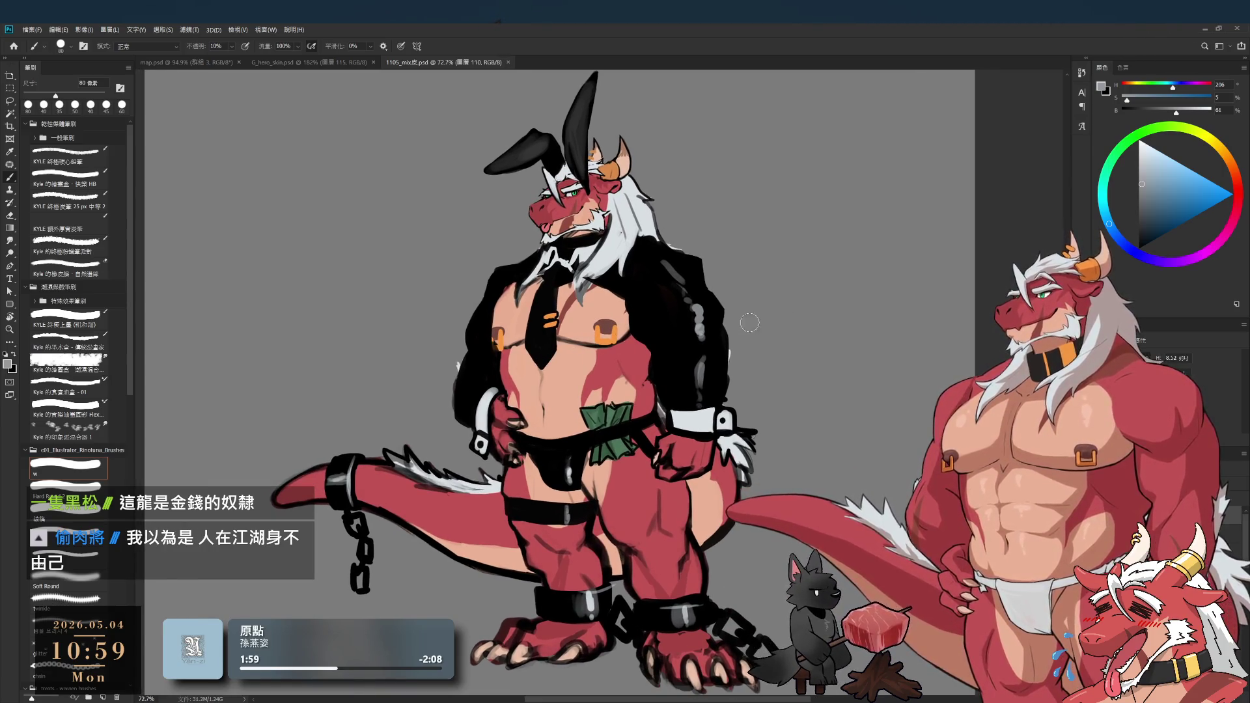
pyautogui.keyDown('alt'); pyautogui.click(485, 398); pyautogui.keyUp('alt')
pyautogui.moveTo(470, 384); pyautogui.dragTo(471, 410)
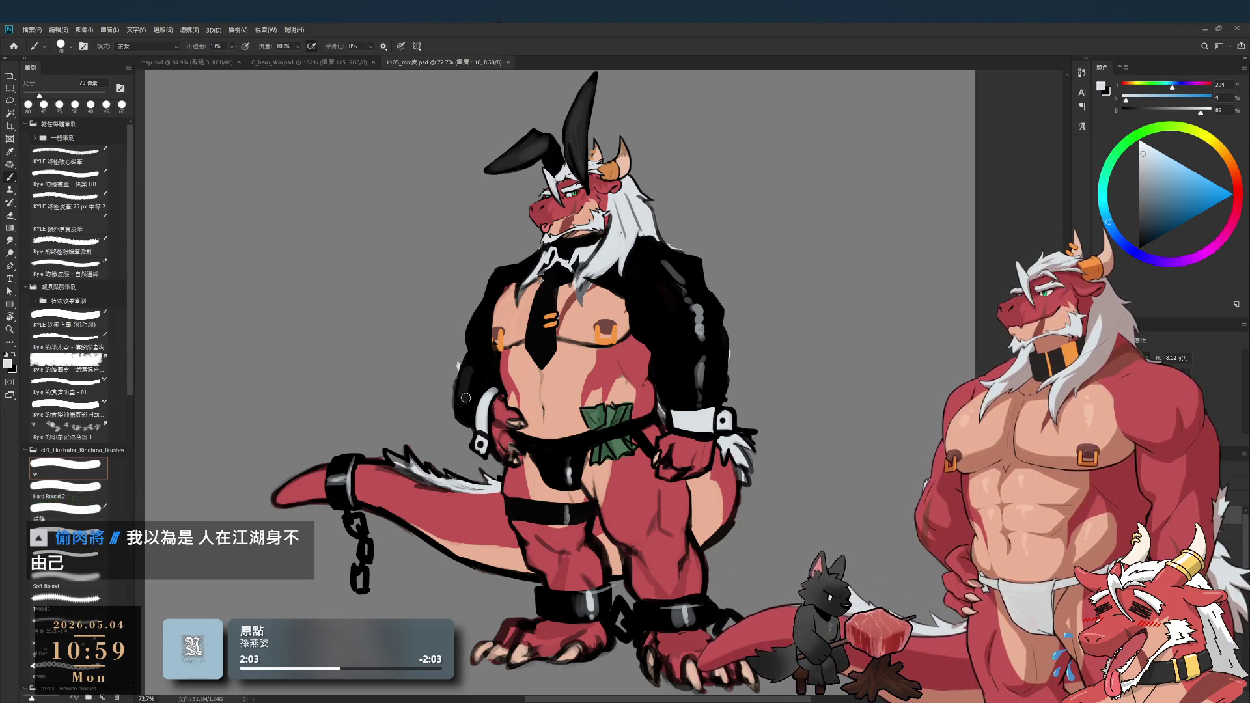
pyautogui.press('[')
pyautogui.press('[')
pyautogui.press('[')
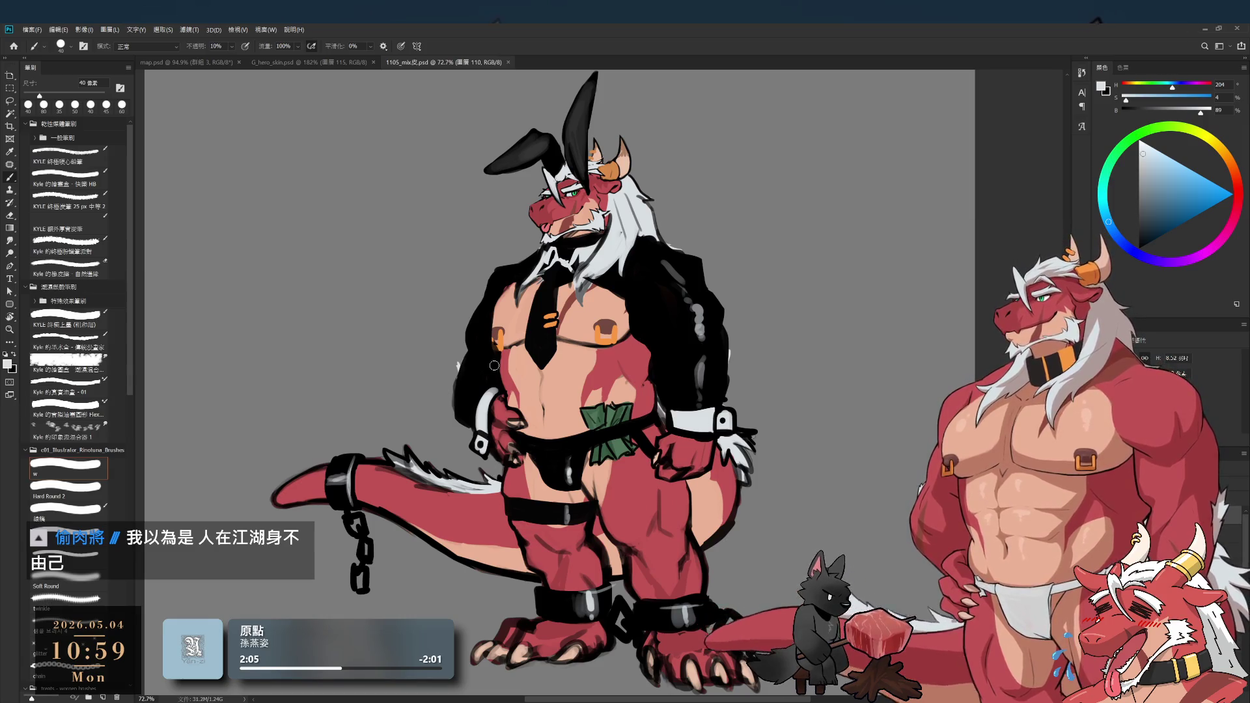
pyautogui.keyDown('alt'); pyautogui.click(686, 330); pyautogui.keyUp('alt')
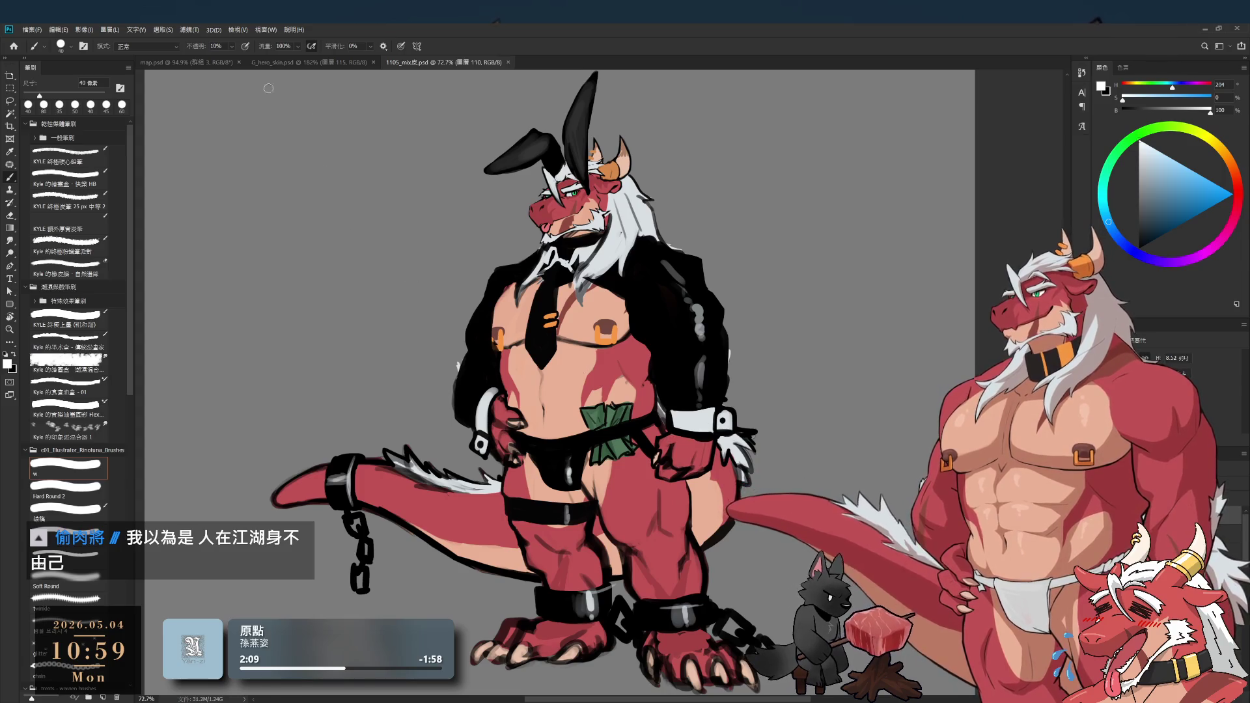
pyautogui.press(']')
pyautogui.press(']')
pyautogui.press(']')
pyautogui.moveTo(485, 372); pyautogui.dragTo(476, 338)
# - Clean up the jacket's black edges with brush and eraser, sampling black from the leg band
pyautogui.press(']')
pyautogui.press('[')
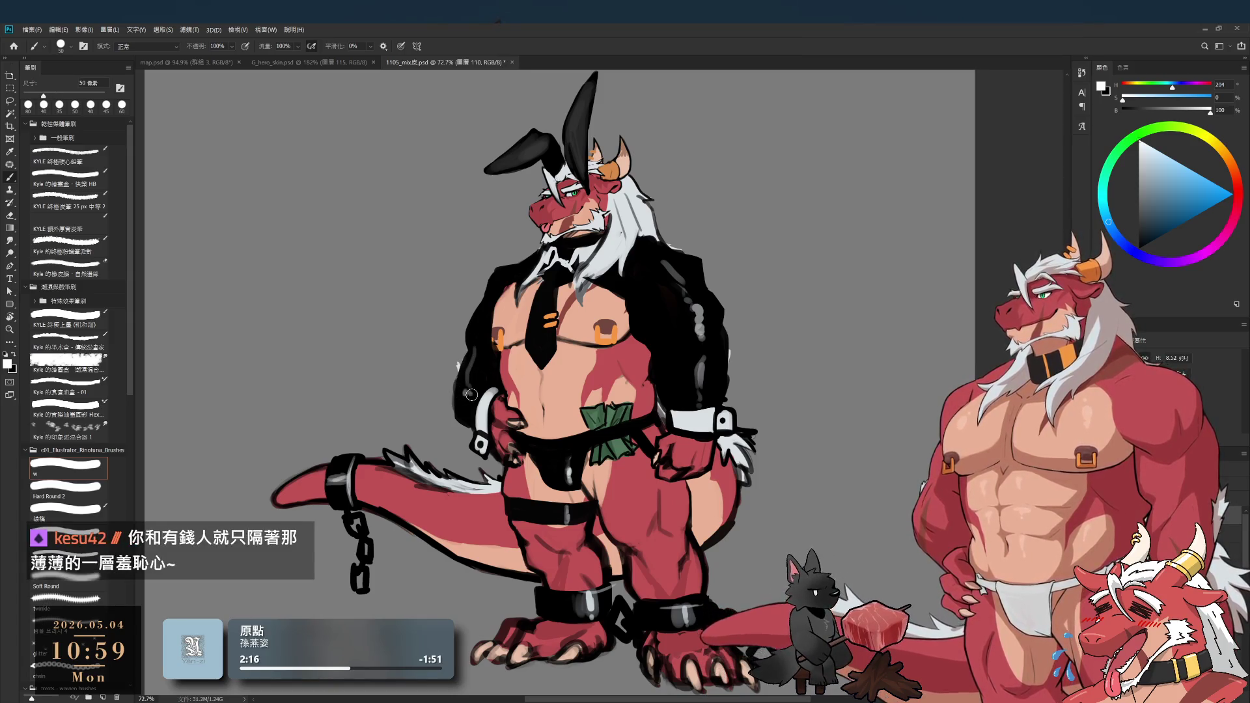
pyautogui.press(']')
pyautogui.press('x')
pyautogui.press('[')
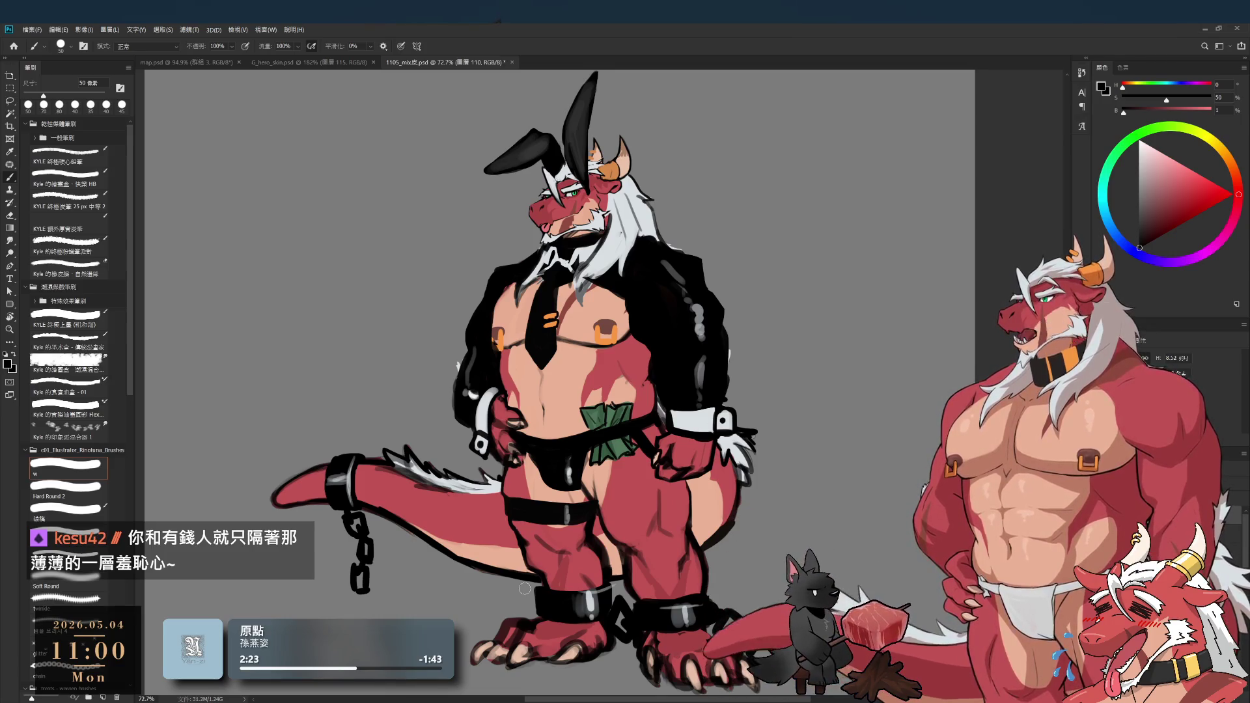
pyautogui.press('e')
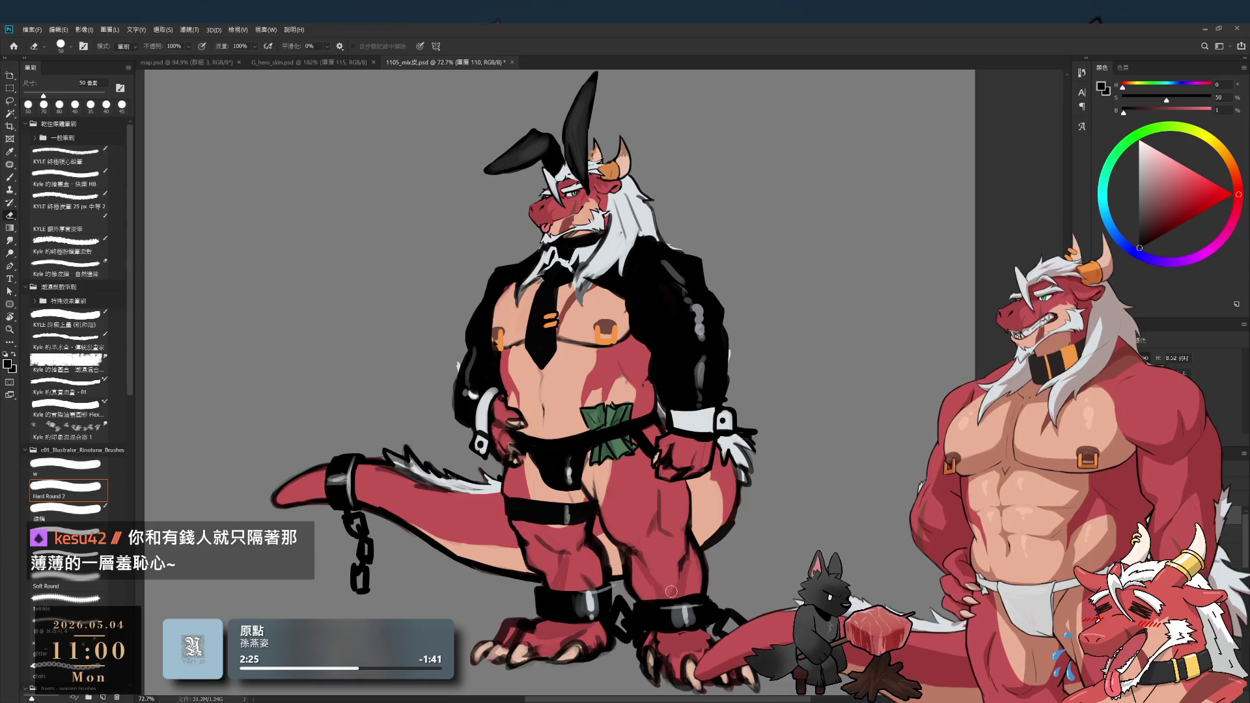
pyautogui.press('b')
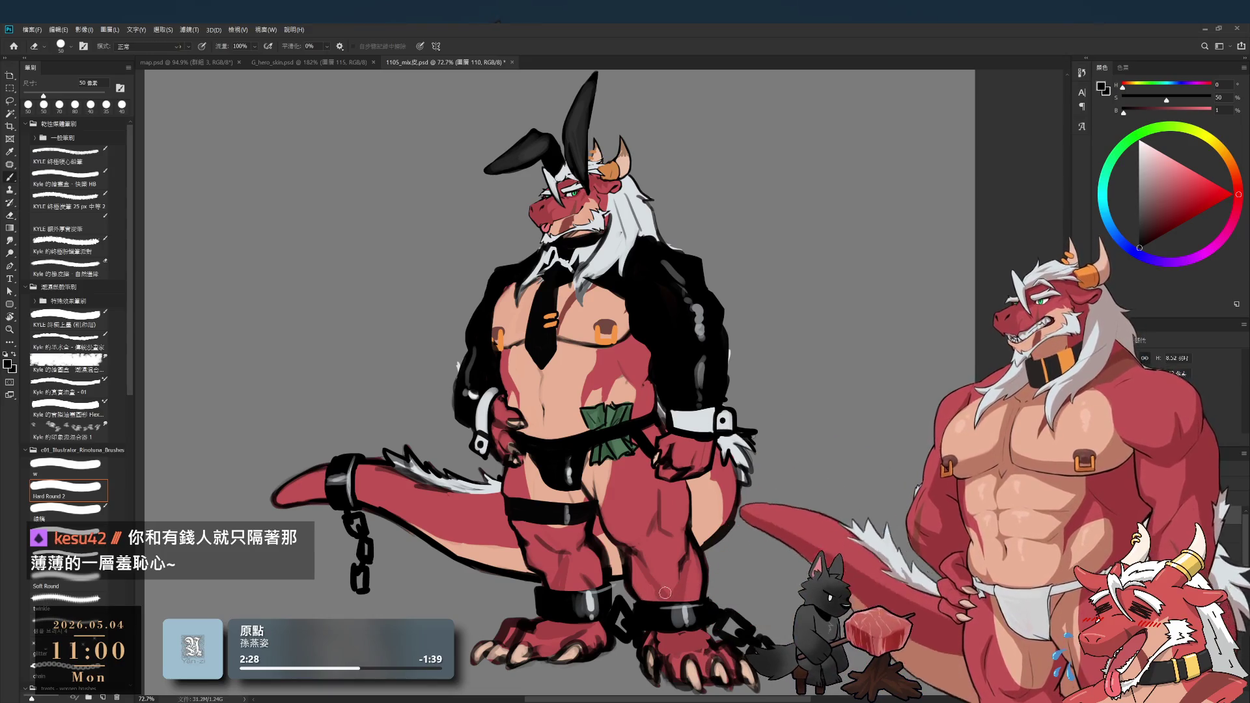
pyautogui.keyDown('alt'); pyautogui.click(639, 609); pyautogui.keyUp('alt')
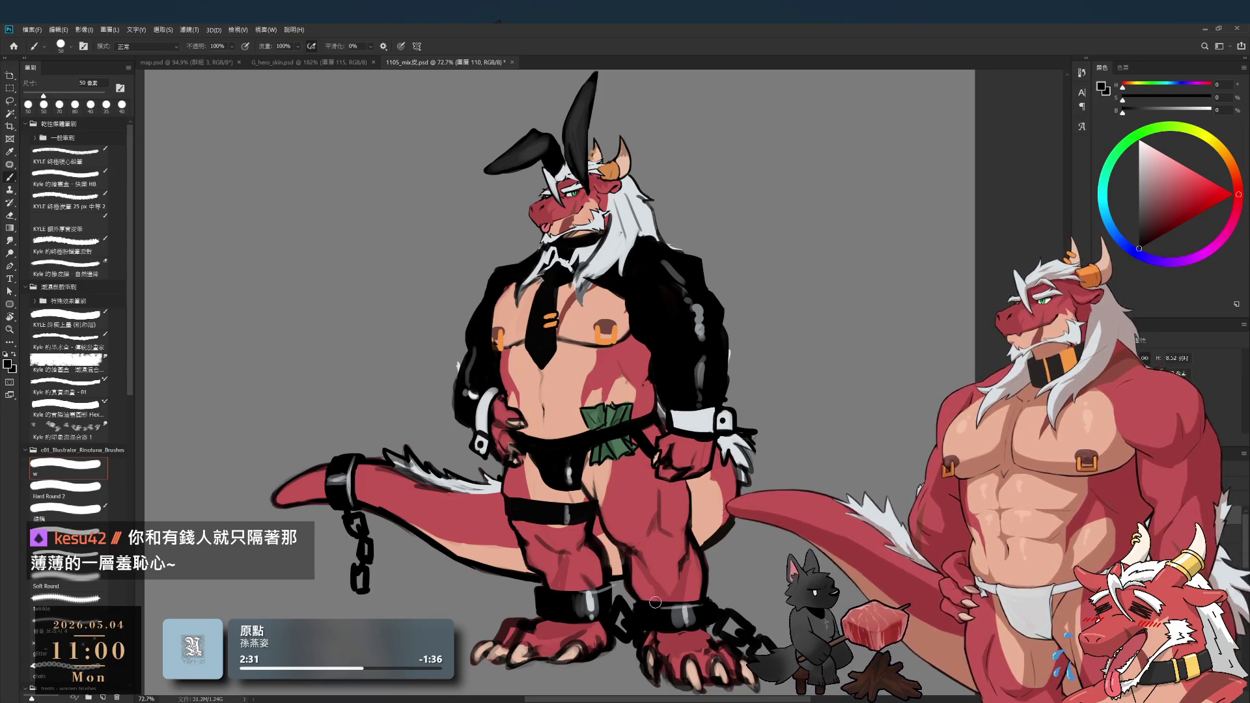
pyautogui.press('l')
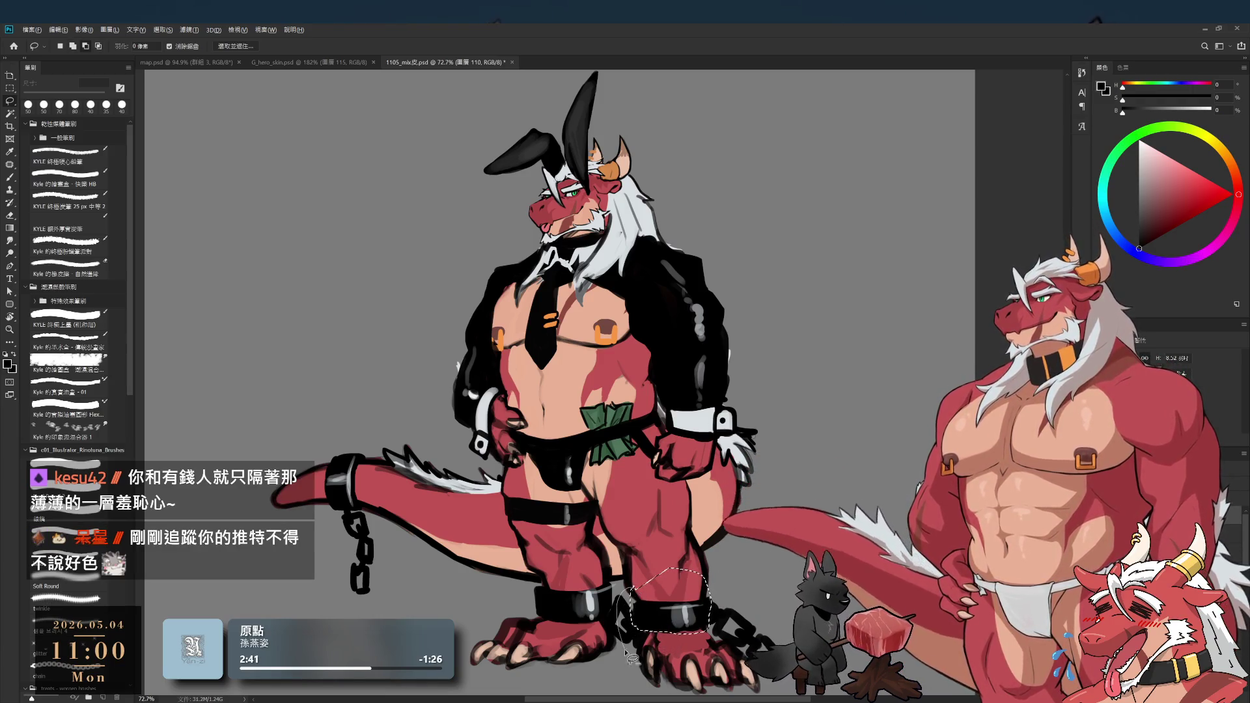
# - Free Transform the selected right ankle shackle to make it slightly taller
pyautogui.hotkey('ctrl', 't')
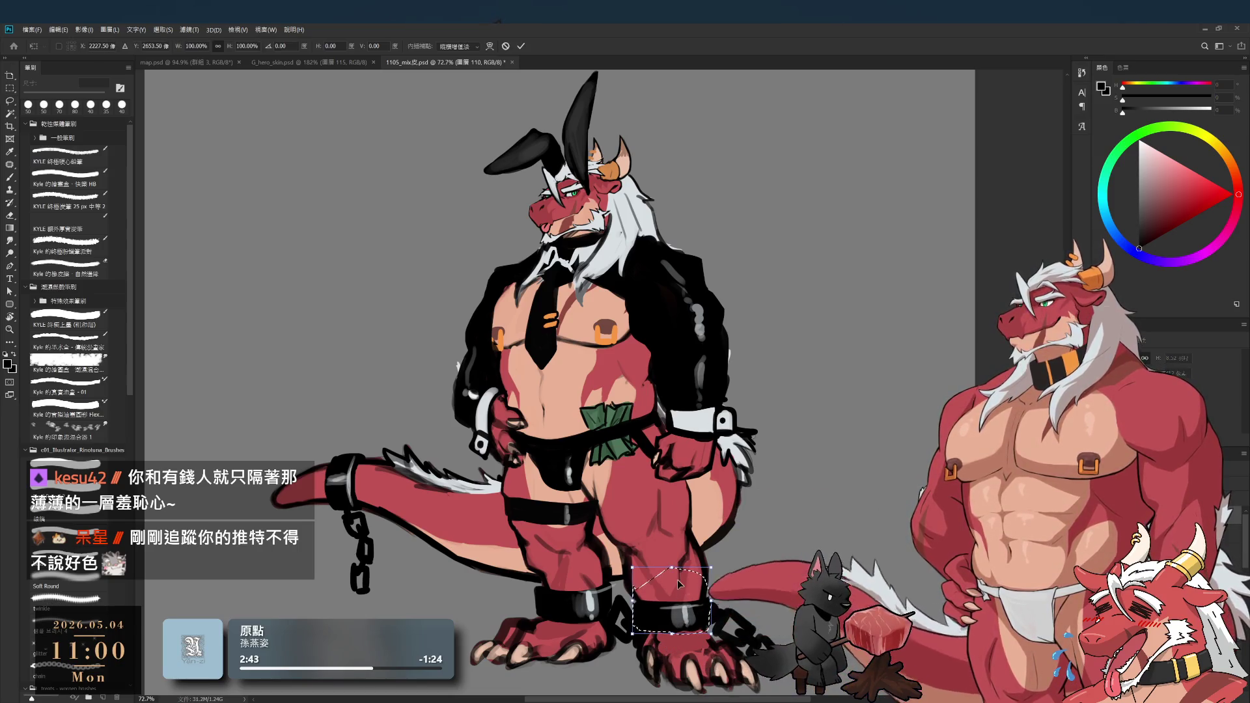
pyautogui.moveTo(669, 556); pyautogui.dragTo(672, 551)
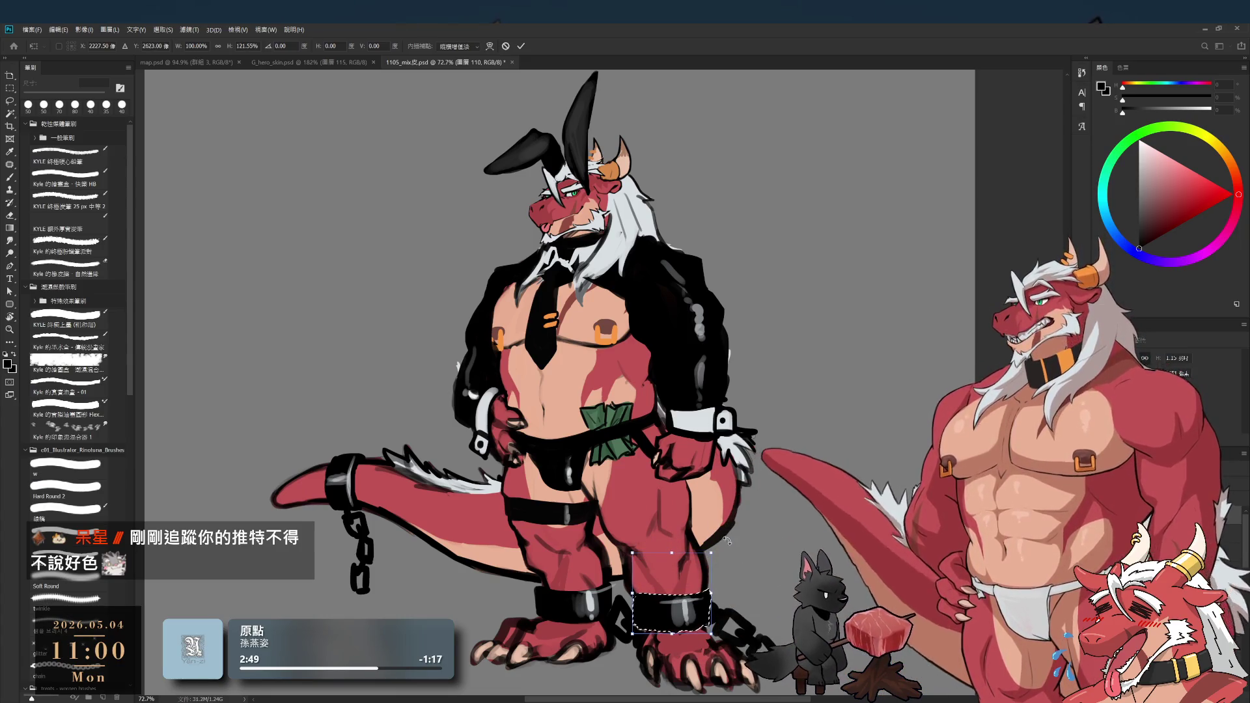
pyautogui.press('Return')
# - Repaint the shackle's shading with sampled dark greys, lighter grey and near-black
pyautogui.press('e')
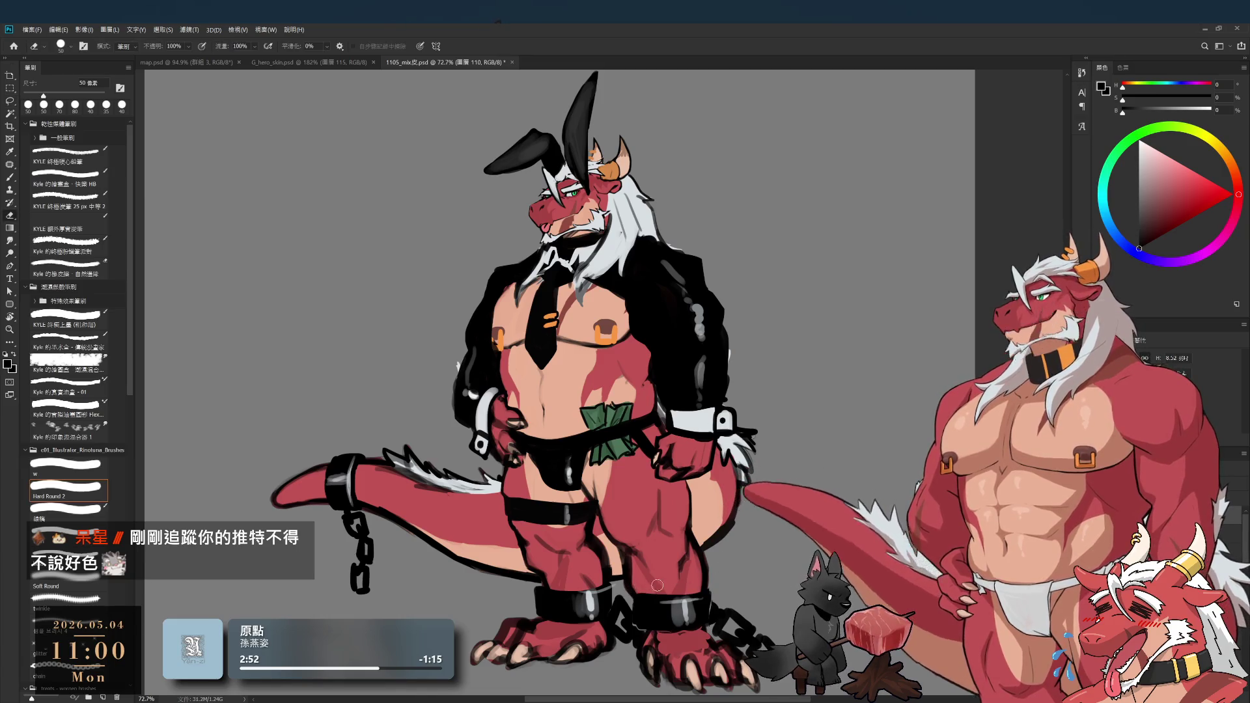
pyautogui.press('b')
pyautogui.press('b')
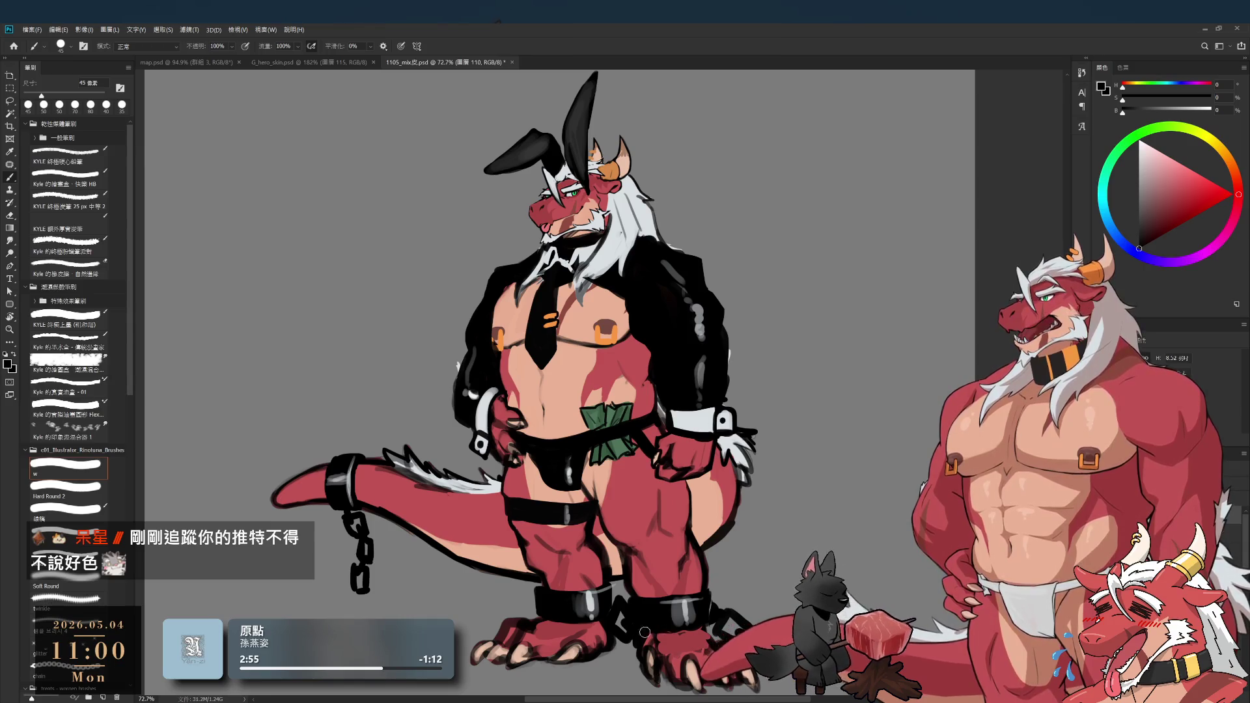
pyautogui.press('[')
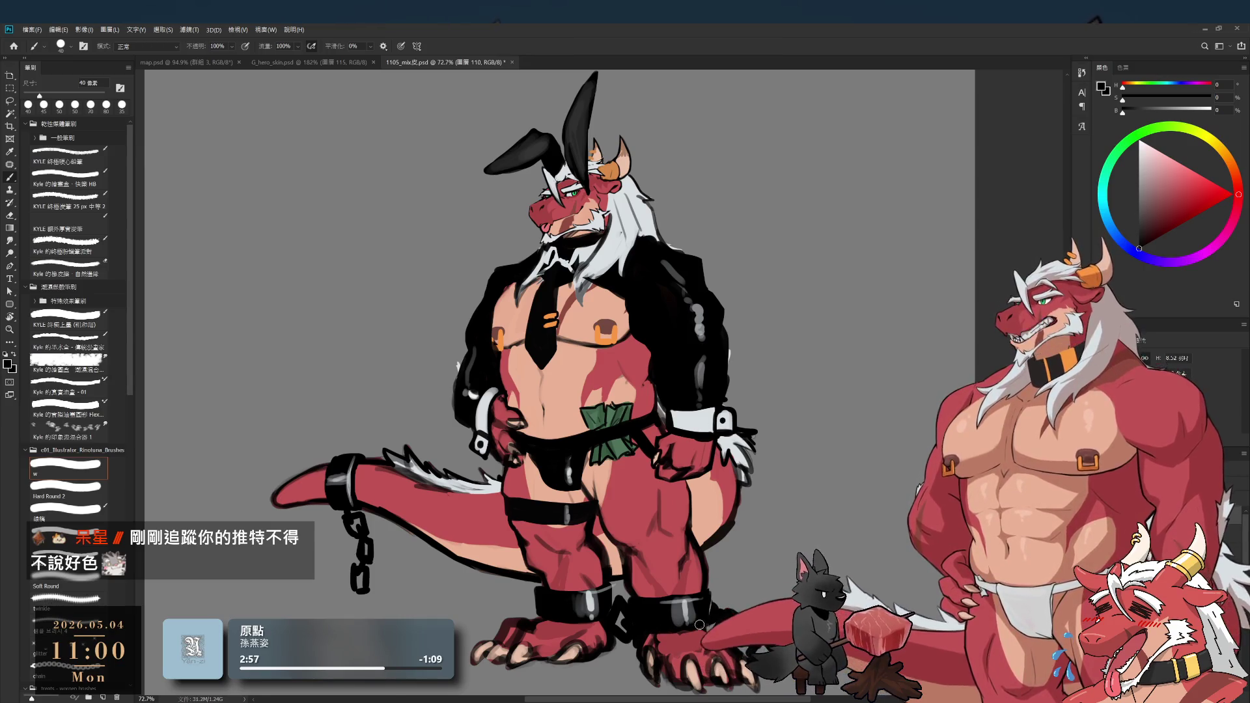
pyautogui.click(697, 618)
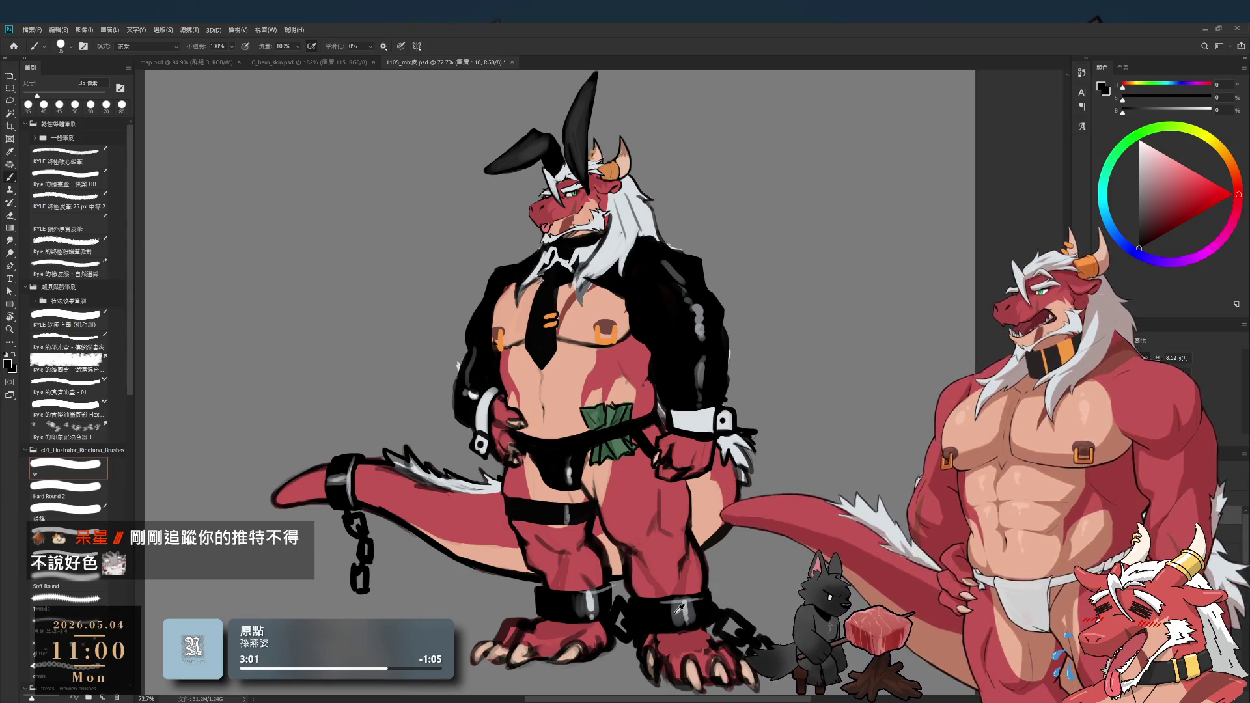
pyautogui.keyDown('alt'); pyautogui.click(679, 609); pyautogui.keyUp('alt')
pyautogui.press(']')
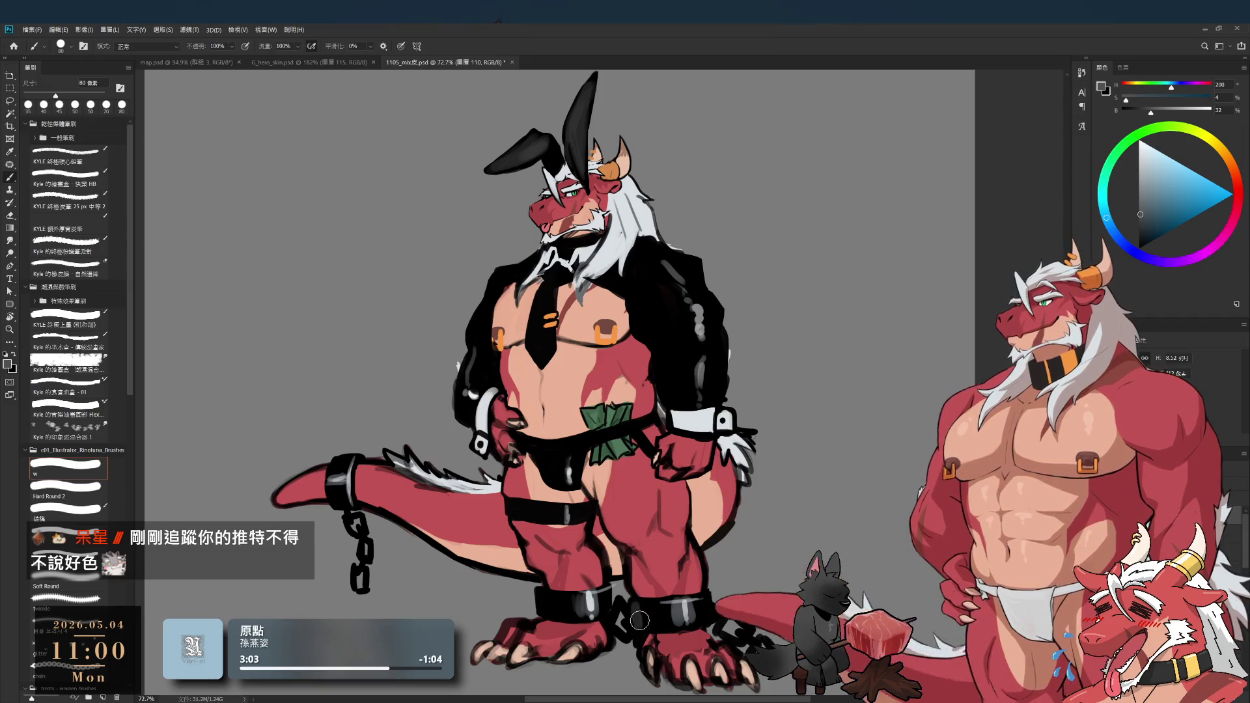
pyautogui.keyDown('alt'); pyautogui.click(639, 609); pyautogui.keyUp('alt')
pyautogui.keyDown('alt'); pyautogui.click(641, 612); pyautogui.keyUp('alt')
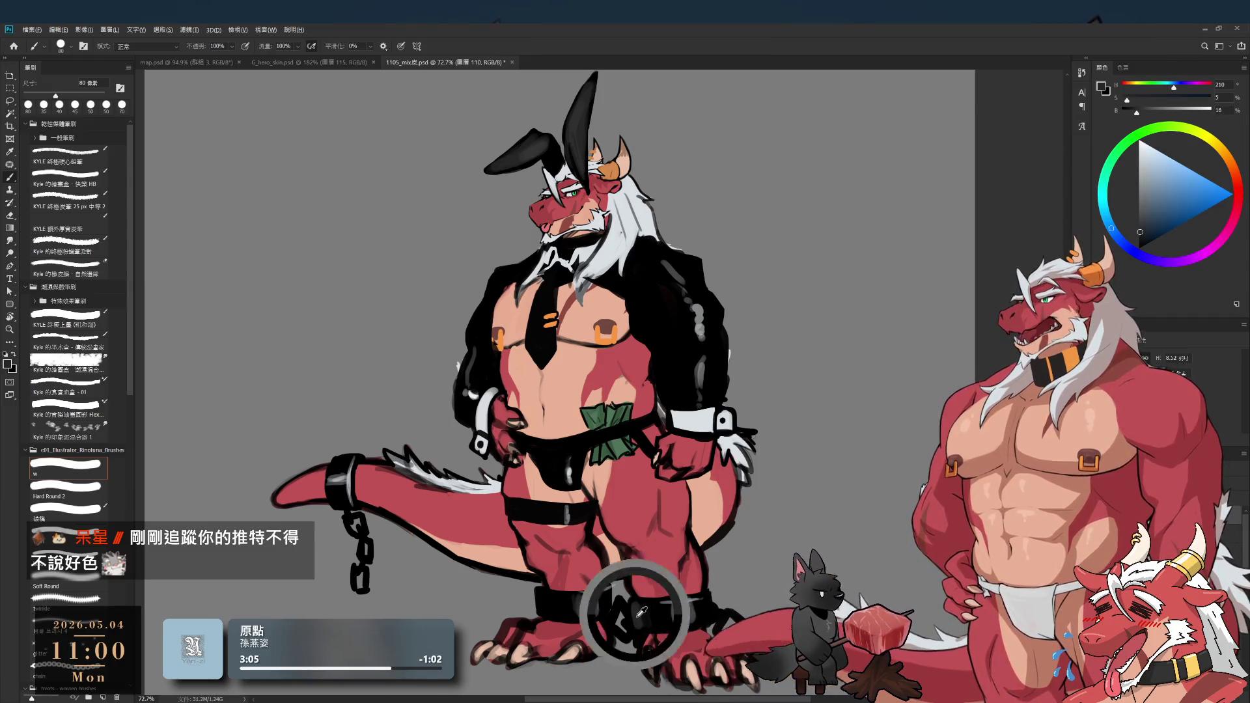
pyautogui.keyDown('alt'); pyautogui.click(643, 615); pyautogui.keyUp('alt')
pyautogui.press(']')
pyautogui.press(']')
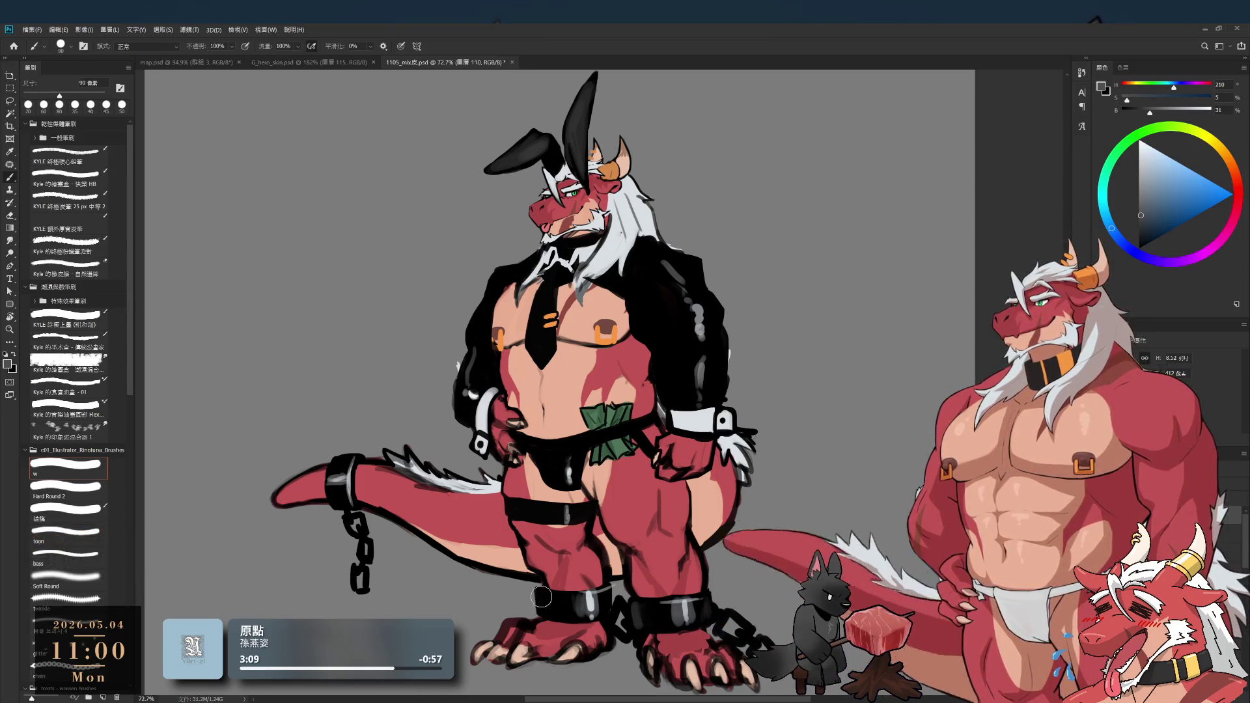
pyautogui.press(']')
pyautogui.keyDown('alt'); pyautogui.click(557, 617); pyautogui.keyUp('alt')
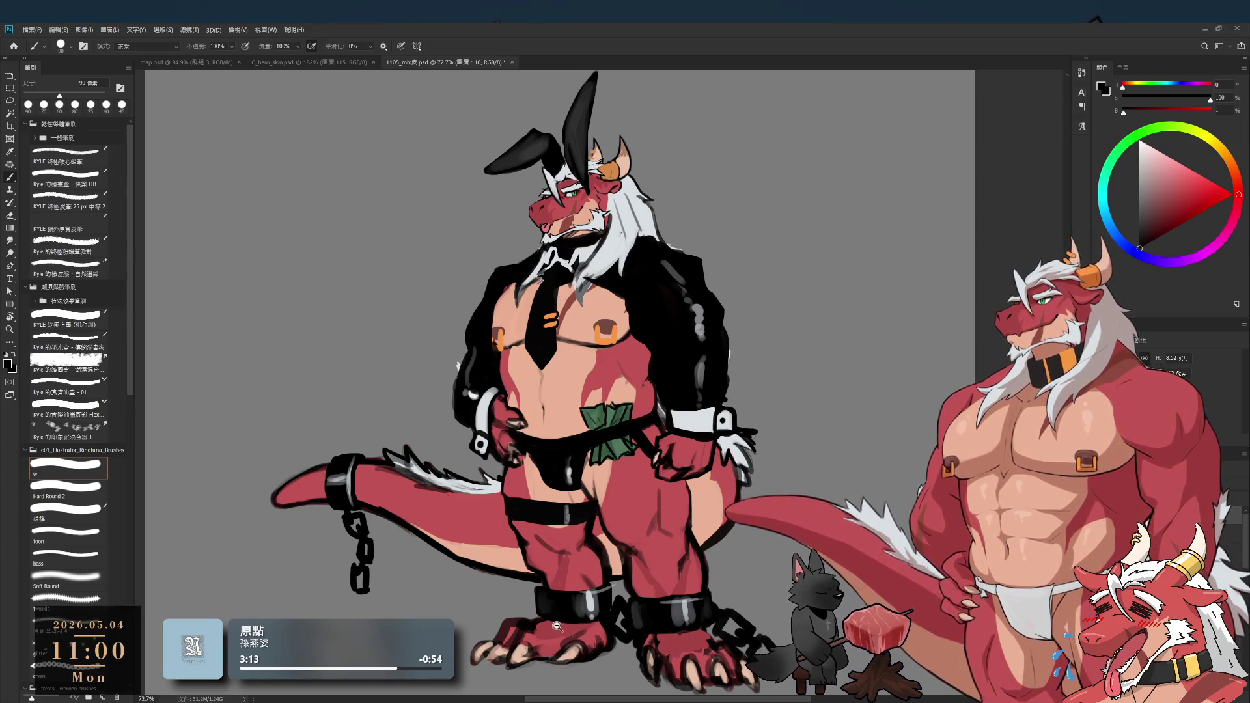
# - Zoom into the head and touch up face line details in dark brown with a fine brush
pyautogui.scroll(-3, 564, 607)
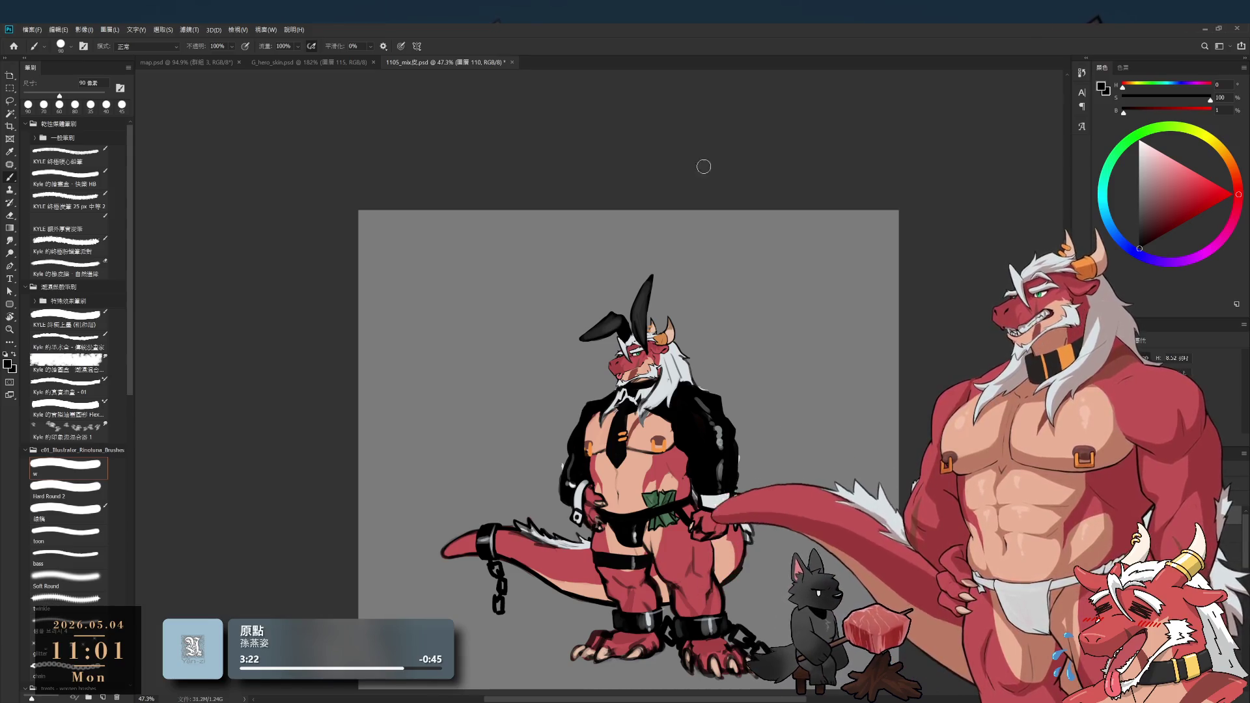
pyautogui.scroll(-2, 764, 328)
pyautogui.hscroll(-1, 764, 328)
pyautogui.scroll(4, 765, 327)
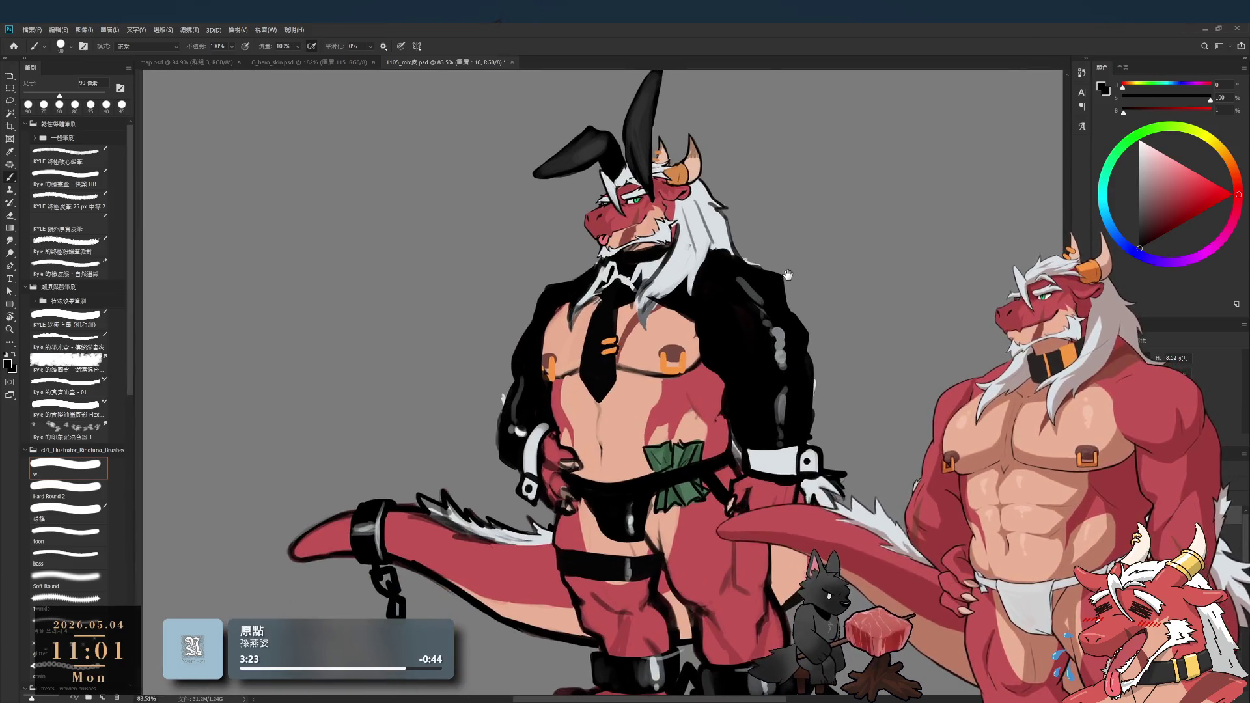
pyautogui.press('e')
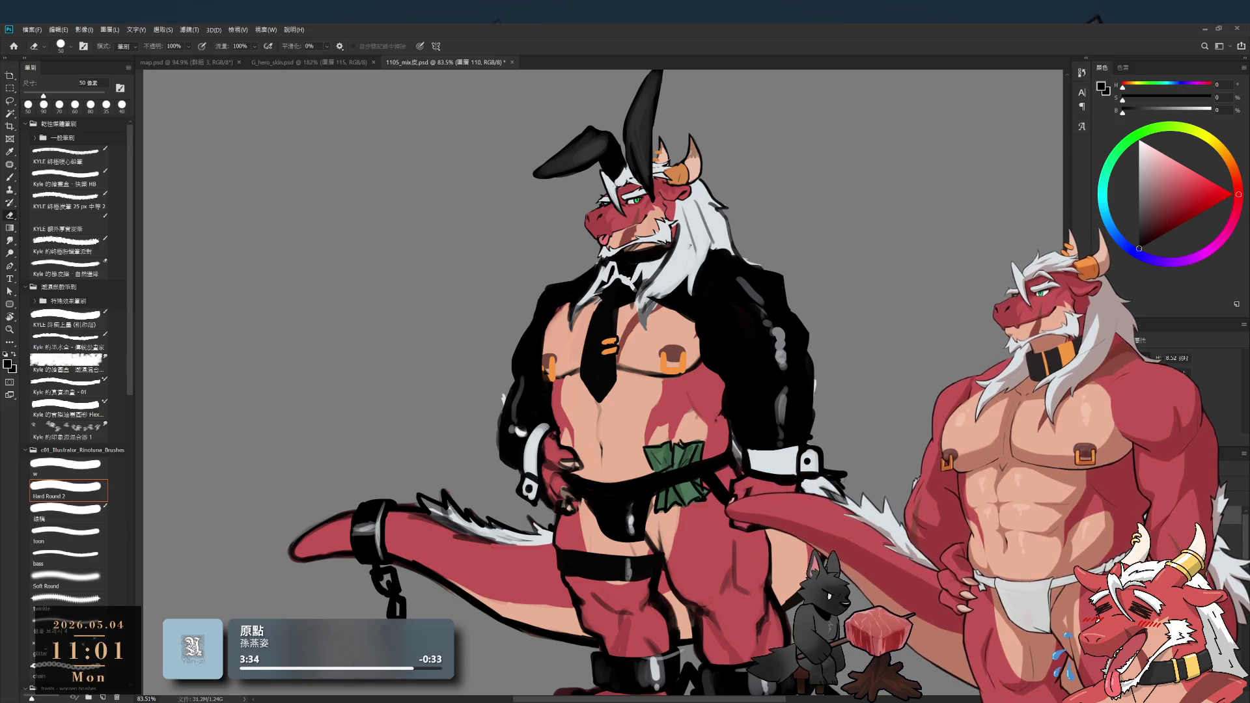
pyautogui.press('b')
pyautogui.click(65, 464)
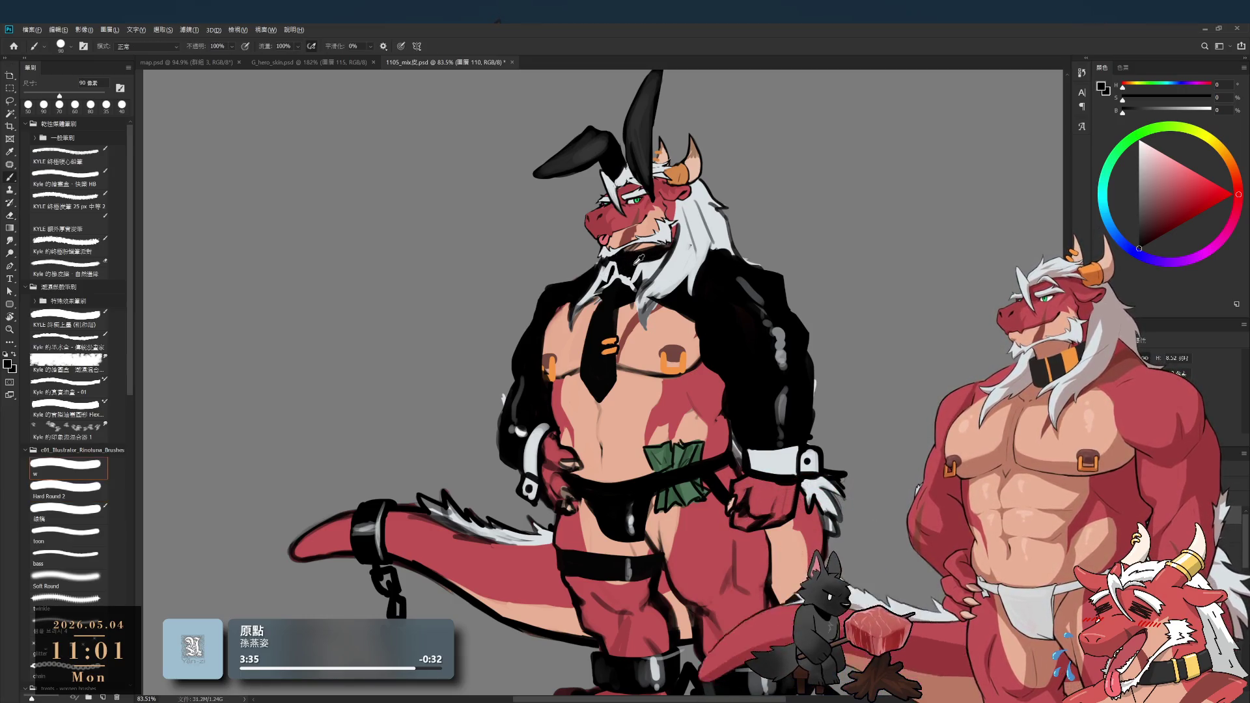
pyautogui.keyDown('alt'); pyautogui.click(620, 263); pyautogui.keyUp('alt')
pyautogui.press('[')
pyautogui.press('[')
pyautogui.press('[')
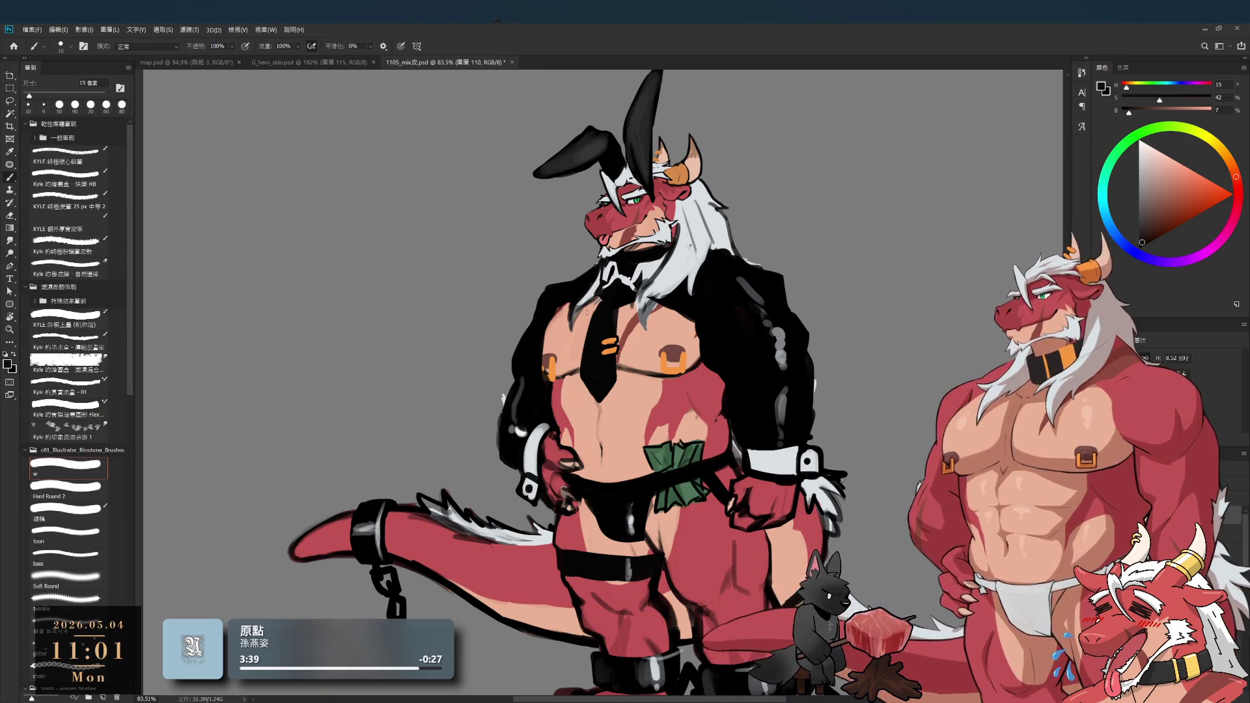
# - Refine the white beard using sampled light greys and black, then zoom back out to the figure
pyautogui.keyDown('alt'); pyautogui.click(587, 293); pyautogui.keyUp('alt')
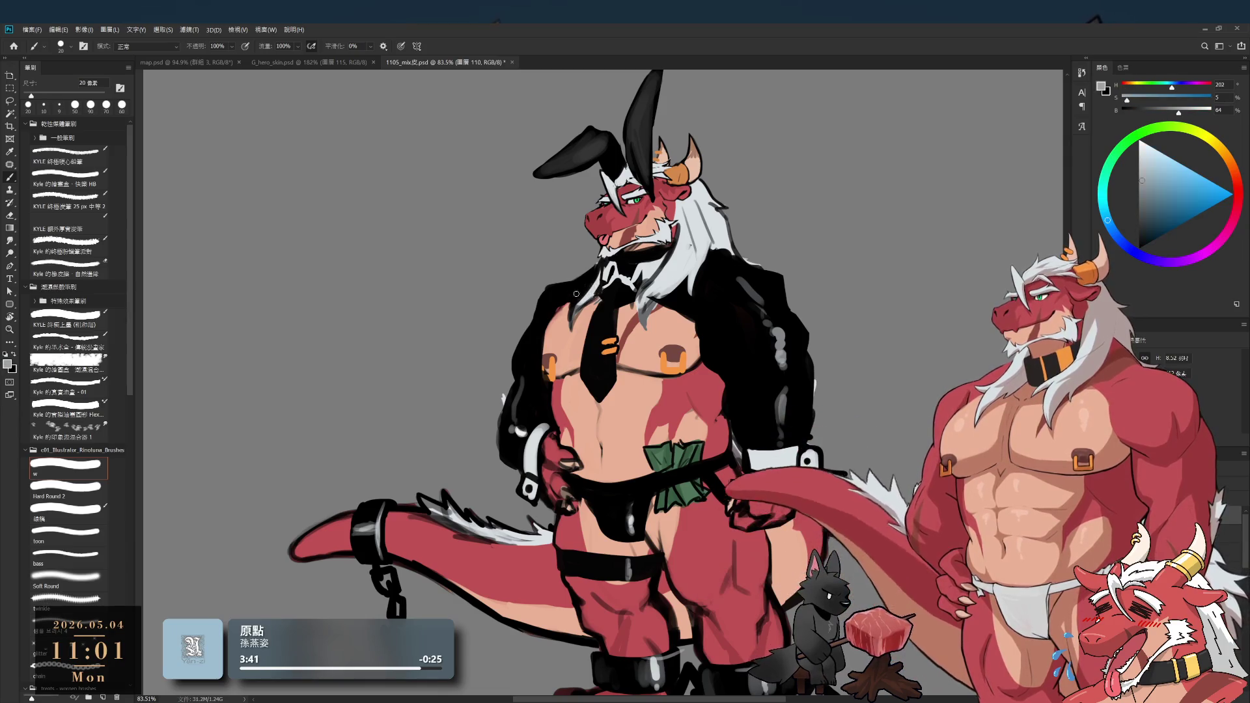
pyautogui.keyDown('alt'); pyautogui.click(600, 284); pyautogui.keyUp('alt')
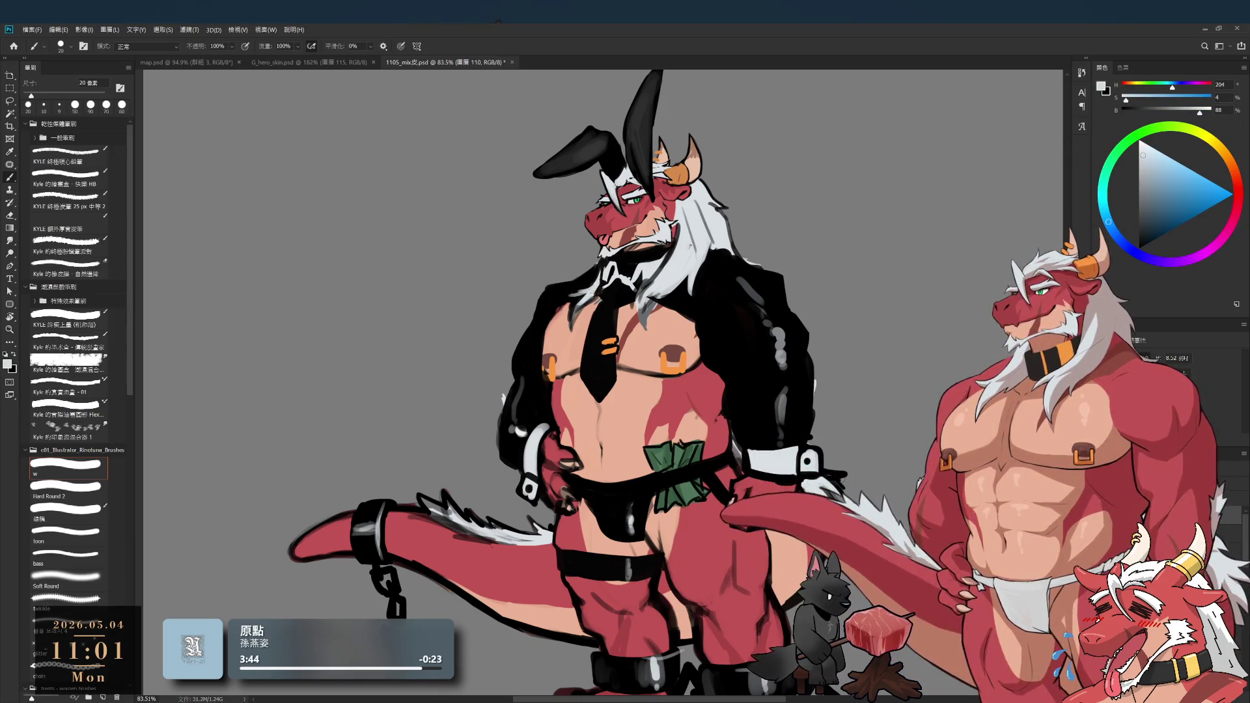
pyautogui.keyDown('alt'); pyautogui.click(593, 279); pyautogui.keyUp('alt')
pyautogui.scroll(-2, 594, 298)
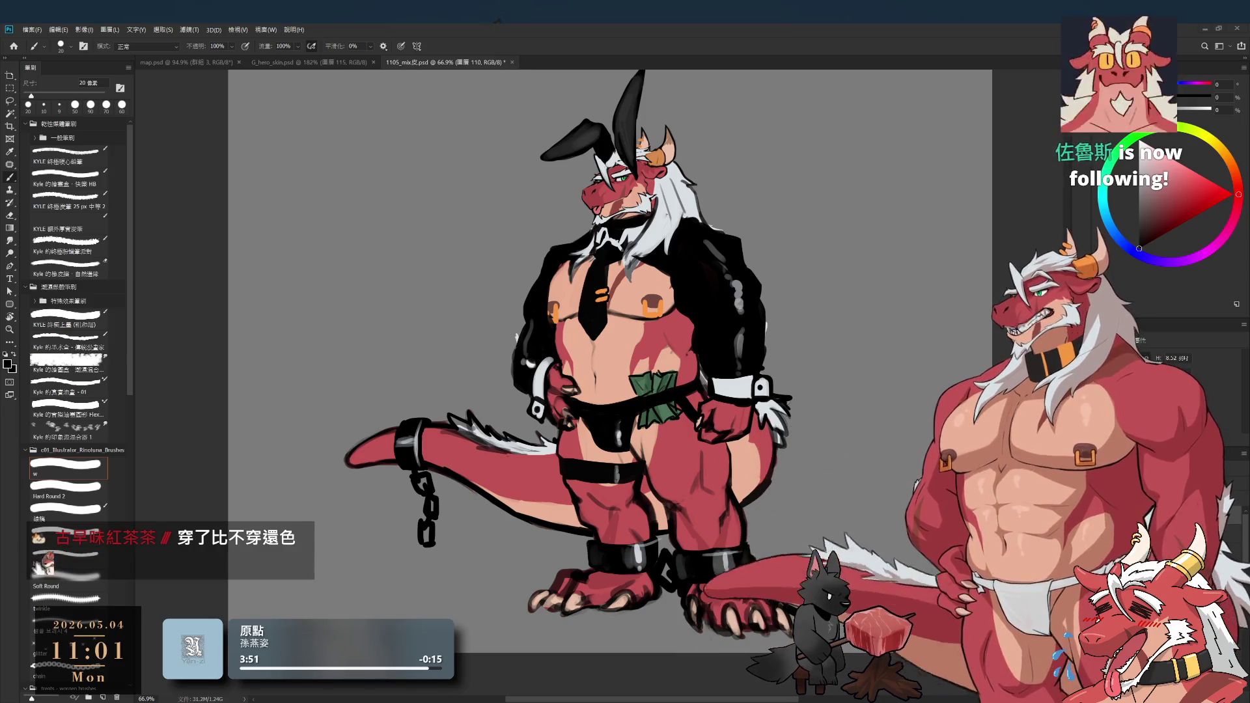
pyautogui.moveTo(809, 263)
pyautogui.mouseDown()
pyautogui.moveTo(808, 278)
pyautogui.moveTo(798, 271)
pyautogui.moveTo(854, 280)
pyautogui.moveTo(828, 341)
pyautogui.mouseUp()
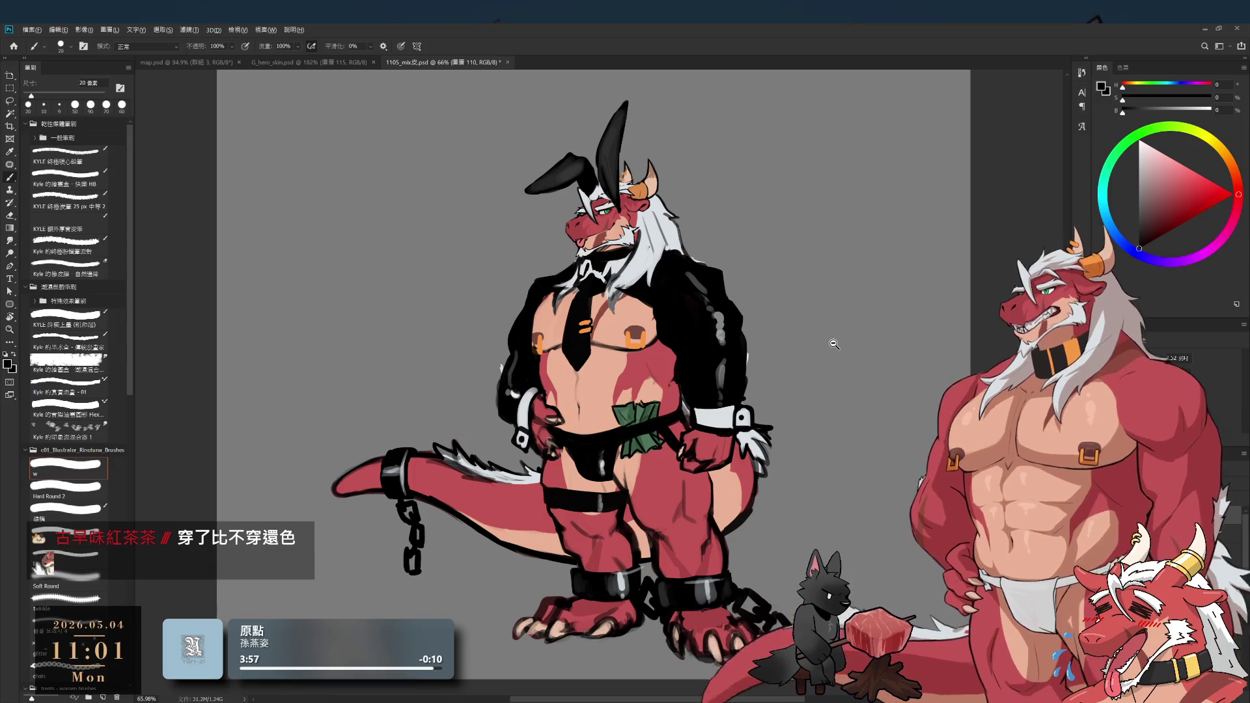
pyautogui.moveTo(834, 345); pyautogui.dragTo(801, 340)
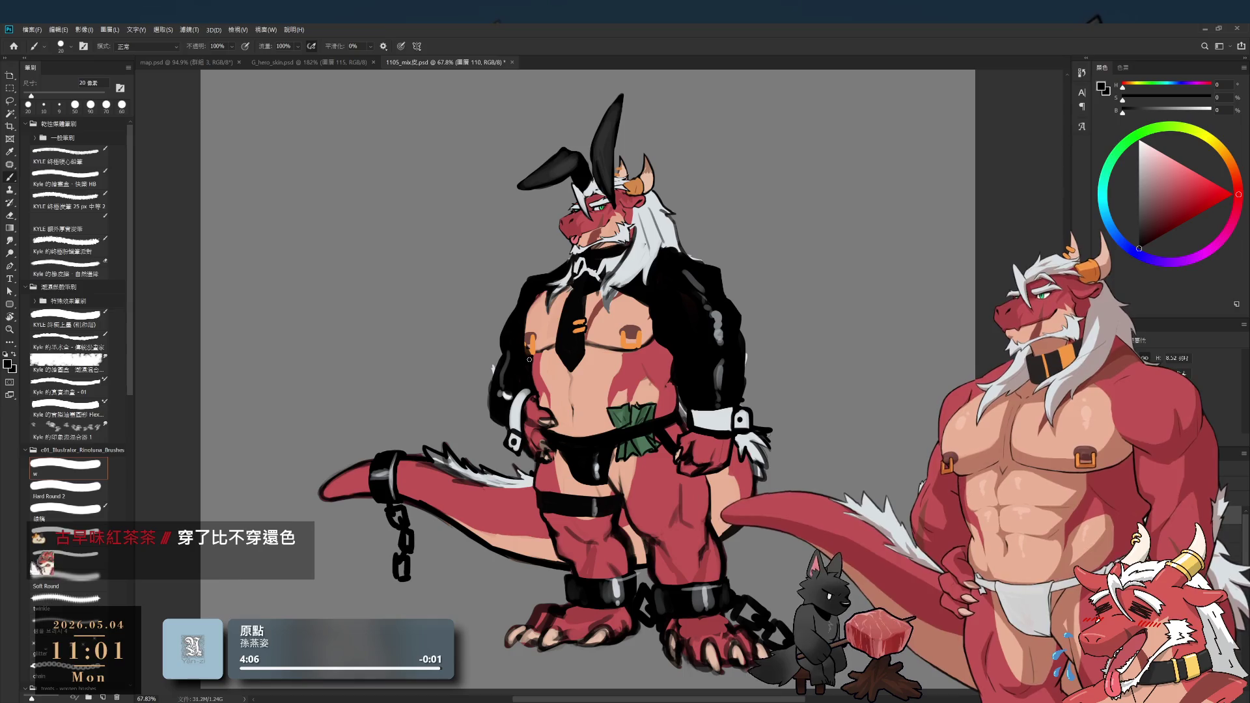
pyautogui.scroll(4, 531, 329)
pyautogui.press('e')
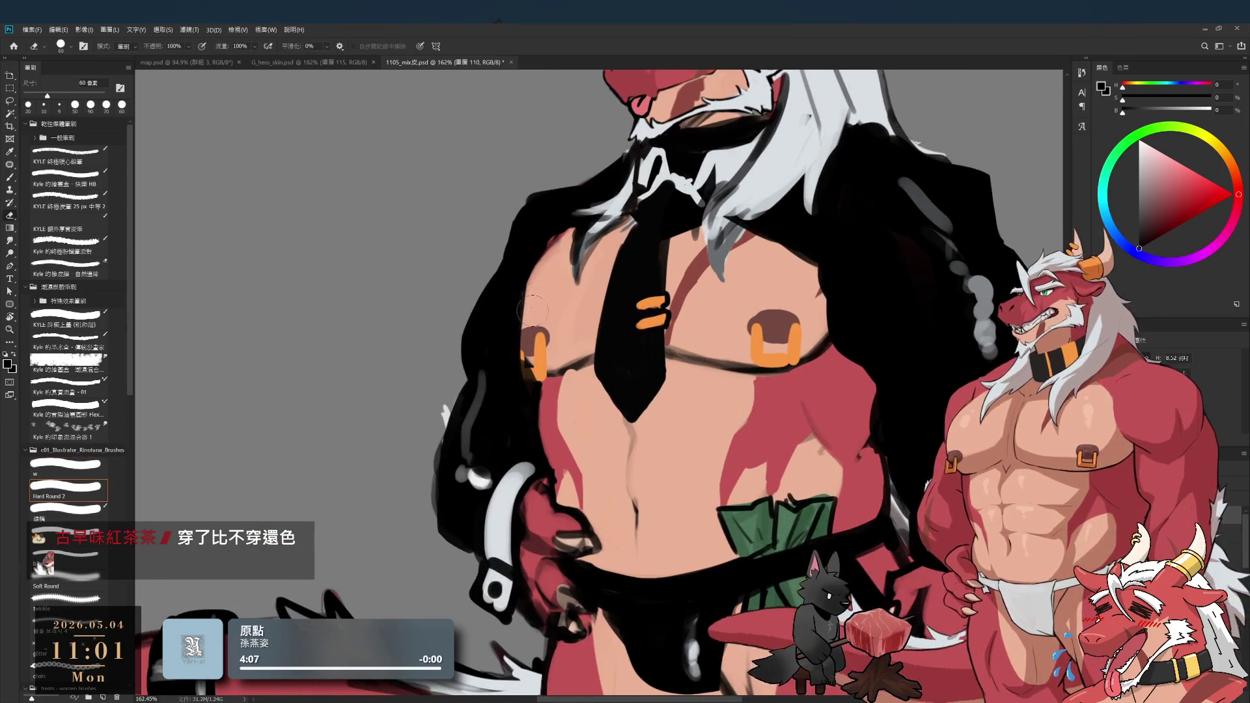
pyautogui.press('[')
pyautogui.press('[')
pyautogui.press('[')
pyautogui.press('[')
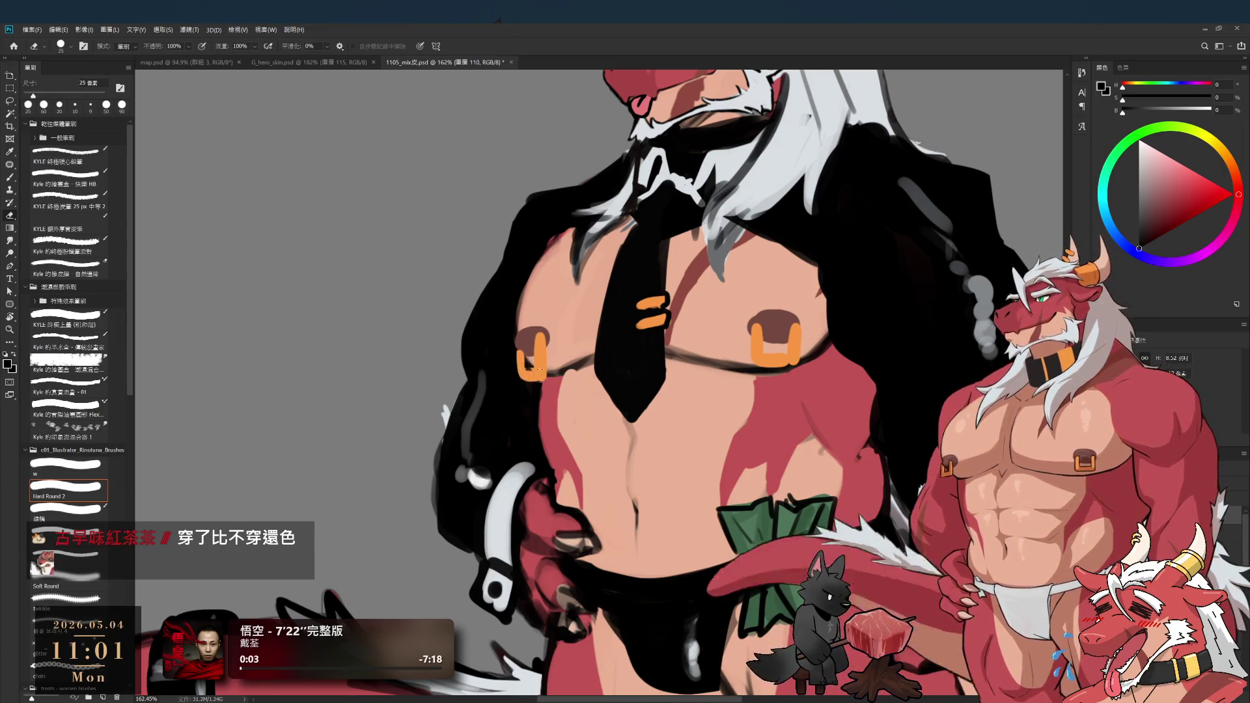
pyautogui.scroll(-5, 508, 384)
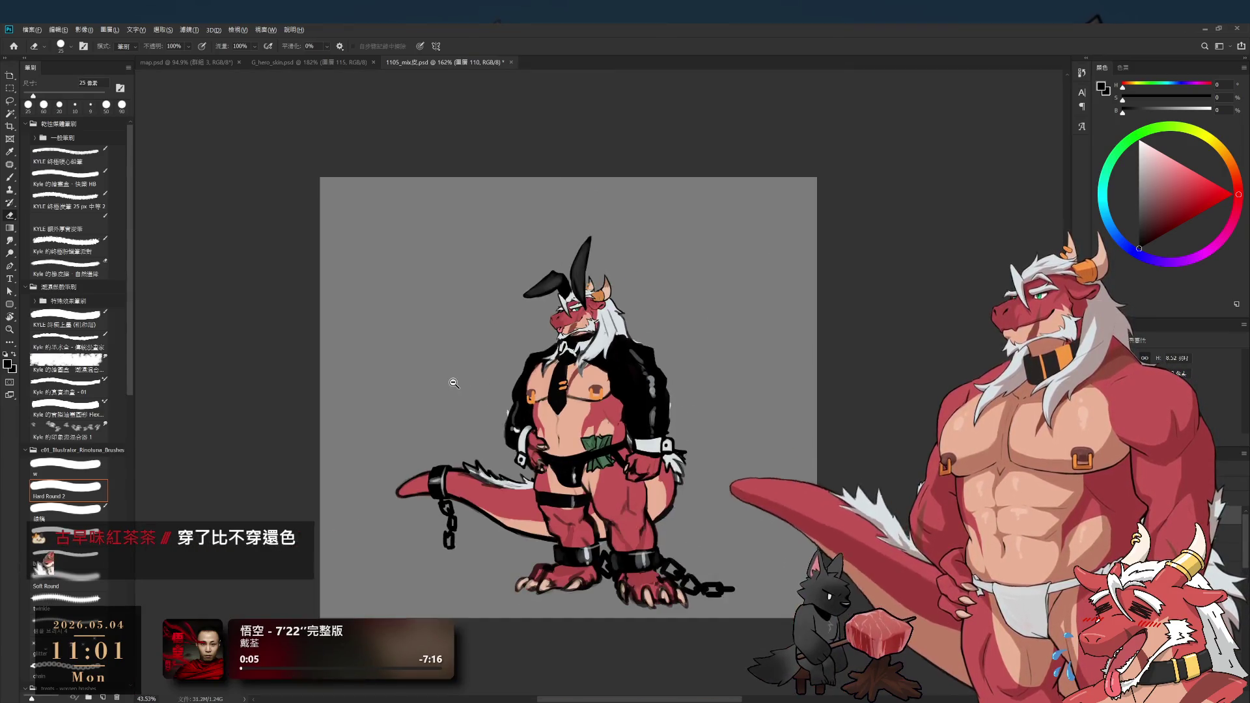
pyautogui.scroll(3, 474, 409)
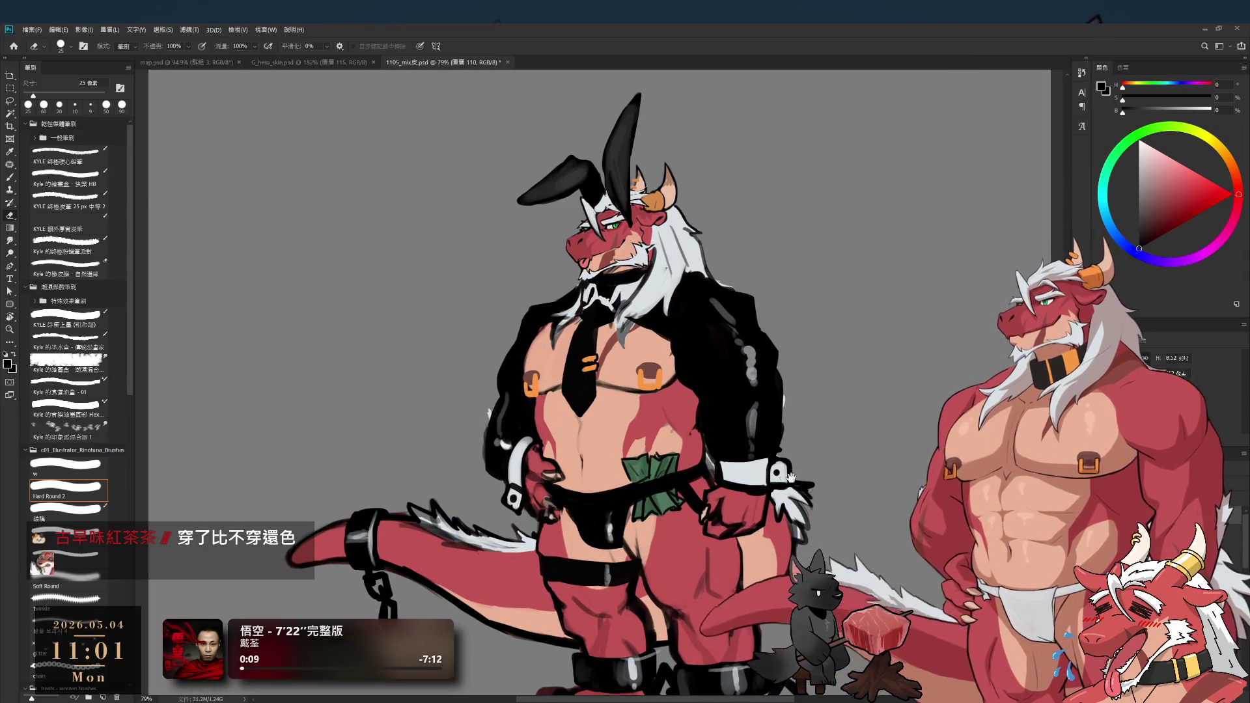
pyautogui.scroll(-2, 797, 479)
pyautogui.moveTo(795, 477); pyautogui.dragTo(792, 470)
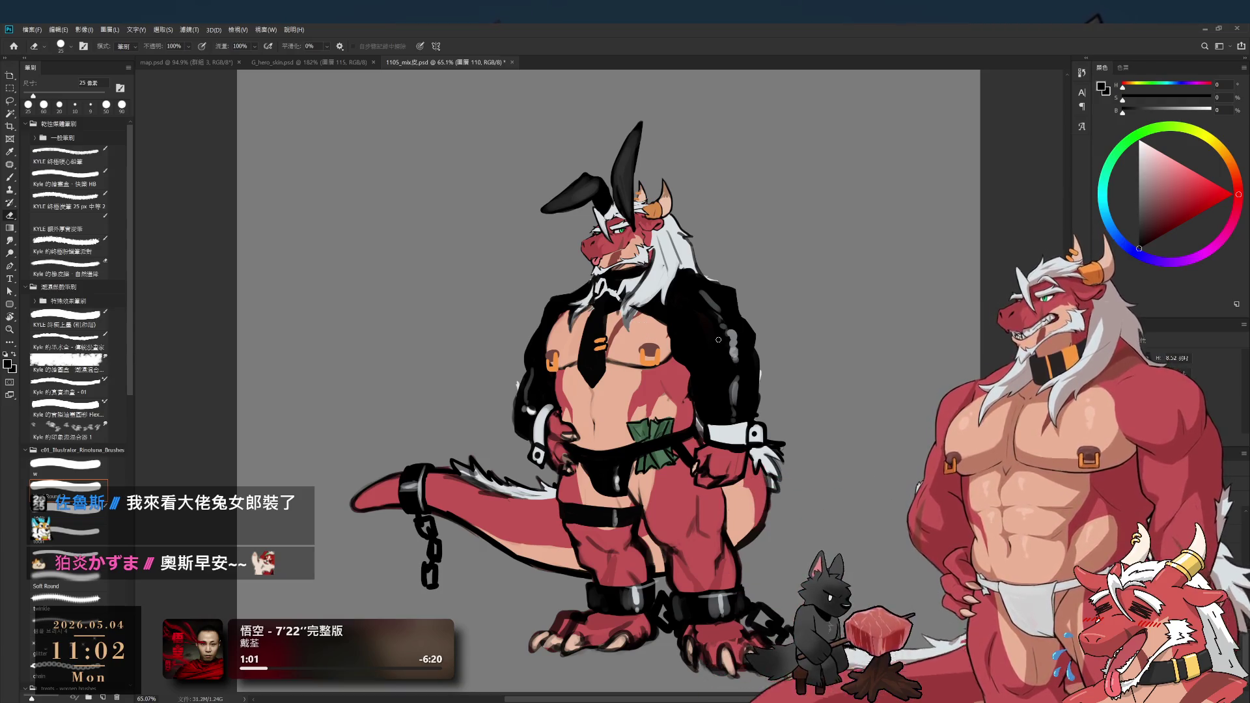
# - Nudge the bunny ears and jacket into place, comparing before and after
pyautogui.moveTo(700, 323); pyautogui.dragTo(699, 321)
pyautogui.hotkey('ctrl', 'z')
pyautogui.hotkey('ctrl', 'shift', 'z')
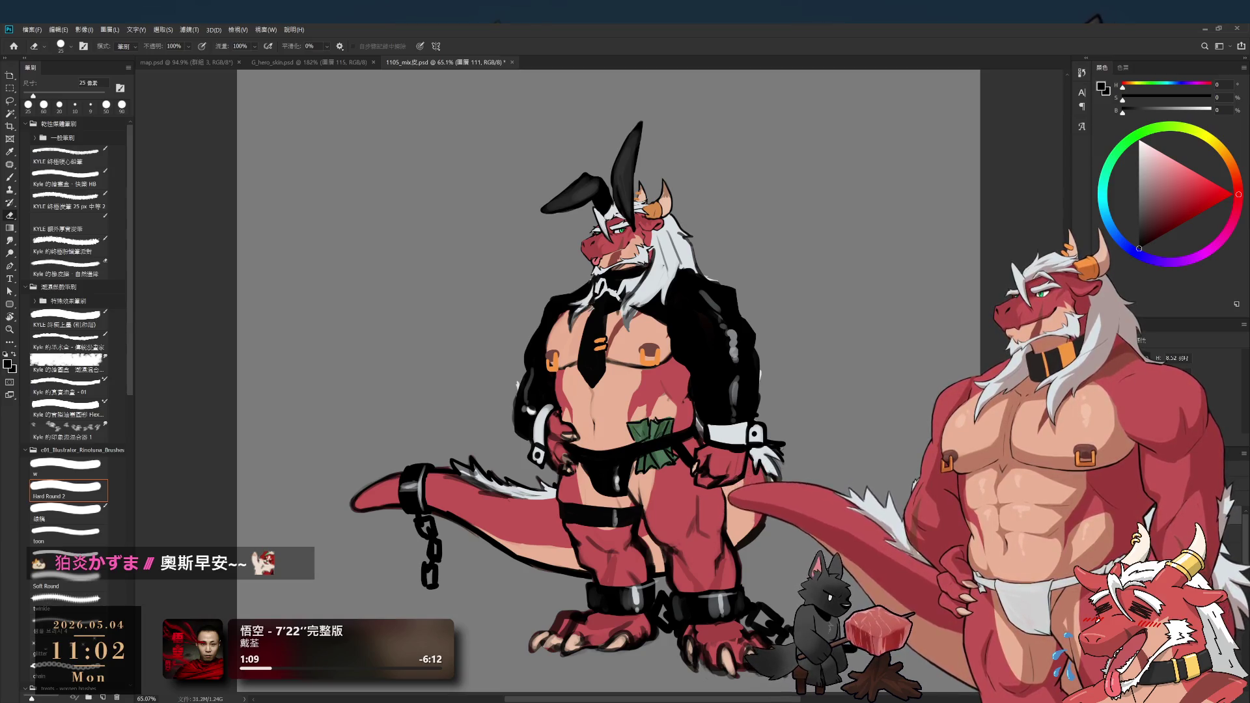
pyautogui.hotkey('ctrl', 'shift', 'alt', 'n')
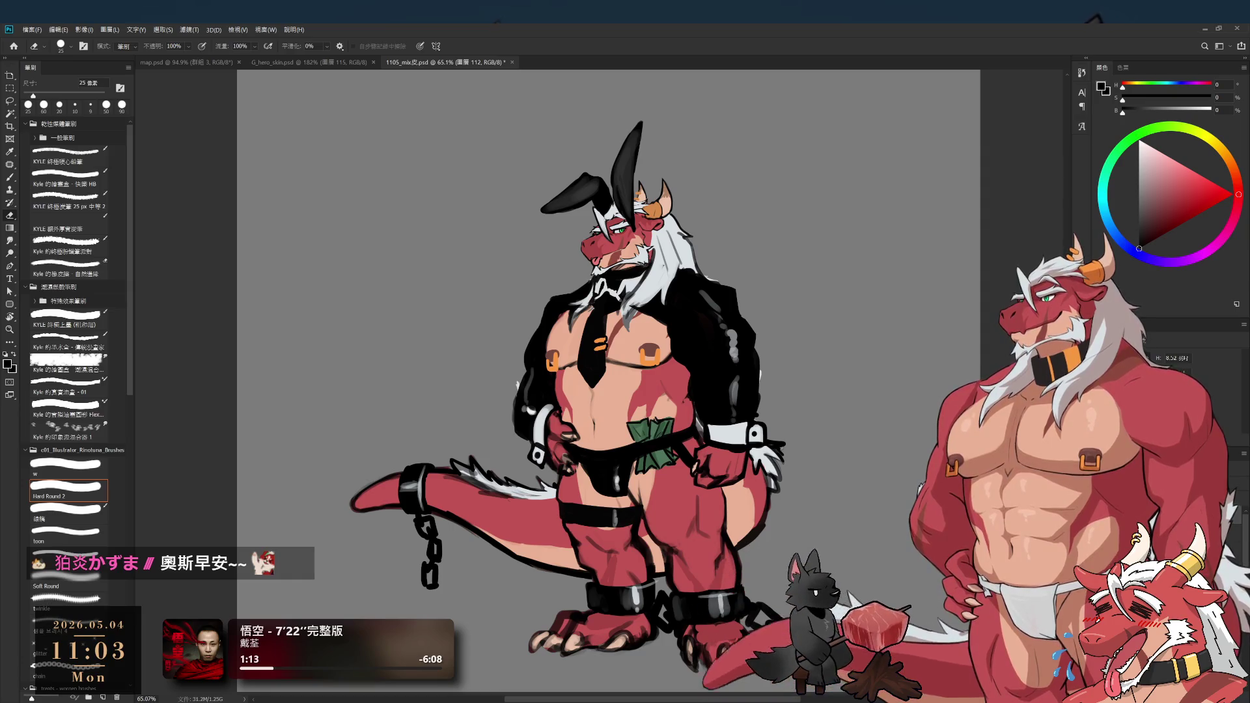
pyautogui.hotkey('ctrl', 'z')
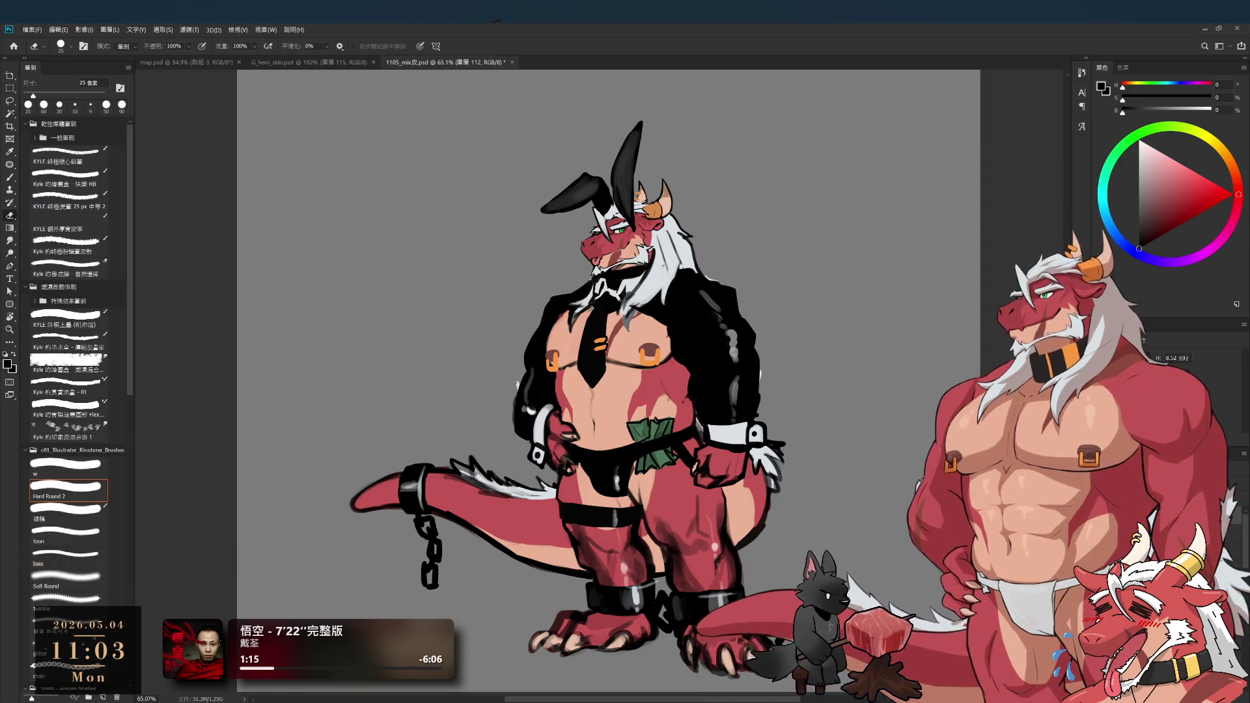
# - Switch to the dark orange-striped collar and toggle the bunny outfit on and off to compare
pyautogui.hotkey('ctrl', ',')
pyautogui.press(']')
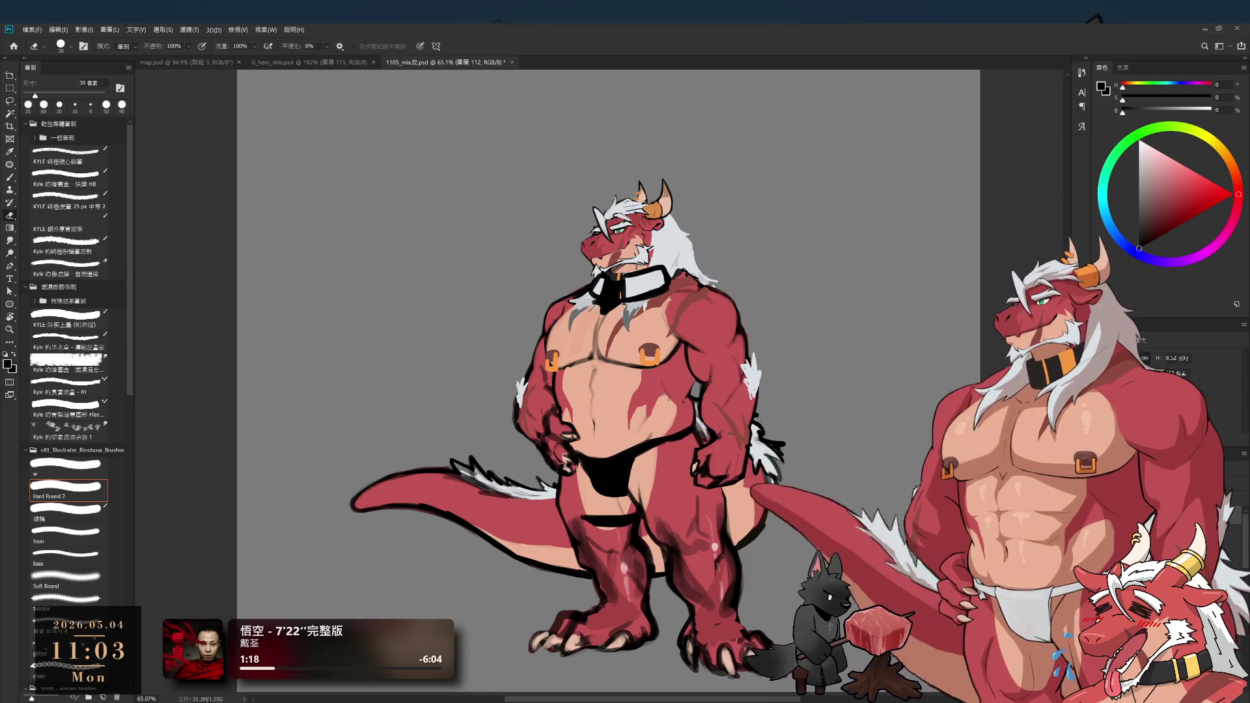
pyautogui.press(']')
pyautogui.press(']')
pyautogui.press(']')
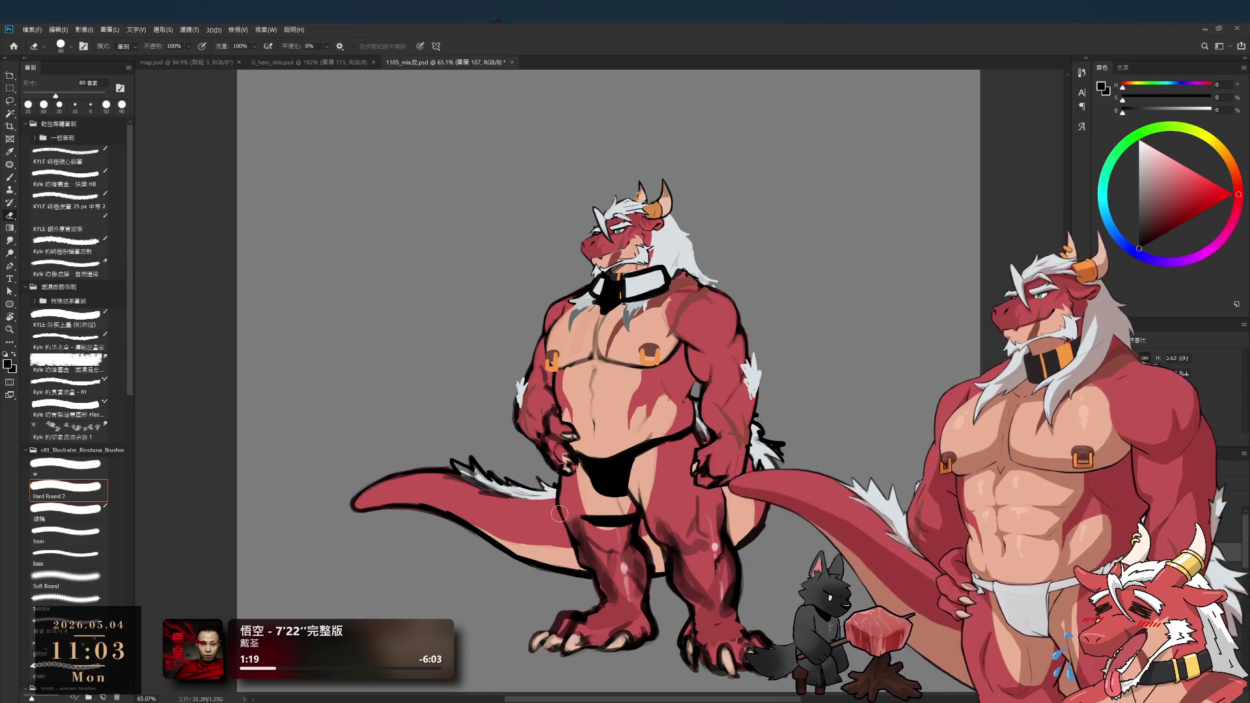
pyautogui.press(']')
pyautogui.press(']')
pyautogui.press(']')
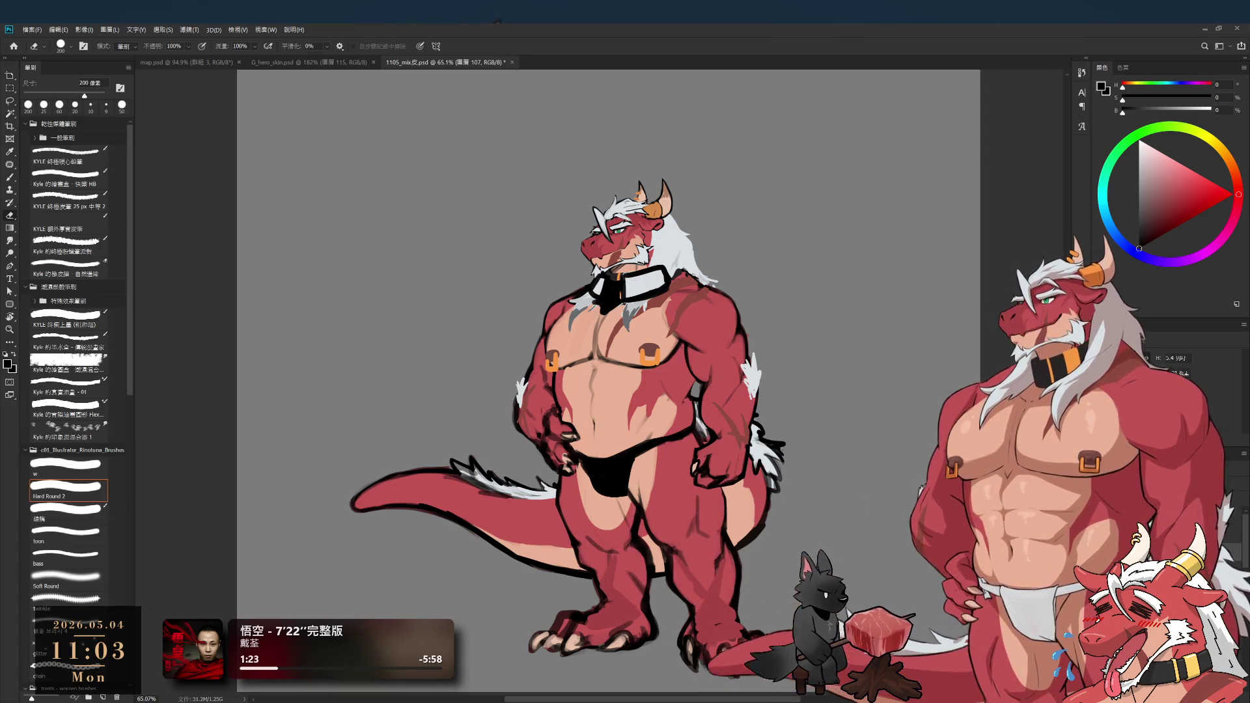
pyautogui.hotkey('ctrl', 'z')
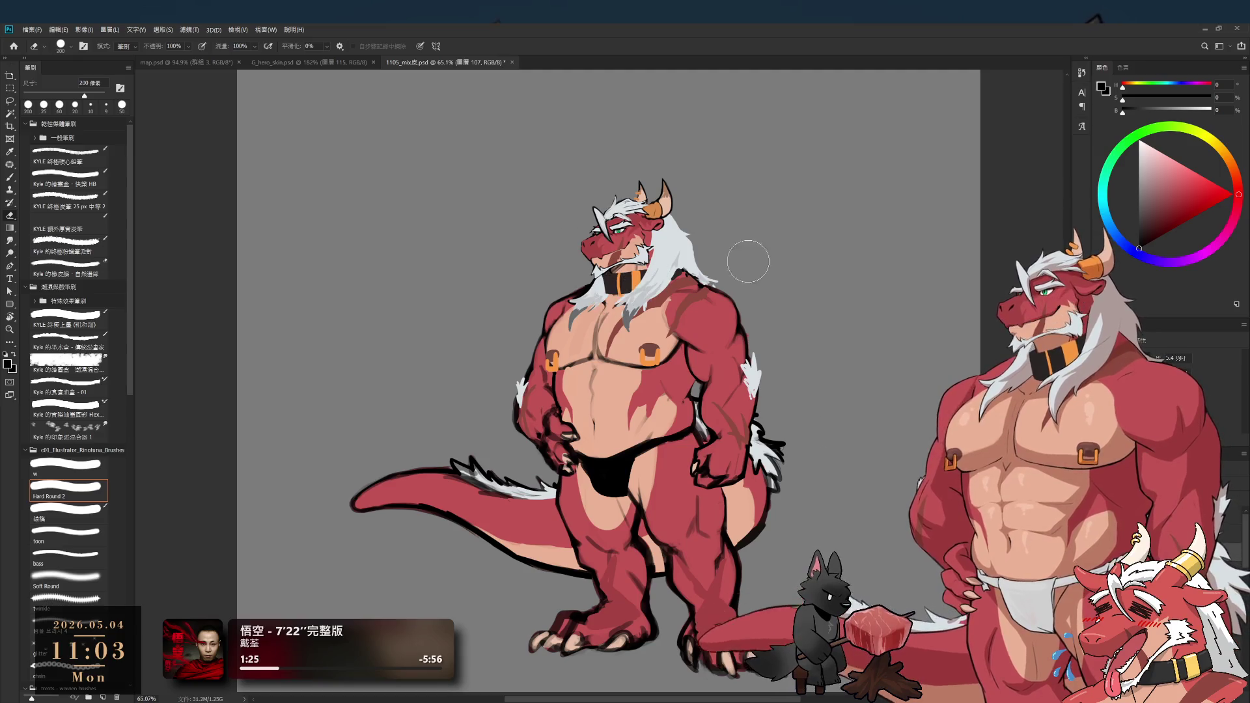
pyautogui.hotkey('ctrl', 'shift', 'z')
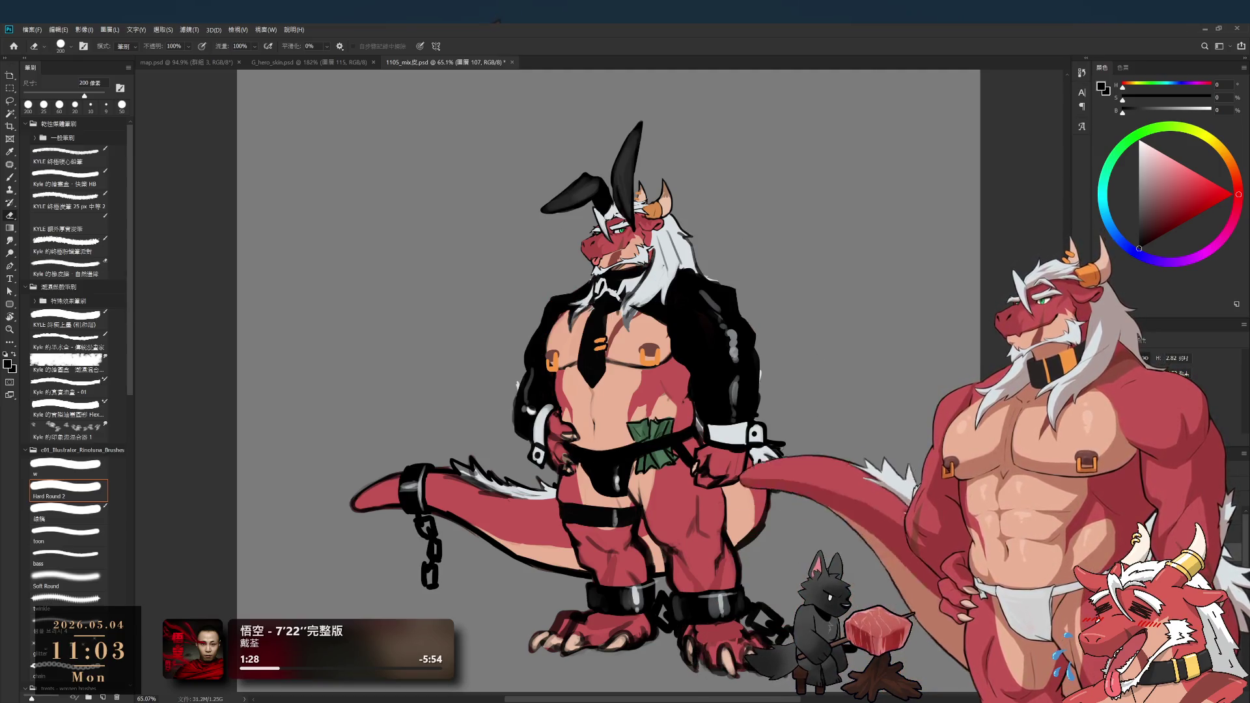
pyautogui.hotkey('ctrl', 'z')
pyautogui.hotkey('ctrl', 'shift', 'z')
pyautogui.hotkey('ctrl', 'z')
pyautogui.hotkey('ctrl', 'shift', 'z')
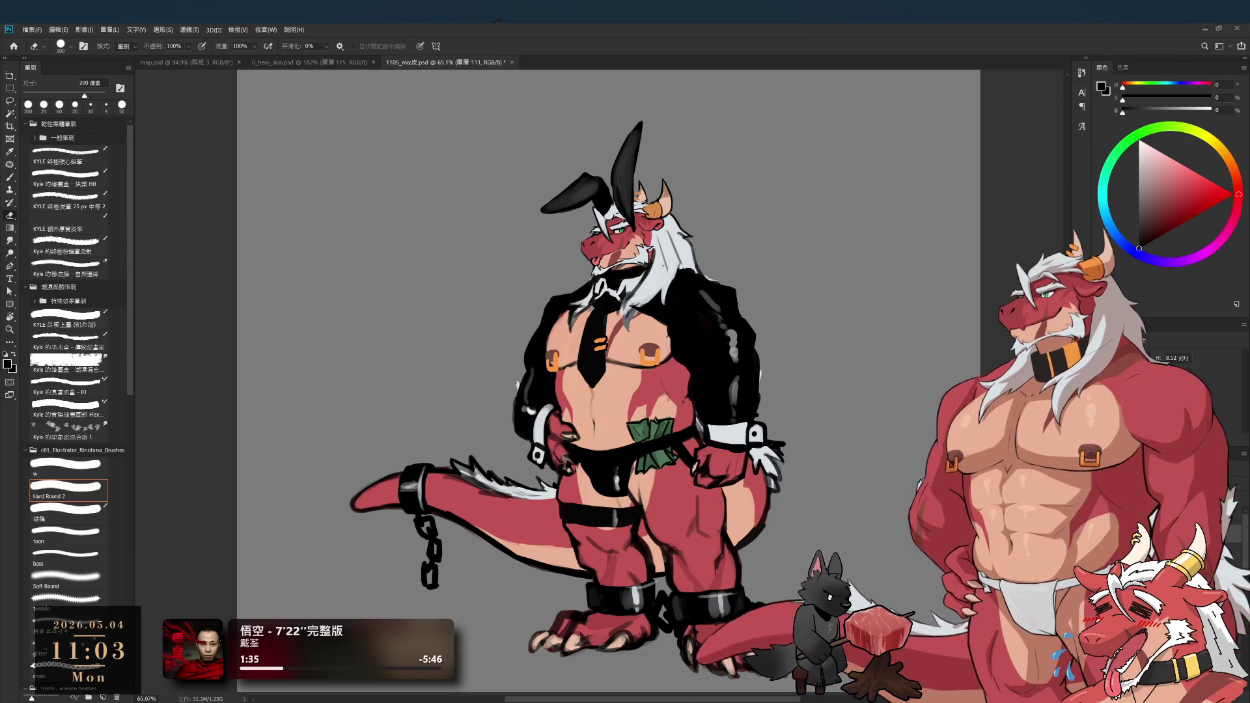
# - Lasso the head and bunny ears, trying a Layer via Copy and undoing back to the outfit layer
pyautogui.press('l')
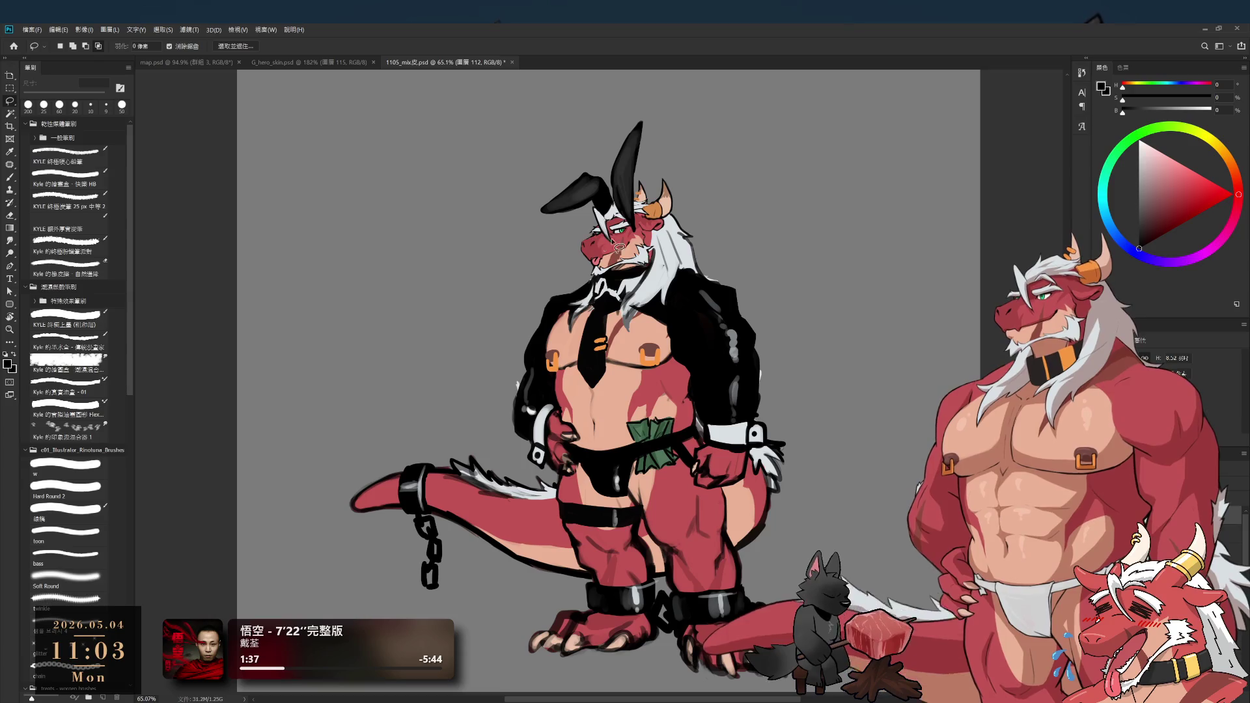
pyautogui.moveTo(635, 244)
pyautogui.mouseDown()
pyautogui.moveTo(433, 168)
pyautogui.moveTo(701, 215)
pyautogui.moveTo(691, 225)
pyautogui.mouseUp()
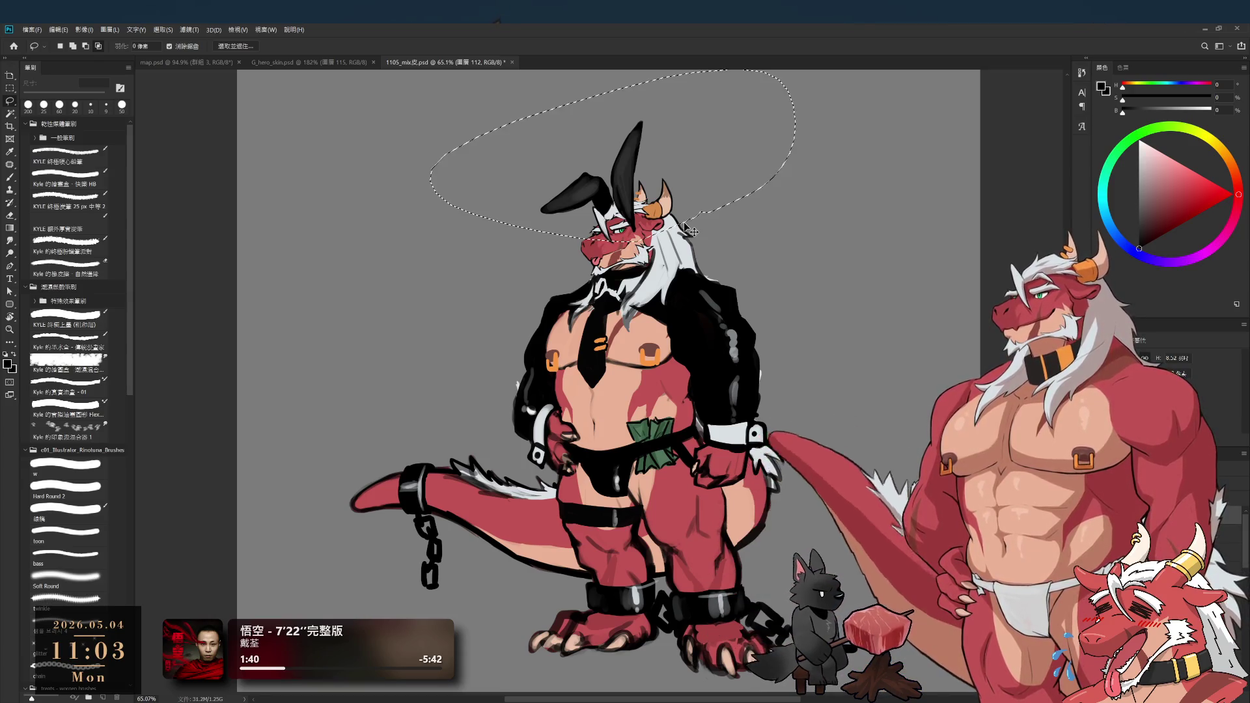
pyautogui.hotkey('ctrl', 'j')
pyautogui.hotkey('ctrl', 'z')
pyautogui.scroll(5, 619, 188)
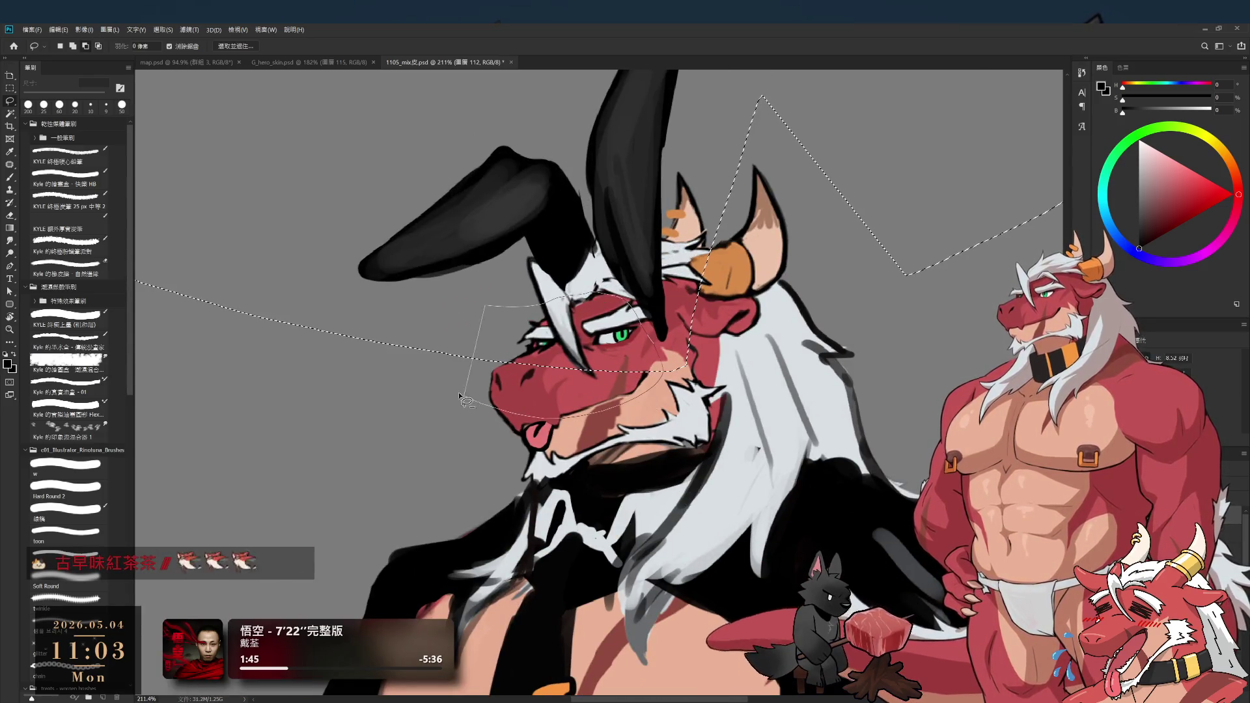
pyautogui.hotkey('ctrl', 'j')
pyautogui.scroll(-3, 645, 355)
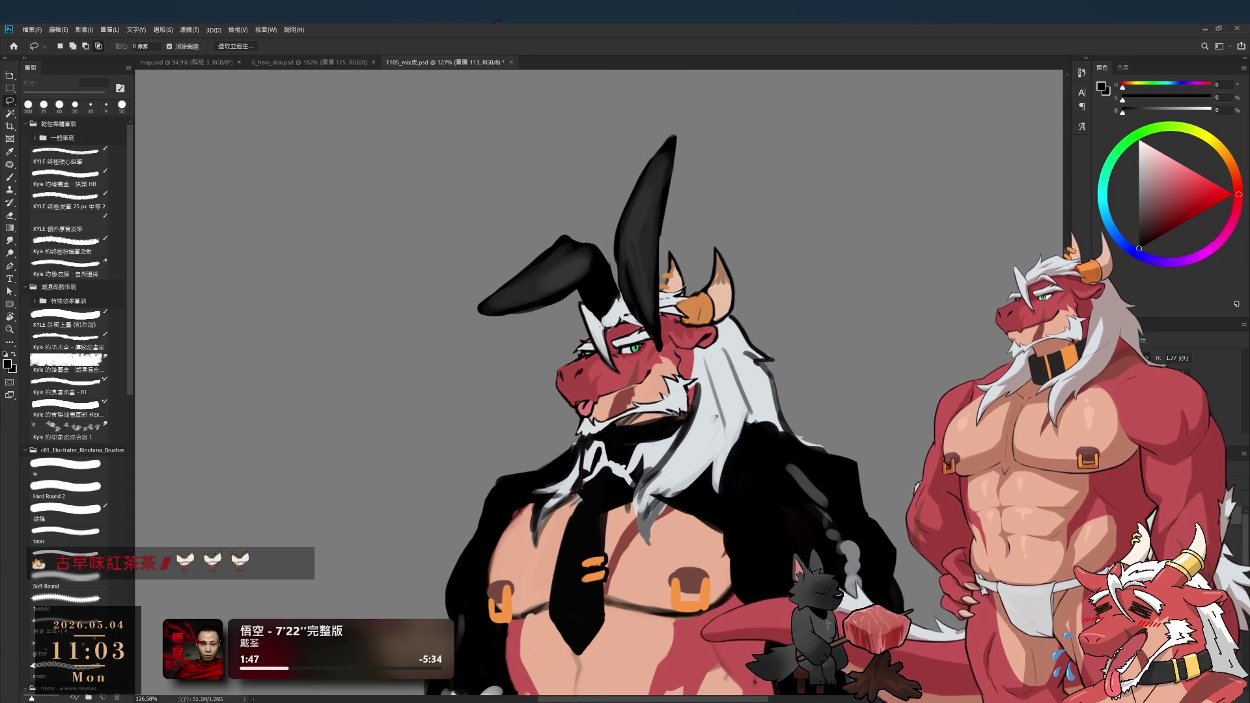
pyautogui.hotkey('ctrl', 'g')
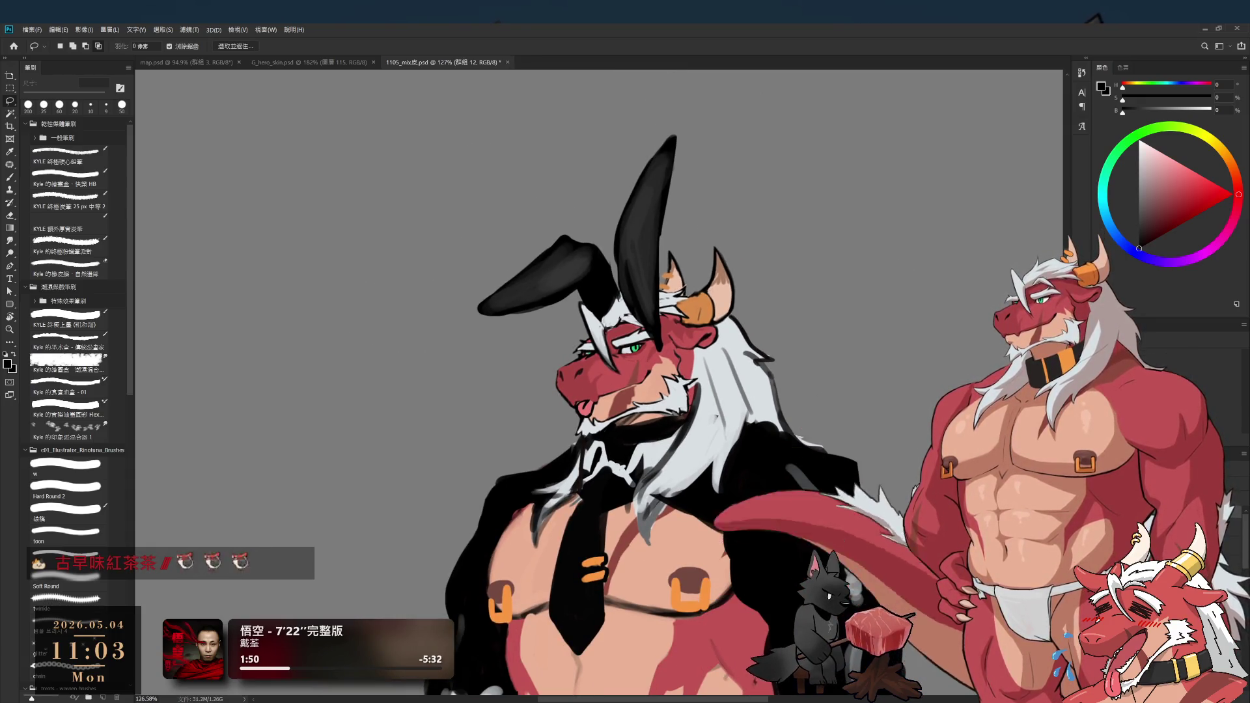
pyautogui.hotkey('ctrl', 'z')
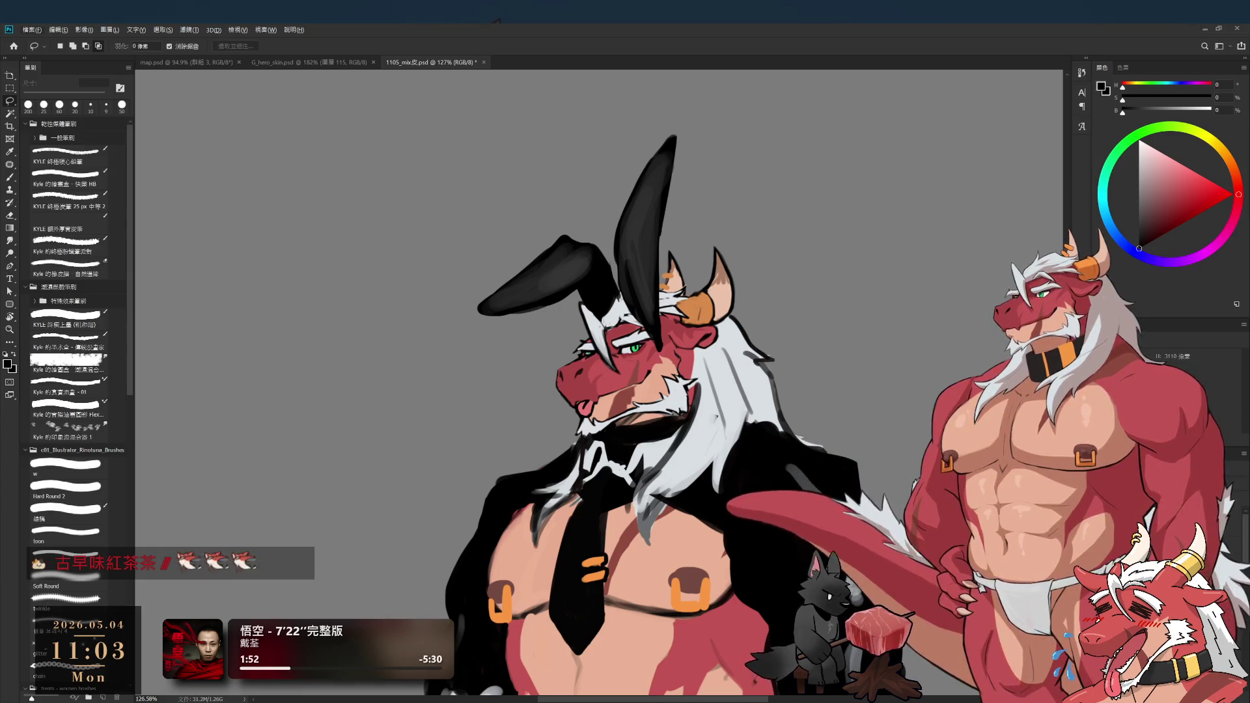
pyautogui.hotkey('ctrl', 'z')
pyautogui.moveTo(635, 519); pyautogui.dragTo(632, 405)
pyautogui.scroll(-4, 625, 397)
pyautogui.scroll(2, 599, 387)
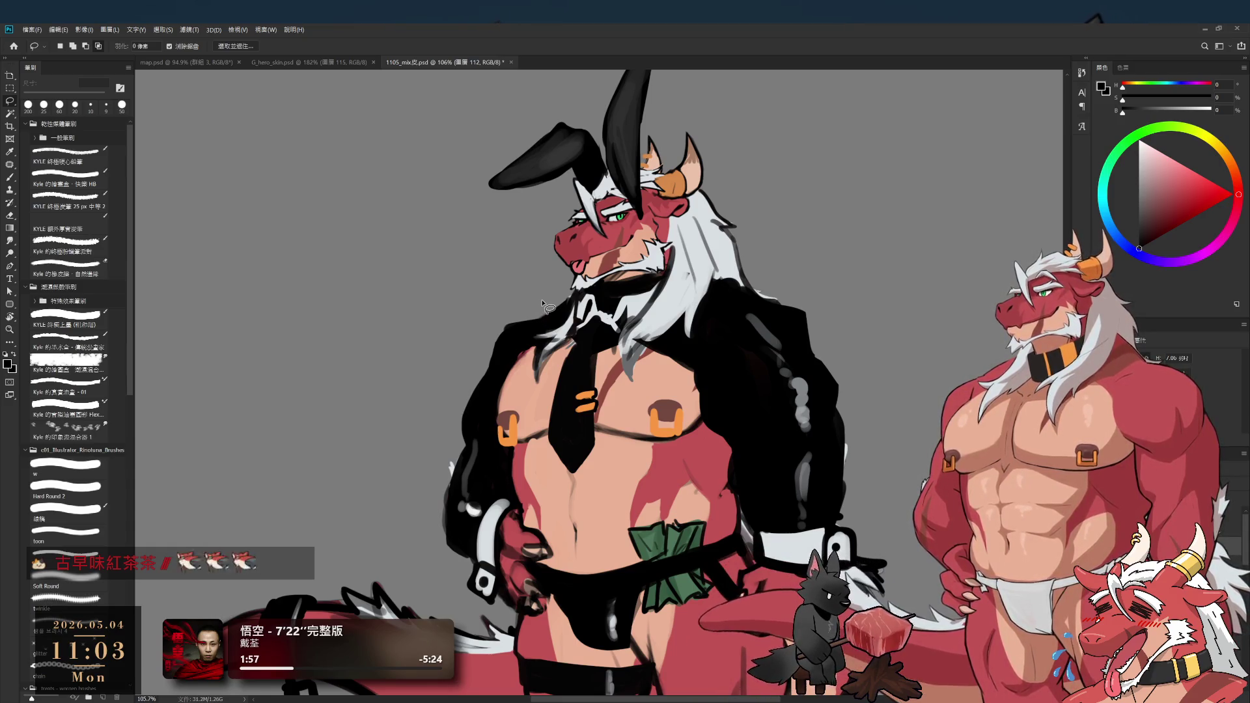
# - Extend the lasso over the chest, copy the ears, tie and jacket collar to a new layer and hide it
pyautogui.moveTo(529, 351)
pyautogui.mouseDown()
pyautogui.moveTo(515, 433)
pyautogui.moveTo(599, 495)
pyautogui.moveTo(692, 448)
pyautogui.moveTo(698, 391)
pyautogui.moveTo(792, 267)
pyautogui.moveTo(747, 239)
pyautogui.mouseUp()
pyautogui.moveTo(544, 244)
pyautogui.mouseDown()
pyautogui.moveTo(612, 335)
pyautogui.moveTo(742, 238)
pyautogui.moveTo(697, 199)
pyautogui.mouseUp()
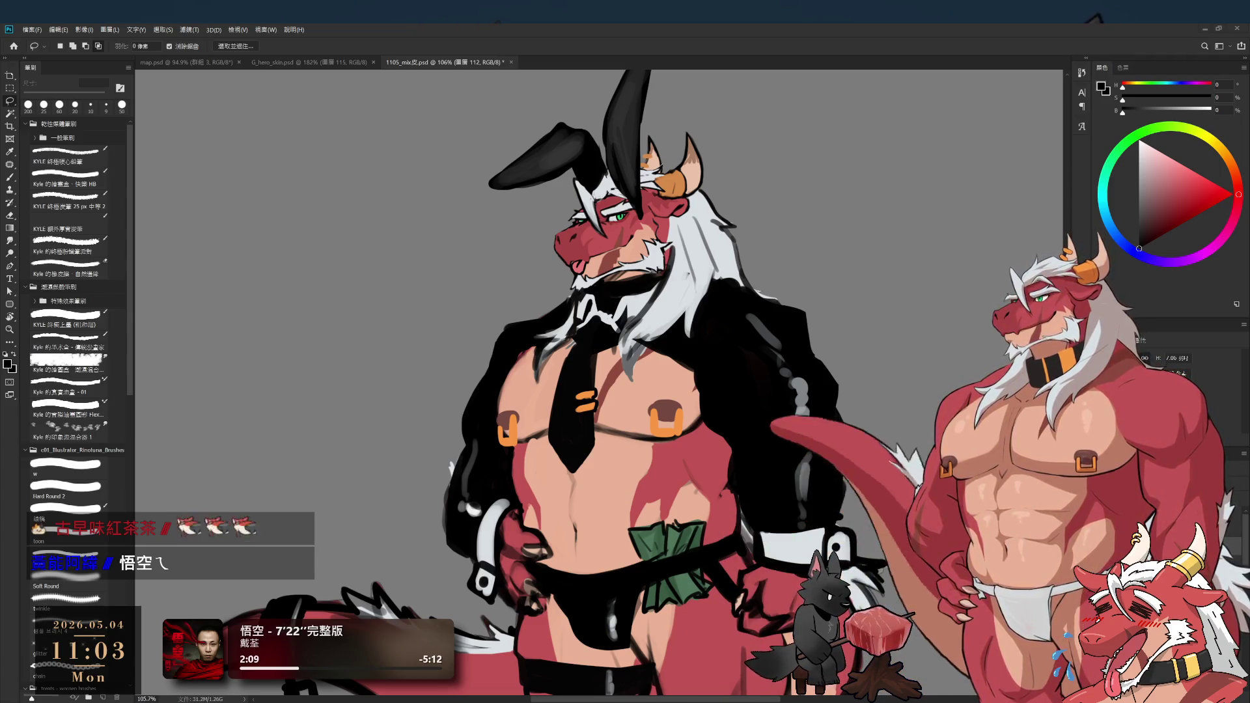
pyautogui.hotkey('ctrl', 'j')
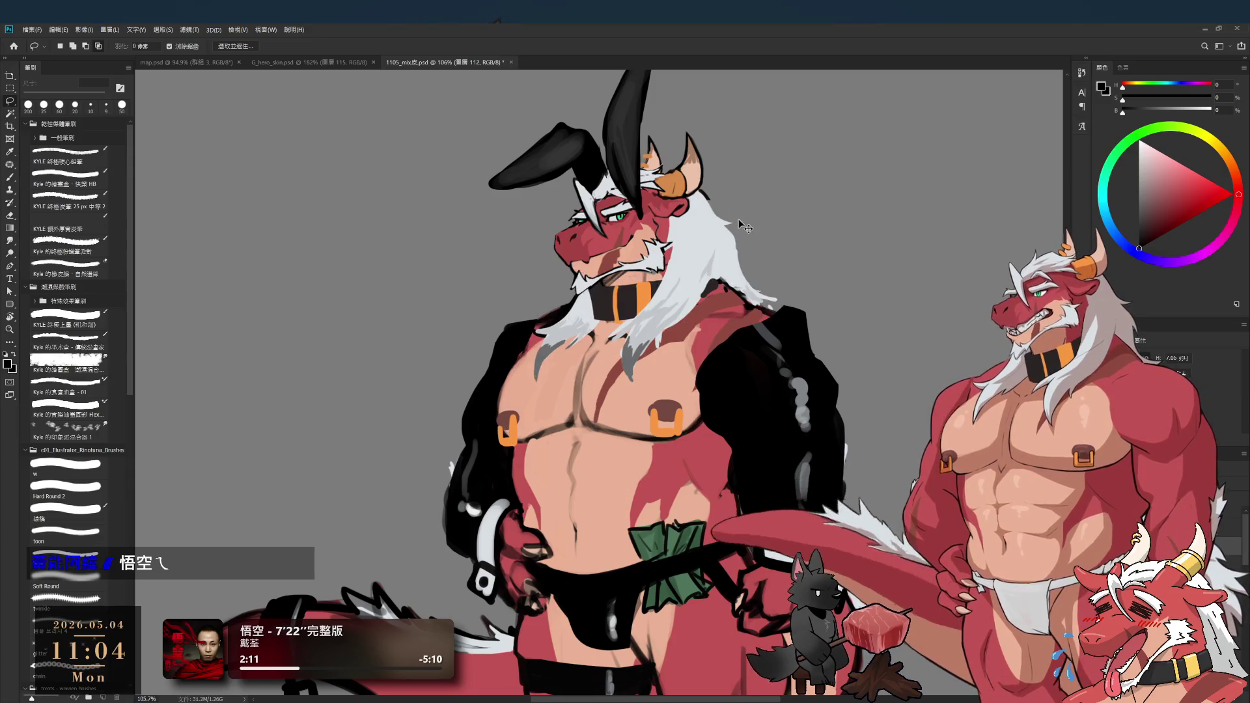
pyautogui.hotkey('ctrl', 'z')
pyautogui.hotkey('ctrl', 'z')
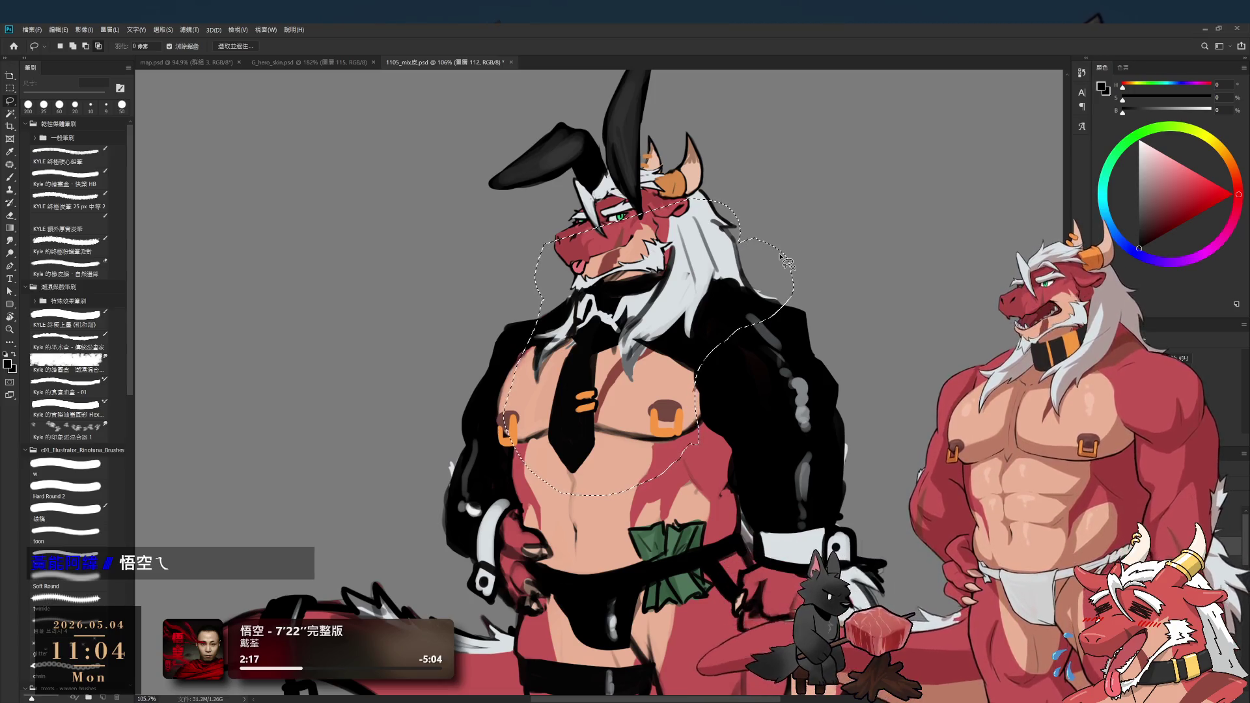
pyautogui.hotkey('ctrl', 'j')
pyautogui.hotkey('ctrl', 'x')
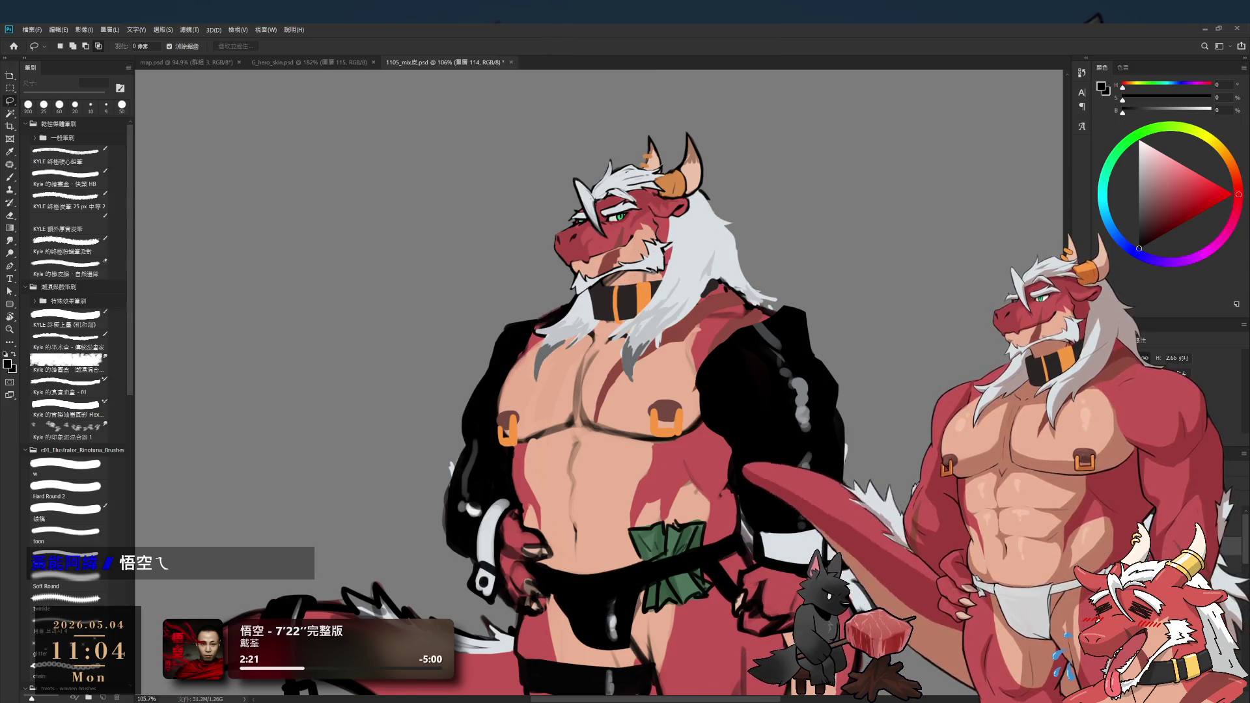
pyautogui.scroll(-2, 775, 330)
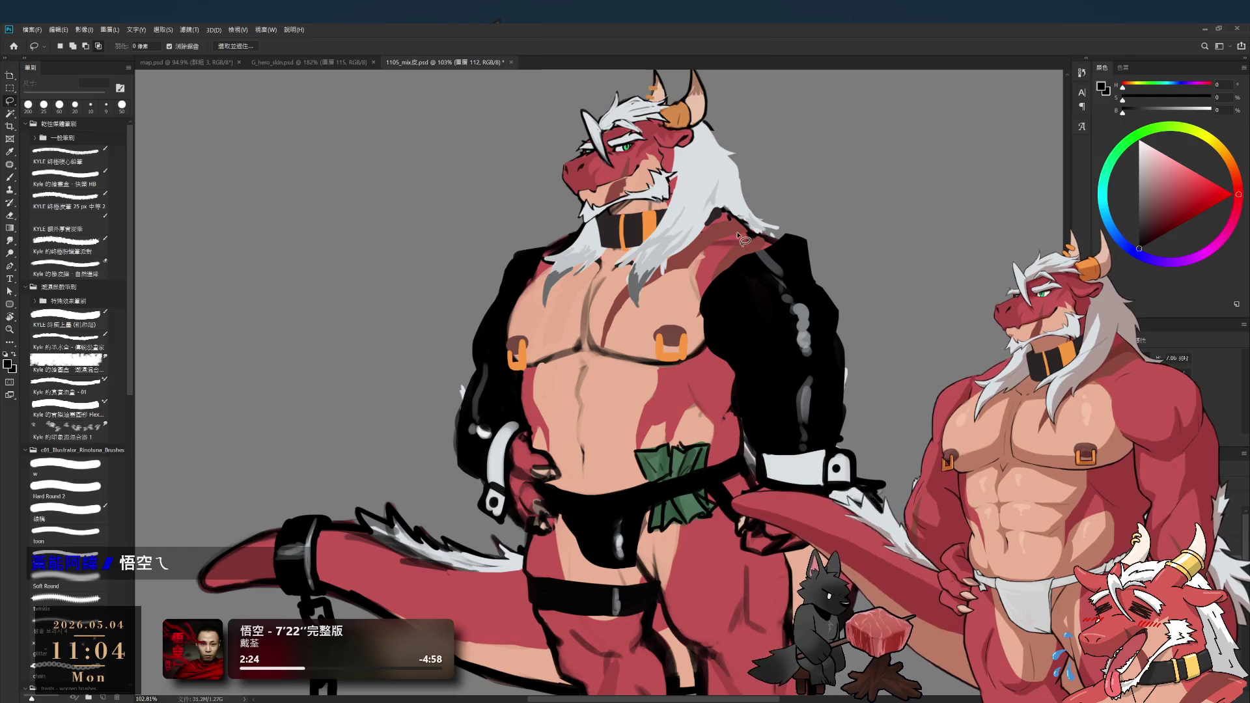
# - Hide the black right jacket sleeve to bare the dragon's right red arm
pyautogui.moveTo(868, 189); pyautogui.dragTo(838, 195)
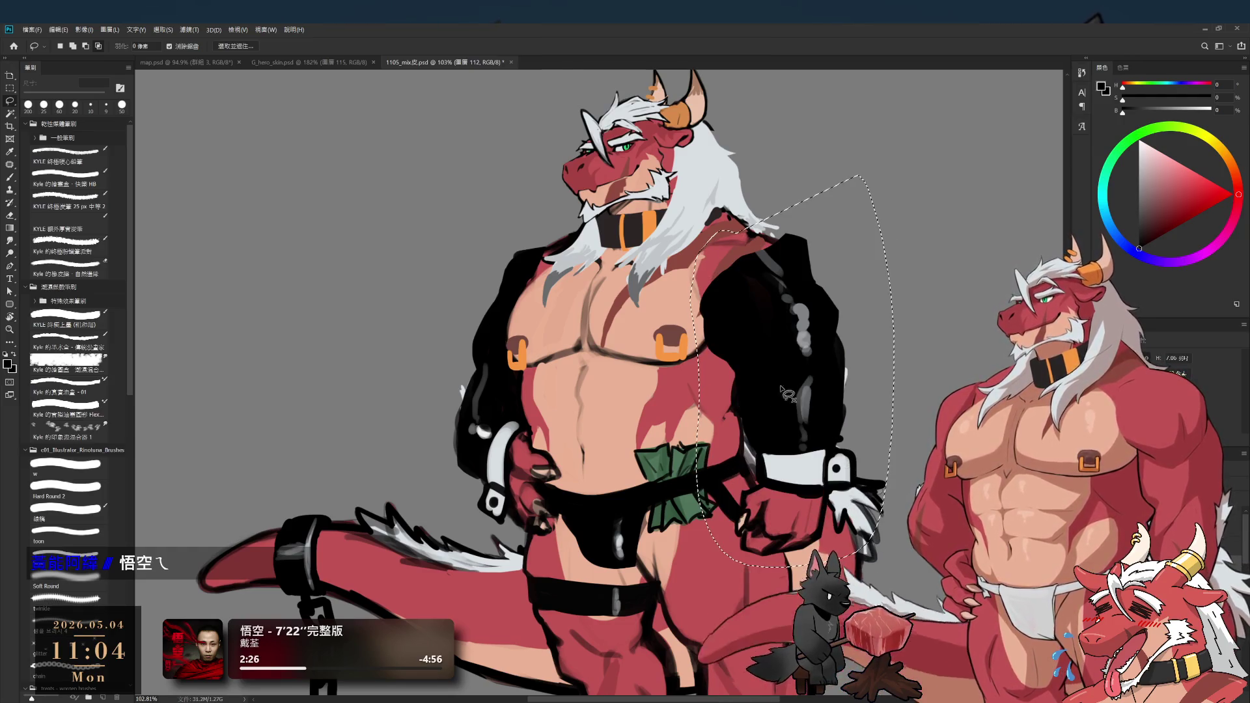
pyautogui.scroll(5, 710, 396)
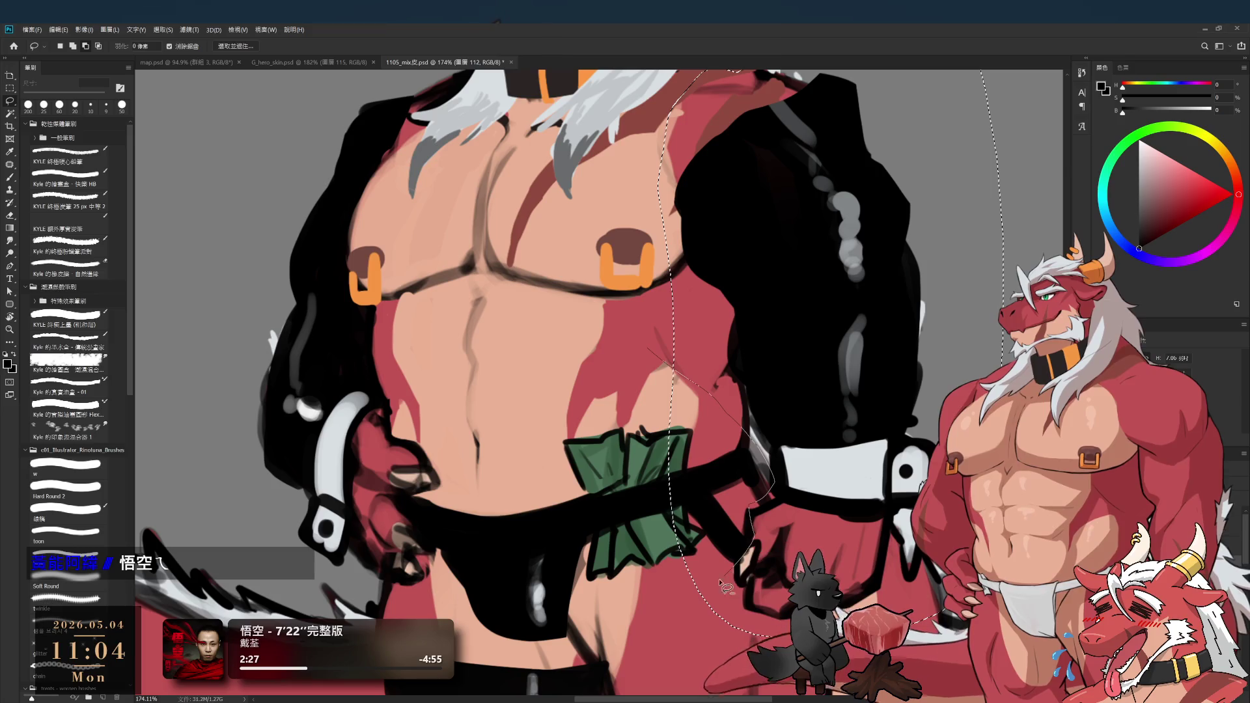
pyautogui.scroll(-5, 719, 370)
pyautogui.scroll(4, 720, 370)
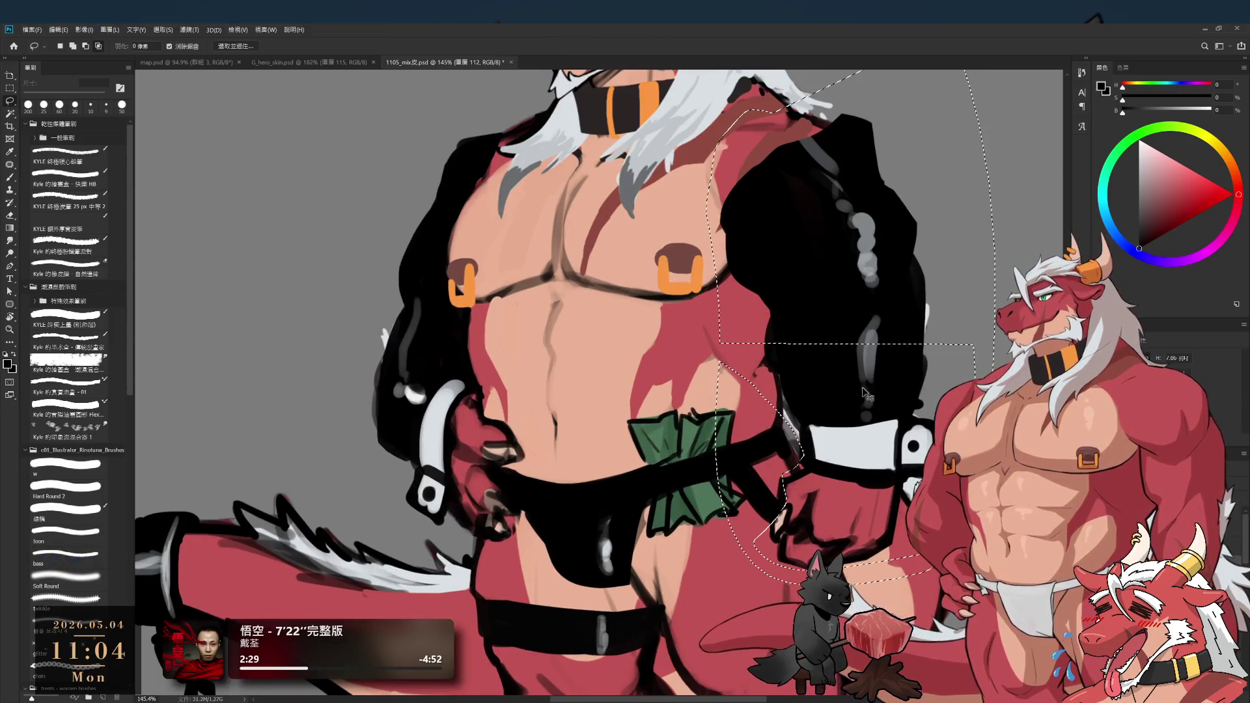
pyautogui.moveTo(714, 366); pyautogui.dragTo(901, 534)
pyautogui.hotkey('ctrl', 'd')
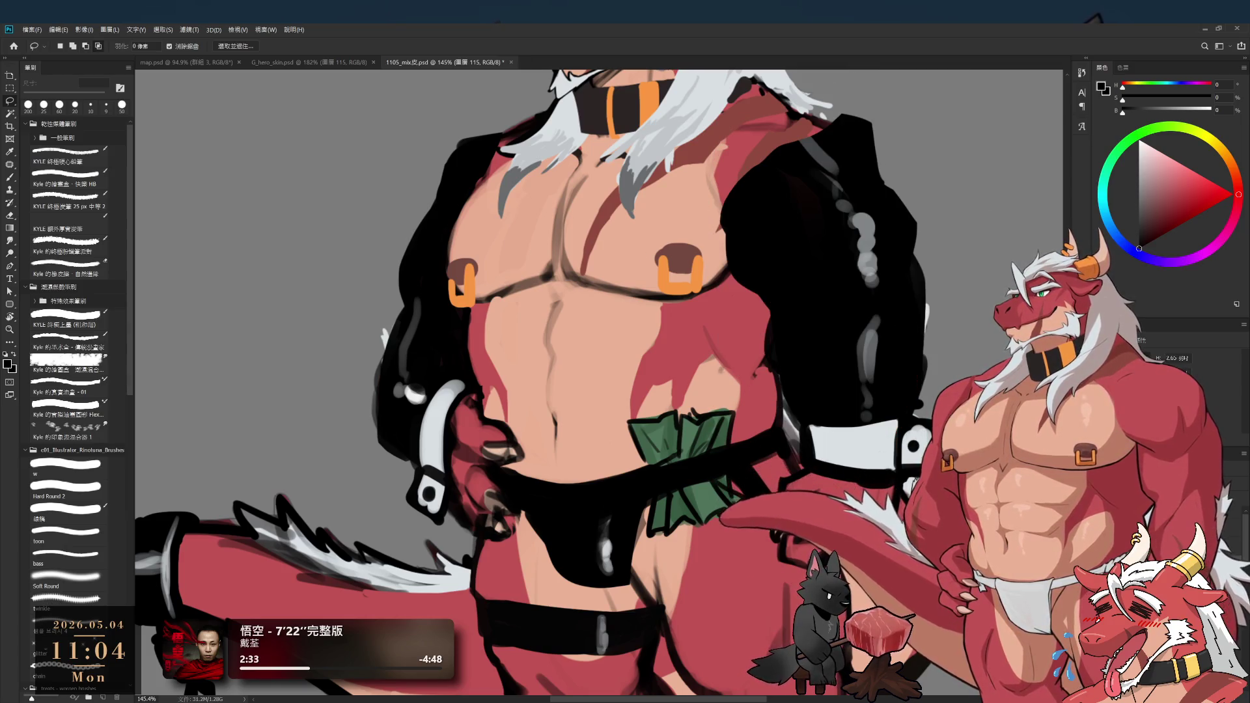
pyautogui.hotkey('ctrl', 'z')
# - Hide the left jacket sleeve too, then view the lower body, legs and ankle cuffs
pyautogui.moveTo(504, 273); pyautogui.dragTo(557, 296)
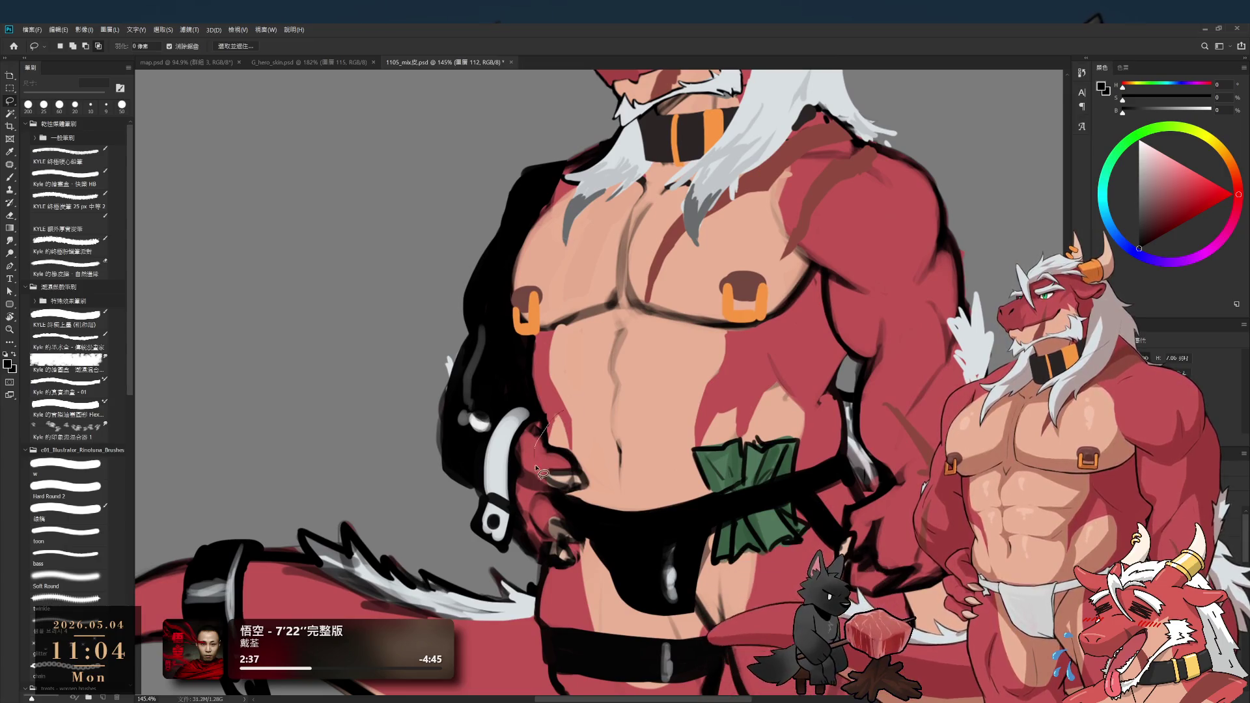
pyautogui.hotkey('ctrl', 'z')
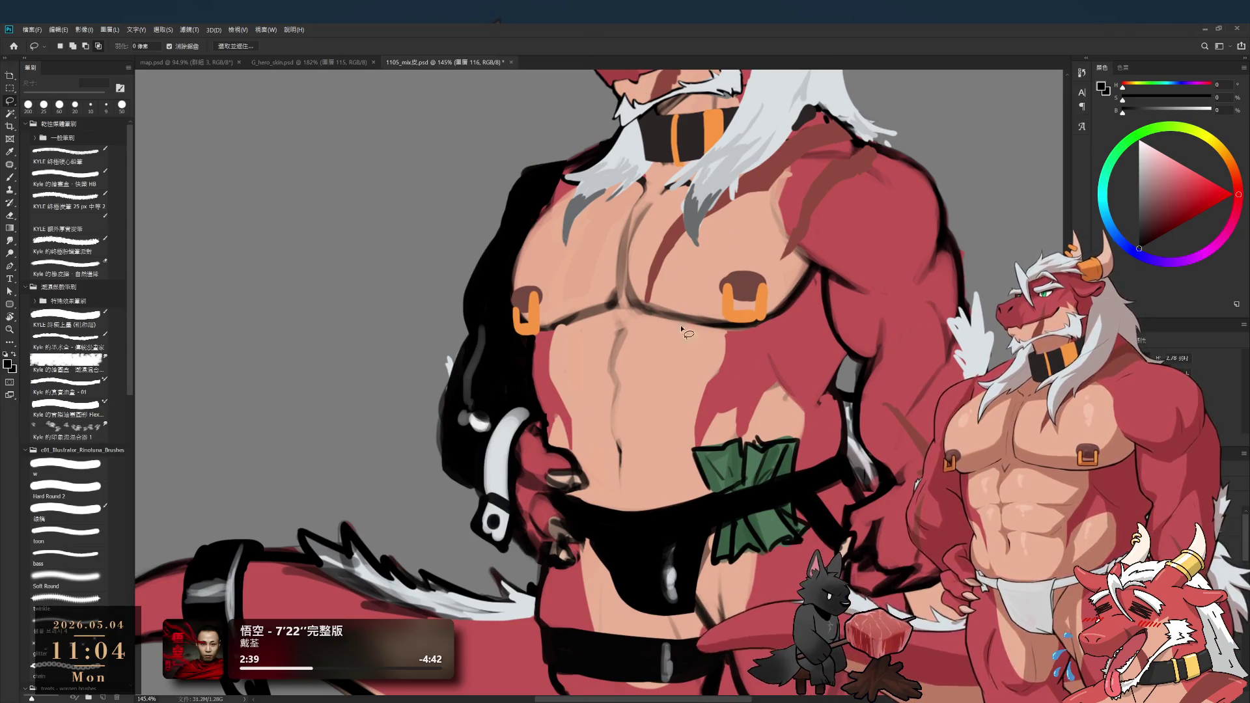
pyautogui.hotkey('ctrl', 'z')
pyautogui.moveTo(830, 554); pyautogui.dragTo(798, 447)
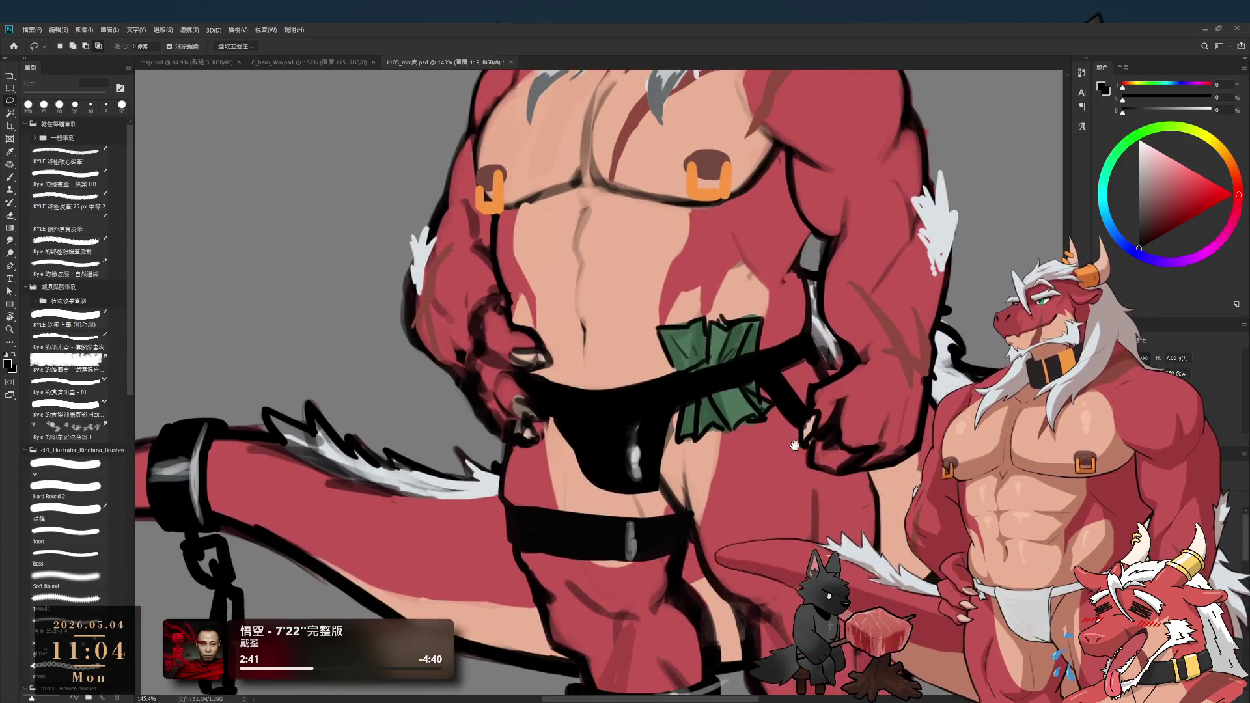
pyautogui.scroll(-2, 798, 447)
pyautogui.moveTo(737, 537); pyautogui.dragTo(682, 507)
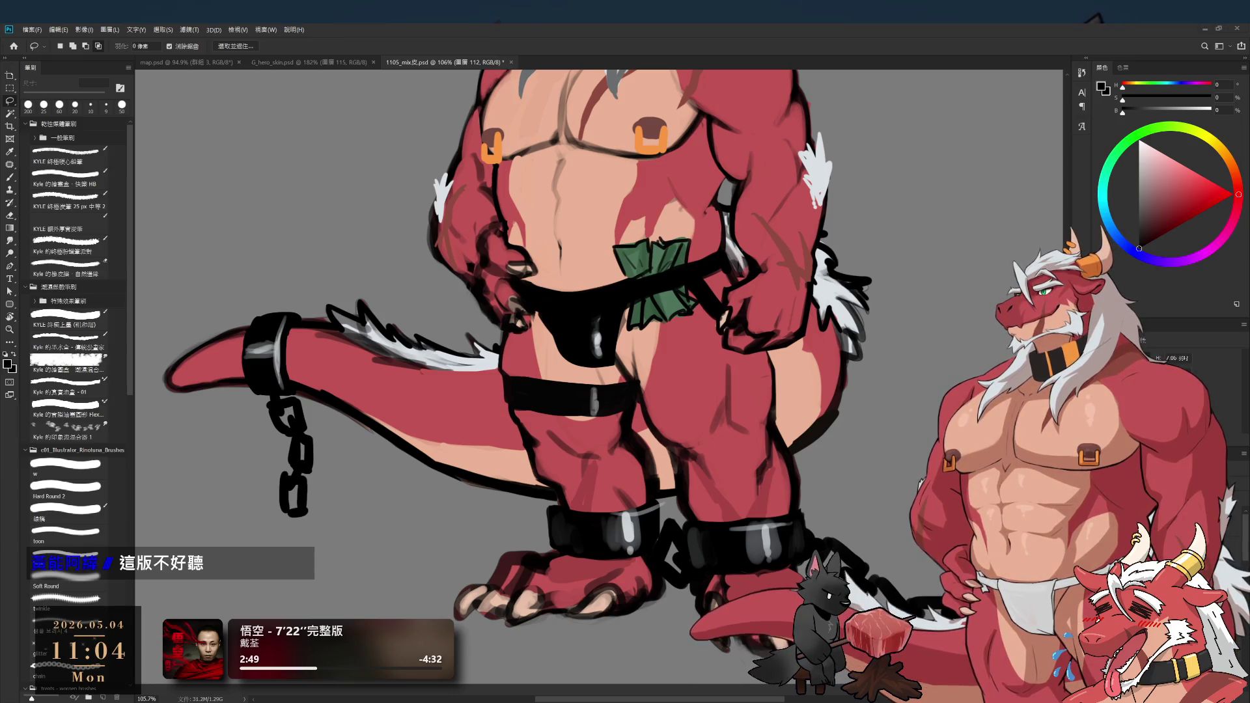
# - Switch PNGTube Remix to Editor mode from the Mode menu
pyautogui.moveTo(768, 157)
pyautogui.click(703, 147)
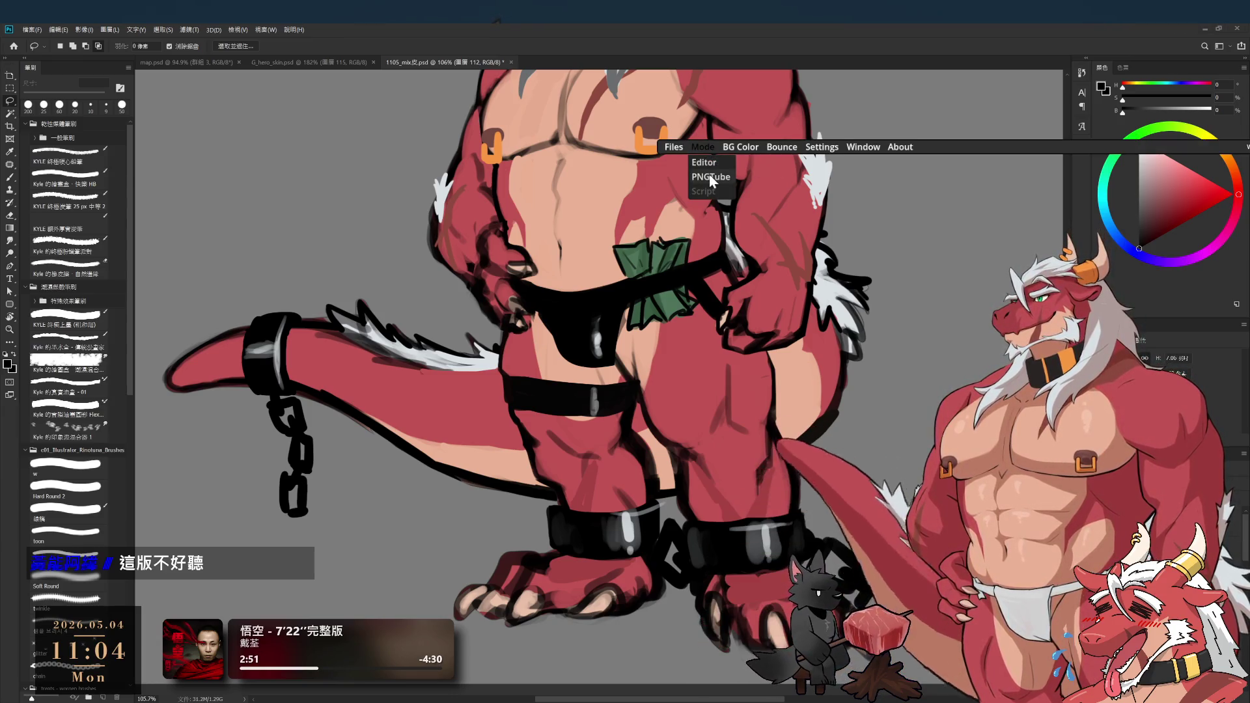
pyautogui.click(704, 162)
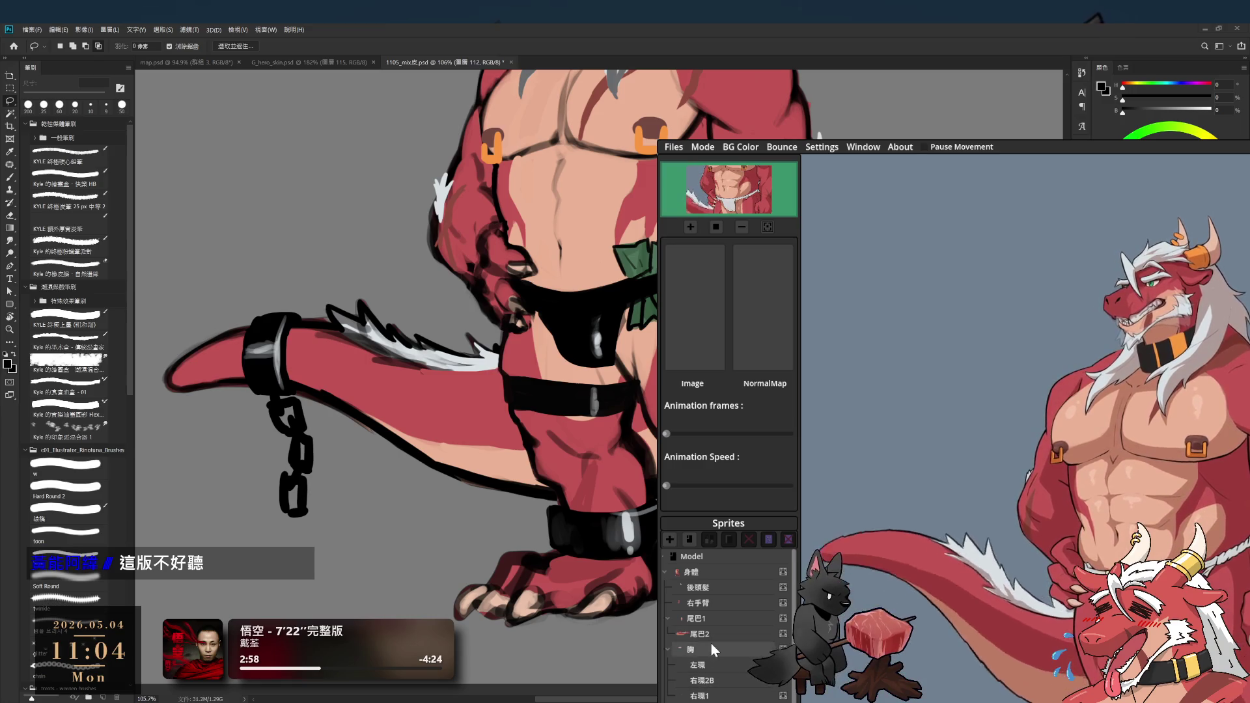
# - Select the 胸 chest sprite and then the 身體 body sprite in the Sprites list
pyautogui.scroll(-3, 711, 649)
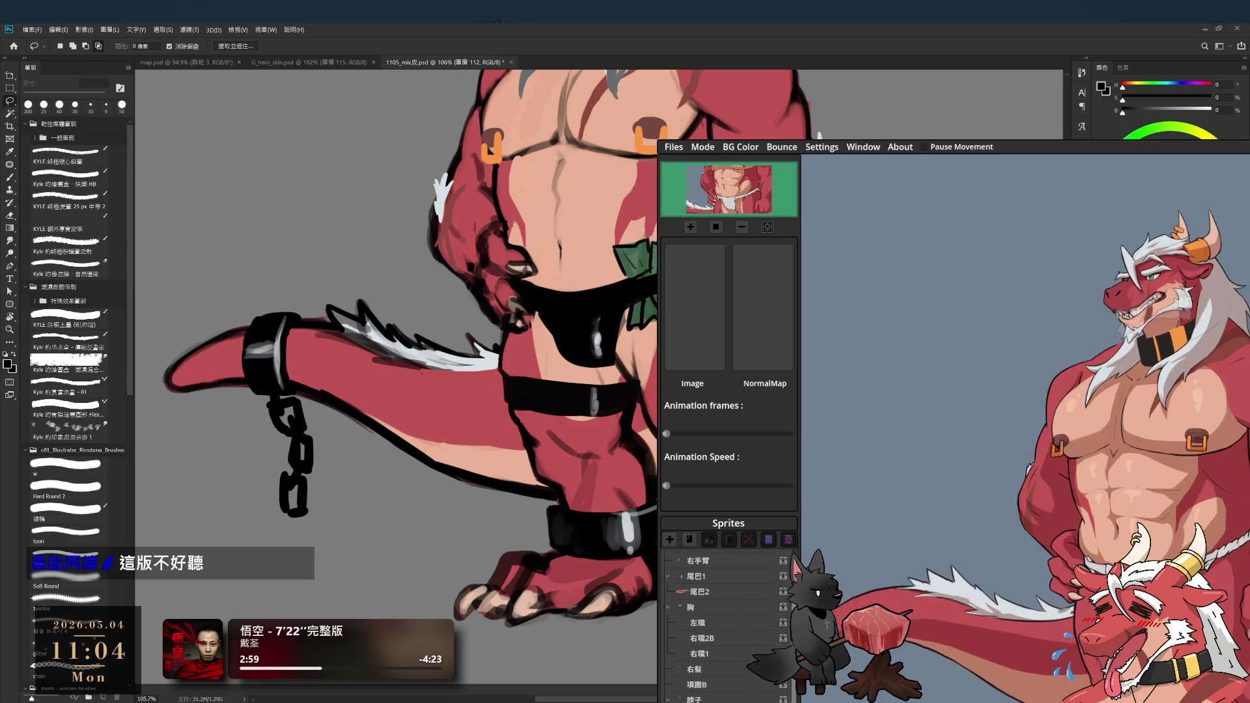
pyautogui.click(698, 608)
pyautogui.scroll(3, 708, 608)
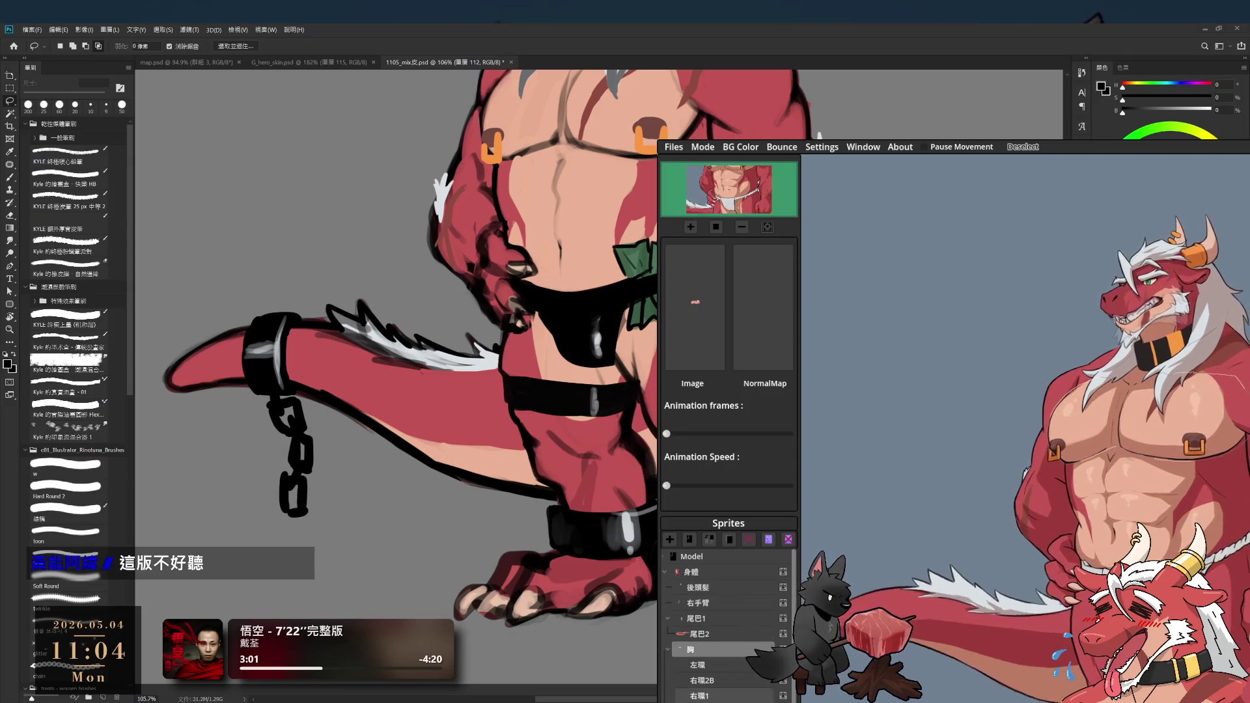
pyautogui.scroll(-3, 703, 691)
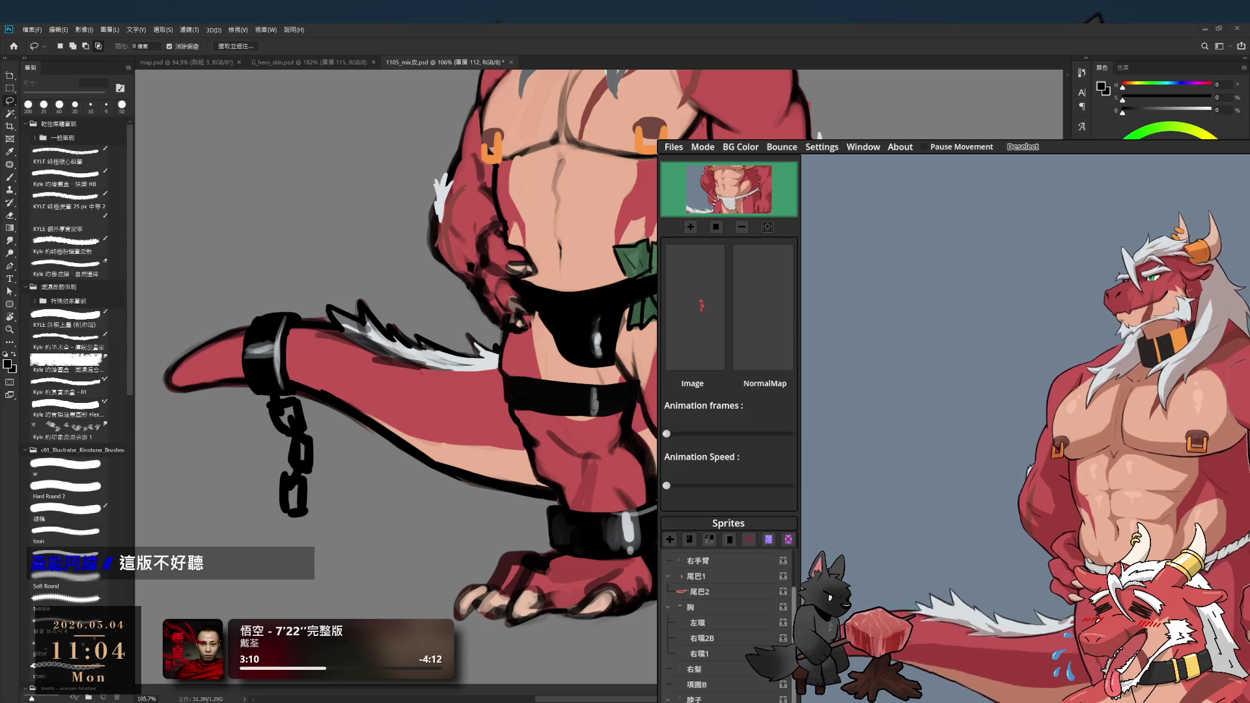
pyautogui.scroll(2, 723, 625)
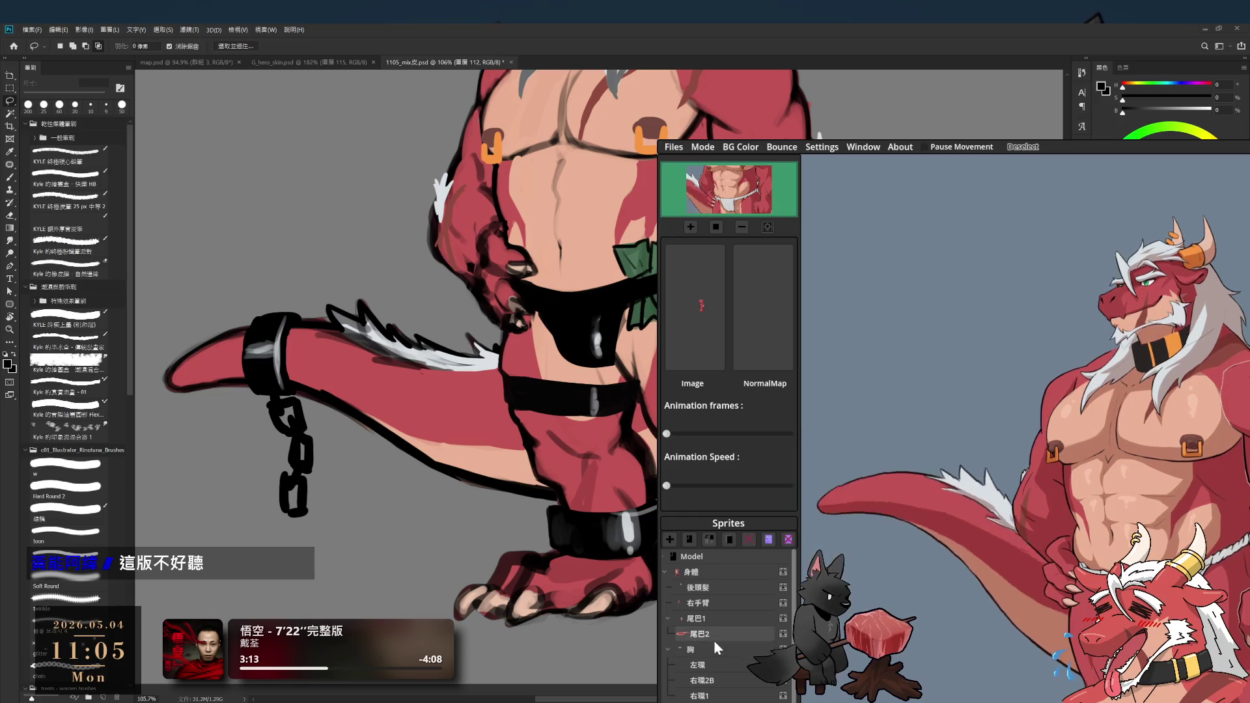
pyautogui.scroll(-1, 714, 639)
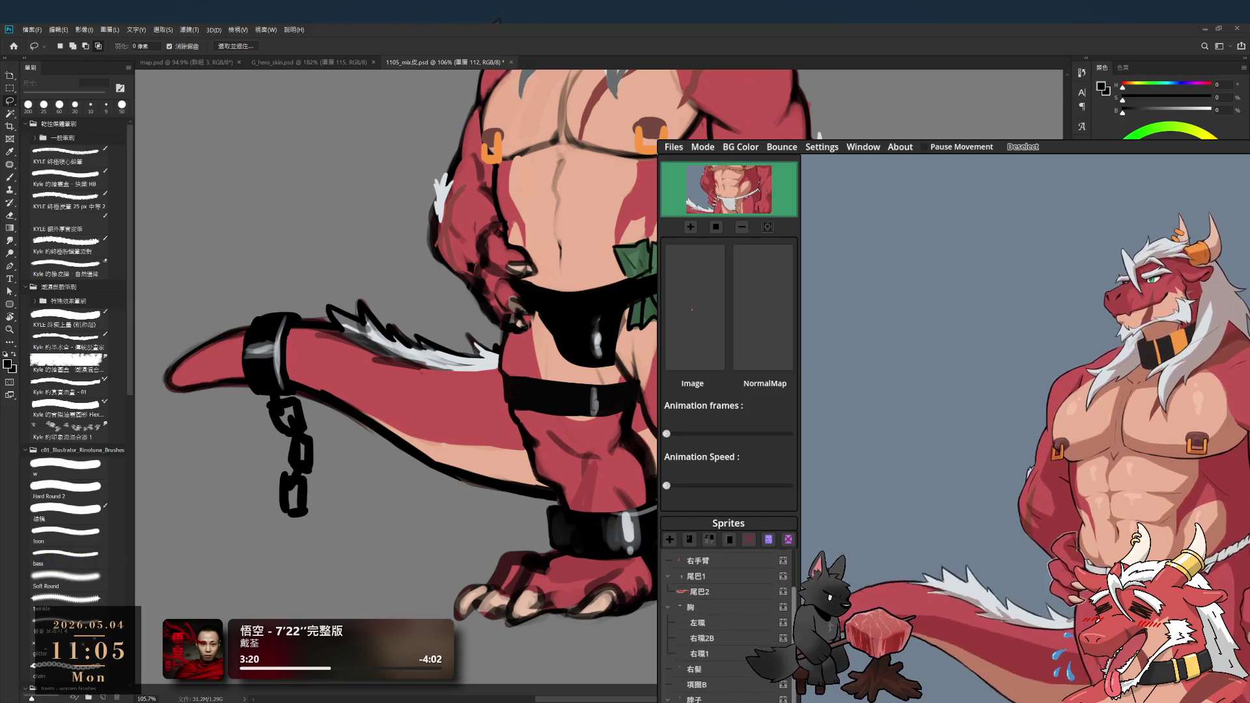
pyautogui.scroll(1, 710, 614)
pyautogui.click(712, 570)
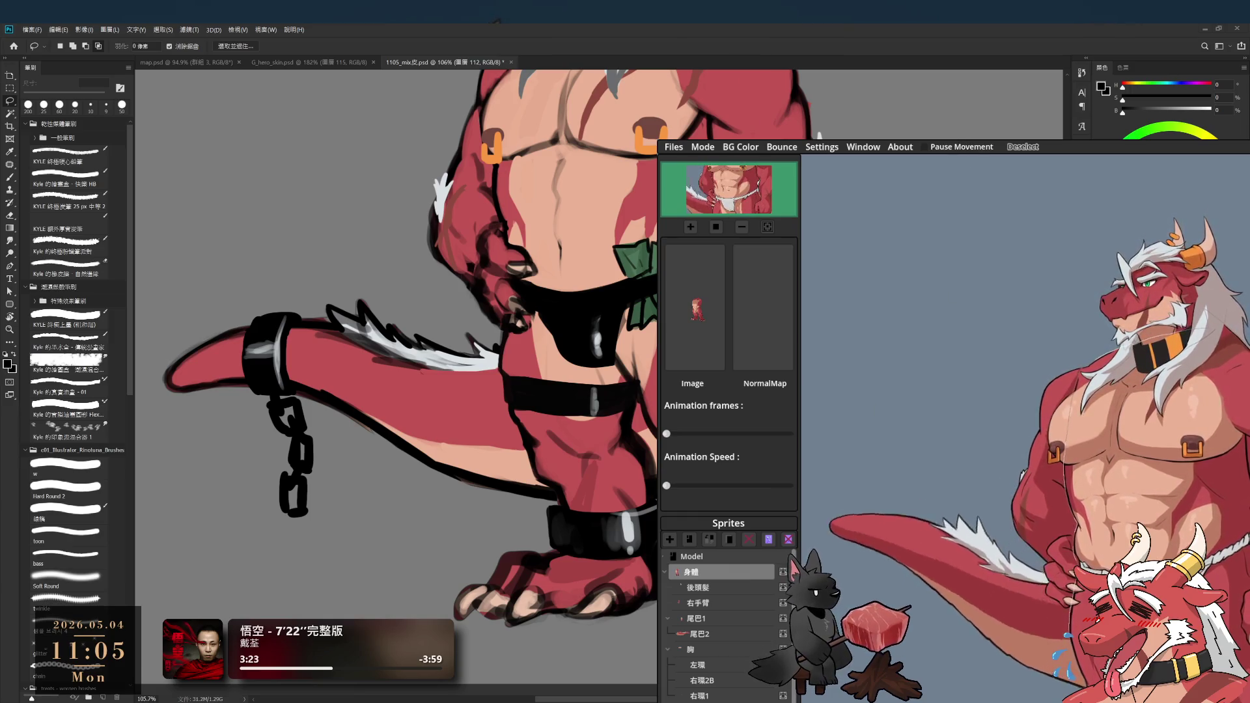
pyautogui.scroll(-3, 634, 407)
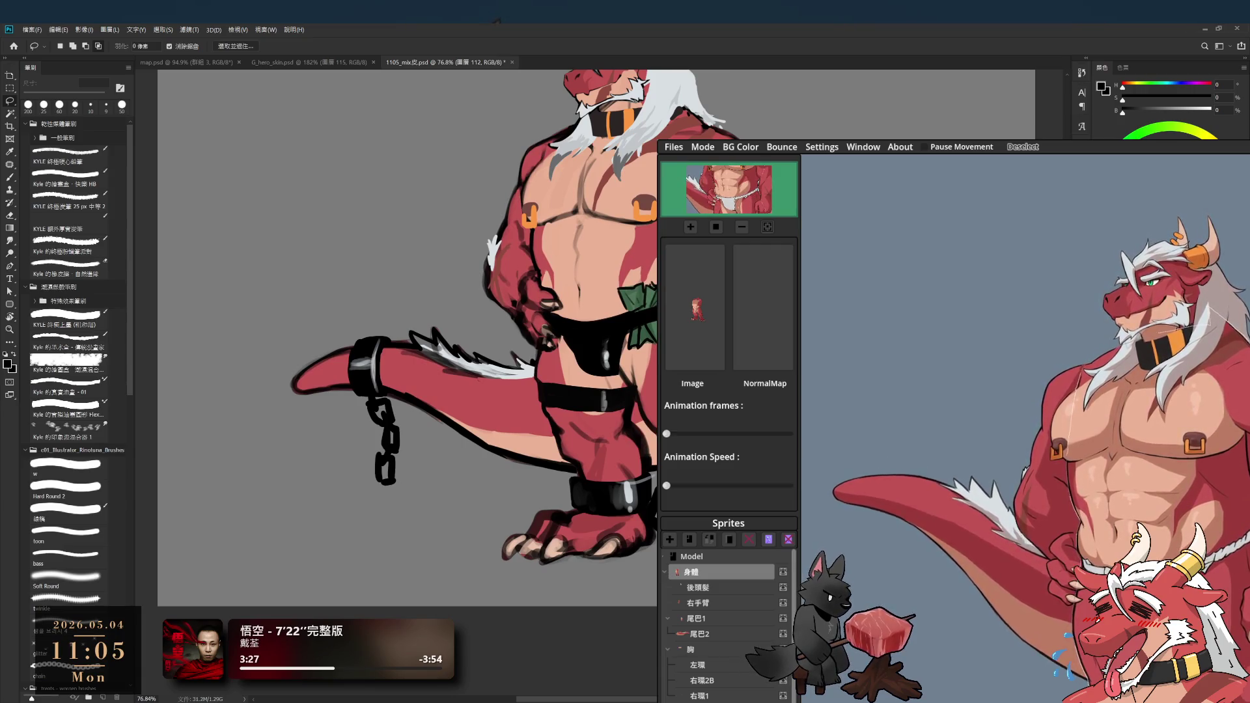
# - Cut the tail's cuff and chain onto their own layer and hide it
pyautogui.moveTo(456, 390); pyautogui.dragTo(525, 433)
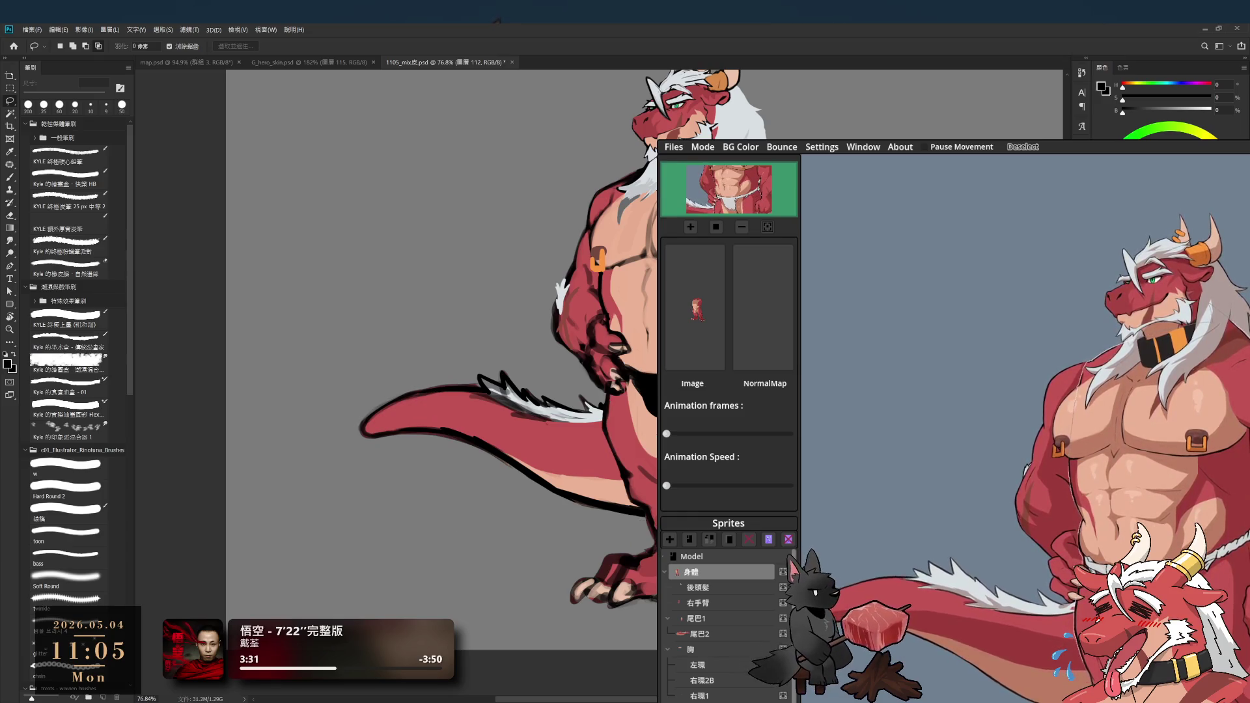
pyautogui.moveTo(390, 345)
pyautogui.mouseDown()
pyautogui.moveTo(333, 505)
pyautogui.moveTo(430, 303)
pyautogui.mouseUp()
pyautogui.hotkey('ctrl', 'x')
pyautogui.hotkey('ctrl', 'v')
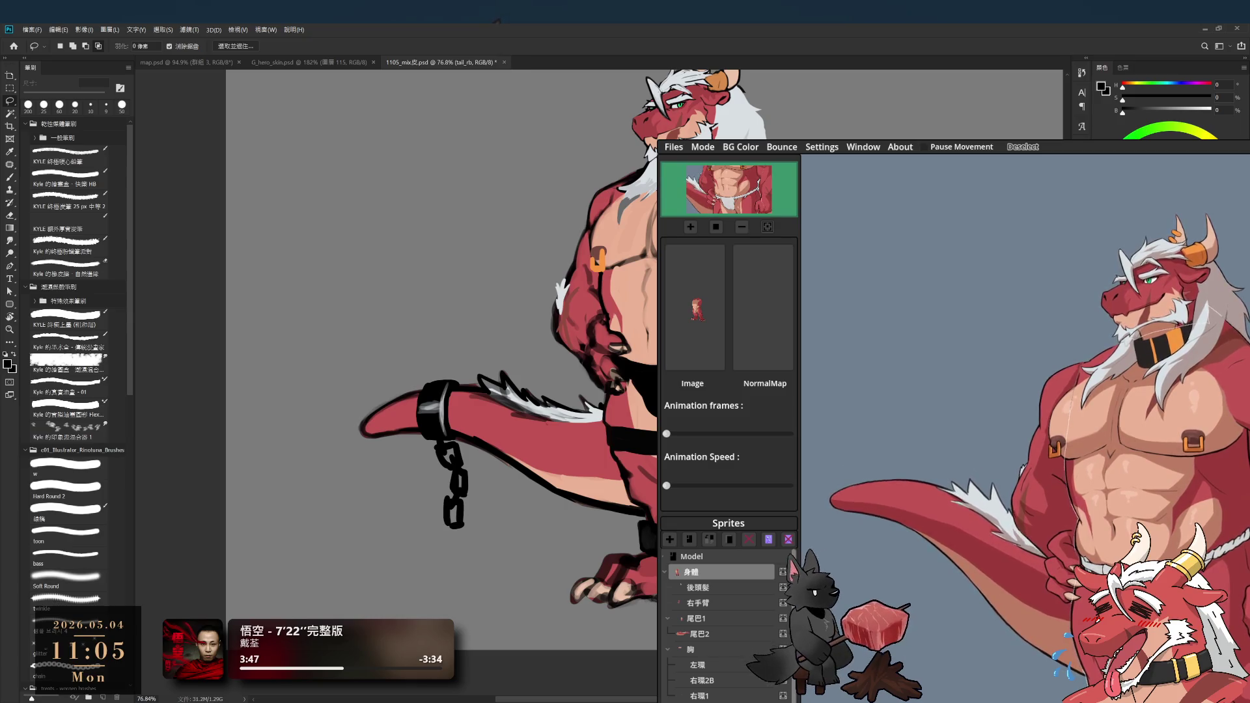
pyautogui.hotkey('ctrl', 'z')
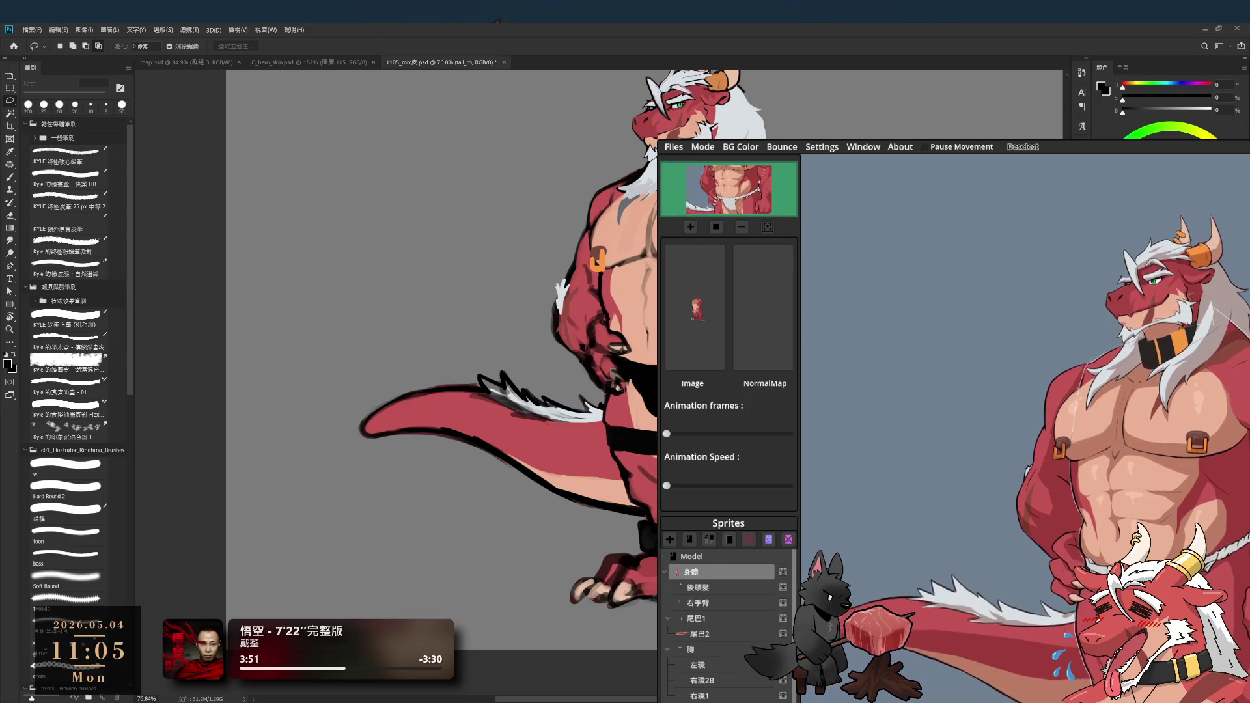
# - Test a black fill along the dragon's back, undo it, and resize the eraser and brush
pyautogui.scroll(-3, 741, 514)
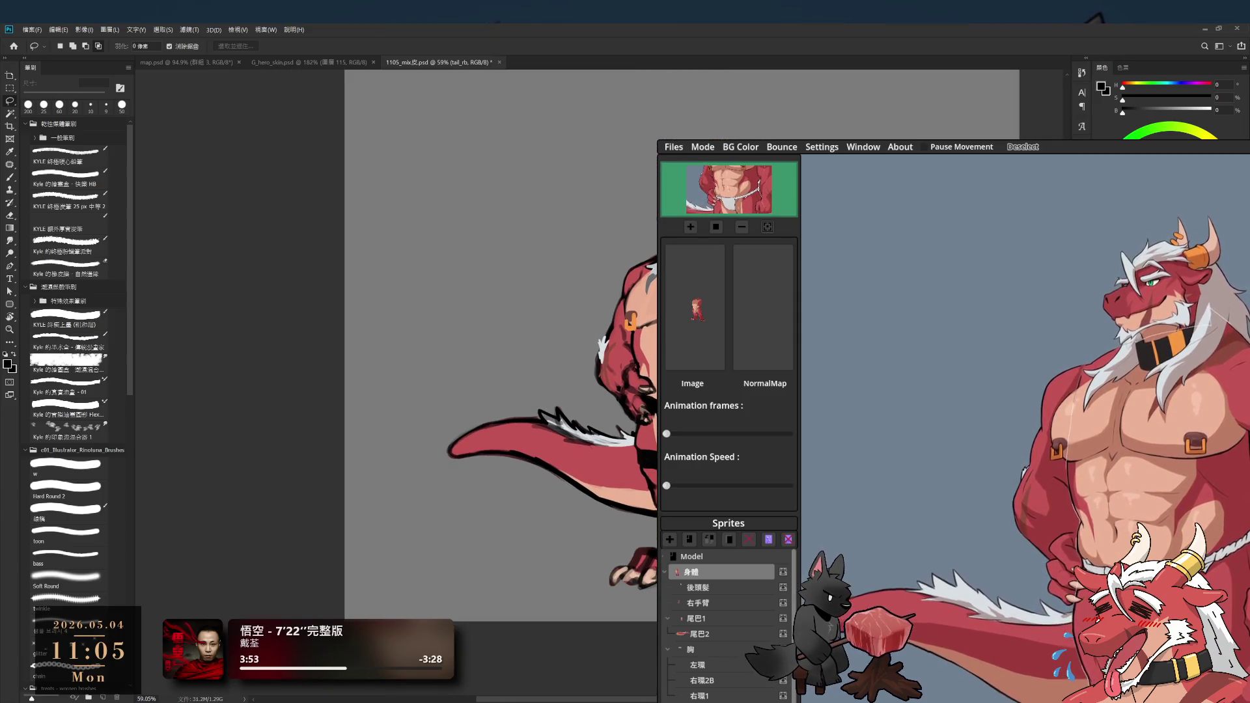
pyautogui.moveTo(654, 313)
pyautogui.mouseDown()
pyautogui.moveTo(860, 139)
pyautogui.moveTo(717, 273)
pyautogui.mouseUp()
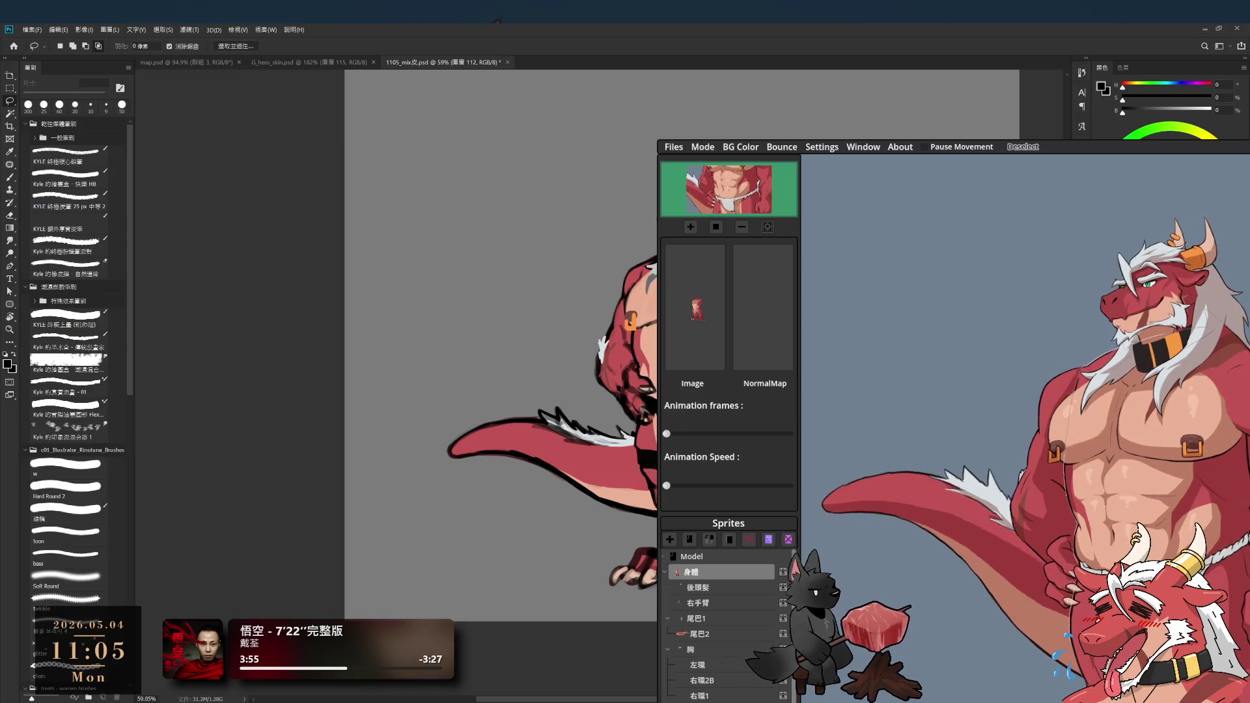
pyautogui.hotkey('alt', 'BackSpace')
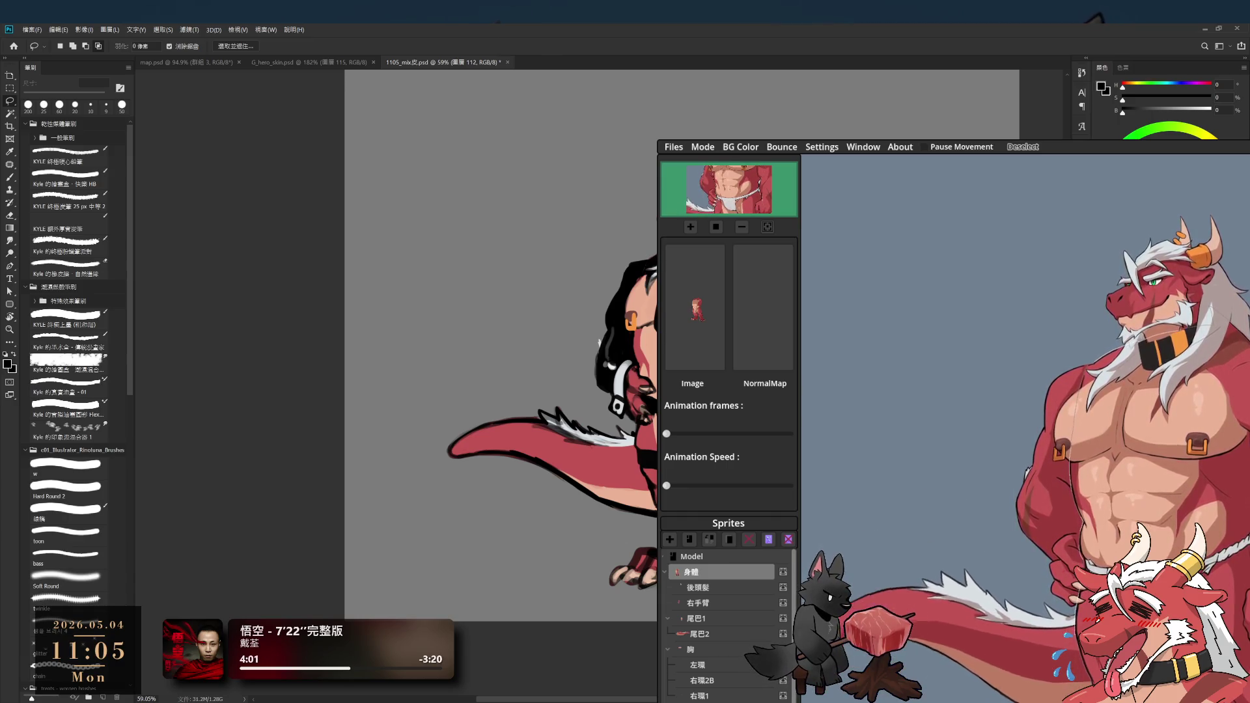
pyautogui.hotkey('ctrl', 'z')
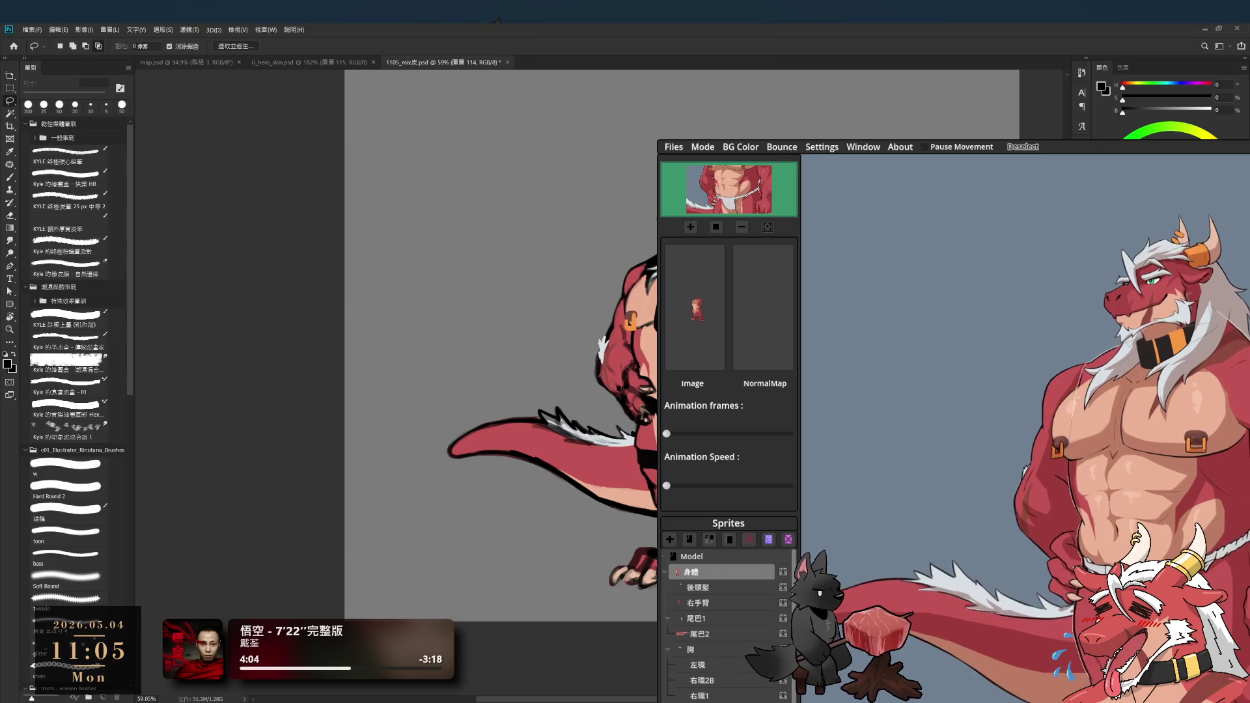
pyautogui.scroll(2, 417, 384)
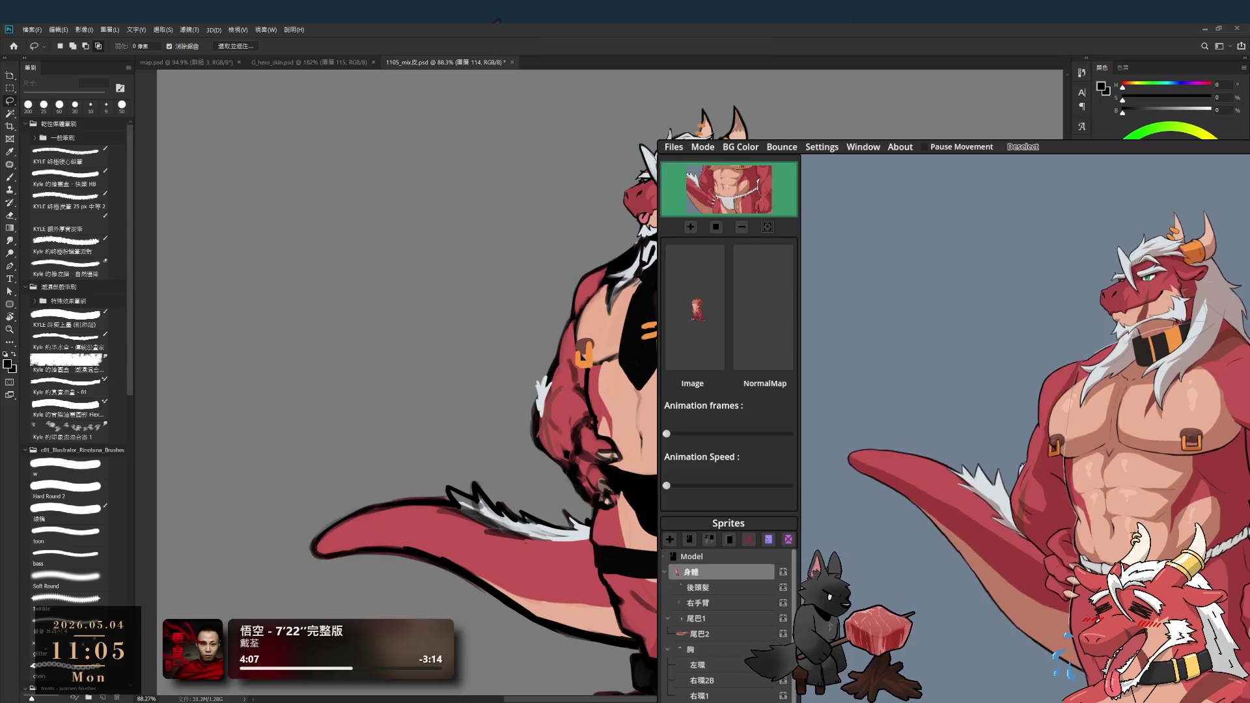
pyautogui.press('e')
pyautogui.press('[')
pyautogui.press('[')
pyautogui.press('[')
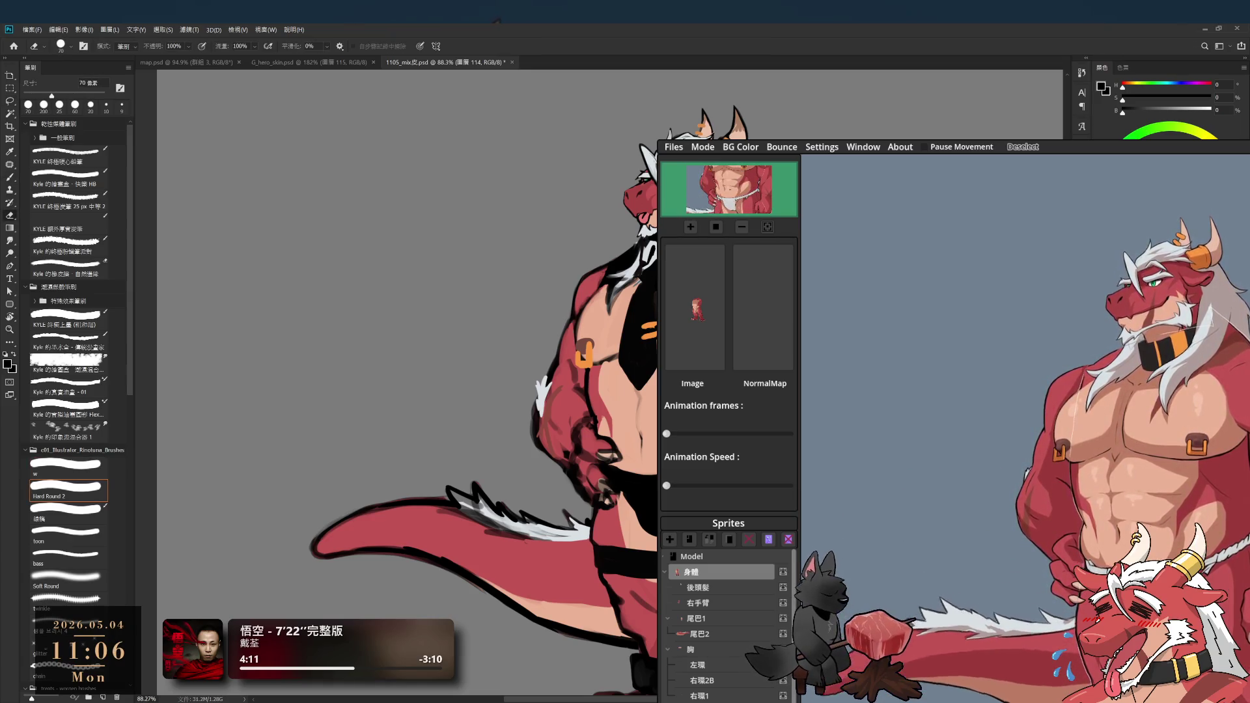
pyautogui.press('b')
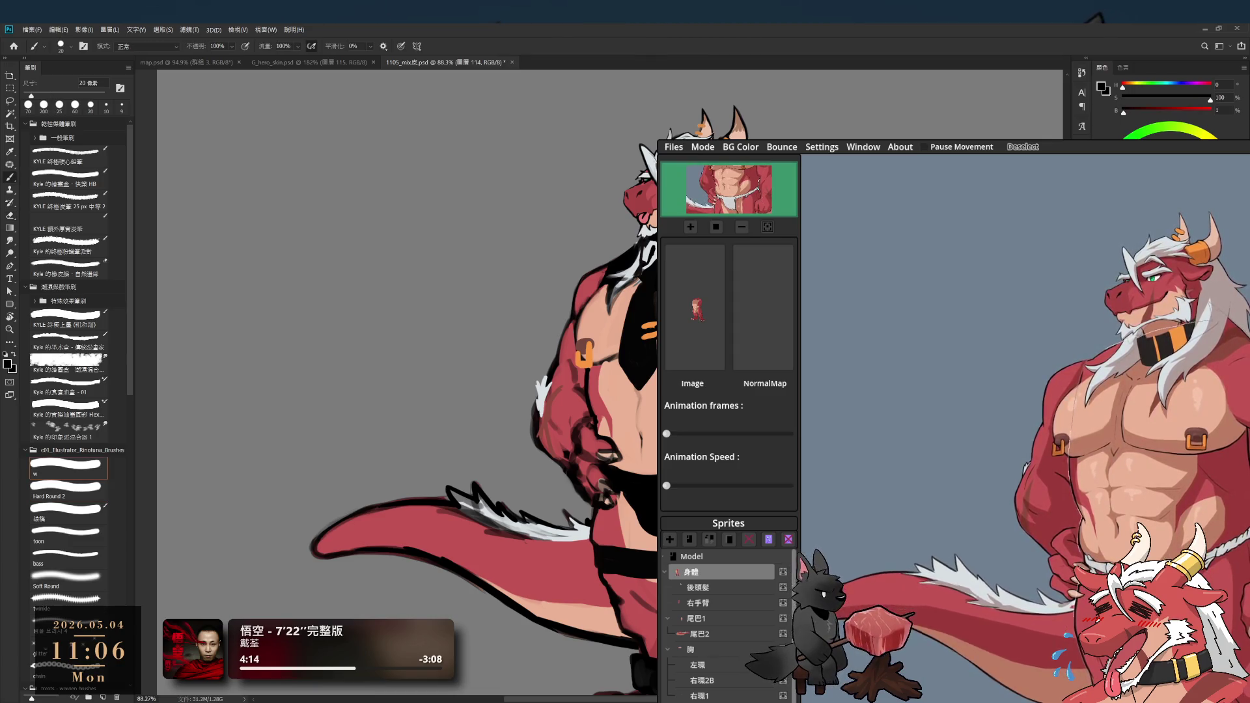
pyautogui.press(']')
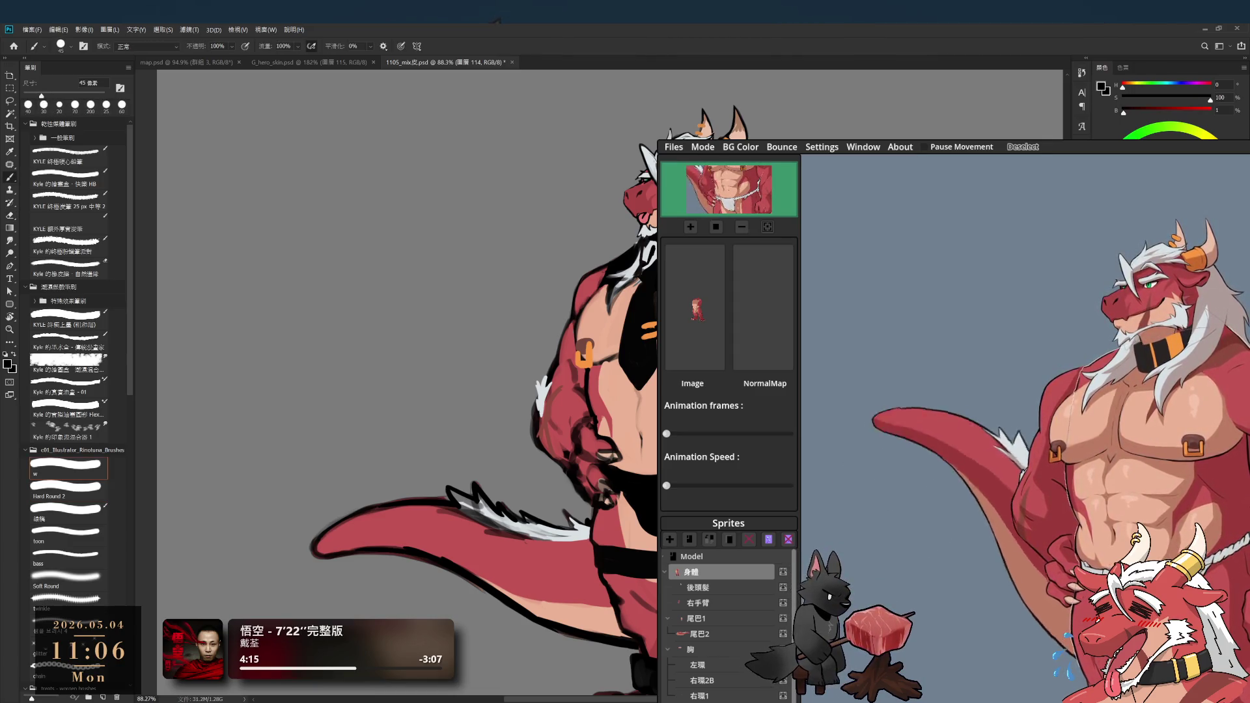